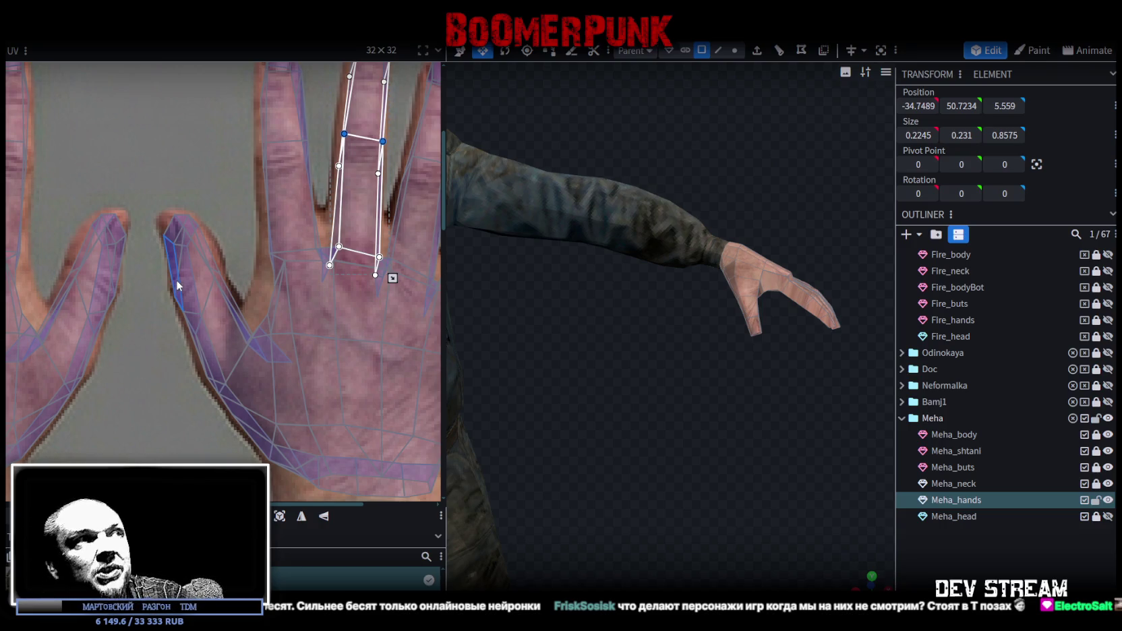
Box-select the Meha_hands knuckle UV vertices and move them up to the finger bases
{"action": "scroll", "coordinate": [203, 297], "scroll_direction": "down", "scroll_amount": 3}
{"action": "scroll", "coordinate": [310, 327], "scroll_direction": "down", "scroll_amount": 1}
{"action": "scroll", "coordinate": [344, 296], "scroll_direction": "up", "scroll_amount": 3}
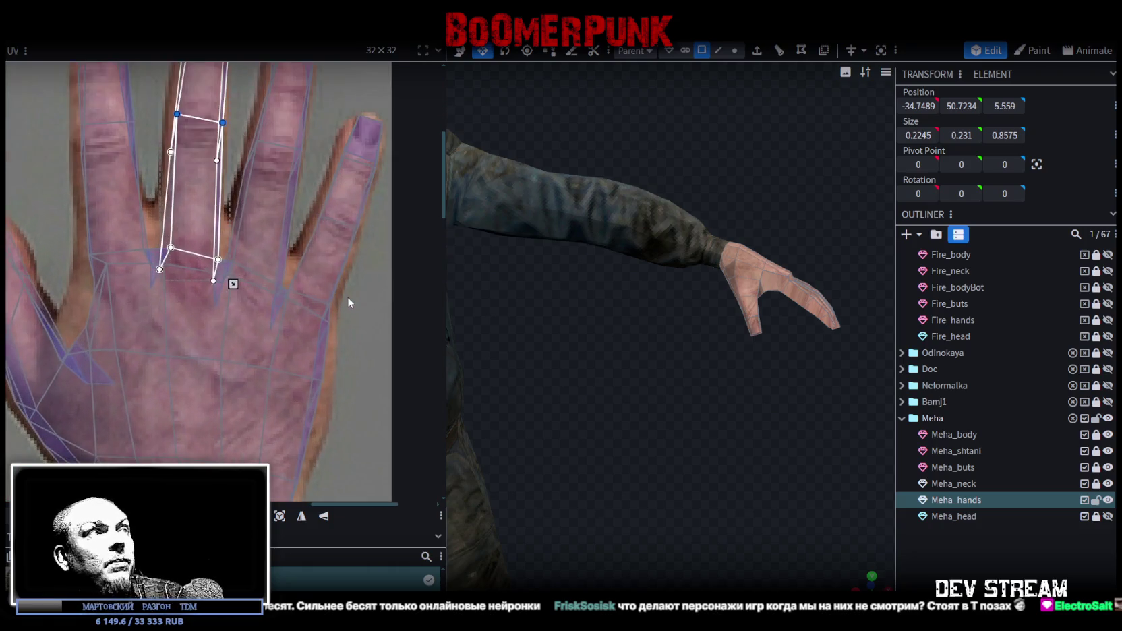
{"action": "scroll", "coordinate": [286, 271], "scroll_direction": "up", "scroll_amount": 1}
{"action": "left_click_drag", "start_coordinate": [71, 165], "coordinate": [373, 280]}
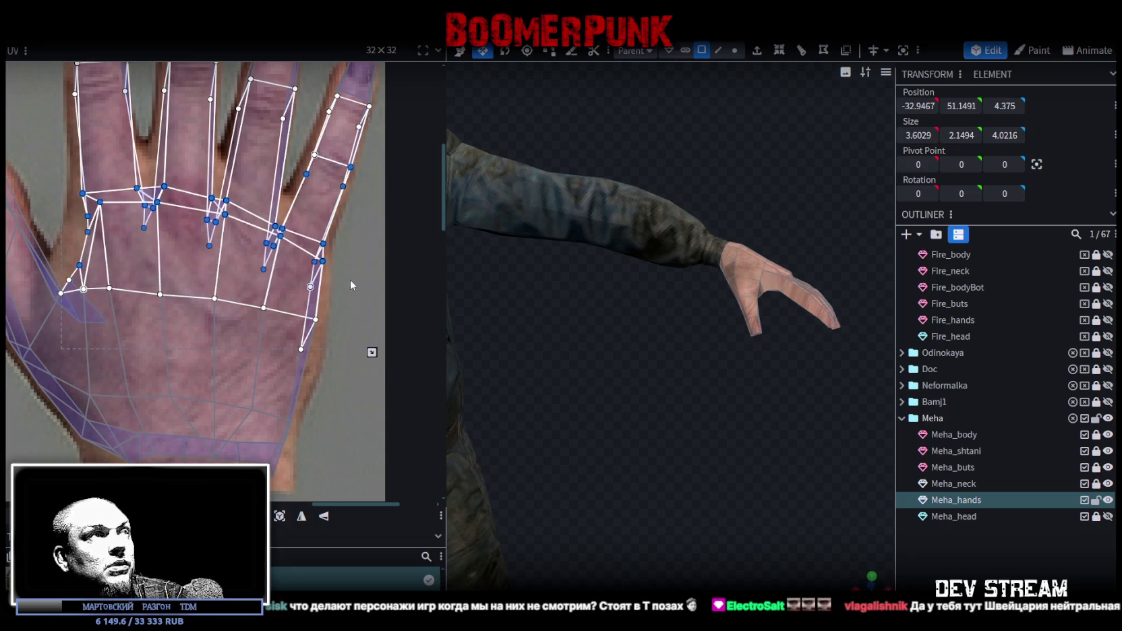
{"action": "left_click_drag", "start_coordinate": [350, 280], "coordinate": [152, 187]}
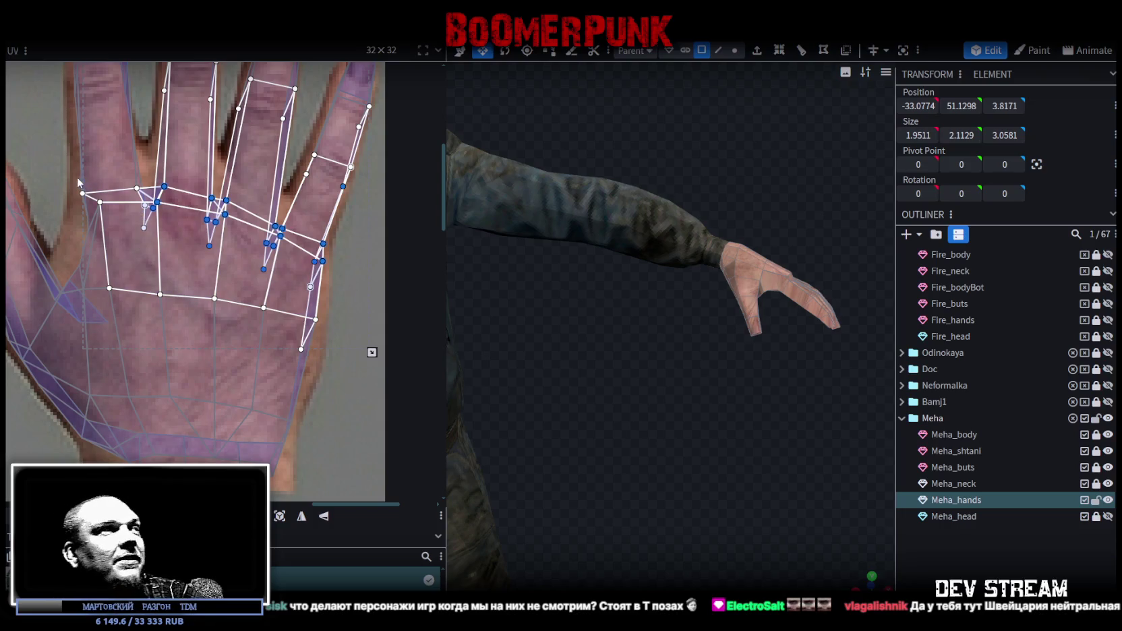
{"action": "left_click_drag", "start_coordinate": [67, 177], "coordinate": [248, 256]}
{"action": "scroll", "coordinate": [100, 205], "scroll_direction": "up", "scroll_amount": 2}
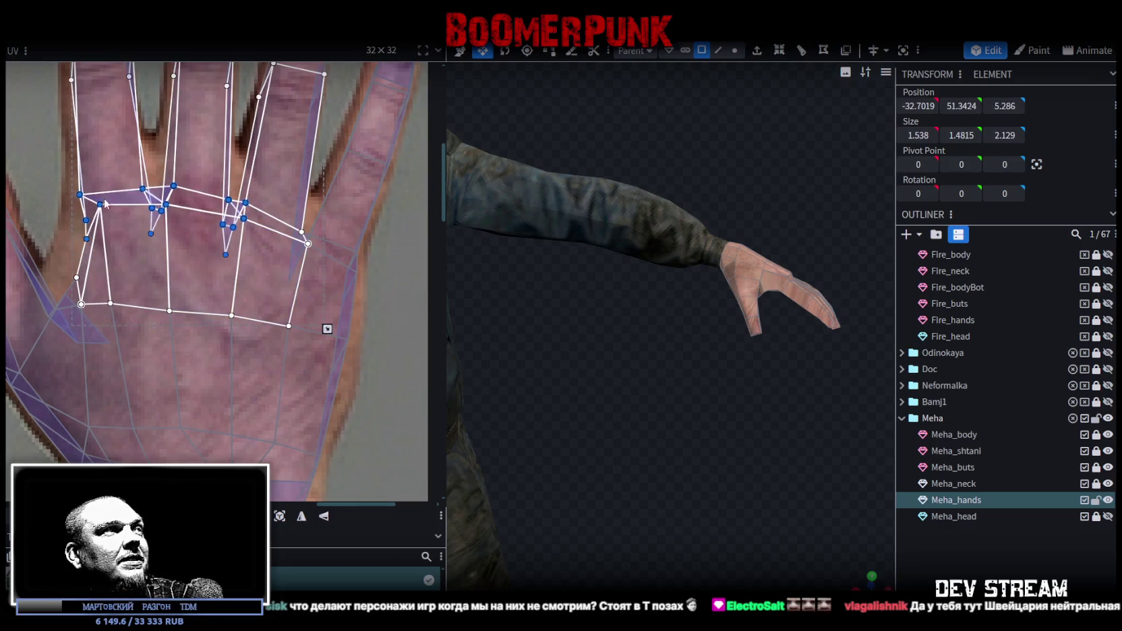
{"action": "left_click_drag", "start_coordinate": [100, 205], "coordinate": [96, 172]}
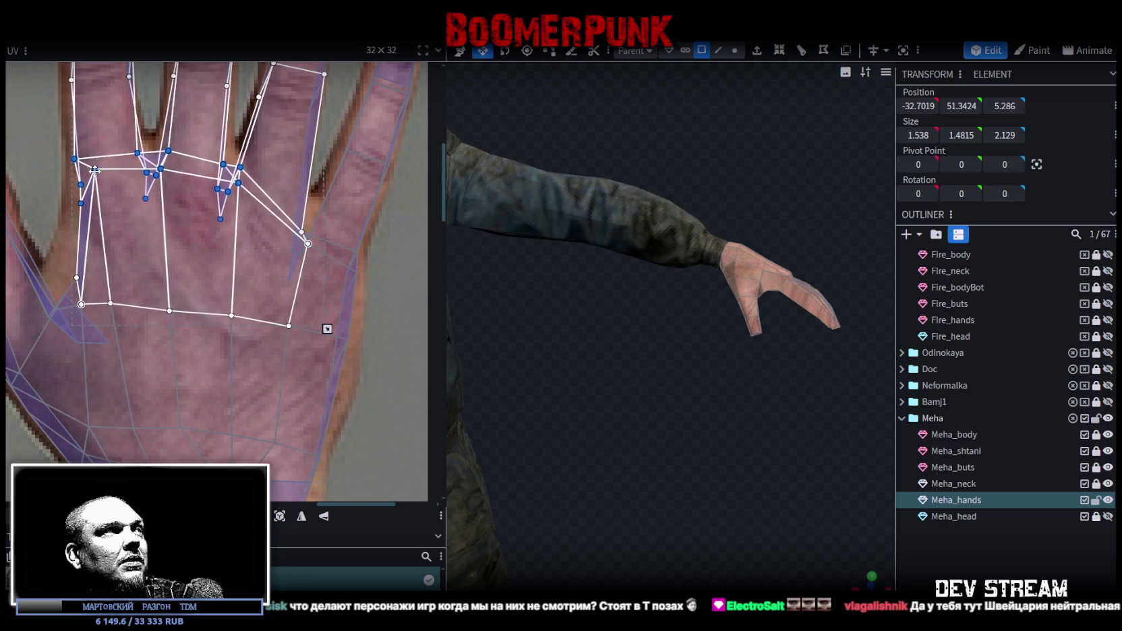
Nudge individual finger-base vertices into place, undoing one wrong move, and reselect the finger-base group
{"action": "left_click", "coordinate": [241, 170]}
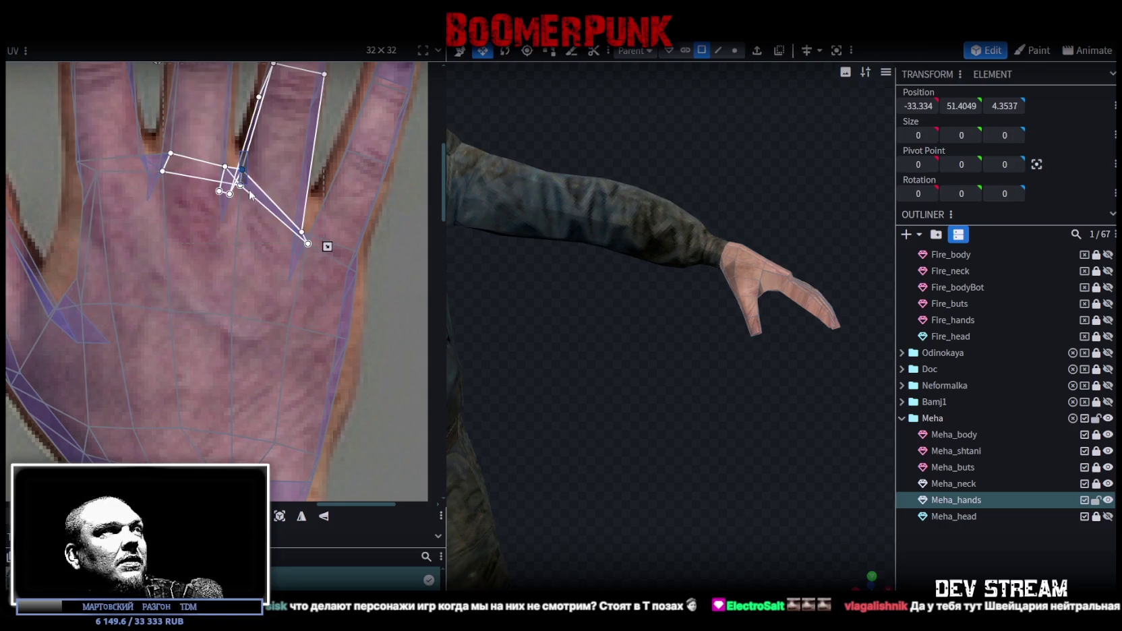
{"action": "left_click", "coordinate": [240, 184], "text": "shift"}
{"action": "left_click_drag", "start_coordinate": [241, 186], "coordinate": [248, 186]}
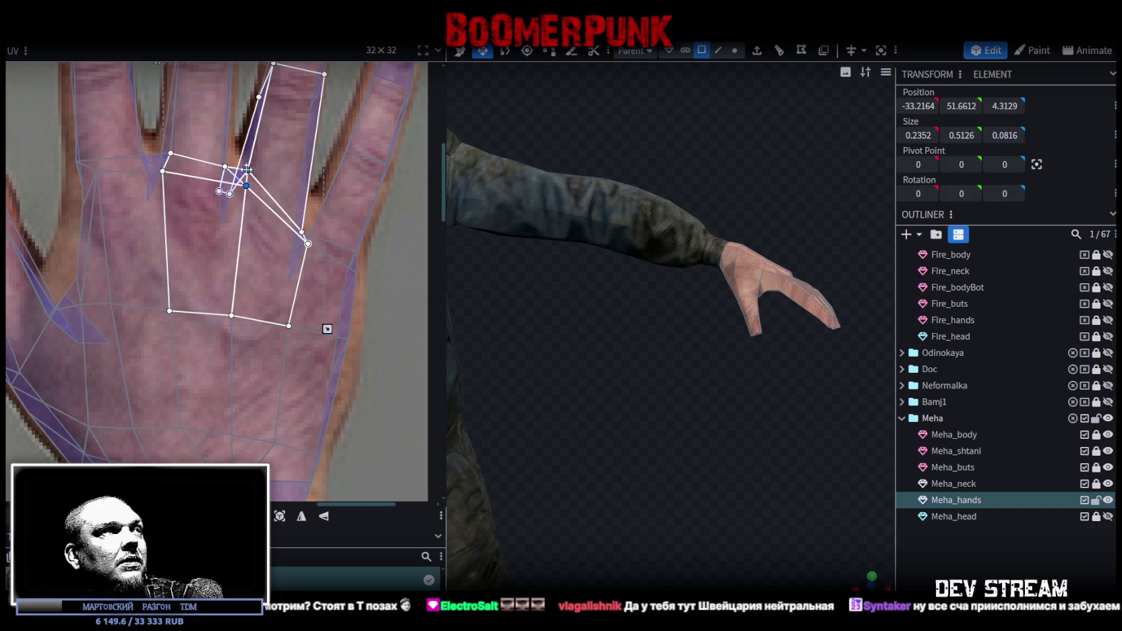
{"action": "left_click", "coordinate": [231, 193]}
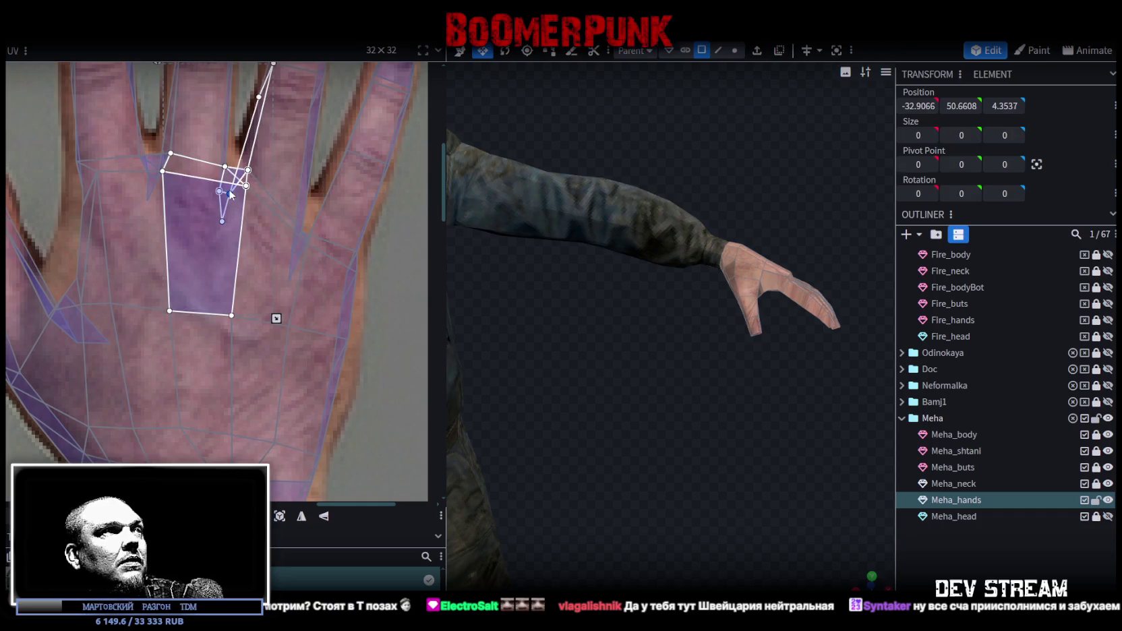
{"action": "key", "text": "ctrl+z"}
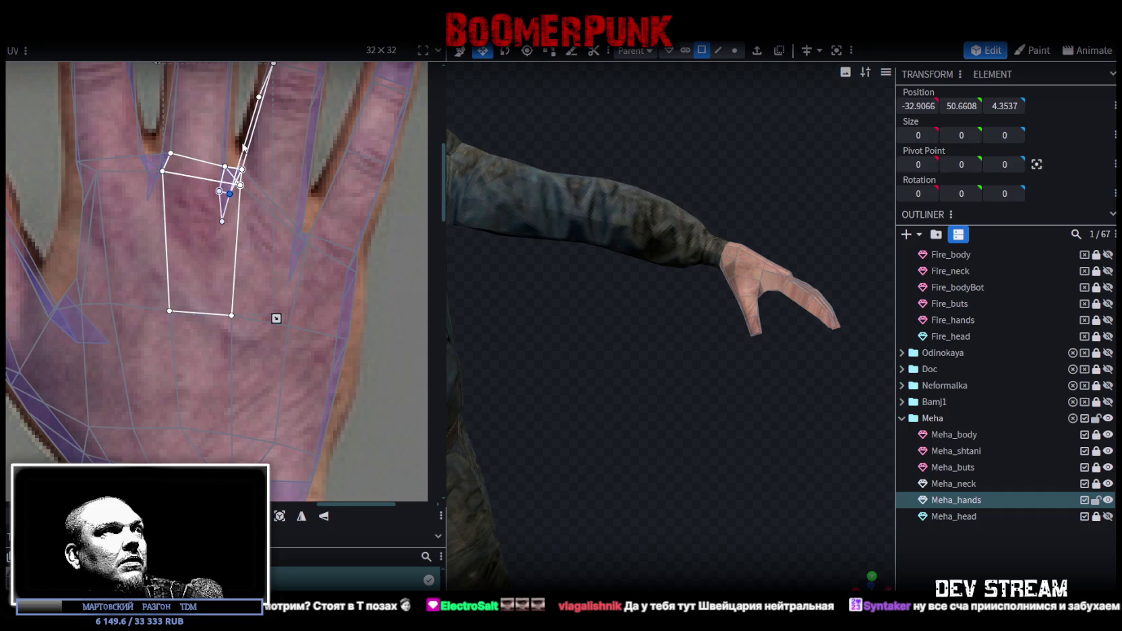
{"action": "left_click", "coordinate": [240, 185], "text": "shift"}
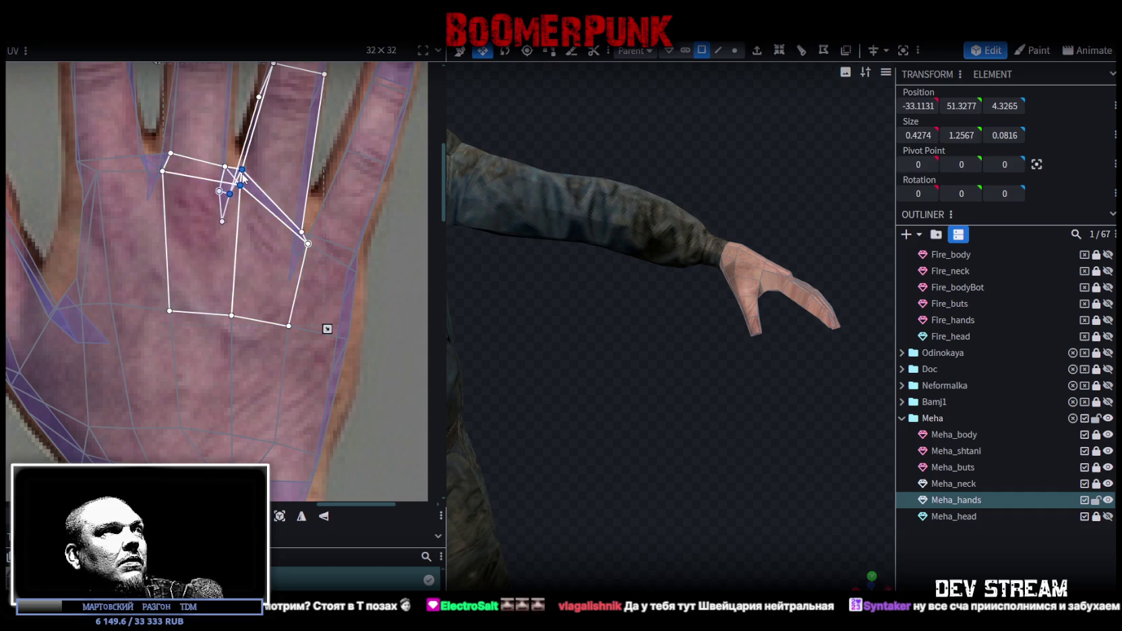
{"action": "mouse_move", "coordinate": [392, 306]}
{"action": "left_mouse_down"}
{"action": "mouse_move", "coordinate": [302, 233]}
{"action": "mouse_move", "coordinate": [360, 221]}
{"action": "left_mouse_up"}
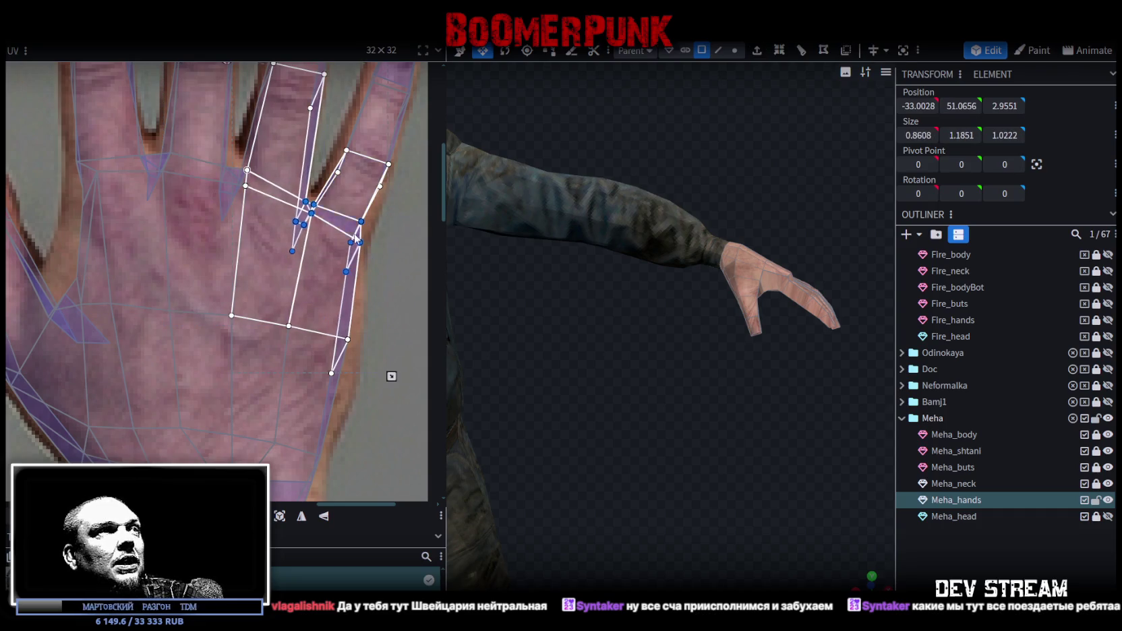
Move the finger-top UV face's vertices onto the painted outer finger
{"action": "scroll", "coordinate": [364, 247], "scroll_direction": "up", "scroll_amount": 1}
{"action": "left_click", "coordinate": [346, 165]}
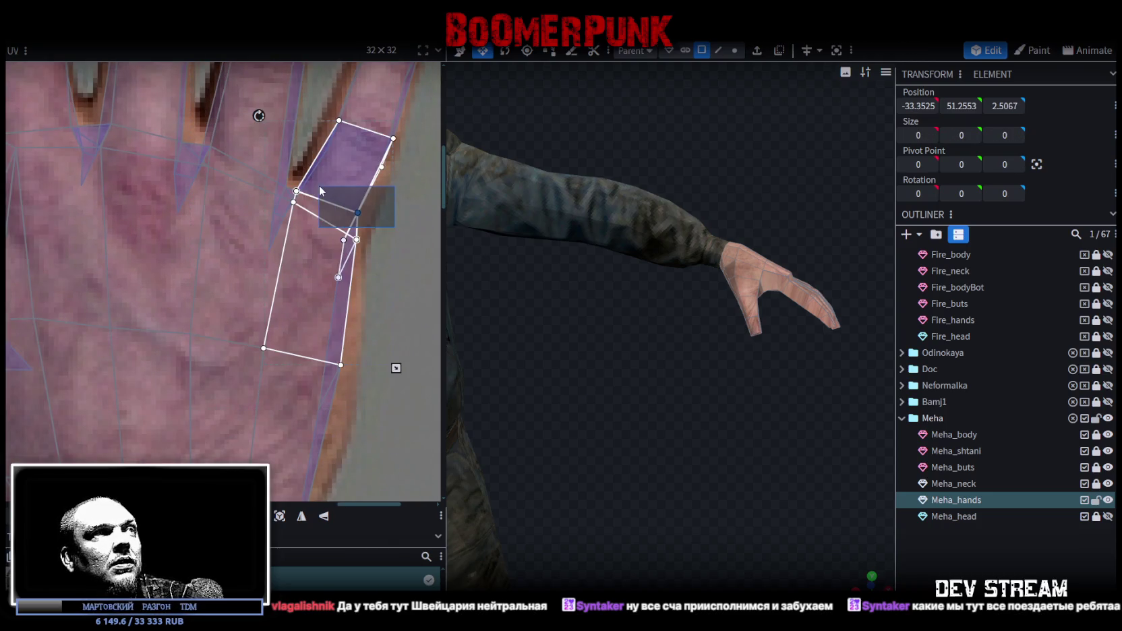
{"action": "left_click_drag", "start_coordinate": [355, 212], "coordinate": [364, 233]}
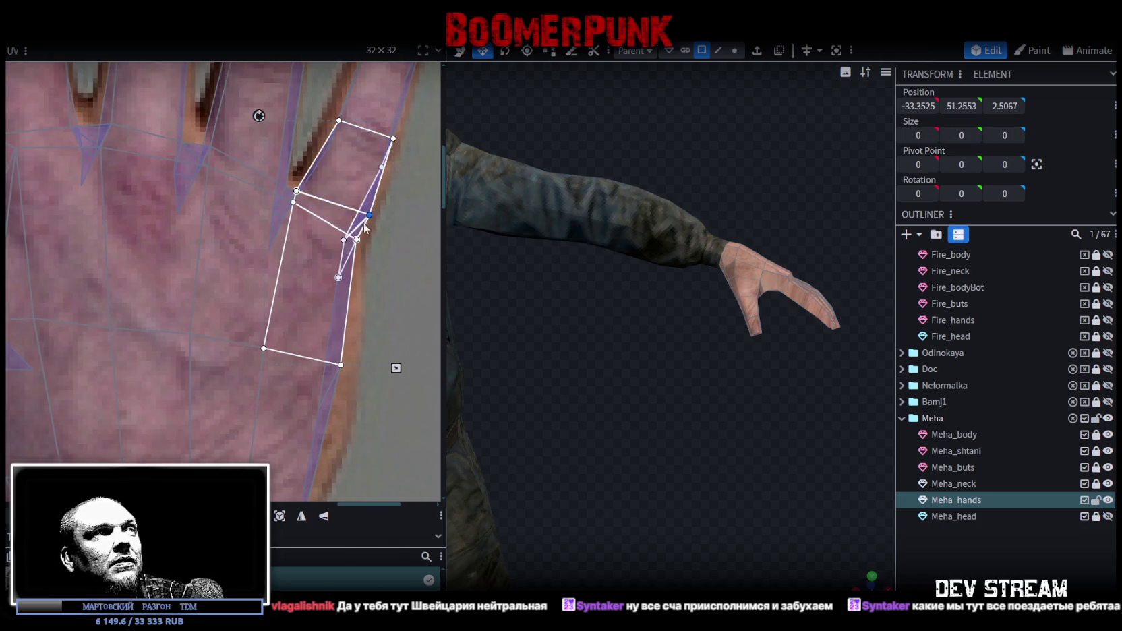
{"action": "scroll", "coordinate": [364, 232], "scroll_direction": "down", "scroll_amount": 2}
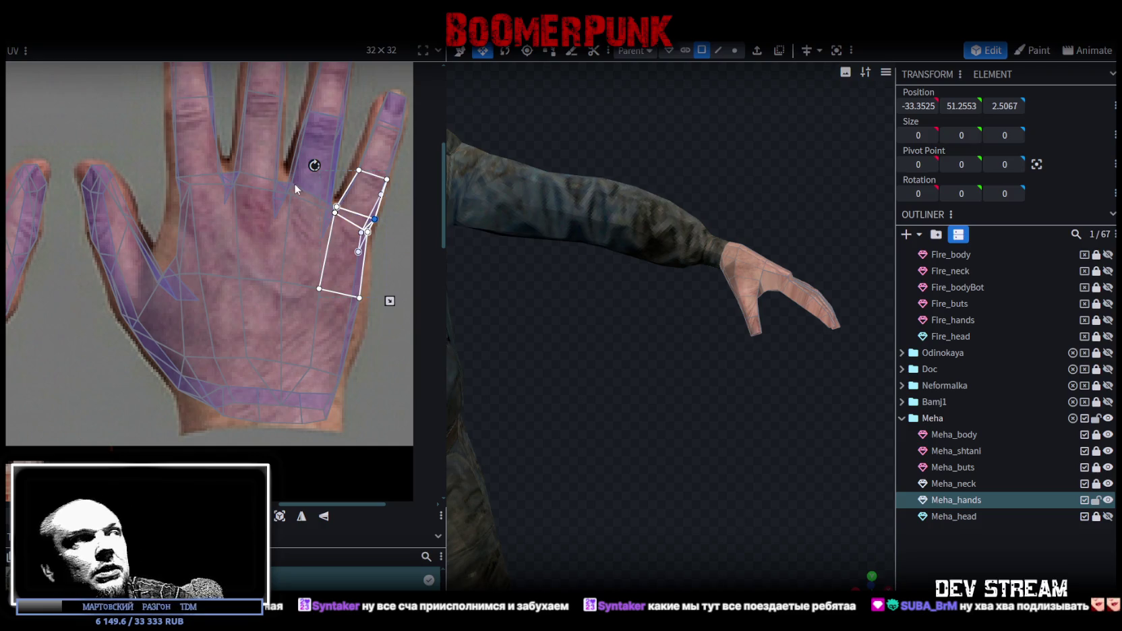
Select the vertices near the finger web and pull them left onto the finger edge
{"action": "scroll", "coordinate": [298, 187], "scroll_direction": "down", "scroll_amount": 1}
{"action": "scroll", "coordinate": [184, 232], "scroll_direction": "up", "scroll_amount": 2}
{"action": "scroll", "coordinate": [176, 269], "scroll_direction": "up", "scroll_amount": 1}
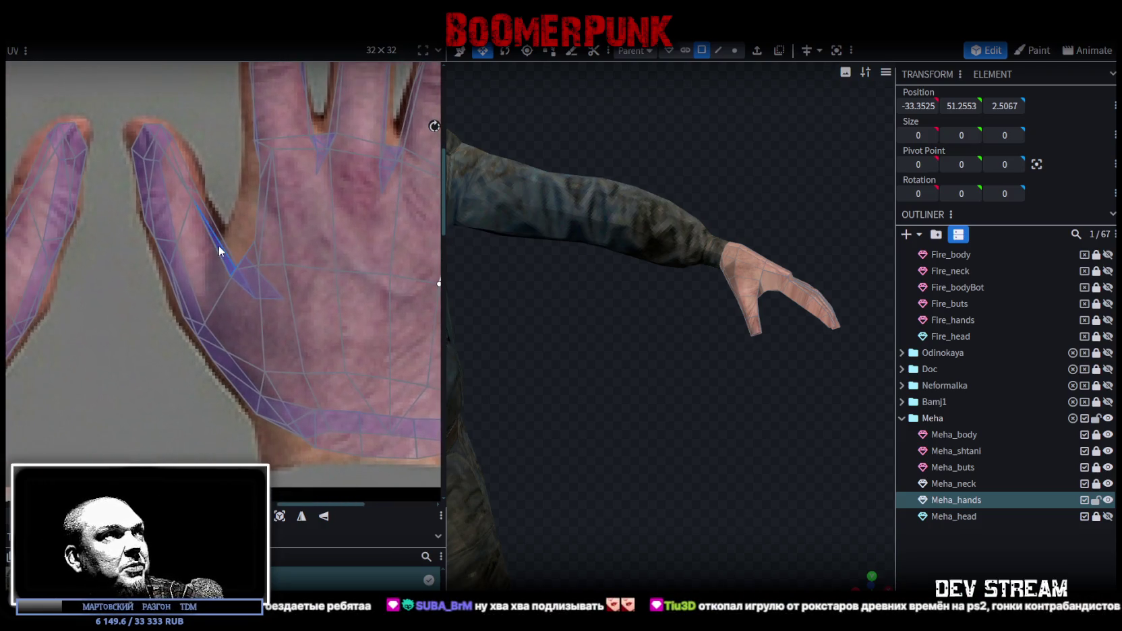
{"action": "scroll", "coordinate": [219, 245], "scroll_direction": "up", "scroll_amount": 2}
{"action": "scroll", "coordinate": [241, 162], "scroll_direction": "down", "scroll_amount": 1}
{"action": "mouse_move", "coordinate": [231, 155]}
{"action": "left_mouse_down"}
{"action": "mouse_move", "coordinate": [294, 235]}
{"action": "mouse_move", "coordinate": [280, 229]}
{"action": "left_mouse_up"}
{"action": "mouse_move", "coordinate": [245, 191]}
{"action": "left_mouse_down"}
{"action": "mouse_move", "coordinate": [269, 202]}
{"action": "mouse_move", "coordinate": [247, 198]}
{"action": "left_mouse_up"}
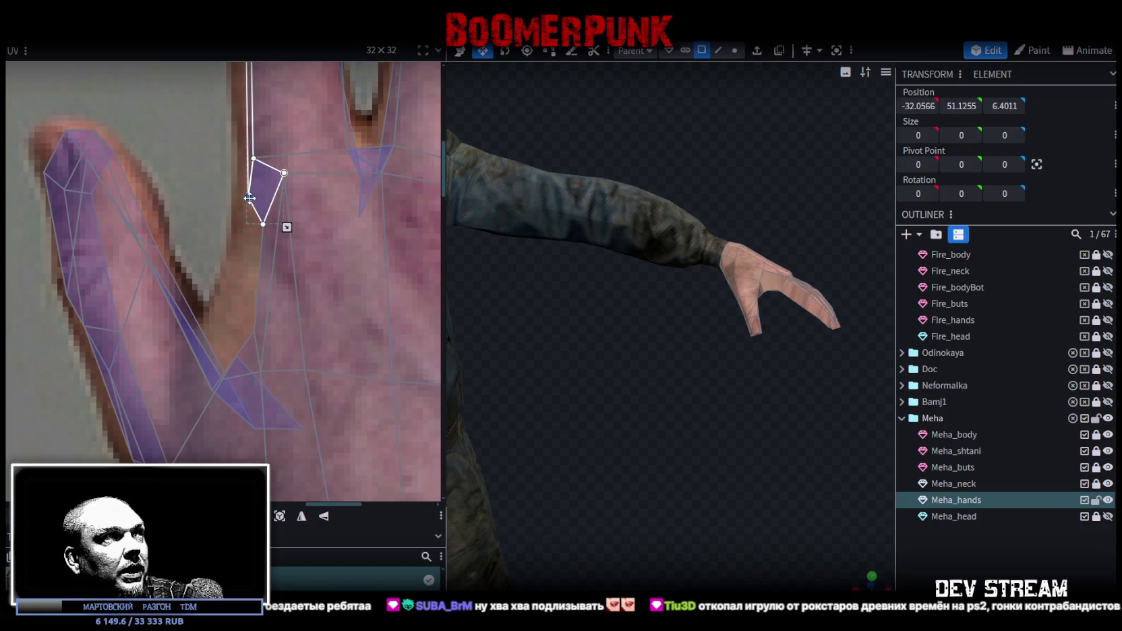
{"action": "left_click", "coordinate": [258, 234]}
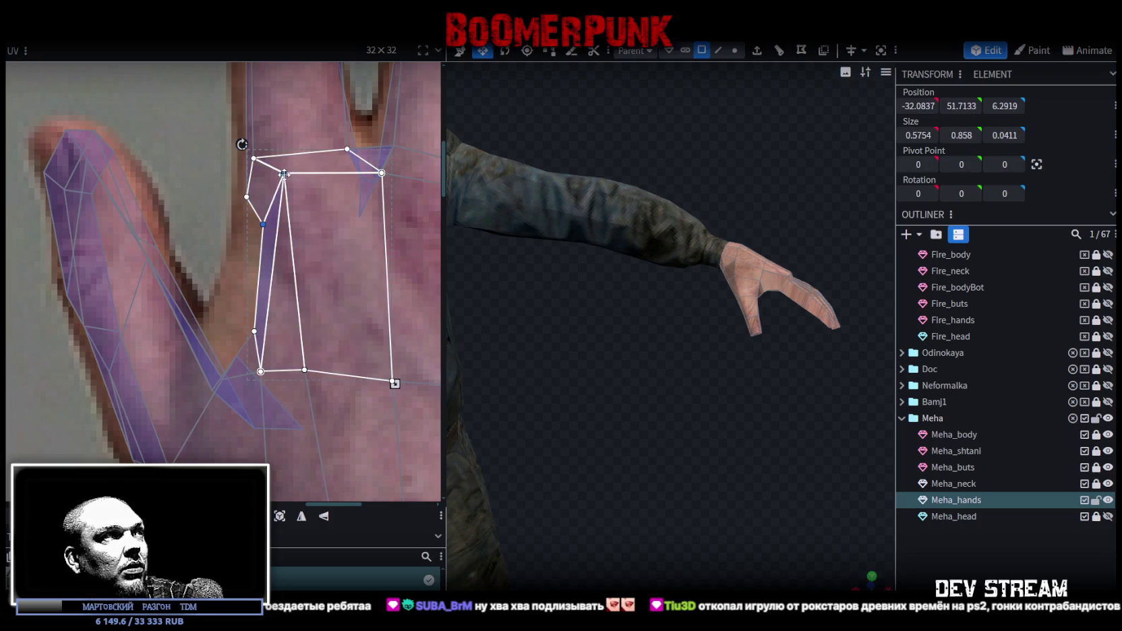
{"action": "left_click_drag", "start_coordinate": [284, 174], "coordinate": [269, 179]}
Stretch the thin triangles between the fingers so they follow the texture's finger gap
{"action": "scroll", "coordinate": [270, 177], "scroll_direction": "down", "scroll_amount": 1}
{"action": "scroll", "coordinate": [270, 177], "scroll_direction": "down", "scroll_amount": 1}
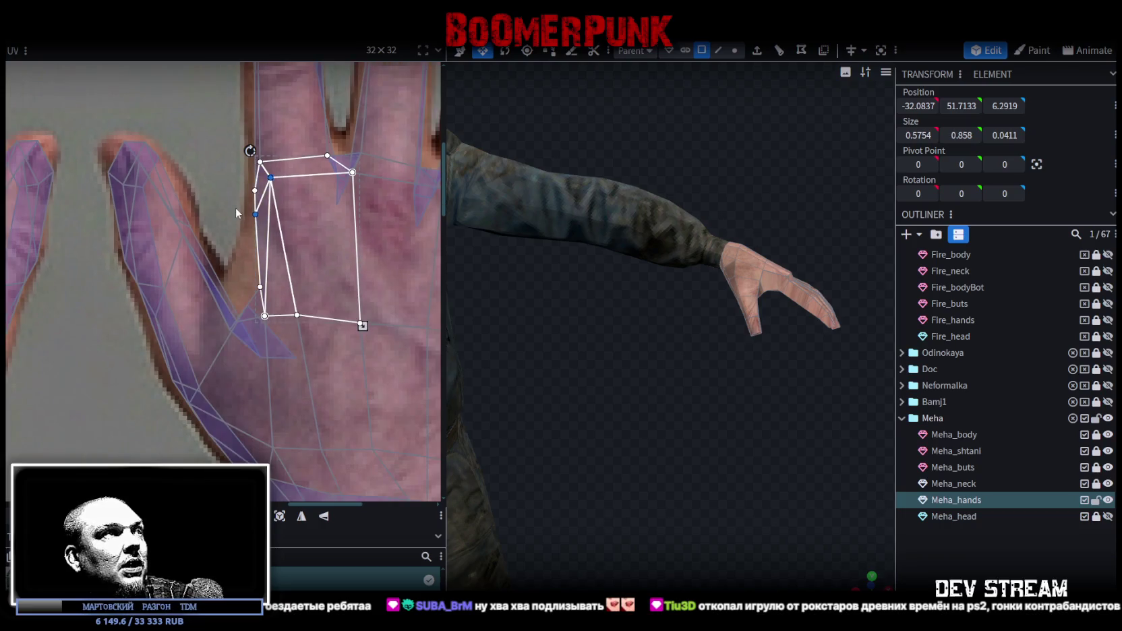
{"action": "scroll", "coordinate": [239, 229], "scroll_direction": "up", "scroll_amount": 1}
{"action": "middle_click_drag", "start_coordinate": [246, 259], "coordinate": [261, 201]}
{"action": "left_click", "coordinate": [277, 214]}
{"action": "left_click_drag", "start_coordinate": [279, 216], "coordinate": [263, 205]}
{"action": "left_click", "coordinate": [253, 211]}
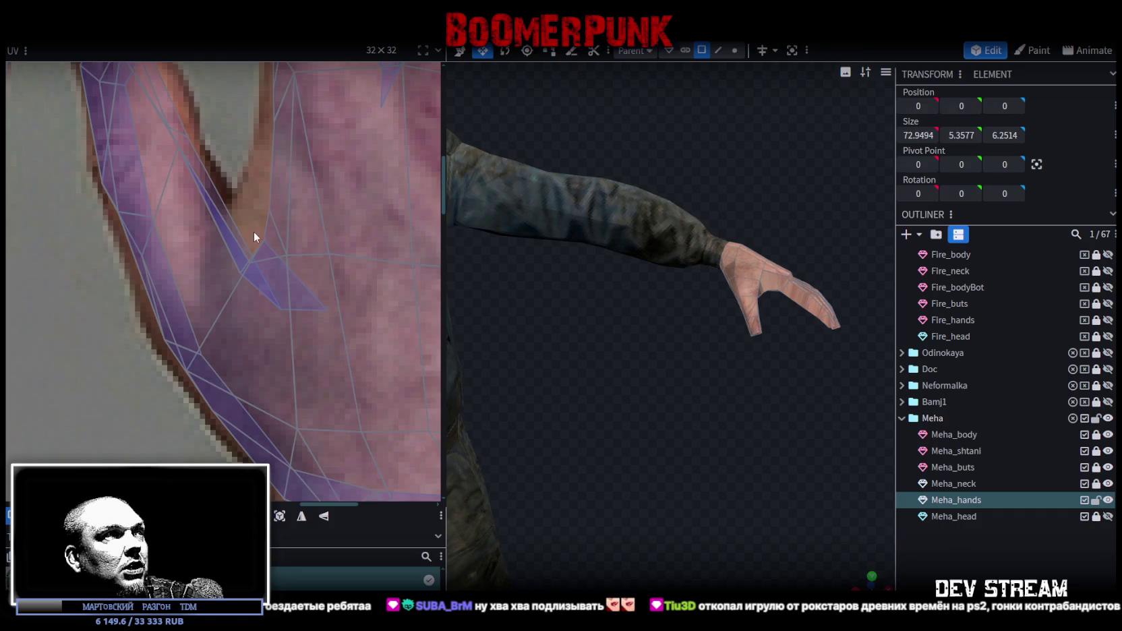
{"action": "left_click", "coordinate": [254, 233]}
{"action": "left_click_drag", "start_coordinate": [263, 238], "coordinate": [246, 220]}
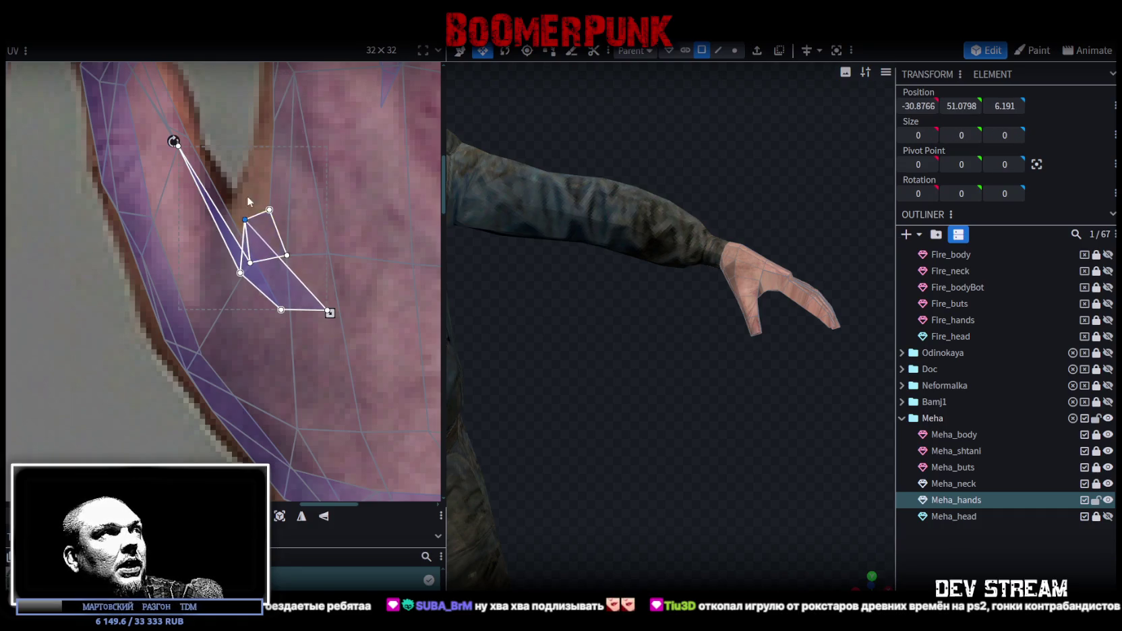
{"action": "scroll", "coordinate": [248, 211], "scroll_direction": "down", "scroll_amount": 3}
{"action": "scroll", "coordinate": [247, 162], "scroll_direction": "down", "scroll_amount": 2}
{"action": "scroll", "coordinate": [223, 187], "scroll_direction": "down", "scroll_amount": 2}
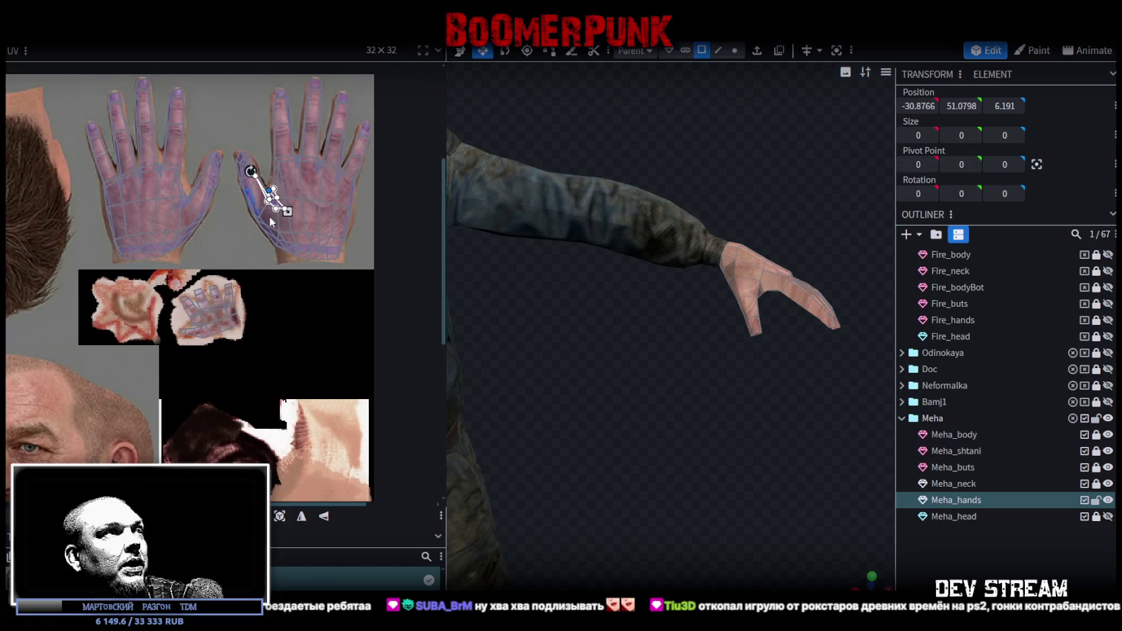
Select the whole hand UV island and move it up toward the texture patches
{"action": "scroll", "coordinate": [303, 206], "scroll_direction": "down", "scroll_amount": 2}
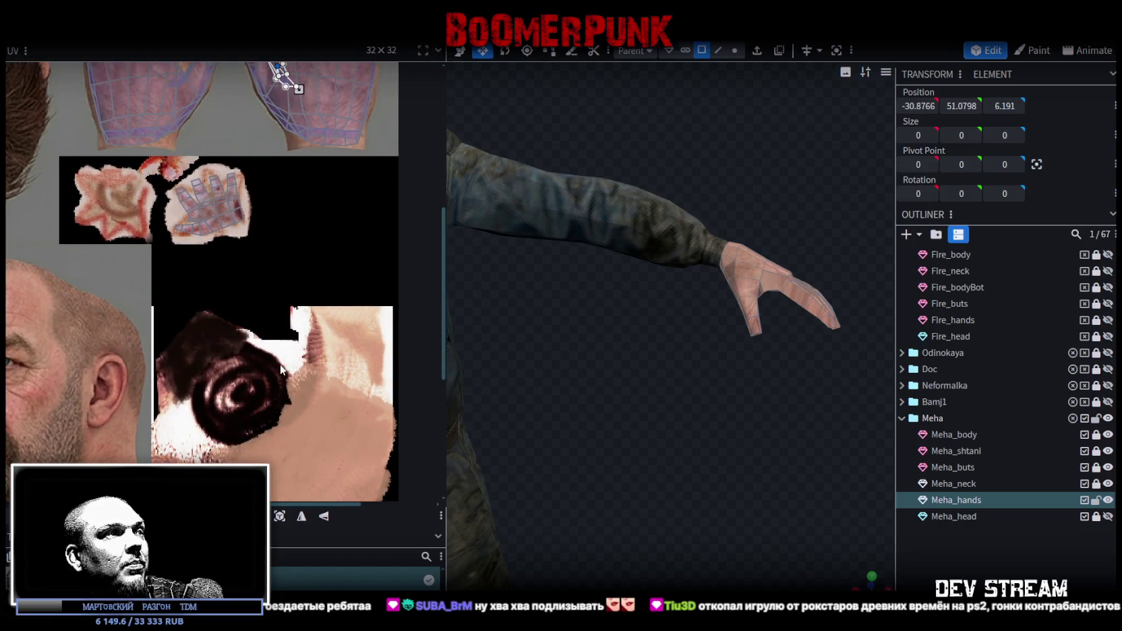
{"action": "scroll", "coordinate": [280, 370], "scroll_direction": "down", "scroll_amount": 3}
{"action": "left_click_drag", "start_coordinate": [250, 305], "coordinate": [366, 458]}
{"action": "left_click_drag", "start_coordinate": [307, 391], "coordinate": [192, 135]}
{"action": "scroll", "coordinate": [193, 134], "scroll_direction": "up", "scroll_amount": 2}
{"action": "scroll", "coordinate": [249, 303], "scroll_direction": "up", "scroll_amount": 2}
{"action": "scroll", "coordinate": [253, 323], "scroll_direction": "up", "scroll_amount": 1}
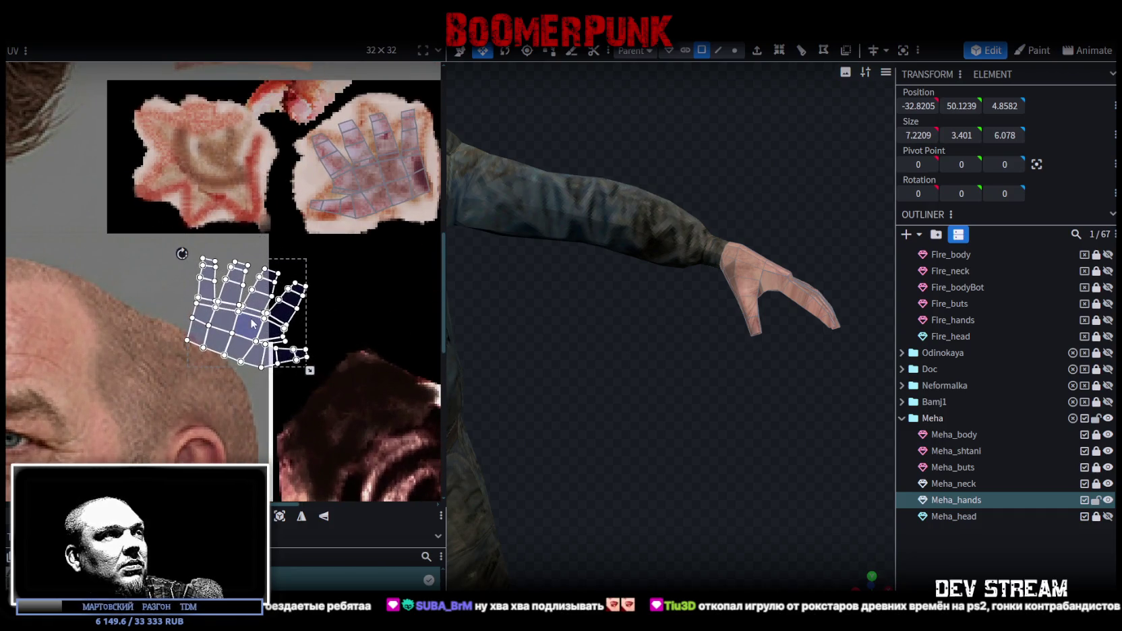
Mirror the hand island on X and Y and place it over the star-shaped patch
{"action": "left_click", "coordinate": [324, 515]}
{"action": "left_click", "coordinate": [302, 516]}
{"action": "mouse_move", "coordinate": [246, 295]}
{"action": "left_mouse_down"}
{"action": "mouse_move", "coordinate": [176, 113]}
{"action": "mouse_move", "coordinate": [182, 154]}
{"action": "left_mouse_up"}
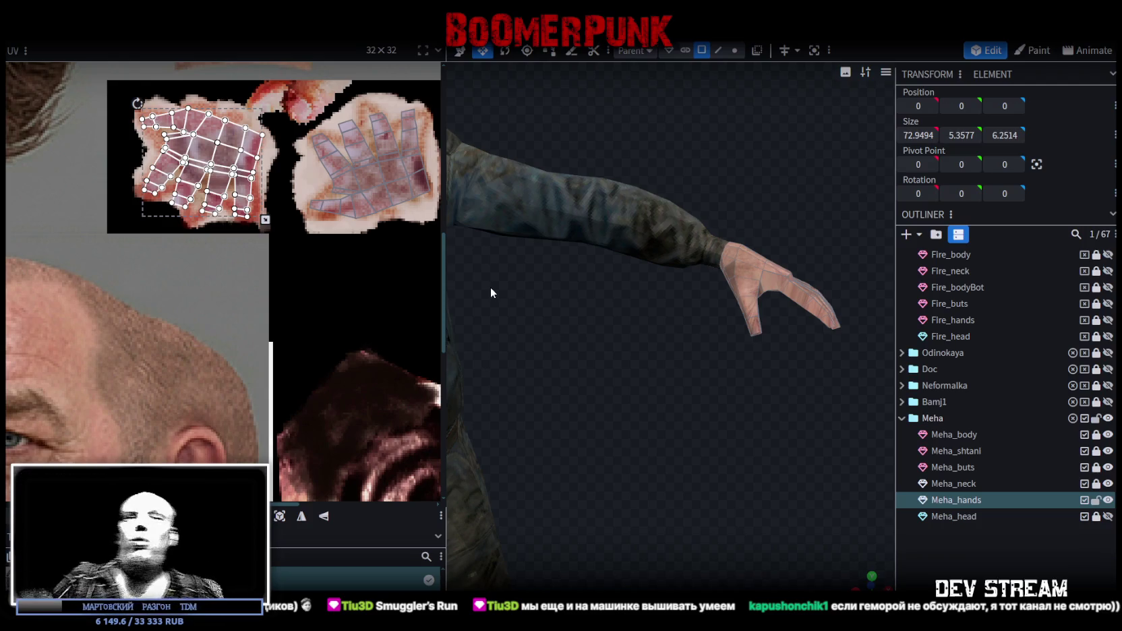
{"action": "scroll", "coordinate": [298, 283], "scroll_direction": "down", "scroll_amount": 3}
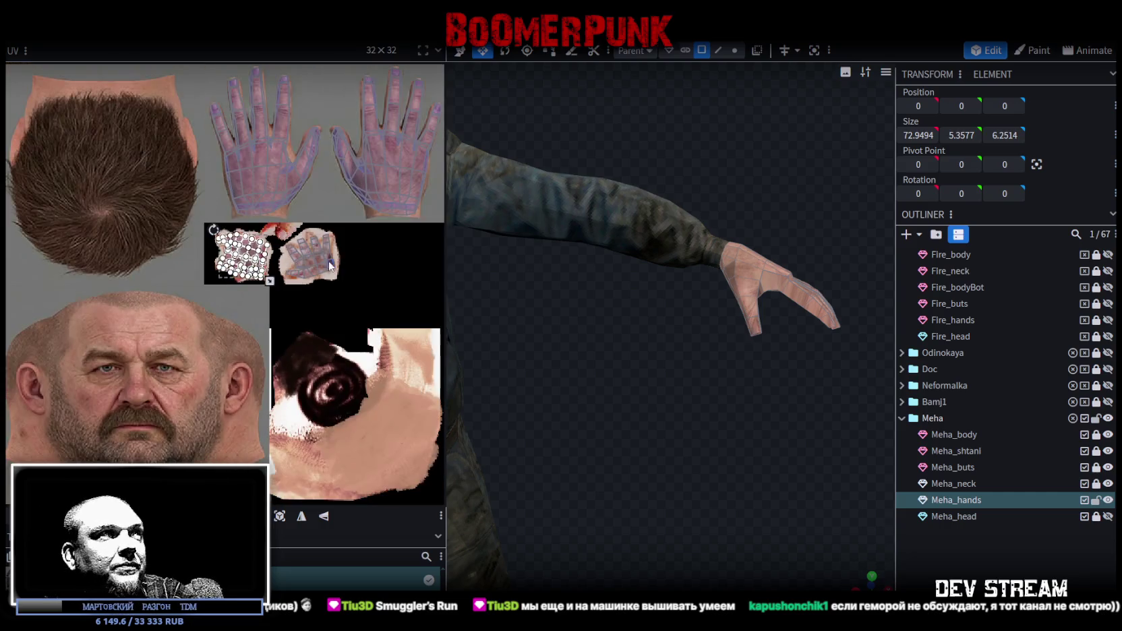
{"action": "scroll", "coordinate": [298, 283], "scroll_direction": "down", "scroll_amount": 1}
{"action": "scroll", "coordinate": [876, 400], "scroll_direction": "down", "scroll_amount": 2}
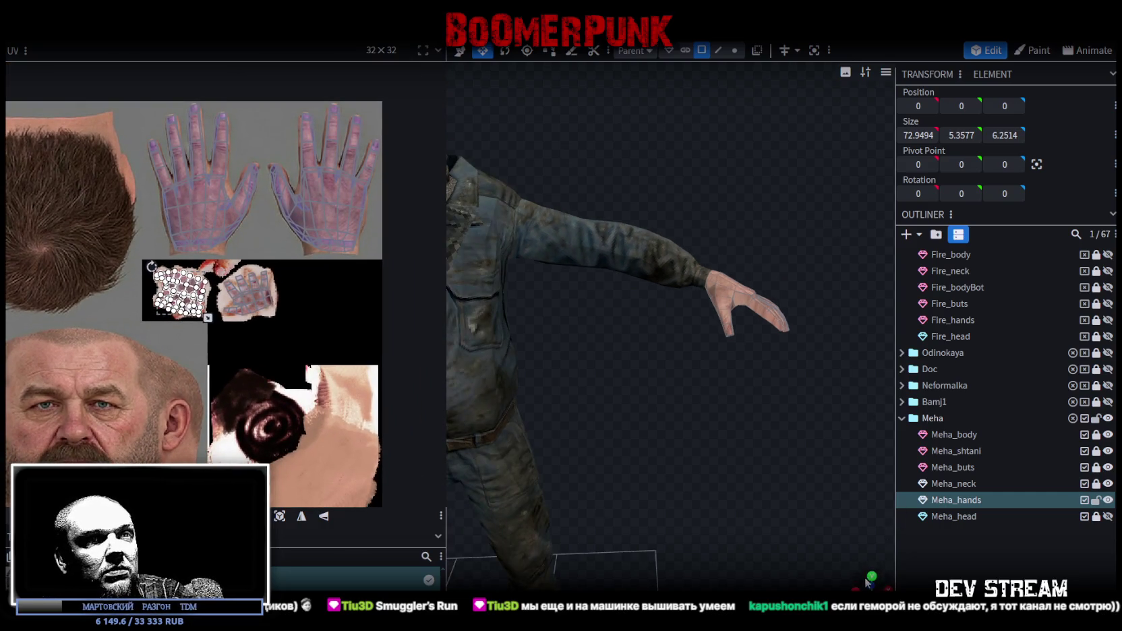
Orbit to a close front view of the head and select Meha_neck and one of its faces
{"action": "left_click", "coordinate": [870, 577]}
{"action": "mouse_move", "coordinate": [870, 577]}
{"action": "left_mouse_down"}
{"action": "mouse_move", "coordinate": [826, 428]}
{"action": "mouse_move", "coordinate": [740, 487]}
{"action": "mouse_move", "coordinate": [709, 423]}
{"action": "mouse_move", "coordinate": [590, 372]}
{"action": "mouse_move", "coordinate": [642, 208]}
{"action": "left_mouse_up"}
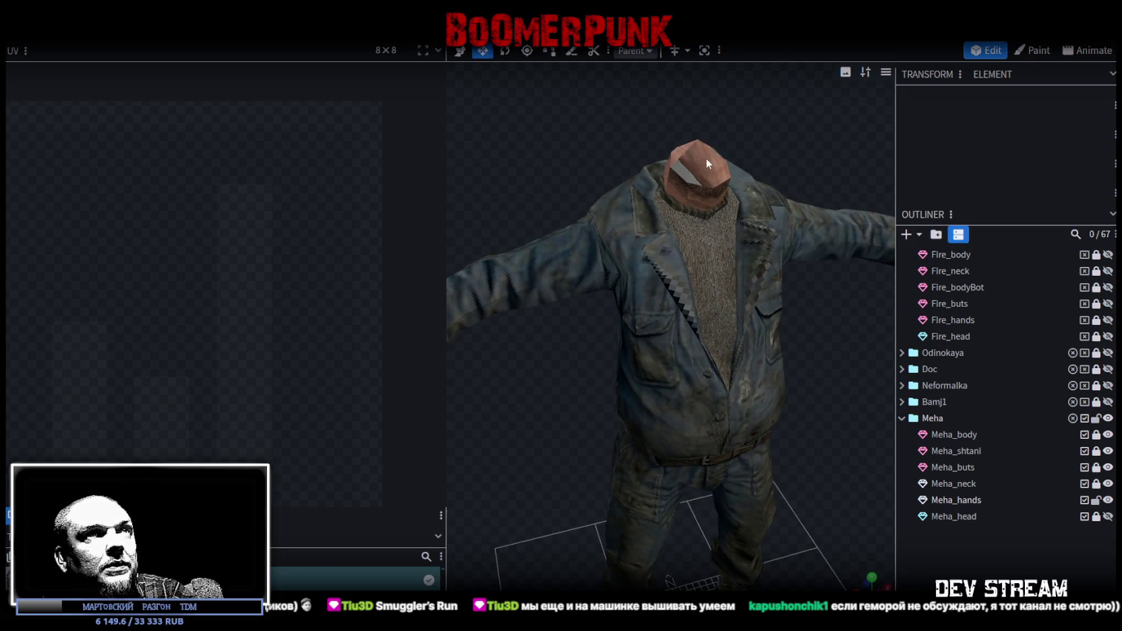
{"action": "left_click_drag", "start_coordinate": [706, 157], "coordinate": [675, 206]}
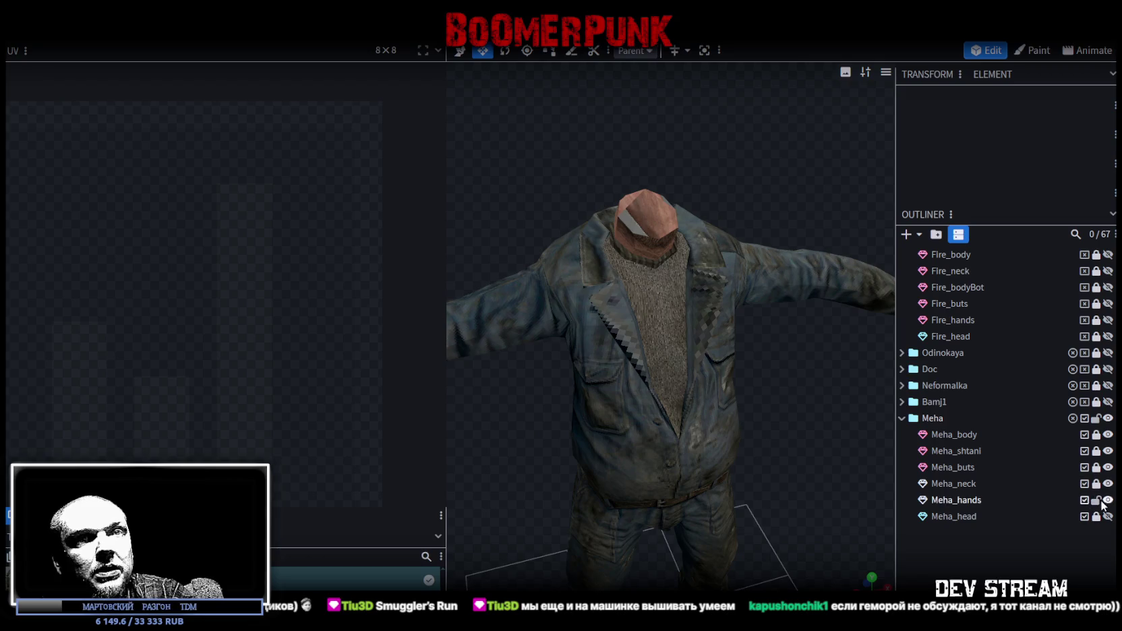
{"action": "left_click", "coordinate": [996, 483]}
{"action": "mouse_move", "coordinate": [818, 364]}
{"action": "left_mouse_down"}
{"action": "mouse_move", "coordinate": [765, 128]}
{"action": "mouse_move", "coordinate": [791, 235]}
{"action": "left_mouse_up"}
{"action": "left_click", "coordinate": [668, 298]}
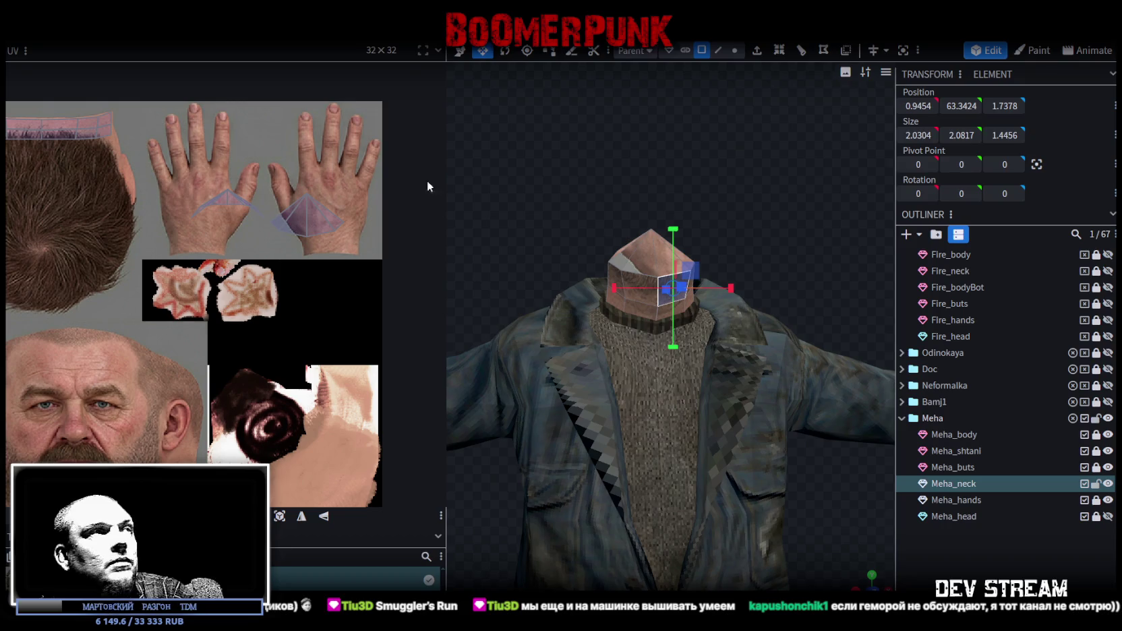
Select the neck face mapped onto the hand and move it onto the chin area
{"action": "scroll", "coordinate": [115, 277], "scroll_direction": "down", "scroll_amount": 3}
{"action": "scroll", "coordinate": [211, 262], "scroll_direction": "up", "scroll_amount": 2}
{"action": "scroll", "coordinate": [291, 236], "scroll_direction": "up", "scroll_amount": 1}
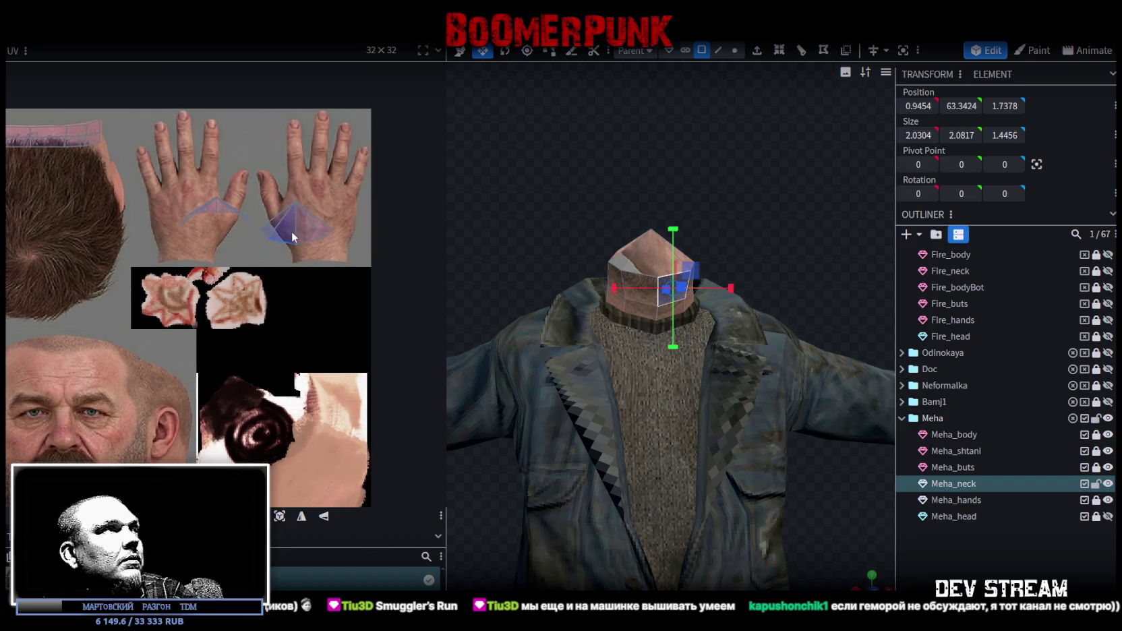
{"action": "scroll", "coordinate": [219, 202], "scroll_direction": "down", "scroll_amount": 1}
{"action": "left_click_drag", "start_coordinate": [176, 170], "coordinate": [246, 244]}
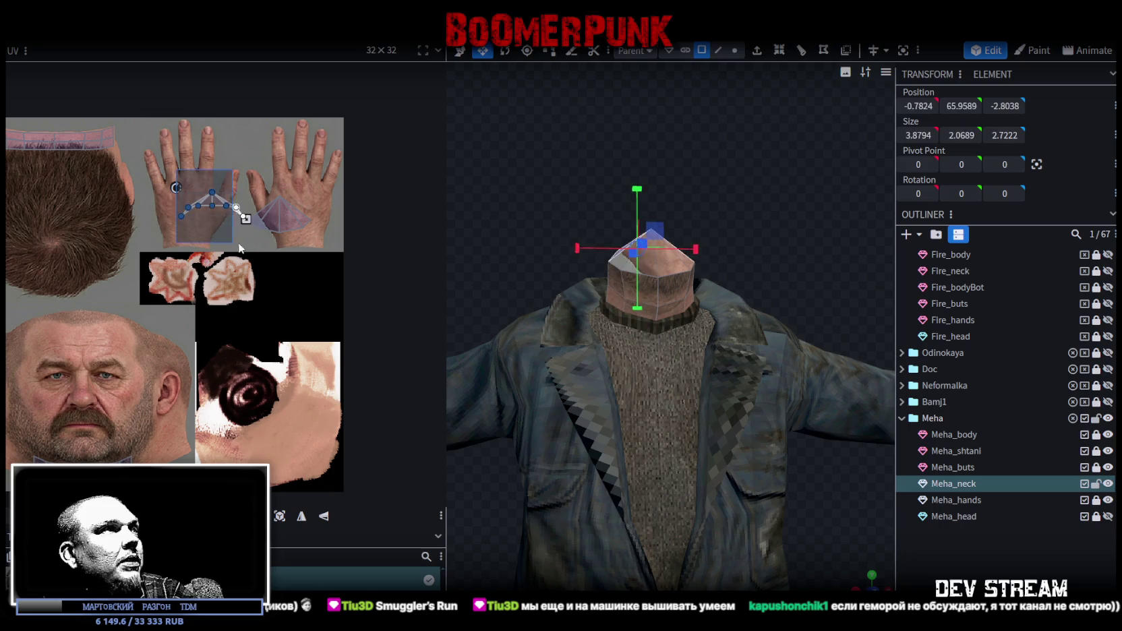
{"action": "mouse_move", "coordinate": [254, 271]}
{"action": "middle_mouse_down"}
{"action": "mouse_move", "coordinate": [280, 226]}
{"action": "mouse_move", "coordinate": [280, 252]}
{"action": "mouse_move", "coordinate": [285, 229]}
{"action": "middle_mouse_up"}
{"action": "mouse_move", "coordinate": [347, 142]}
{"action": "left_mouse_down"}
{"action": "mouse_move", "coordinate": [282, 196]}
{"action": "mouse_move", "coordinate": [290, 202]}
{"action": "left_mouse_up"}
{"action": "middle_click_drag", "start_coordinate": [290, 203], "coordinate": [330, 133]}
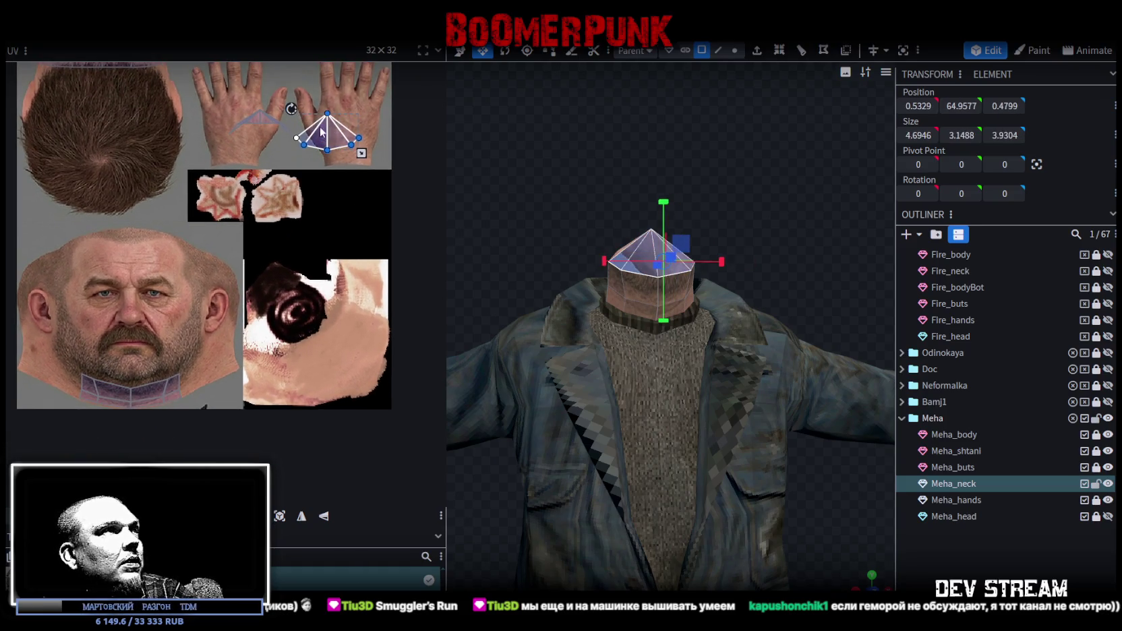
{"action": "left_click_drag", "start_coordinate": [322, 141], "coordinate": [107, 375]}
Squash and reposition the chin face's points so it lies flat along the beard line
{"action": "scroll", "coordinate": [108, 375], "scroll_direction": "up", "scroll_amount": 3}
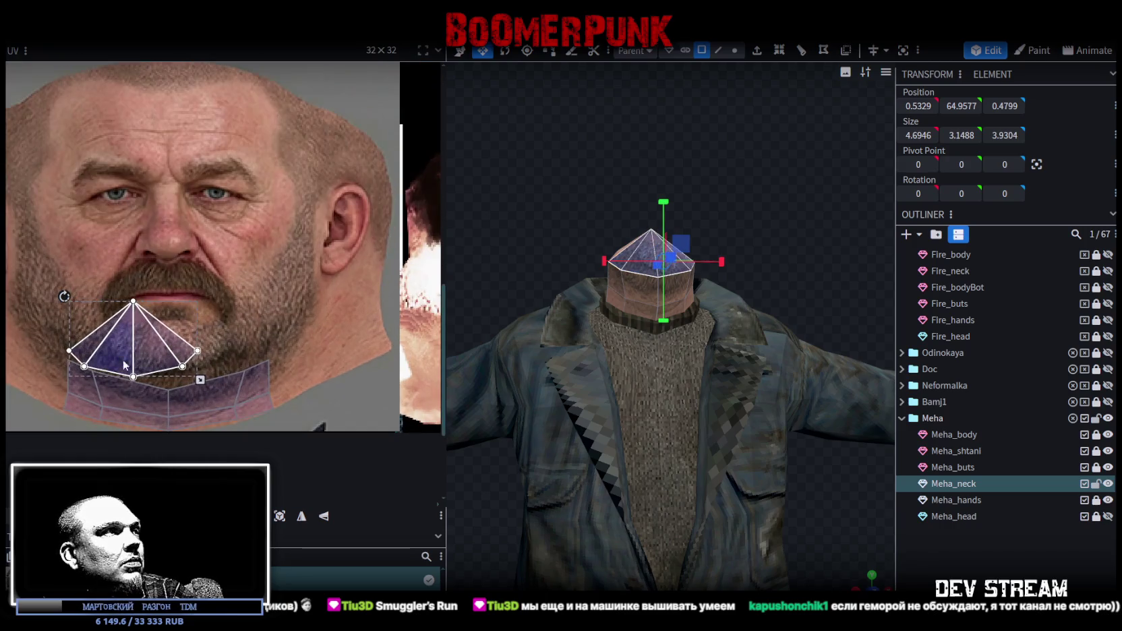
{"action": "left_click_drag", "start_coordinate": [200, 379], "coordinate": [227, 326]}
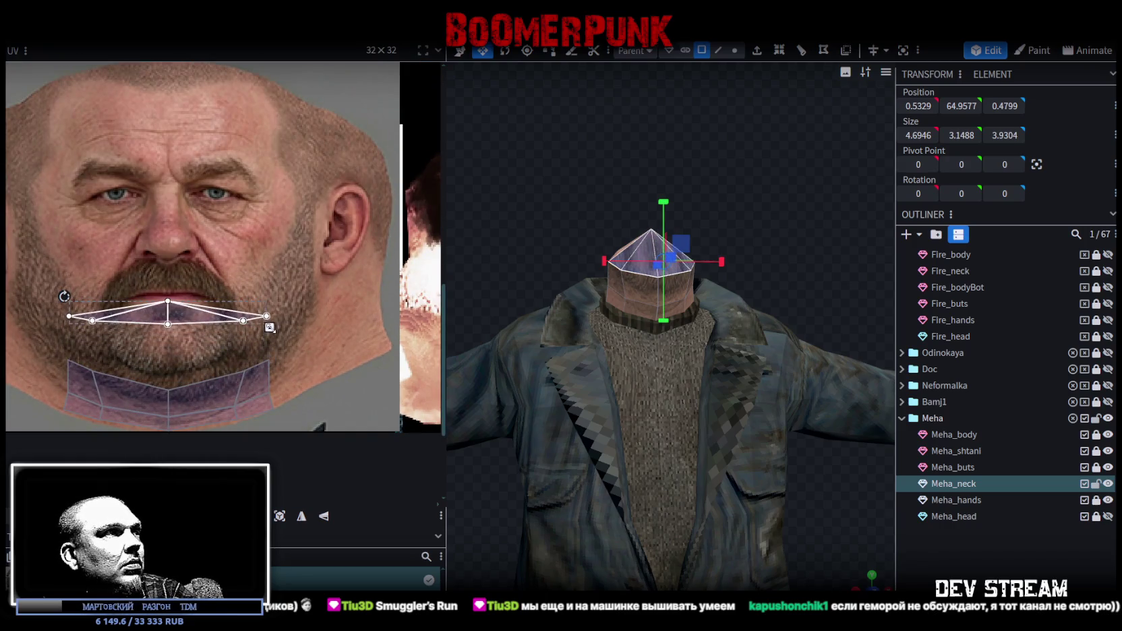
{"action": "left_click_drag", "start_coordinate": [184, 316], "coordinate": [181, 363]}
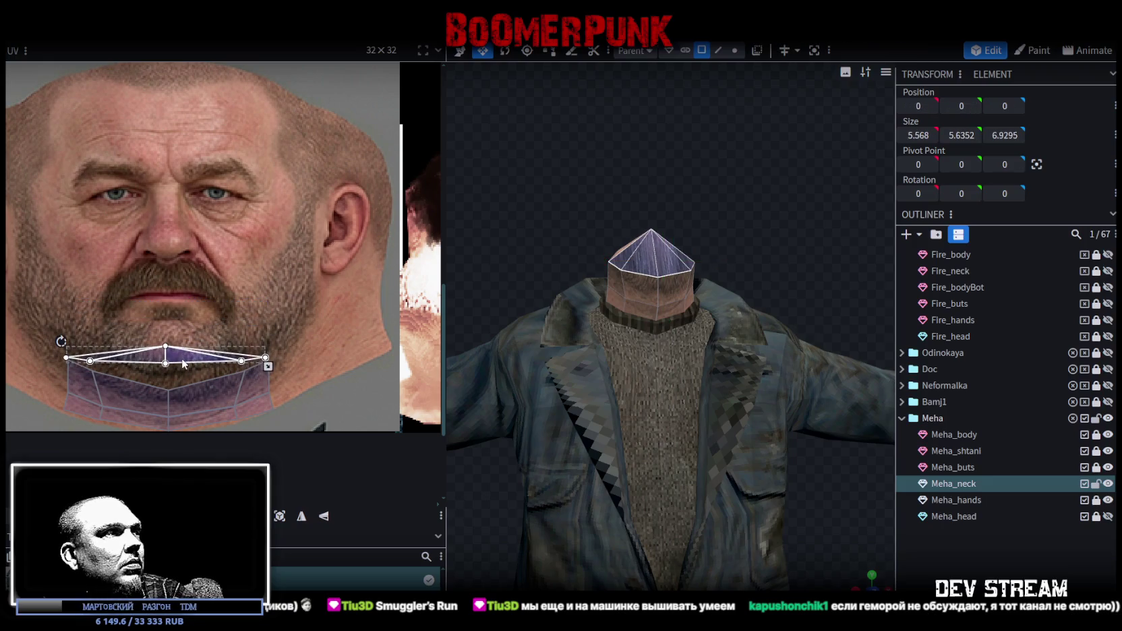
{"action": "left_click_drag", "start_coordinate": [267, 367], "coordinate": [269, 415]}
{"action": "left_click_drag", "start_coordinate": [202, 390], "coordinate": [204, 362]}
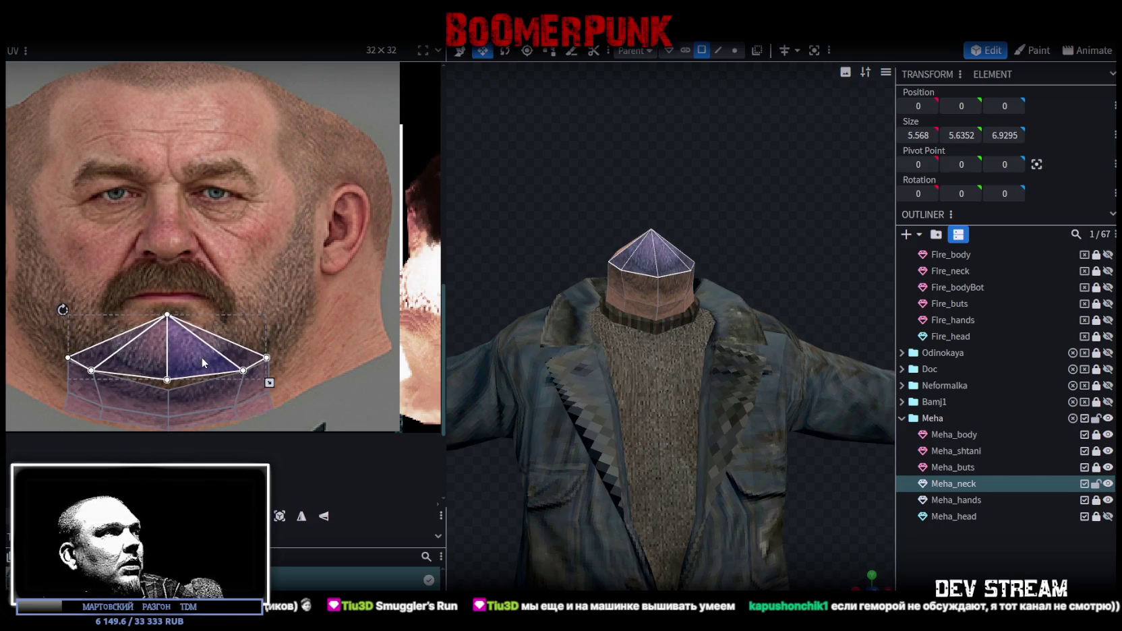
{"action": "scroll", "coordinate": [161, 374], "scroll_direction": "up", "scroll_amount": 2}
{"action": "left_click", "coordinate": [179, 376]}
{"action": "left_click_drag", "start_coordinate": [179, 376], "coordinate": [181, 396]}
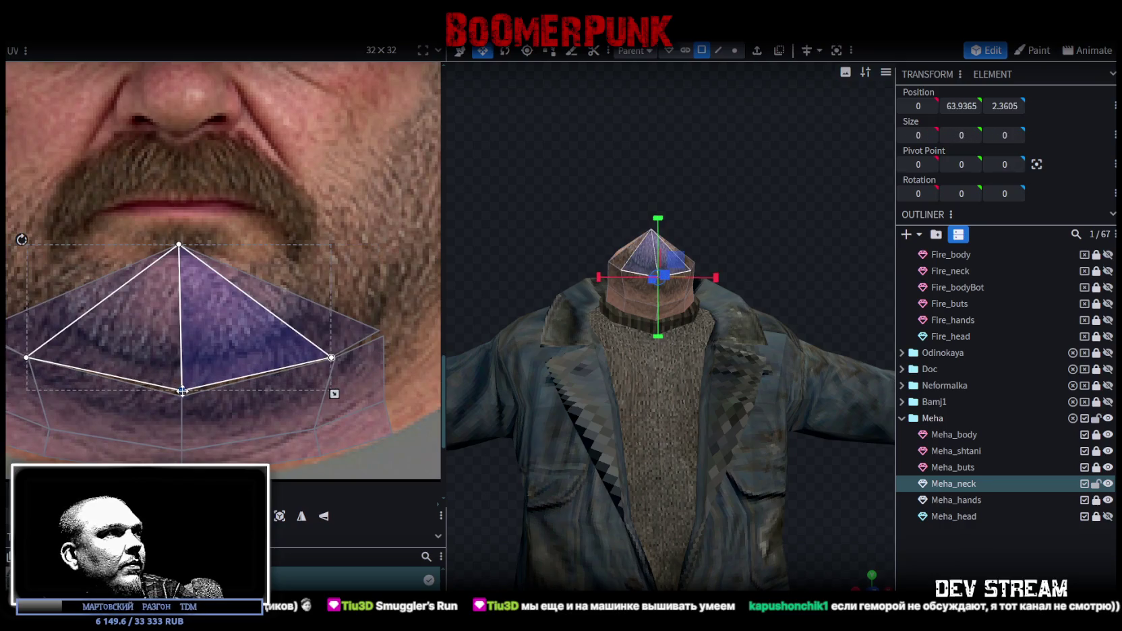
{"action": "left_click", "coordinate": [179, 244]}
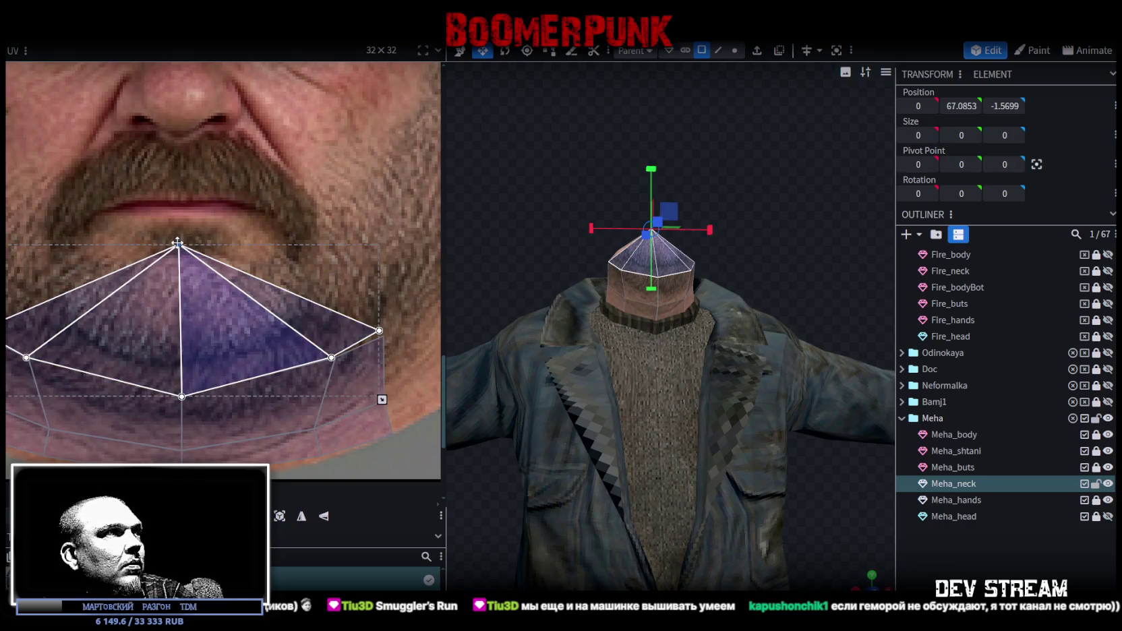
{"action": "left_click_drag", "start_coordinate": [177, 243], "coordinate": [183, 364]}
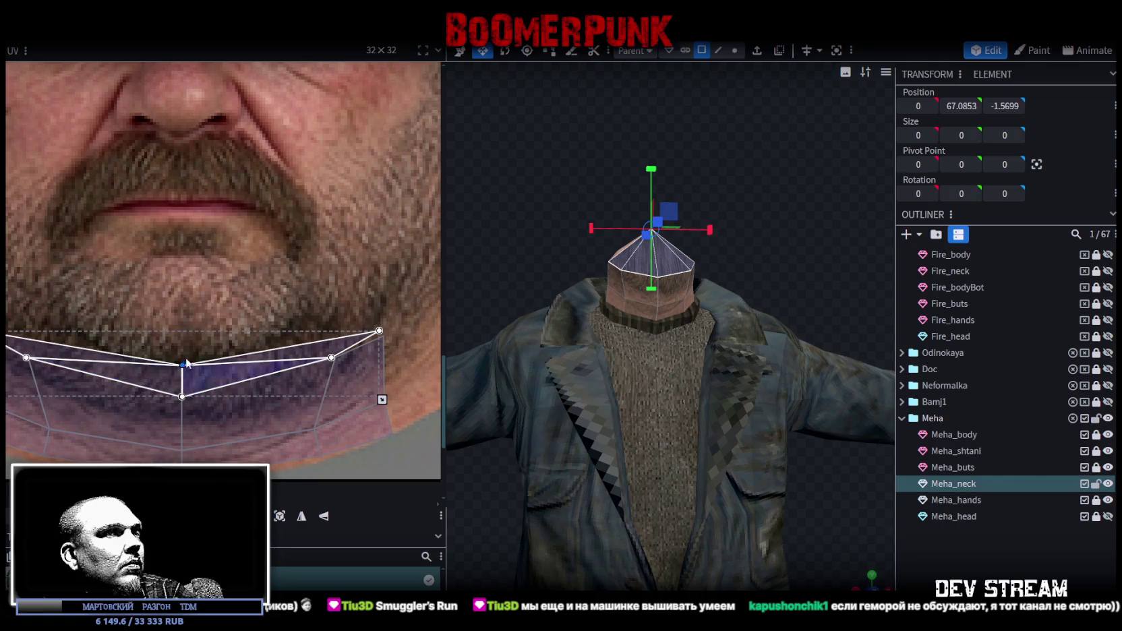
Select the neck faces still mapped onto the hand and move them onto the chin
{"action": "scroll", "coordinate": [247, 281], "scroll_direction": "down", "scroll_amount": 3}
{"action": "scroll", "coordinate": [292, 297], "scroll_direction": "down", "scroll_amount": 1}
{"action": "scroll", "coordinate": [262, 331], "scroll_direction": "down", "scroll_amount": 3}
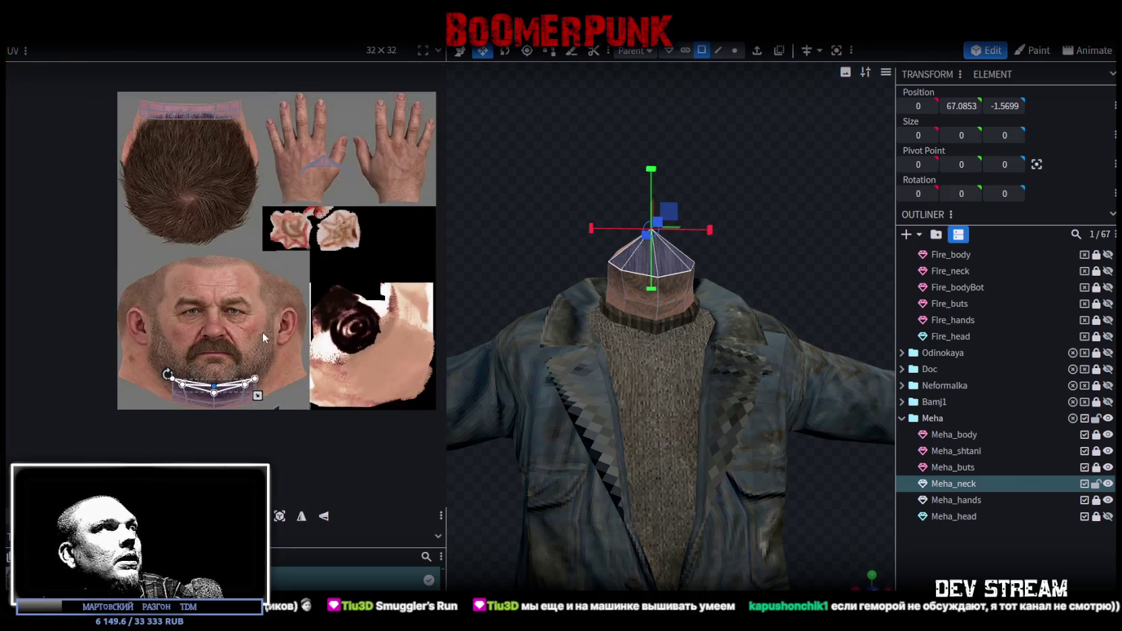
{"action": "scroll", "coordinate": [242, 366], "scroll_direction": "up", "scroll_amount": 2}
{"action": "scroll", "coordinate": [284, 265], "scroll_direction": "up", "scroll_amount": 2}
{"action": "left_click_drag", "start_coordinate": [269, 250], "coordinate": [389, 331]}
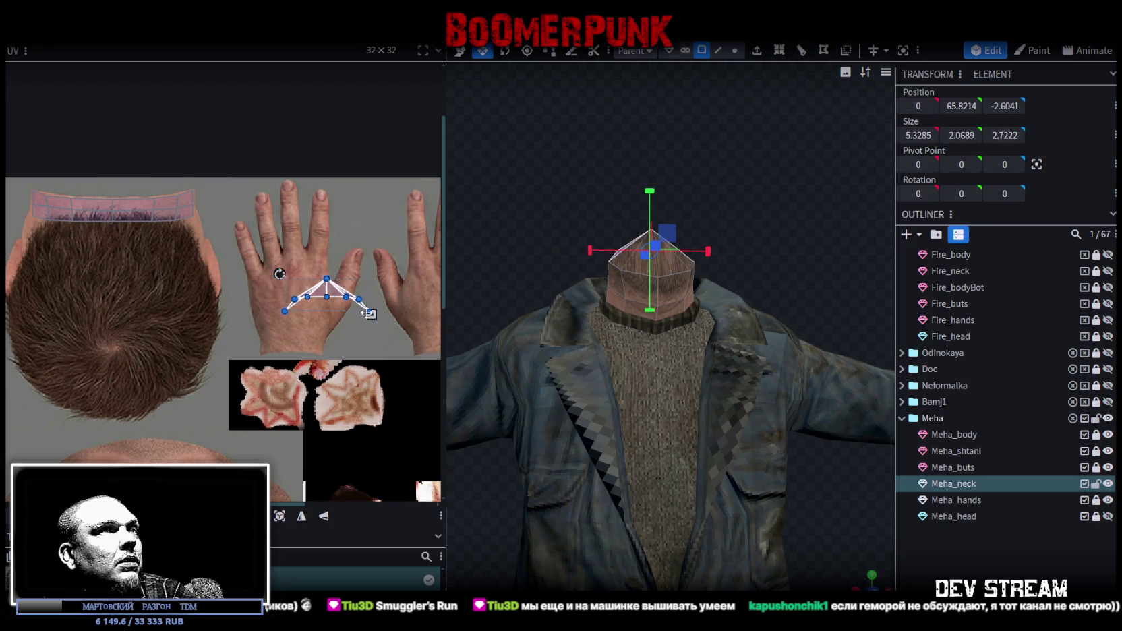
{"action": "scroll", "coordinate": [343, 320], "scroll_direction": "down", "scroll_amount": 2}
{"action": "middle_click_drag", "start_coordinate": [366, 301], "coordinate": [346, 230]}
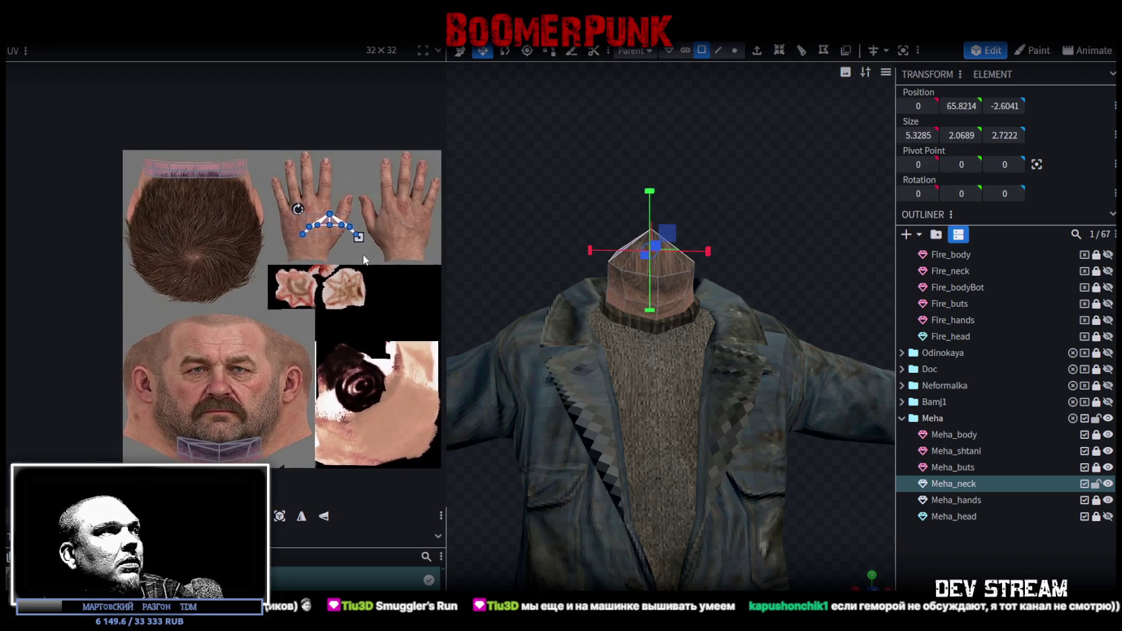
{"action": "left_click_drag", "start_coordinate": [341, 227], "coordinate": [202, 439]}
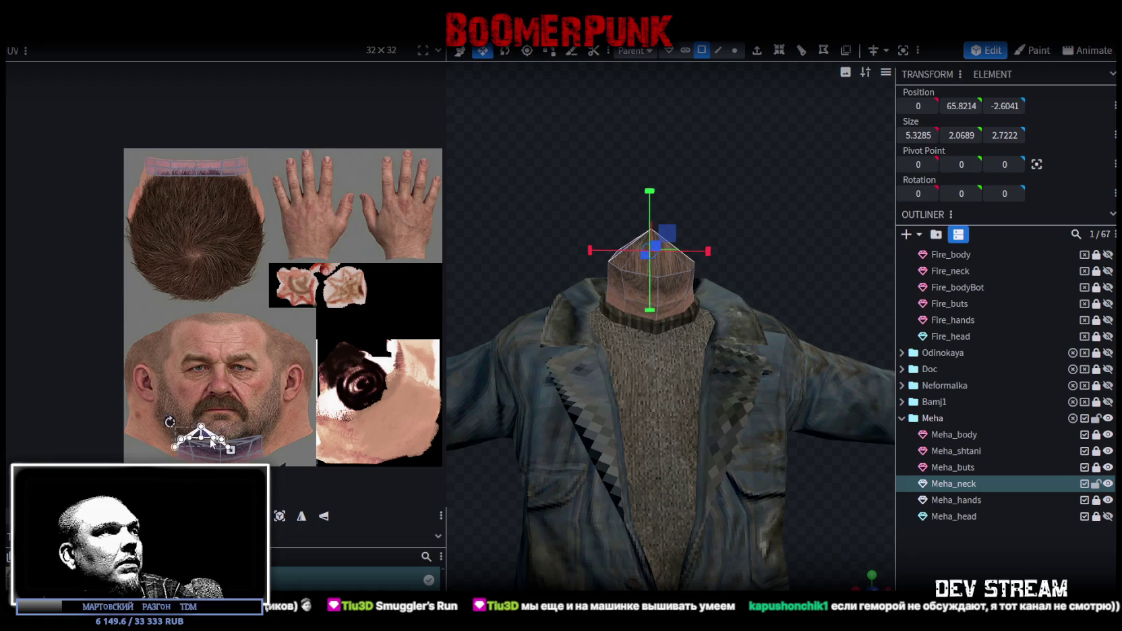
Flatten those faces into a thin strip along the beard line, widened across the chin
{"action": "scroll", "coordinate": [201, 439], "scroll_direction": "up", "scroll_amount": 3}
{"action": "scroll", "coordinate": [202, 438], "scroll_direction": "up", "scroll_amount": 3}
{"action": "left_click_drag", "start_coordinate": [318, 418], "coordinate": [382, 329]}
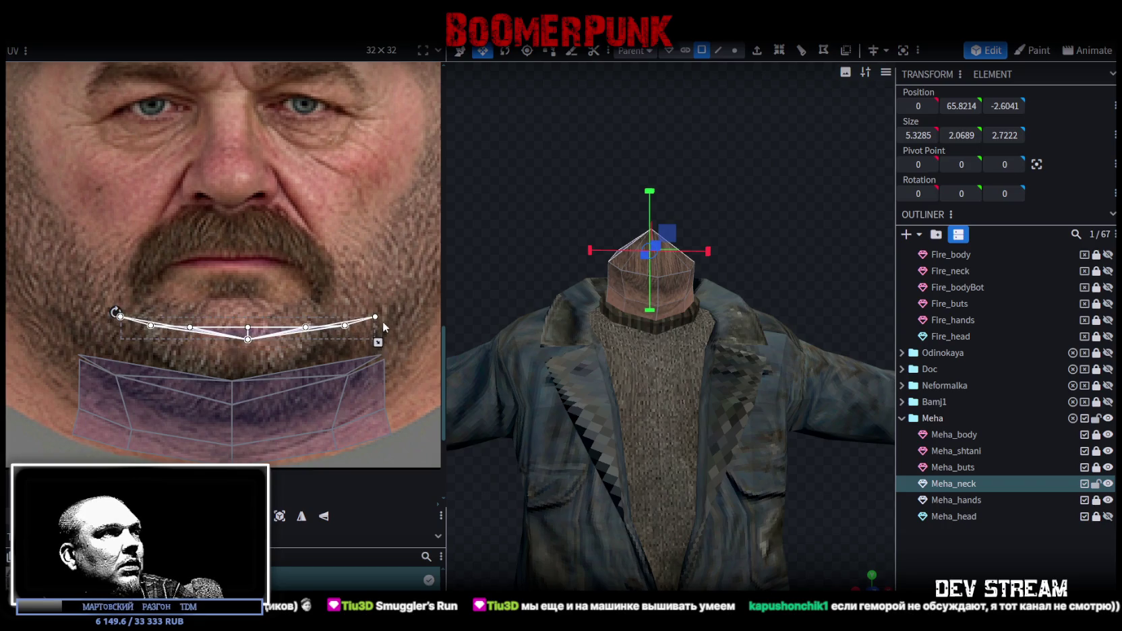
{"action": "left_click_drag", "start_coordinate": [260, 341], "coordinate": [222, 372]}
{"action": "left_click_drag", "start_coordinate": [342, 382], "coordinate": [386, 382]}
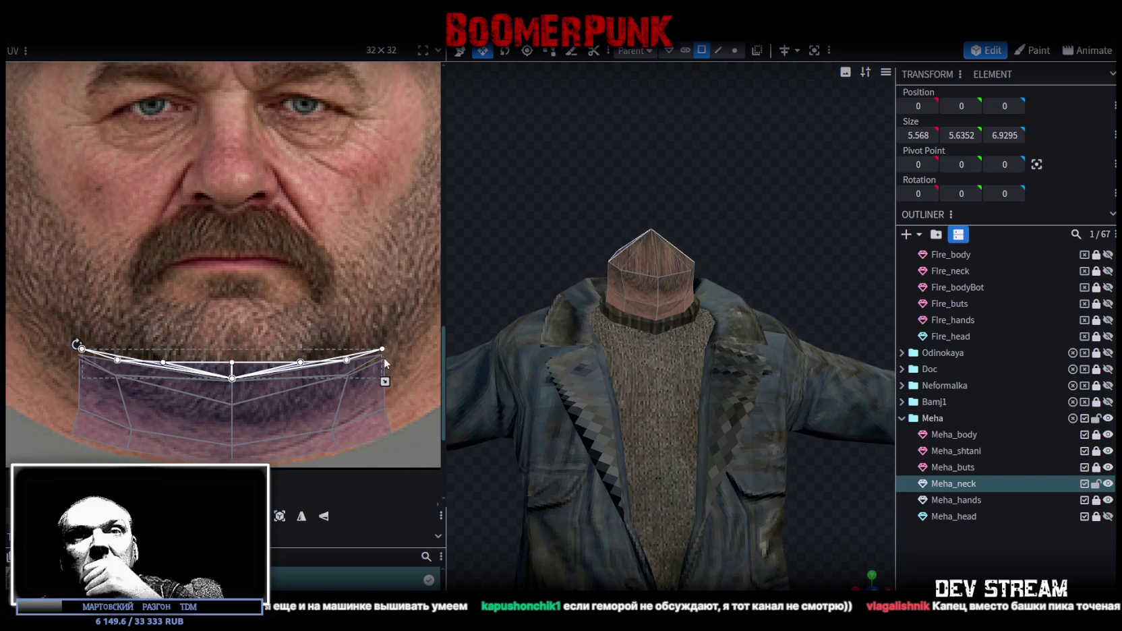
Hide the Meha_neck piece in the Outliner
{"action": "scroll", "coordinate": [335, 271], "scroll_direction": "down", "scroll_amount": 5}
{"action": "scroll", "coordinate": [336, 272], "scroll_direction": "down", "scroll_amount": 2}
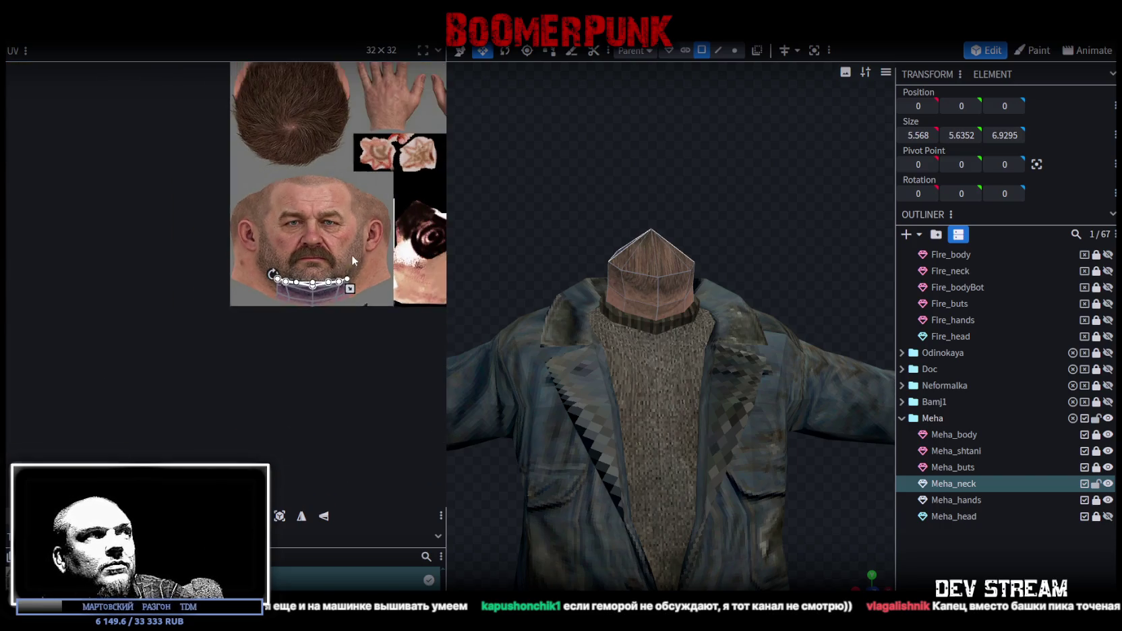
{"action": "scroll", "coordinate": [351, 255], "scroll_direction": "down", "scroll_amount": 2}
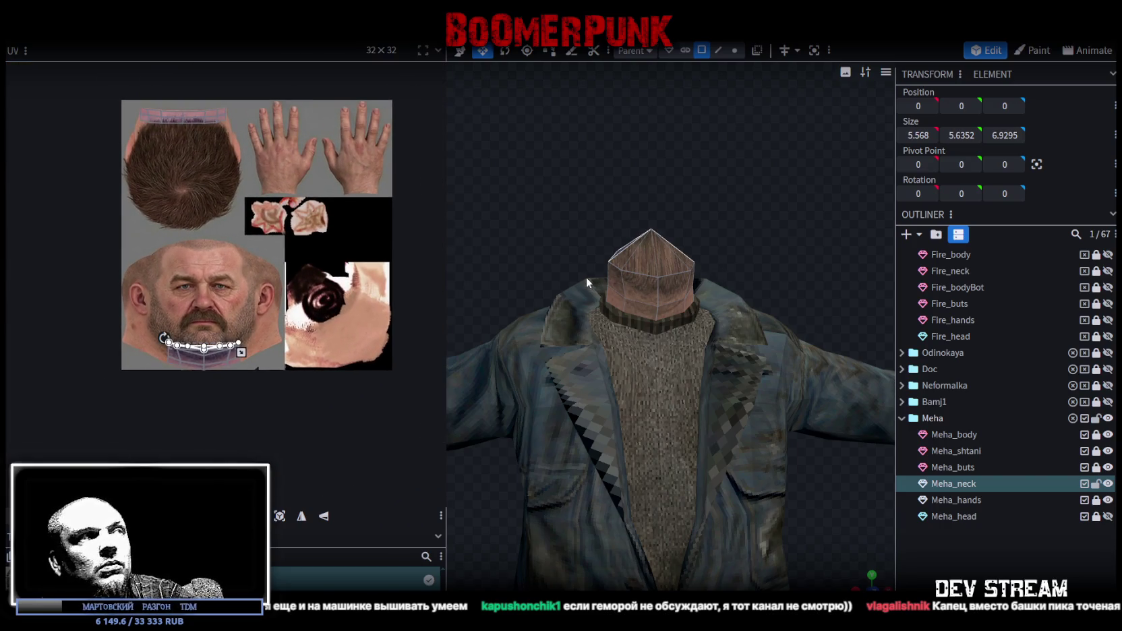
{"action": "scroll", "coordinate": [175, 322], "scroll_direction": "up", "scroll_amount": 2}
{"action": "scroll", "coordinate": [152, 283], "scroll_direction": "down", "scroll_amount": 1}
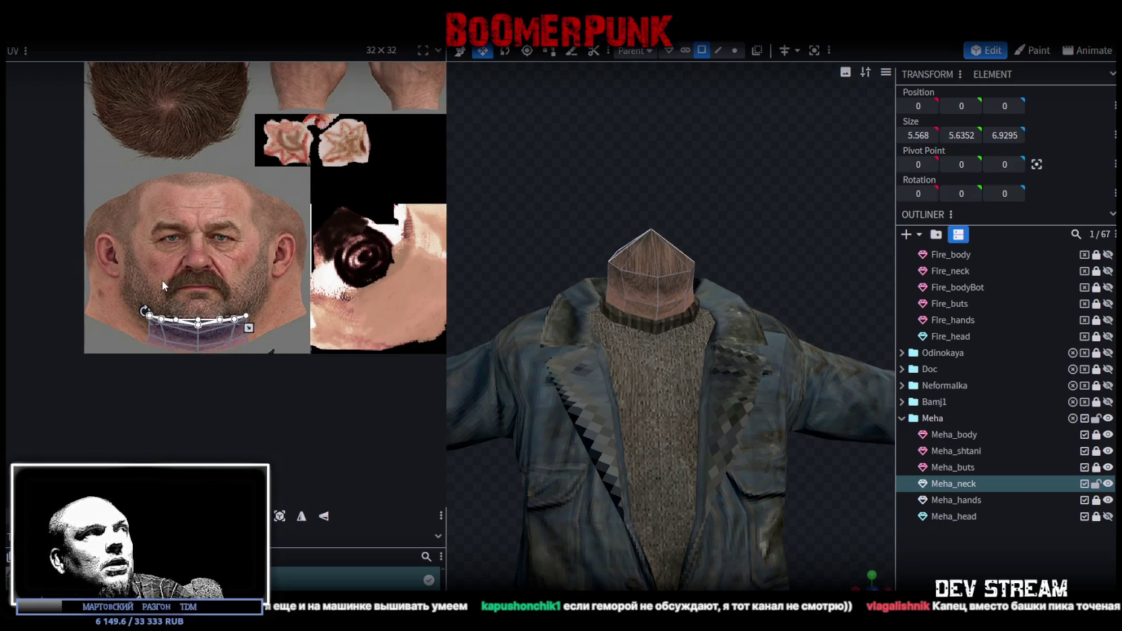
{"action": "left_click", "coordinate": [1108, 483]}
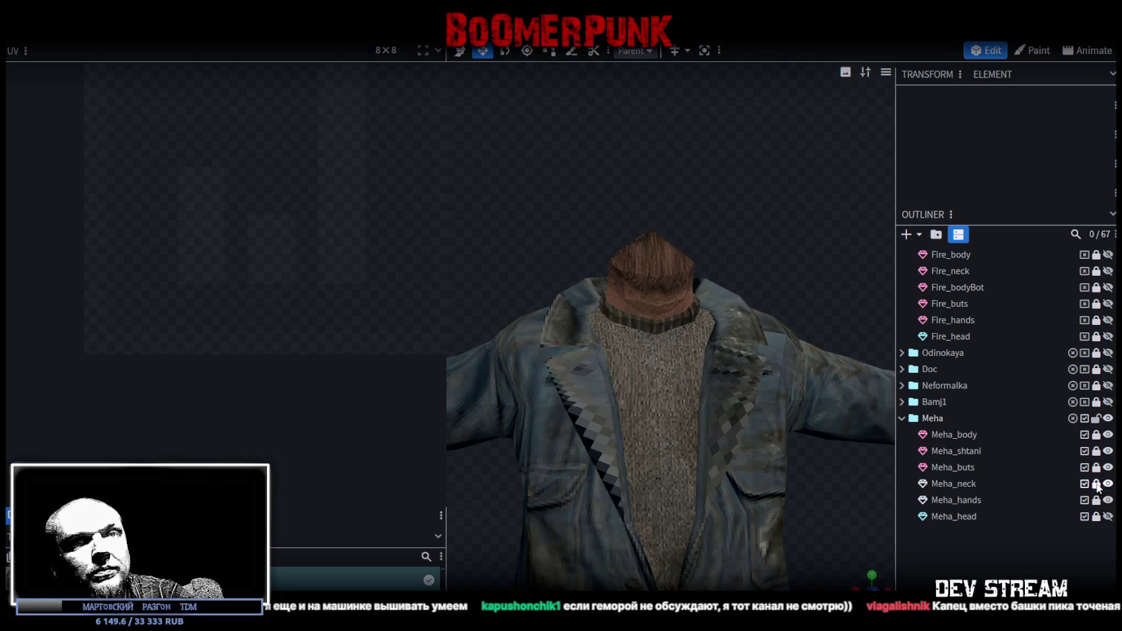
Unhide Meha_neck and Meha_head, view the bearded head from the side, and save TDMchars2.bbmodel
{"action": "left_click", "coordinate": [1108, 483]}
{"action": "left_click_drag", "start_coordinate": [627, 203], "coordinate": [650, 187]}
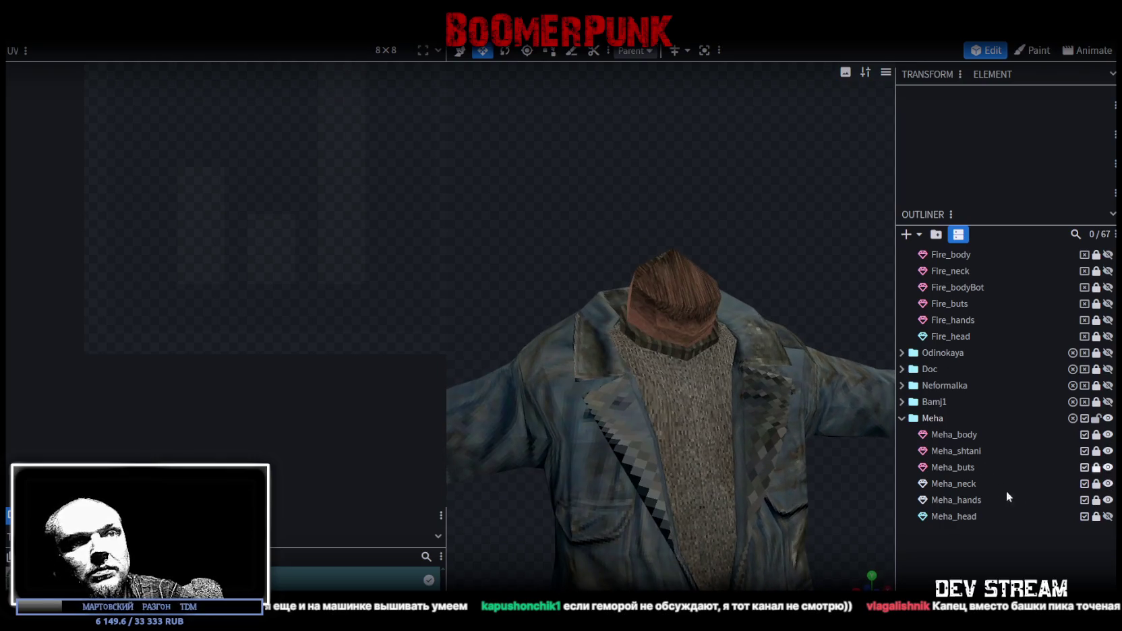
{"action": "left_click", "coordinate": [1108, 516]}
{"action": "mouse_move", "coordinate": [775, 312]}
{"action": "left_mouse_down"}
{"action": "mouse_move", "coordinate": [586, 284]}
{"action": "mouse_move", "coordinate": [698, 368]}
{"action": "mouse_move", "coordinate": [735, 295]}
{"action": "mouse_move", "coordinate": [866, 337]}
{"action": "mouse_move", "coordinate": [697, 290]}
{"action": "mouse_move", "coordinate": [774, 348]}
{"action": "mouse_move", "coordinate": [705, 307]}
{"action": "mouse_move", "coordinate": [730, 326]}
{"action": "mouse_move", "coordinate": [633, 307]}
{"action": "mouse_move", "coordinate": [627, 283]}
{"action": "mouse_move", "coordinate": [809, 367]}
{"action": "left_mouse_up"}
{"action": "scroll", "coordinate": [866, 337], "scroll_direction": "up", "scroll_amount": 3}
{"action": "key", "text": "ctrl+s"}
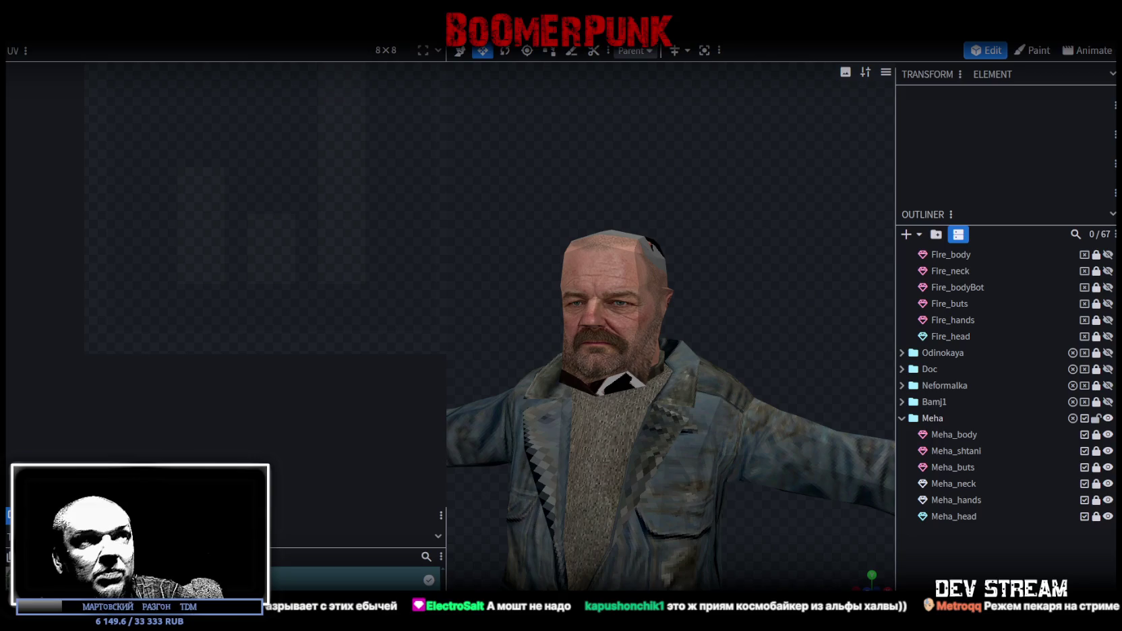
{"action": "scroll", "coordinate": [715, 487], "scroll_direction": "down", "scroll_amount": 3}
{"action": "scroll", "coordinate": [714, 482], "scroll_direction": "down", "scroll_amount": 2}
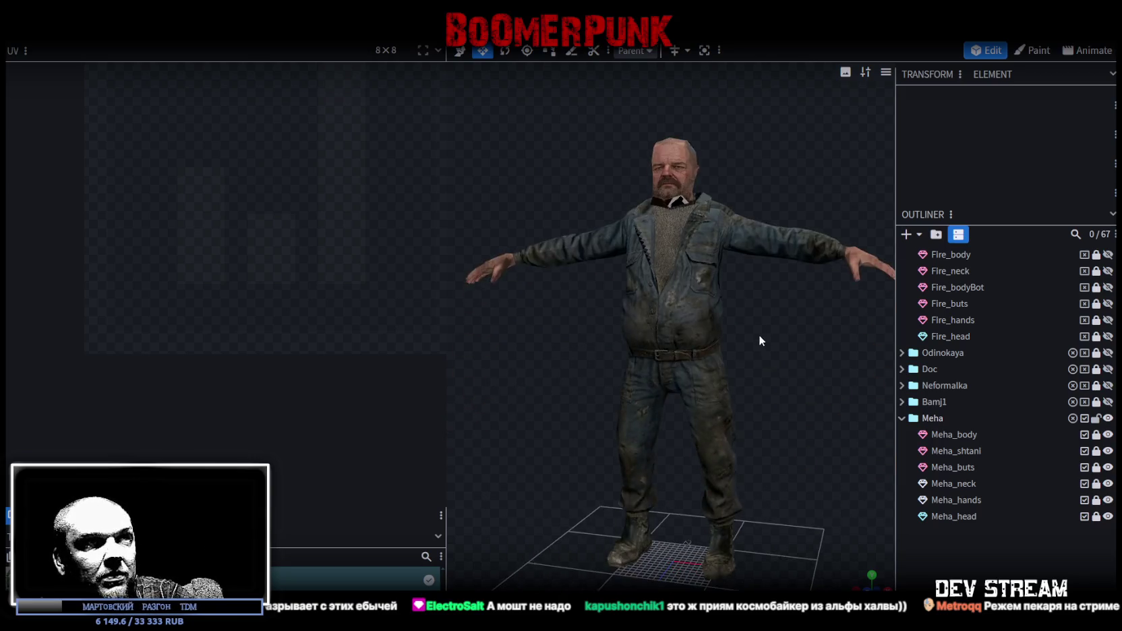
{"action": "mouse_move", "coordinate": [758, 336]}
{"action": "left_mouse_down"}
{"action": "mouse_move", "coordinate": [549, 384]}
{"action": "mouse_move", "coordinate": [539, 326]}
{"action": "mouse_move", "coordinate": [758, 406]}
{"action": "mouse_move", "coordinate": [783, 376]}
{"action": "mouse_move", "coordinate": [712, 325]}
{"action": "left_mouse_up"}
{"action": "right_click_drag", "start_coordinate": [756, 428], "coordinate": [748, 439]}
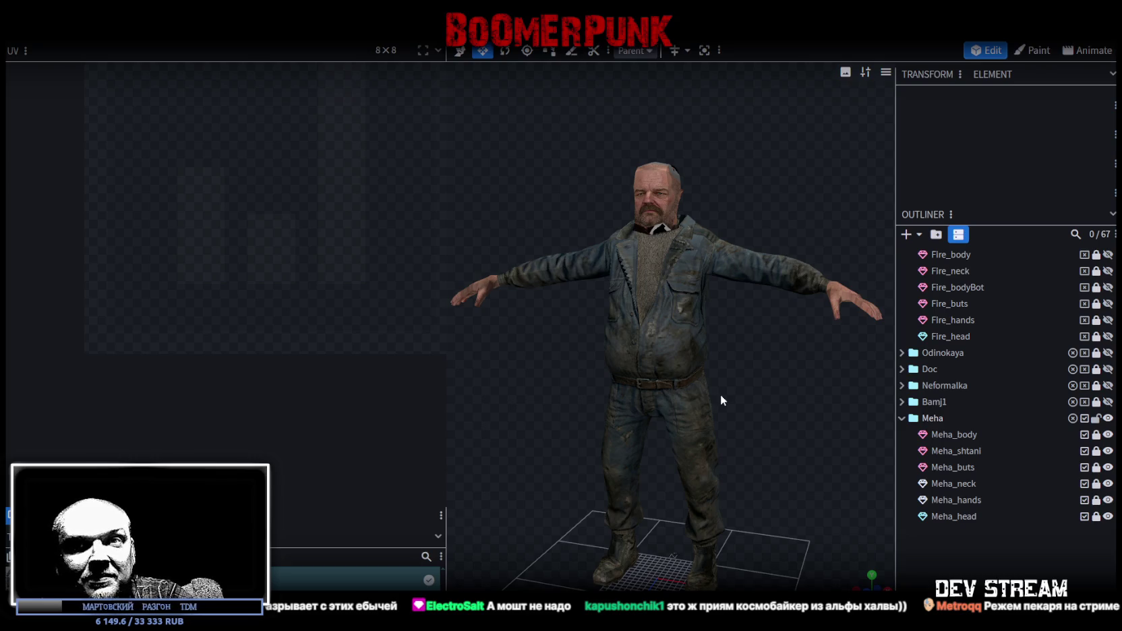
{"action": "scroll", "coordinate": [725, 430], "scroll_direction": "up", "scroll_amount": 2}
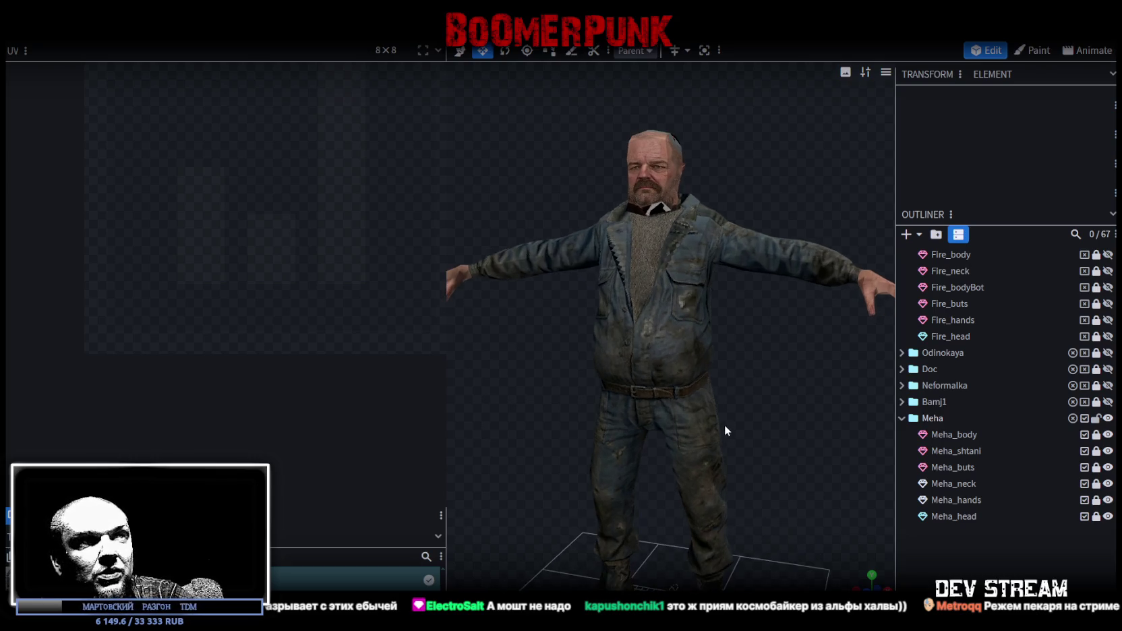
{"action": "mouse_move", "coordinate": [743, 392]}
{"action": "left_mouse_down"}
{"action": "mouse_move", "coordinate": [745, 420]}
{"action": "mouse_move", "coordinate": [768, 407]}
{"action": "left_mouse_up"}
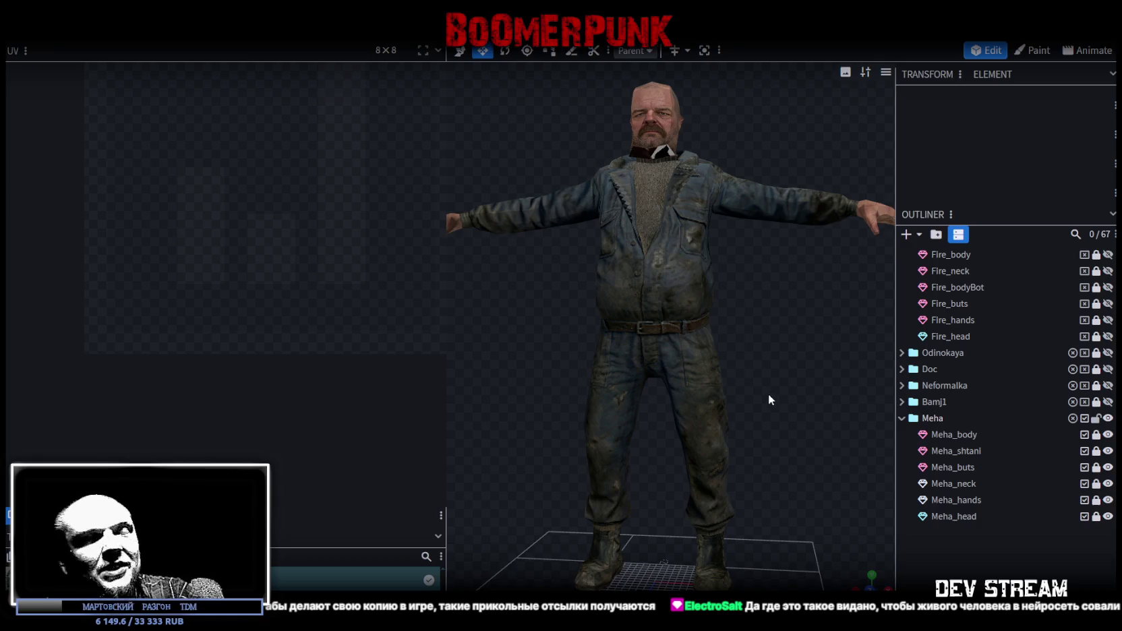
{"action": "scroll", "coordinate": [759, 382], "scroll_direction": "down", "scroll_amount": 2}
{"action": "mouse_move", "coordinate": [769, 382]}
{"action": "left_mouse_down"}
{"action": "mouse_move", "coordinate": [743, 414]}
{"action": "mouse_move", "coordinate": [725, 399]}
{"action": "mouse_move", "coordinate": [777, 429]}
{"action": "mouse_move", "coordinate": [831, 405]}
{"action": "mouse_move", "coordinate": [664, 406]}
{"action": "mouse_move", "coordinate": [745, 406]}
{"action": "left_mouse_up"}
{"action": "scroll", "coordinate": [750, 403], "scroll_direction": "up", "scroll_amount": 2}
{"action": "scroll", "coordinate": [725, 399], "scroll_direction": "up", "scroll_amount": 1}
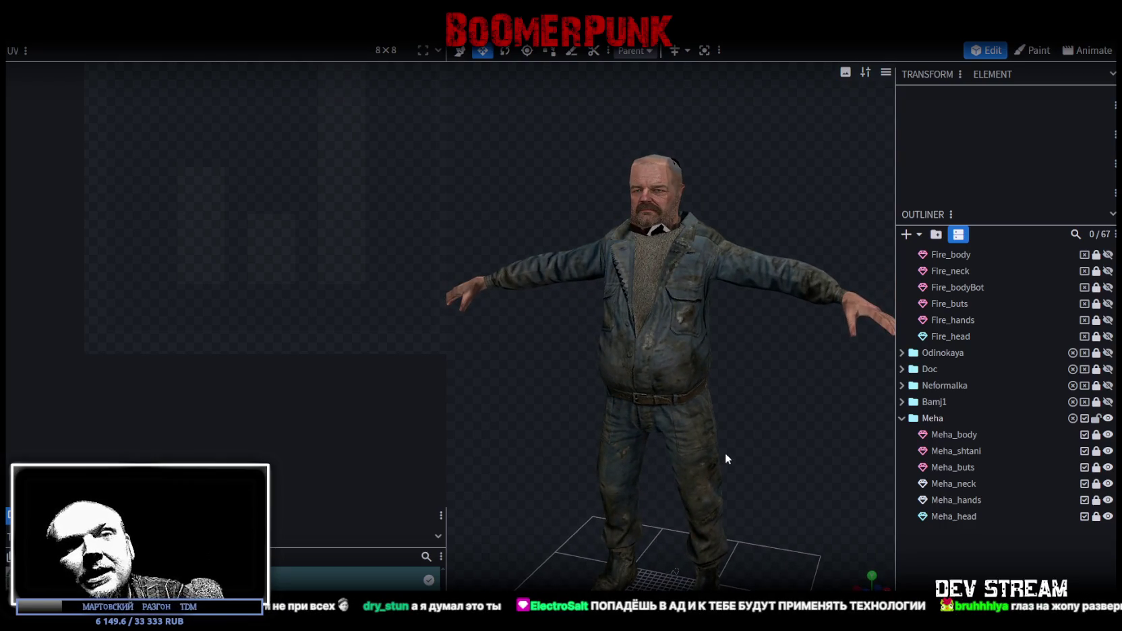
{"action": "left_click_drag", "start_coordinate": [725, 447], "coordinate": [701, 449]}
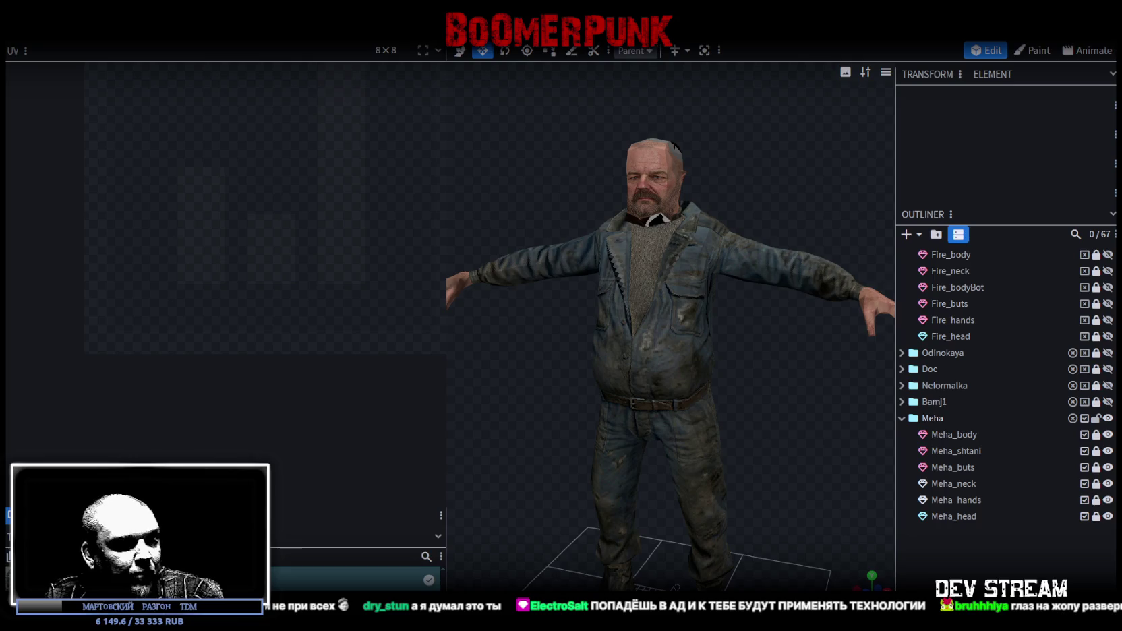
{"action": "key", "text": "alt+Tab"}
{"action": "key", "text": "alt+Tab"}
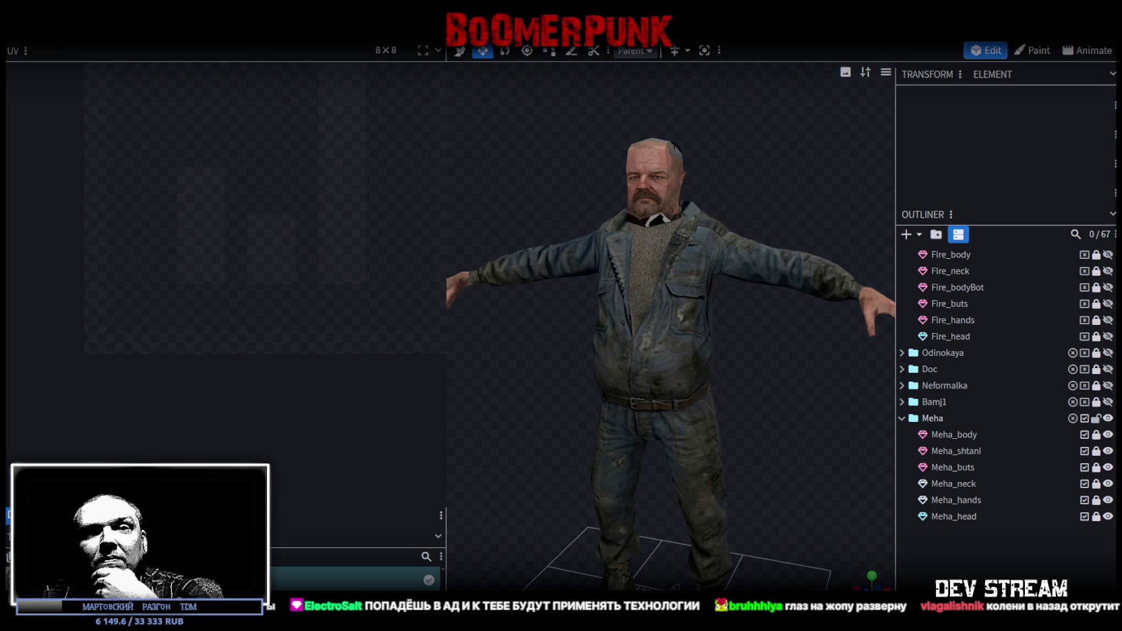
Orbit around the model to inspect the legs from side and behind, then the face and sides
{"action": "mouse_move", "coordinate": [804, 406]}
{"action": "left_mouse_down"}
{"action": "mouse_move", "coordinate": [774, 427]}
{"action": "mouse_move", "coordinate": [659, 363]}
{"action": "mouse_move", "coordinate": [844, 367]}
{"action": "left_mouse_up"}
{"action": "scroll", "coordinate": [675, 363], "scroll_direction": "up", "scroll_amount": 4}
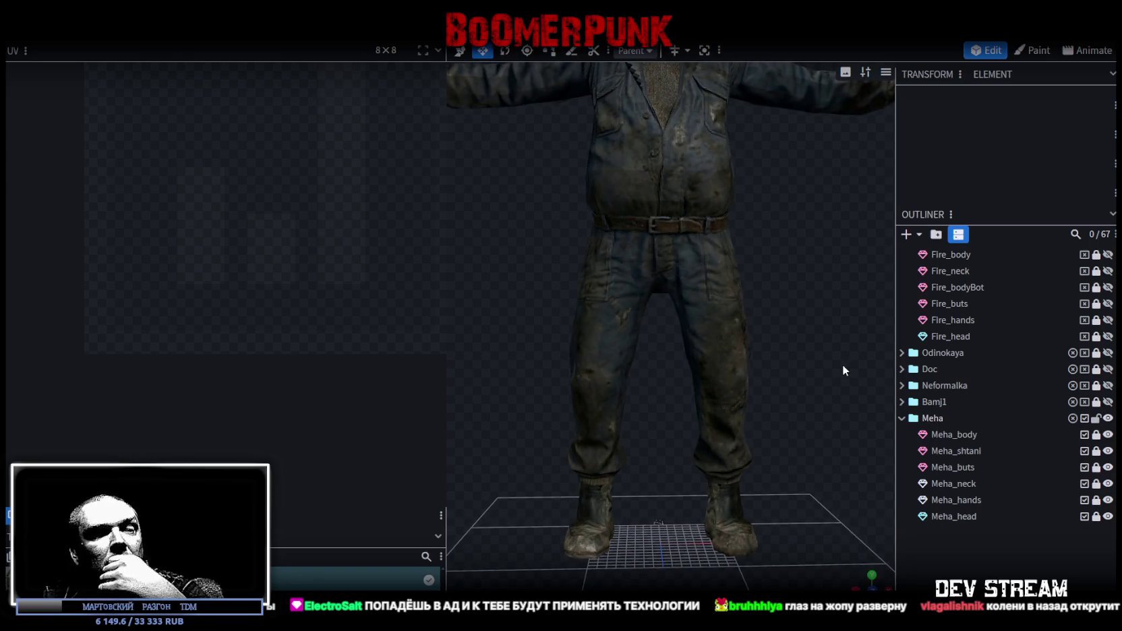
{"action": "scroll", "coordinate": [775, 367], "scroll_direction": "up", "scroll_amount": 3}
{"action": "mouse_move", "coordinate": [798, 396]}
{"action": "left_mouse_down"}
{"action": "mouse_move", "coordinate": [531, 408]}
{"action": "mouse_move", "coordinate": [804, 408]}
{"action": "left_mouse_up"}
{"action": "scroll", "coordinate": [799, 371], "scroll_direction": "down", "scroll_amount": 3}
{"action": "scroll", "coordinate": [493, 369], "scroll_direction": "up", "scroll_amount": 2}
{"action": "mouse_move", "coordinate": [494, 369]}
{"action": "left_mouse_down"}
{"action": "mouse_move", "coordinate": [495, 354]}
{"action": "mouse_move", "coordinate": [766, 371]}
{"action": "mouse_move", "coordinate": [774, 390]}
{"action": "mouse_move", "coordinate": [772, 360]}
{"action": "mouse_move", "coordinate": [784, 354]}
{"action": "left_mouse_up"}
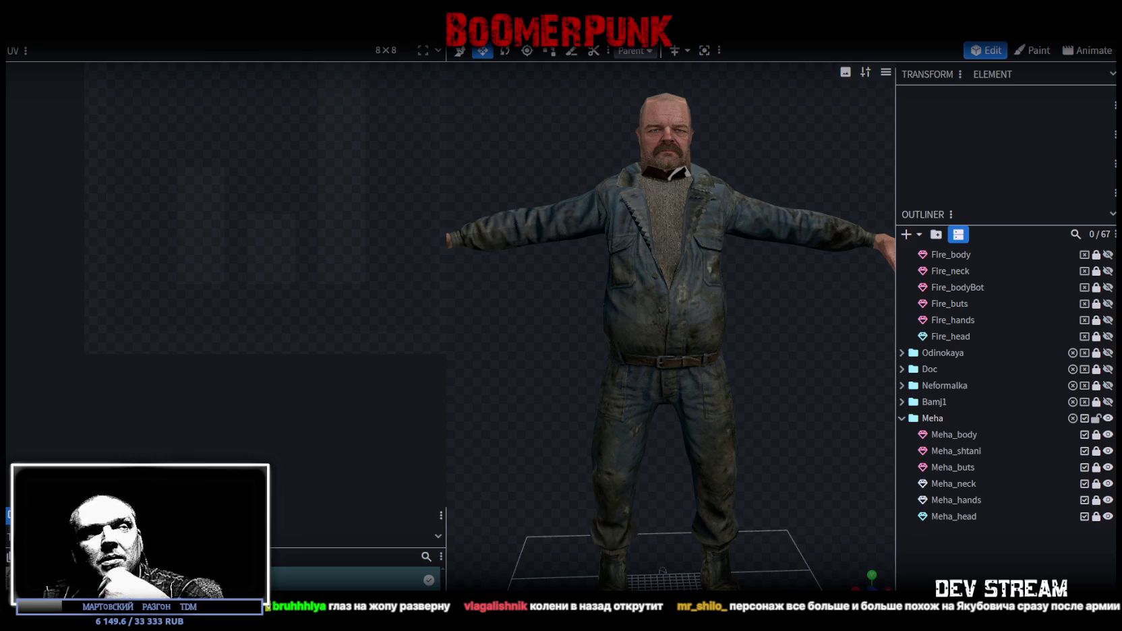
{"action": "mouse_move", "coordinate": [751, 371]}
{"action": "left_mouse_down"}
{"action": "mouse_move", "coordinate": [637, 330]}
{"action": "mouse_move", "coordinate": [814, 346]}
{"action": "mouse_move", "coordinate": [742, 295]}
{"action": "left_mouse_up"}
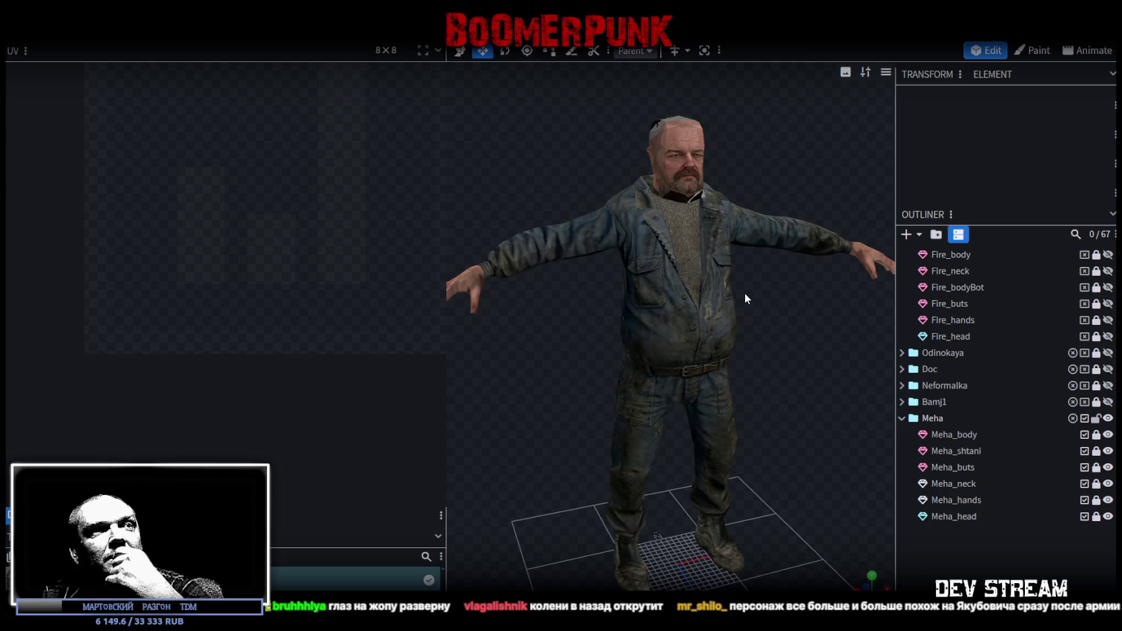
{"action": "mouse_move", "coordinate": [743, 295]}
{"action": "left_mouse_down"}
{"action": "mouse_move", "coordinate": [751, 369]}
{"action": "mouse_move", "coordinate": [751, 351]}
{"action": "mouse_move", "coordinate": [763, 349]}
{"action": "left_mouse_up"}
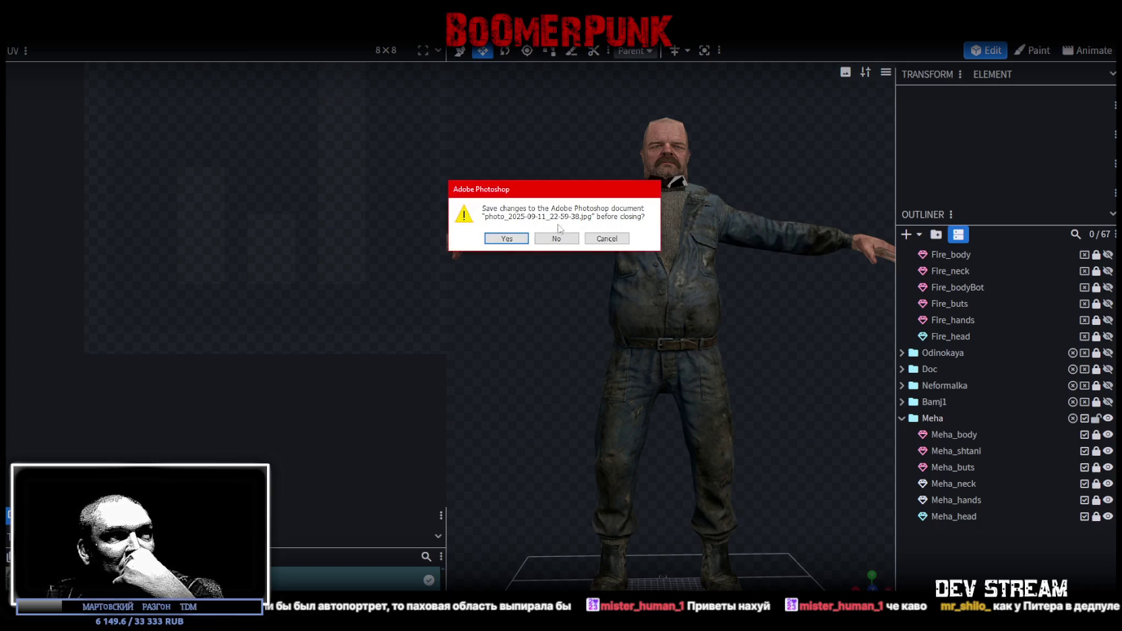
Discard the photo without saving, switch to TDMmehaHead.psd, and drag the face photo into it
{"action": "left_click", "coordinate": [559, 242]}
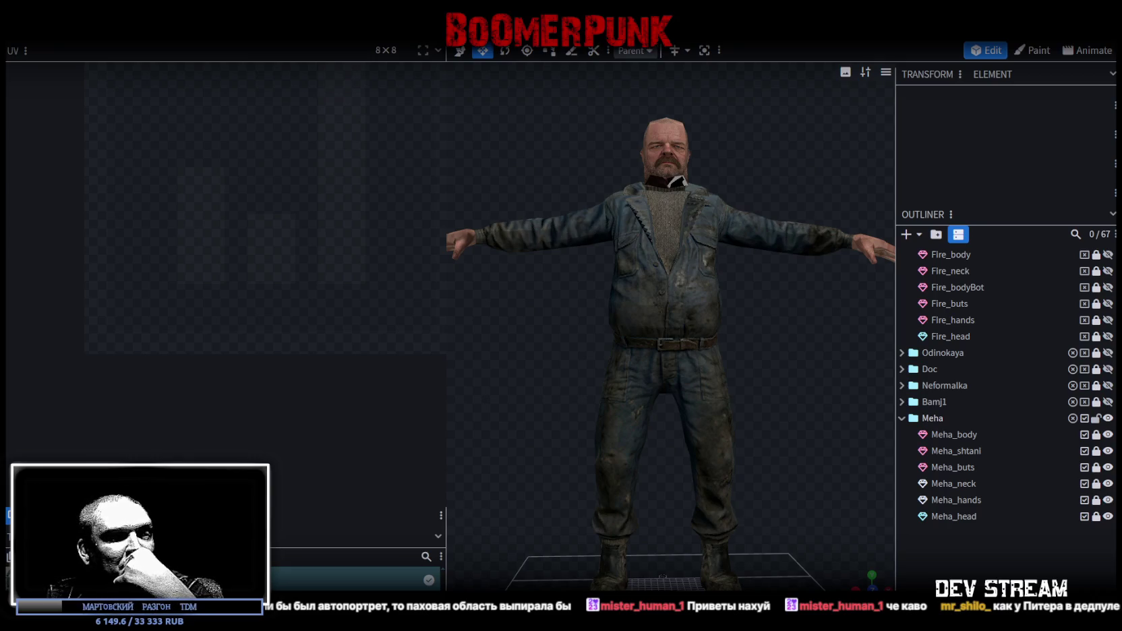
{"action": "key", "text": "alt+Tab"}
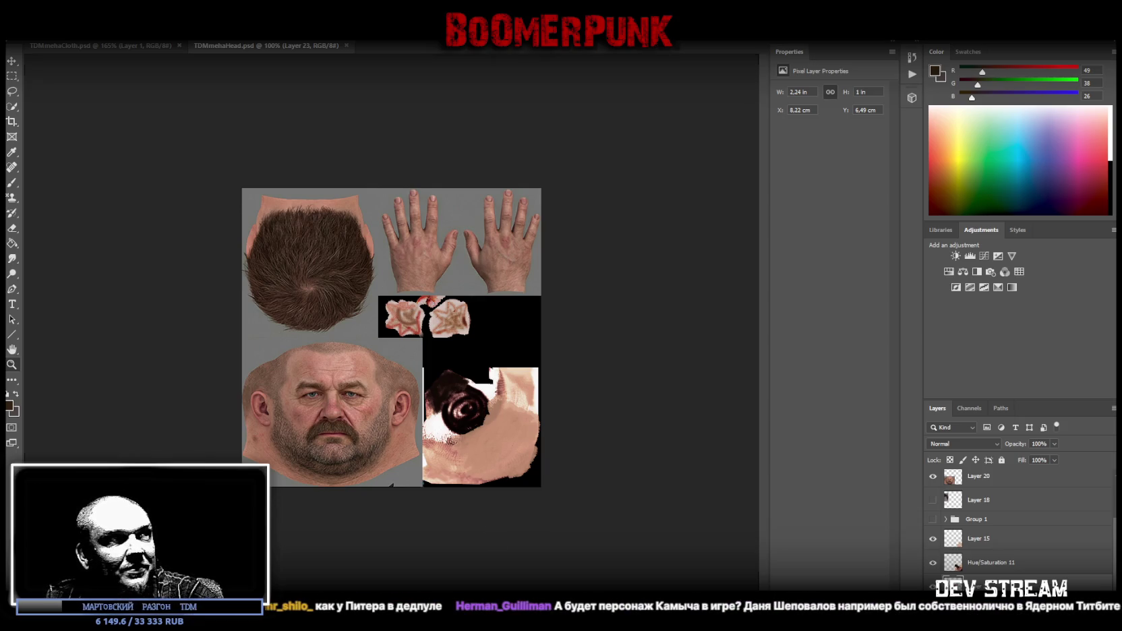
{"action": "left_click_drag", "start_coordinate": [384, 432], "coordinate": [447, 472]}
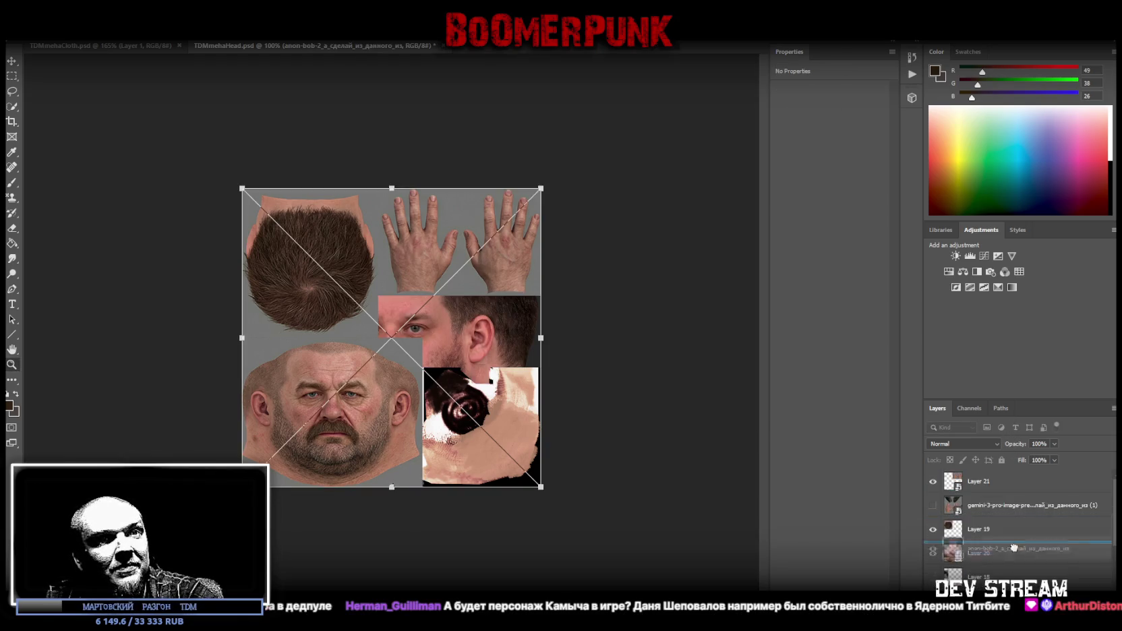
Move the placed photo below Layer 19, then scale and position it over the face area and commit
{"action": "left_click_drag", "start_coordinate": [1012, 426], "coordinate": [1019, 543]}
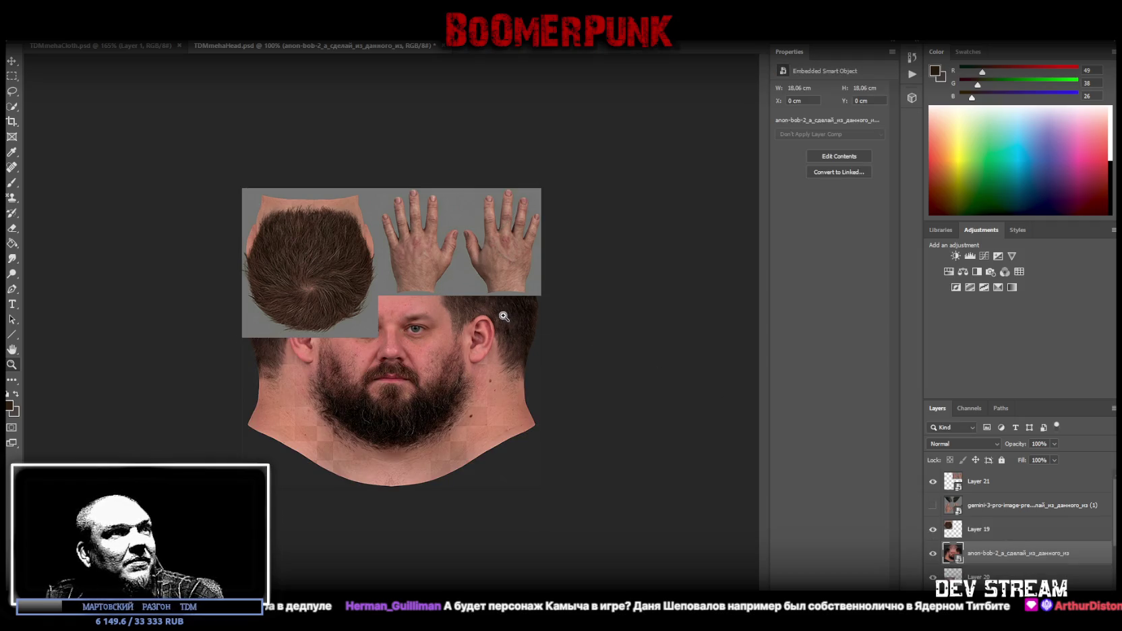
{"action": "key", "text": "ctrl+t"}
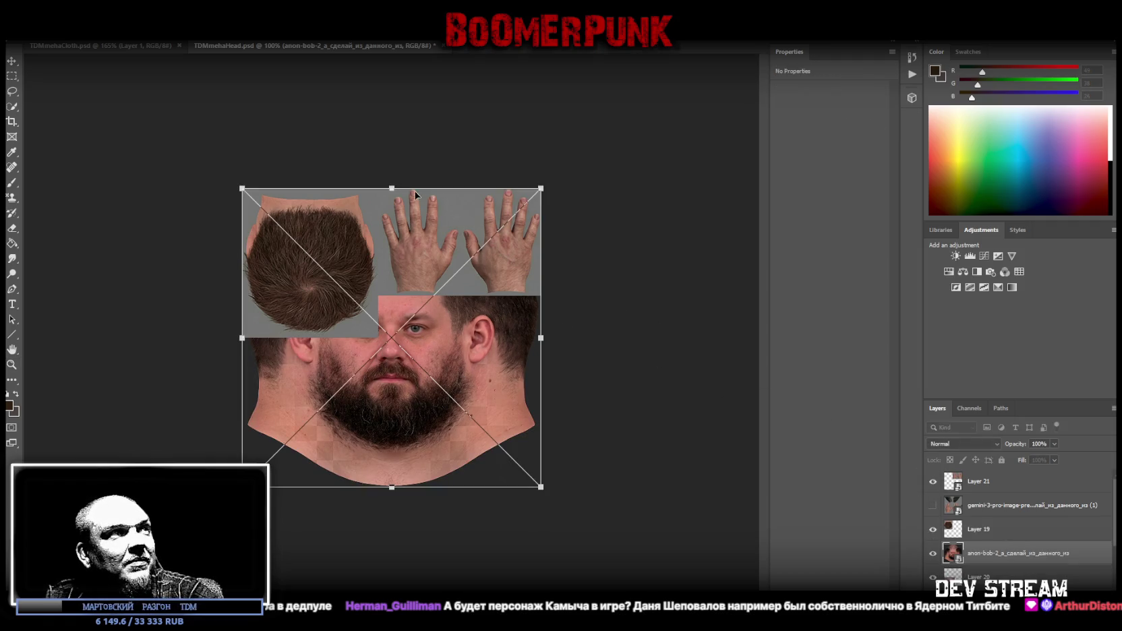
{"action": "mouse_move", "coordinate": [392, 189]}
{"action": "left_mouse_down"}
{"action": "mouse_move", "coordinate": [379, 328]}
{"action": "mouse_move", "coordinate": [382, 300]}
{"action": "left_mouse_up"}
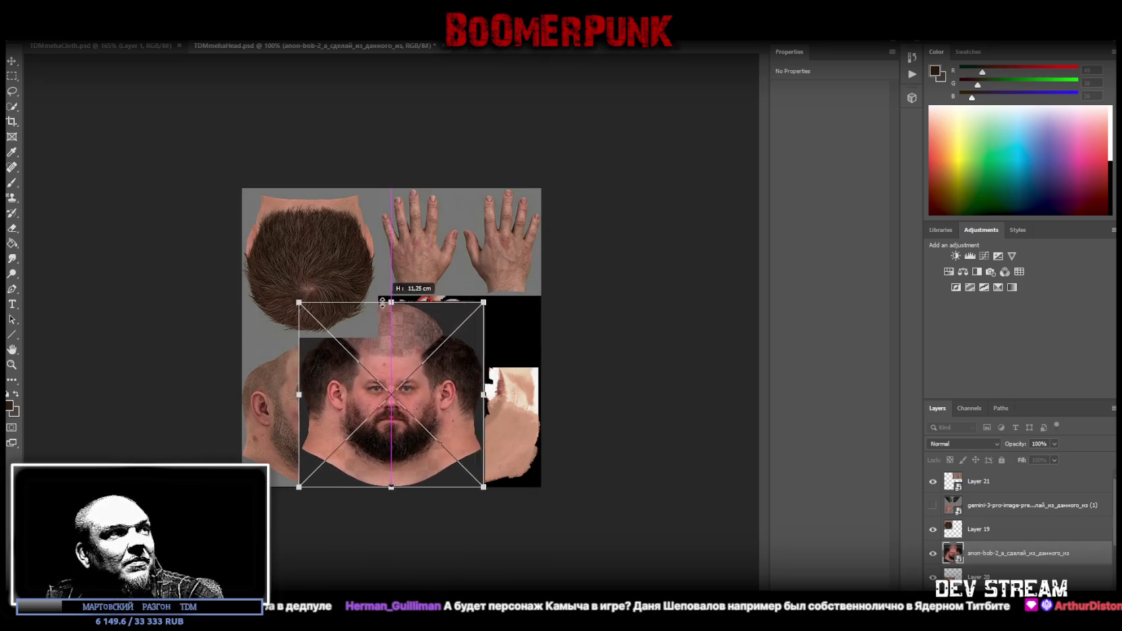
{"action": "mouse_move", "coordinate": [392, 351]}
{"action": "left_mouse_down"}
{"action": "mouse_move", "coordinate": [343, 352]}
{"action": "mouse_move", "coordinate": [343, 374]}
{"action": "left_mouse_up"}
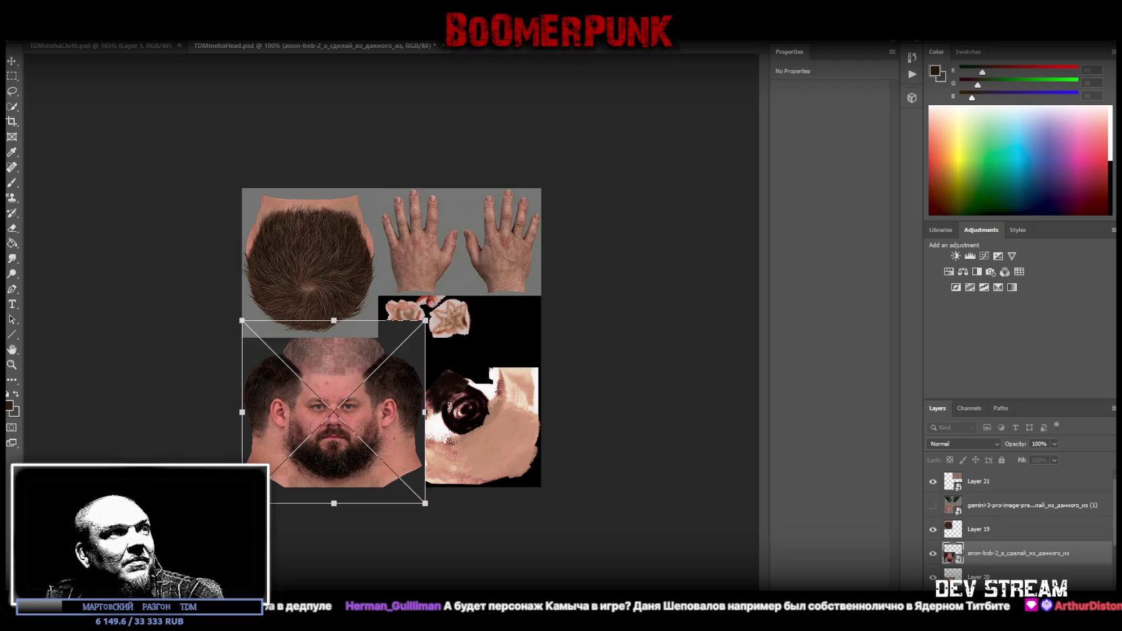
{"action": "mouse_move", "coordinate": [425, 412]}
{"action": "left_mouse_down"}
{"action": "mouse_move", "coordinate": [475, 407]}
{"action": "mouse_move", "coordinate": [425, 396]}
{"action": "left_mouse_up"}
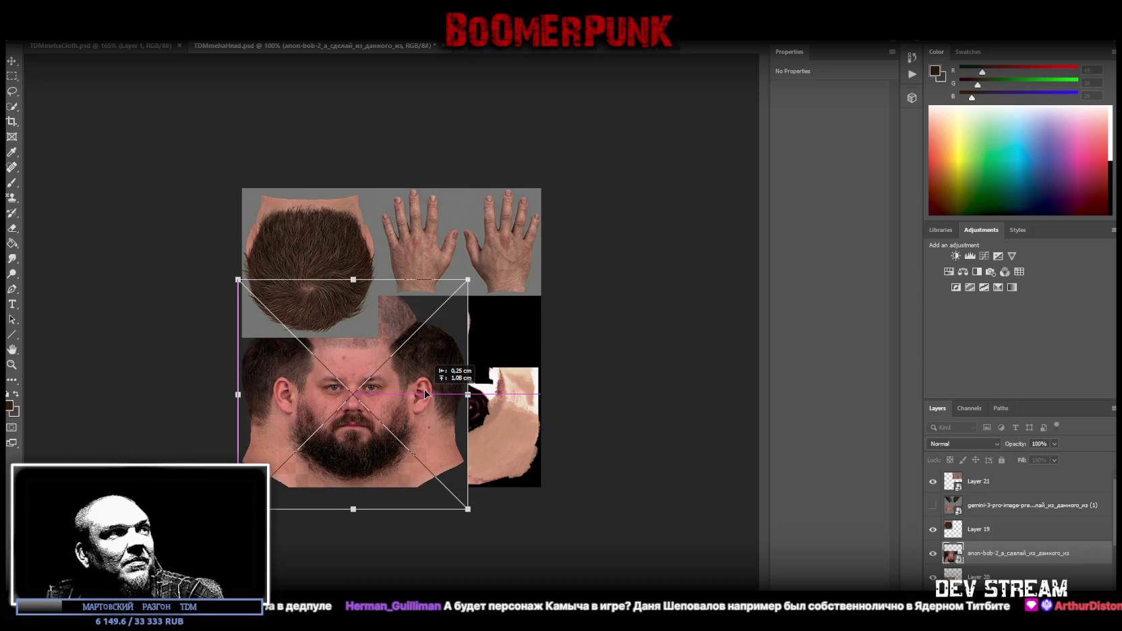
{"action": "left_click_drag", "start_coordinate": [468, 394], "coordinate": [495, 395]}
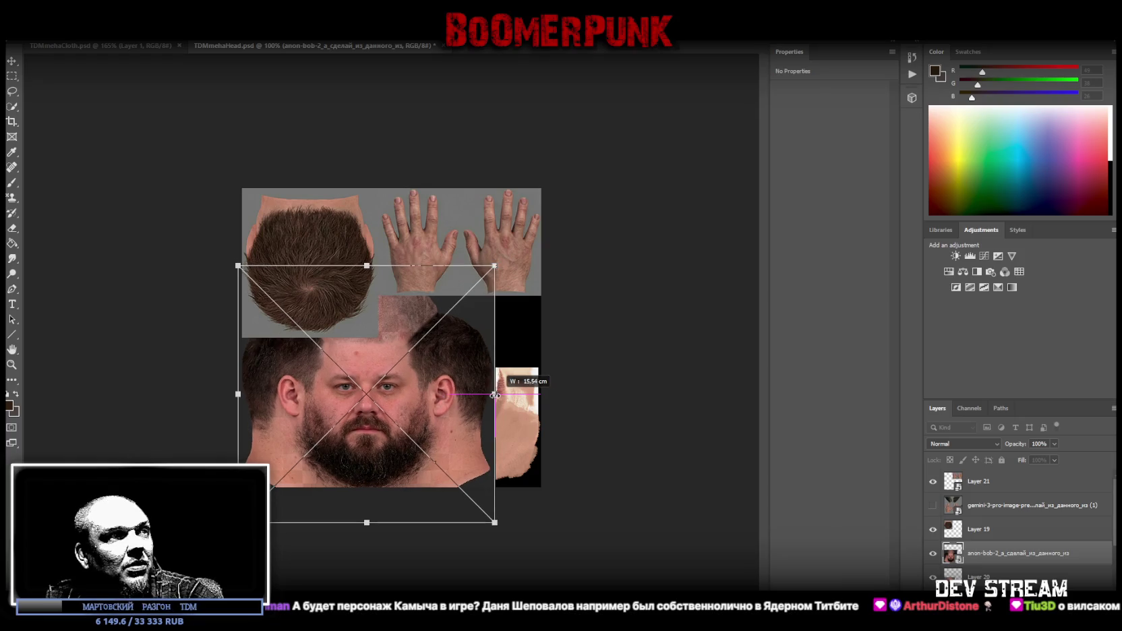
{"action": "left_click_drag", "start_coordinate": [494, 394], "coordinate": [480, 395]}
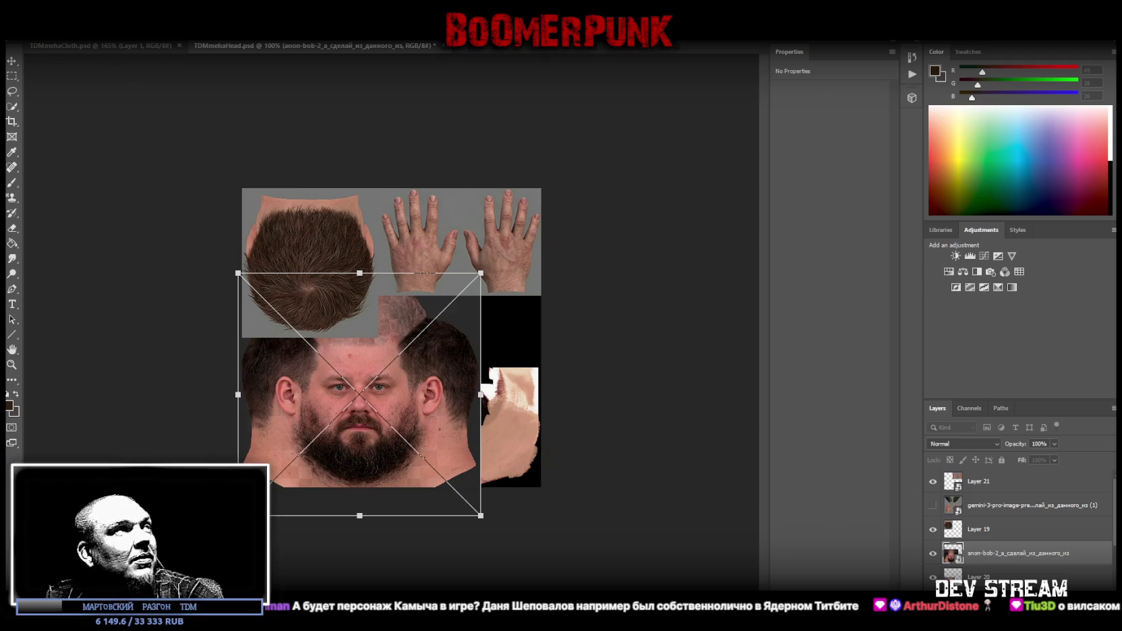
{"action": "left_click", "coordinate": [11, 62]}
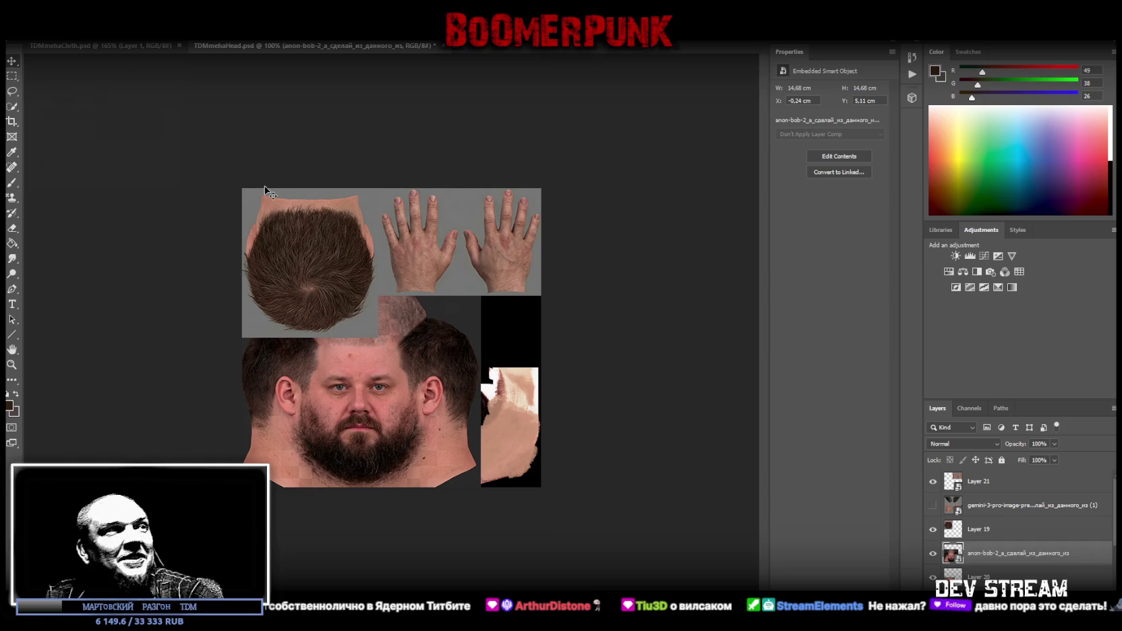
{"action": "left_click", "coordinate": [11, 365]}
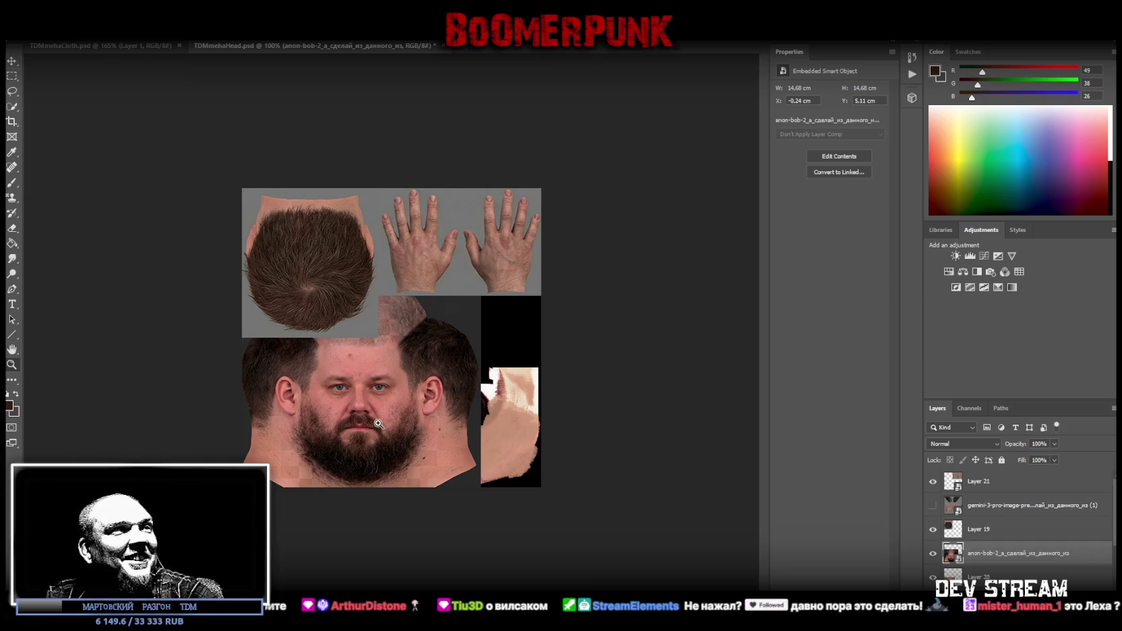
Zoom to about 189% on the face area and select Layer 19
{"action": "left_click_drag", "start_coordinate": [380, 424], "coordinate": [413, 433]}
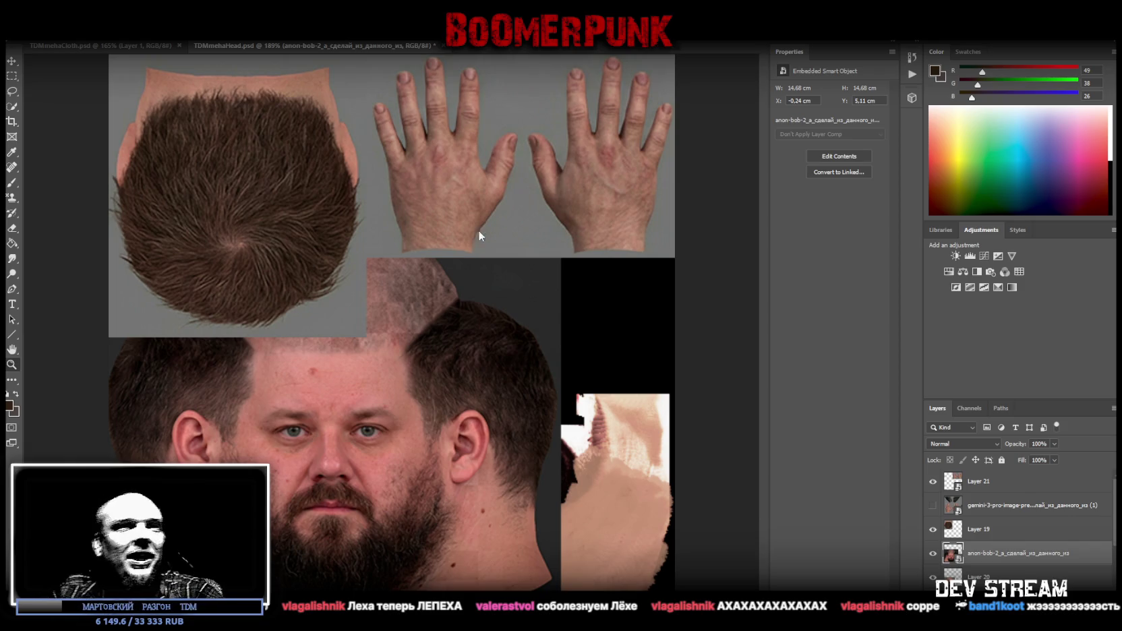
{"action": "left_click", "coordinate": [987, 528]}
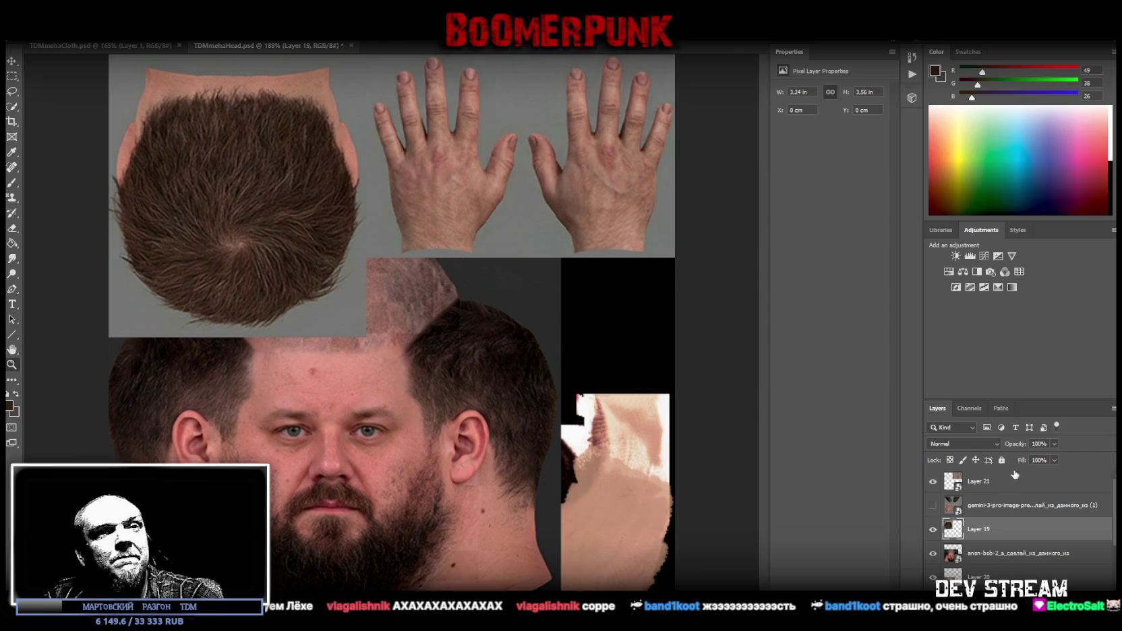
Add a Brightness/Contrast adjustment with raised contrast to Layer 19 and merge it down
{"action": "left_click", "coordinate": [955, 256]}
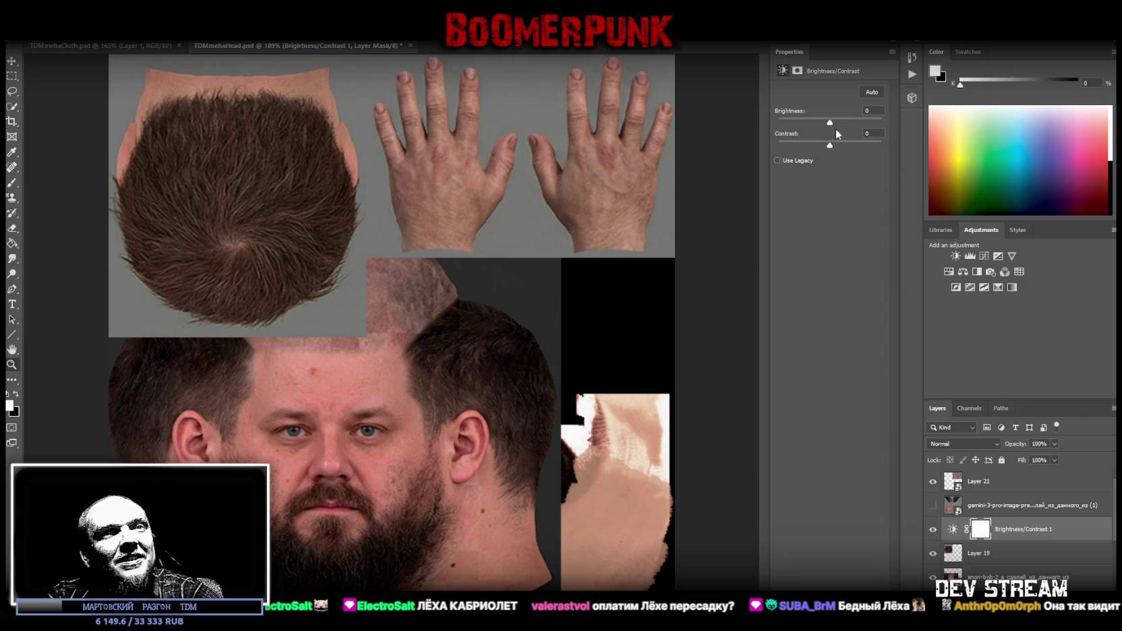
{"action": "left_click", "coordinate": [1000, 555], "text": "shift"}
{"action": "left_click_drag", "start_coordinate": [1000, 555], "coordinate": [998, 585]}
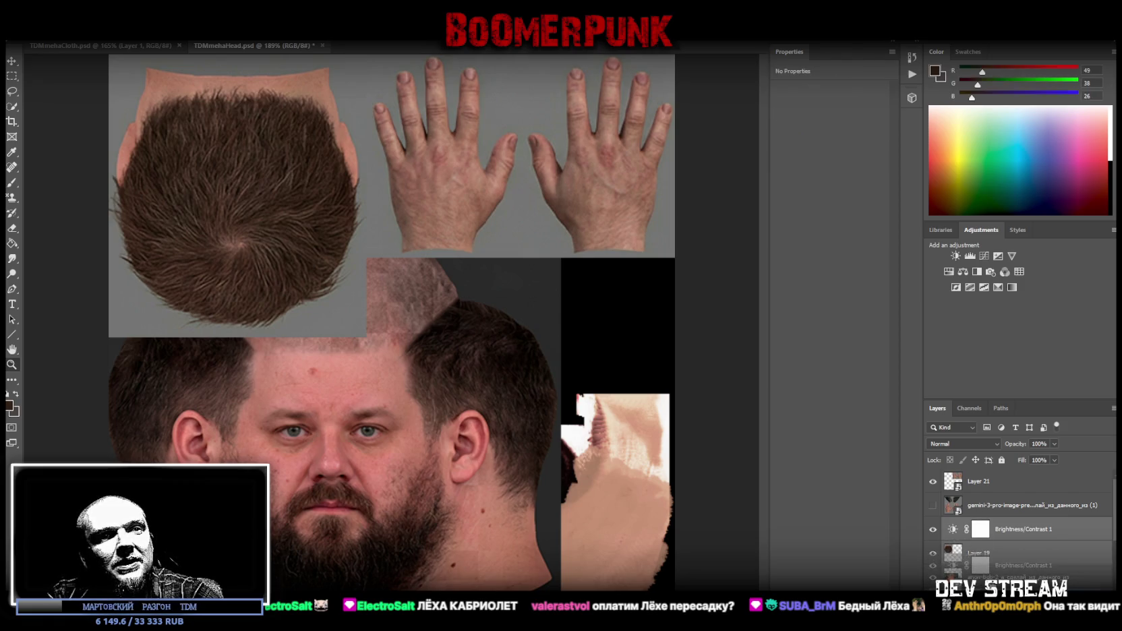
{"action": "left_click", "coordinate": [1017, 559]}
{"action": "left_click_drag", "start_coordinate": [829, 146], "coordinate": [858, 146]}
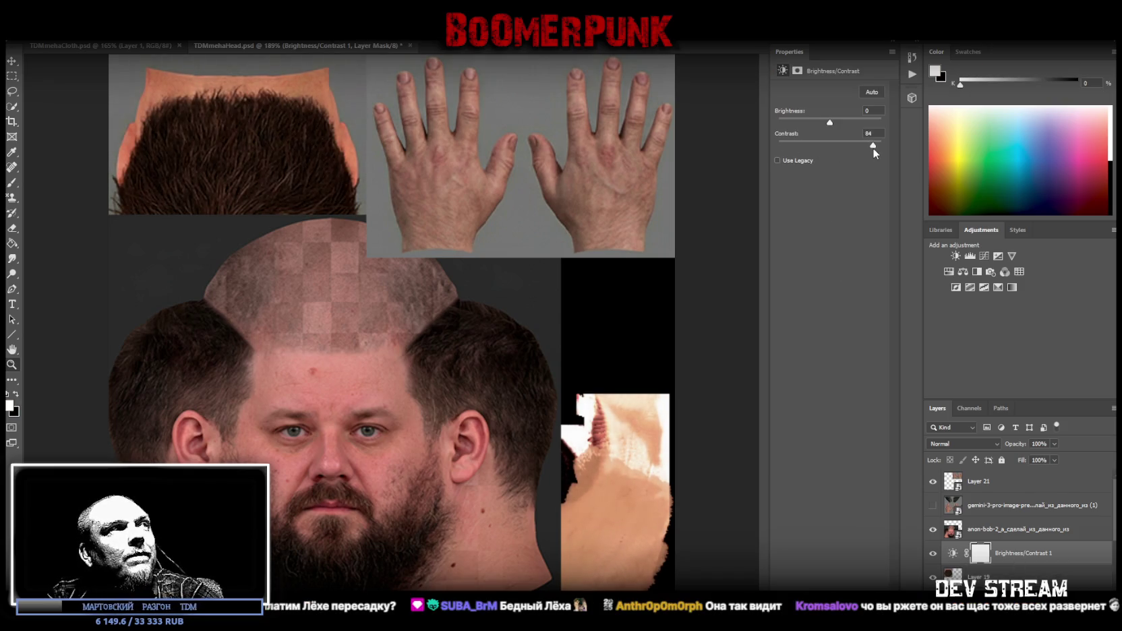
{"action": "mouse_move", "coordinate": [872, 147]}
{"action": "left_mouse_down"}
{"action": "mouse_move", "coordinate": [860, 146]}
{"action": "mouse_move", "coordinate": [876, 150]}
{"action": "left_mouse_up"}
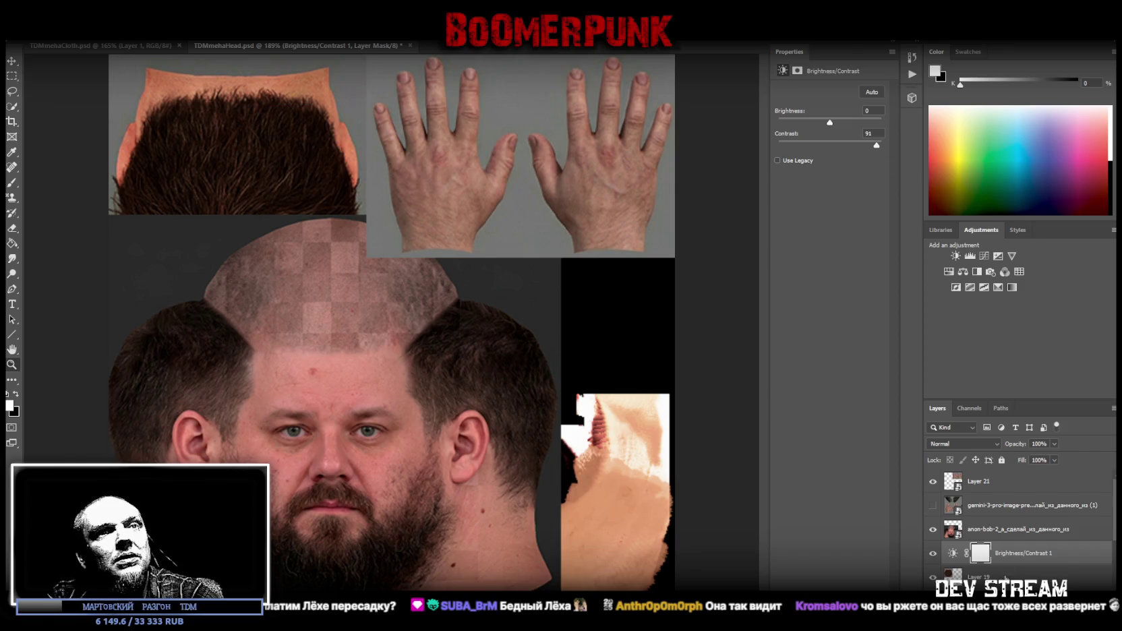
{"action": "left_click", "coordinate": [1006, 577], "text": "shift"}
{"action": "right_click", "coordinate": [1006, 577]}
{"action": "left_click", "coordinate": [1006, 430]}
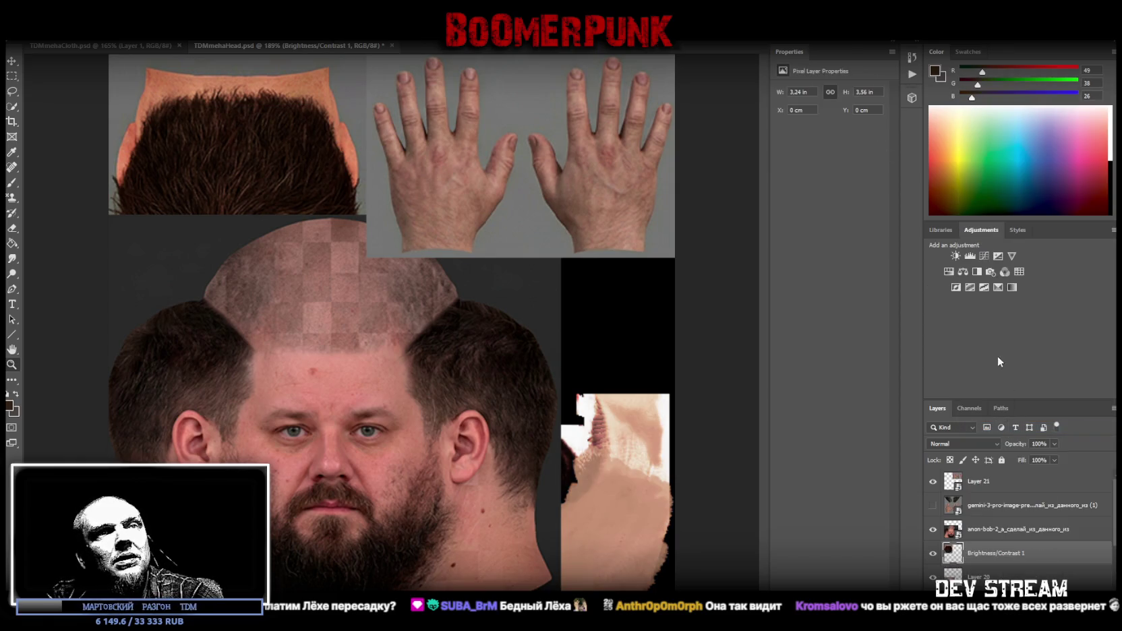
Lower the hair layer's saturation to -28 with a Hue/Saturation adjustment and merge it in
{"action": "left_click", "coordinate": [949, 272]}
{"action": "left_click", "coordinate": [814, 155]}
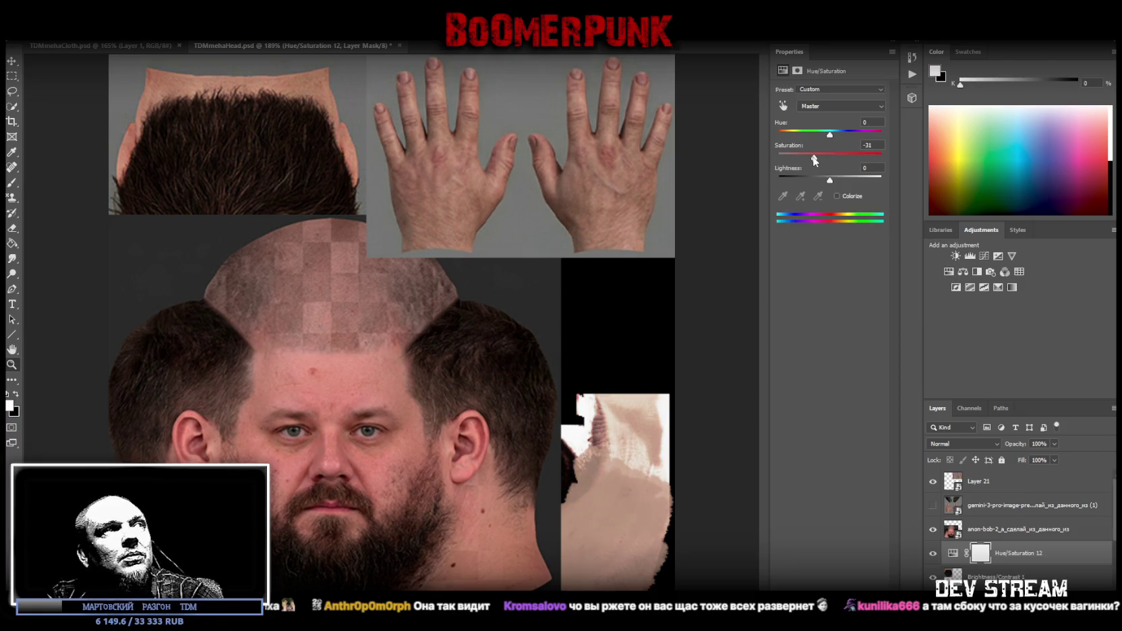
{"action": "left_click_drag", "start_coordinate": [809, 156], "coordinate": [815, 156]}
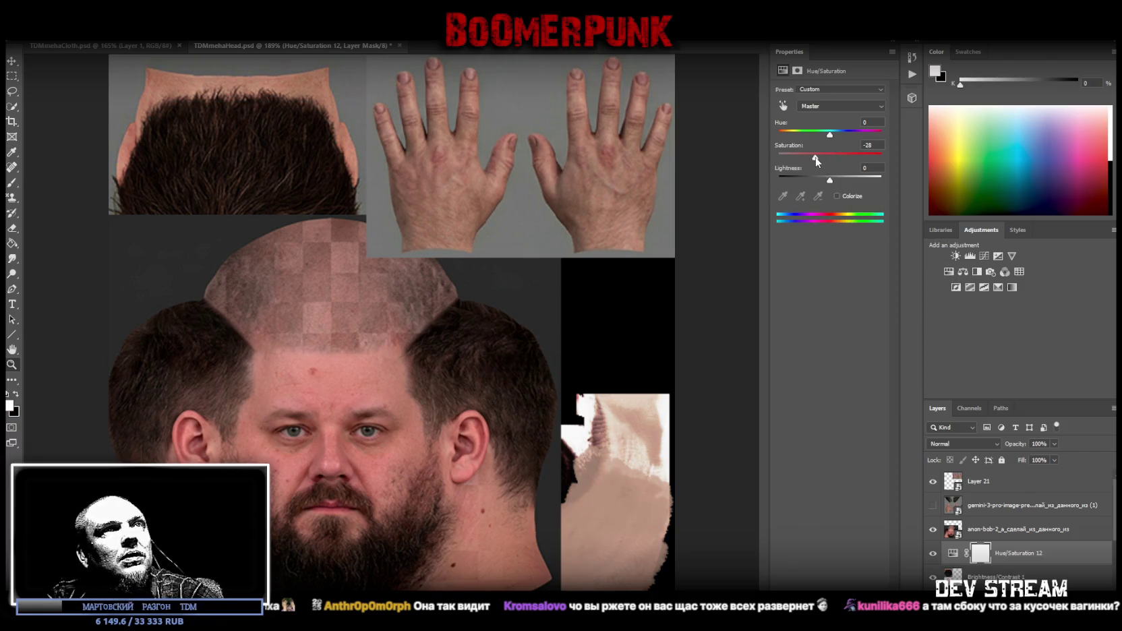
{"action": "right_click", "coordinate": [960, 573]}
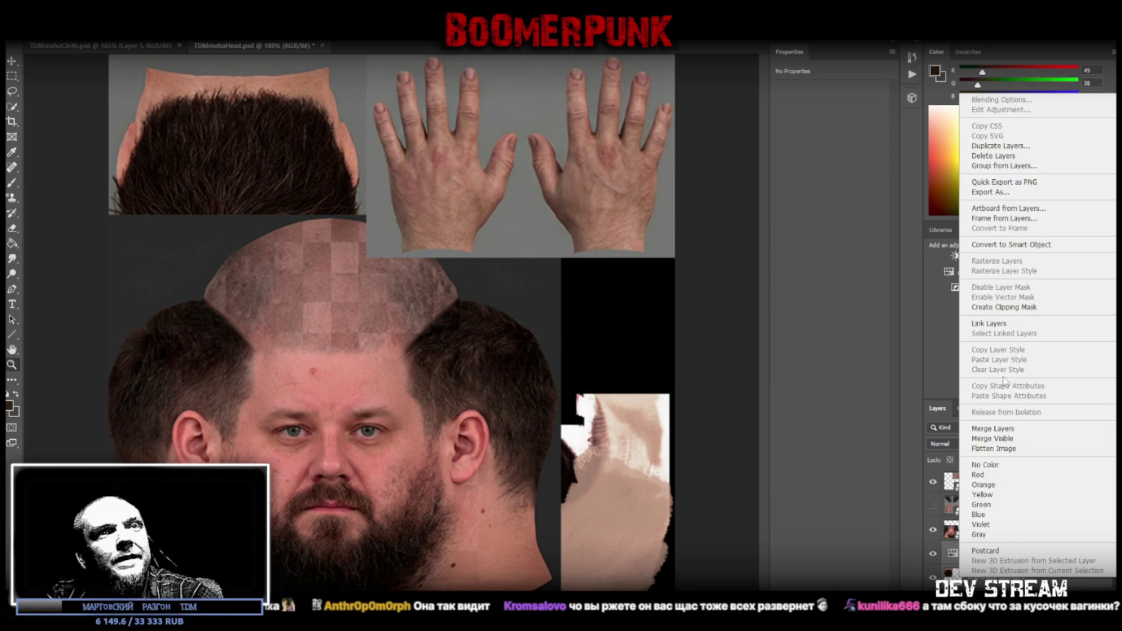
{"action": "left_click", "coordinate": [1020, 429]}
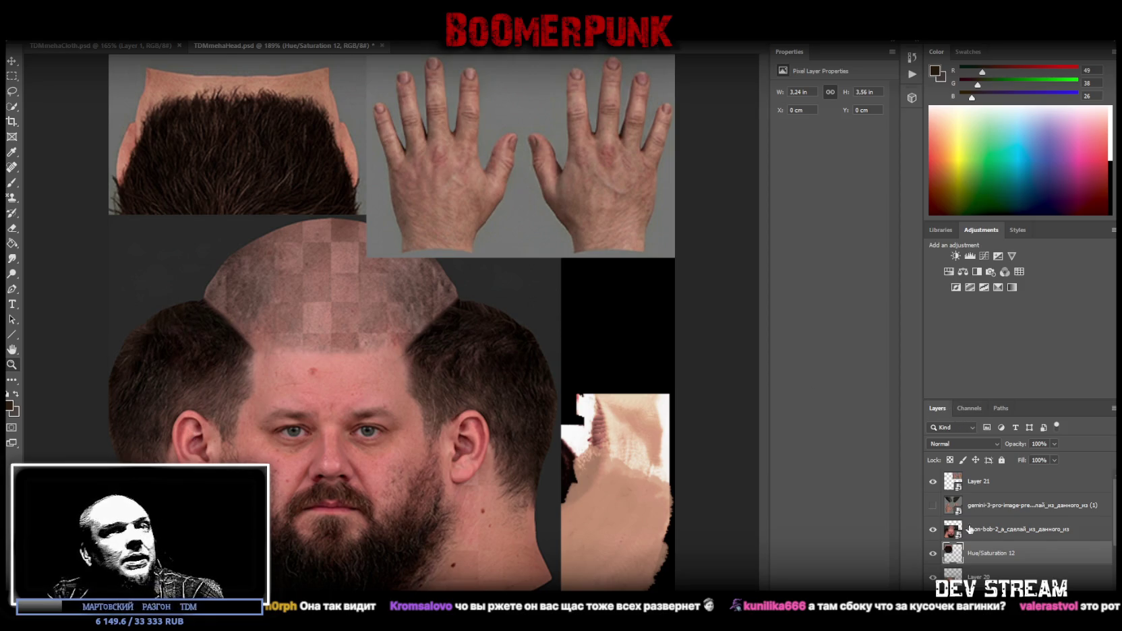
Convert the merged hair layer to a smart object and move it above the face photo
{"action": "right_click", "coordinate": [983, 559]}
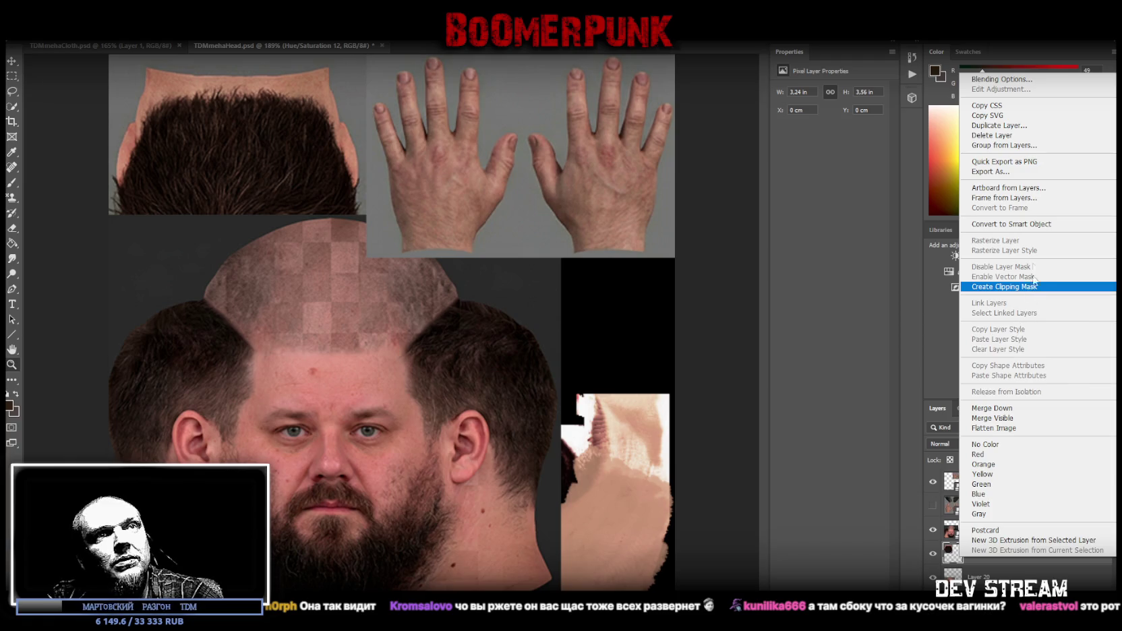
{"action": "left_click", "coordinate": [1031, 227]}
{"action": "left_click_drag", "start_coordinate": [998, 553], "coordinate": [998, 524]}
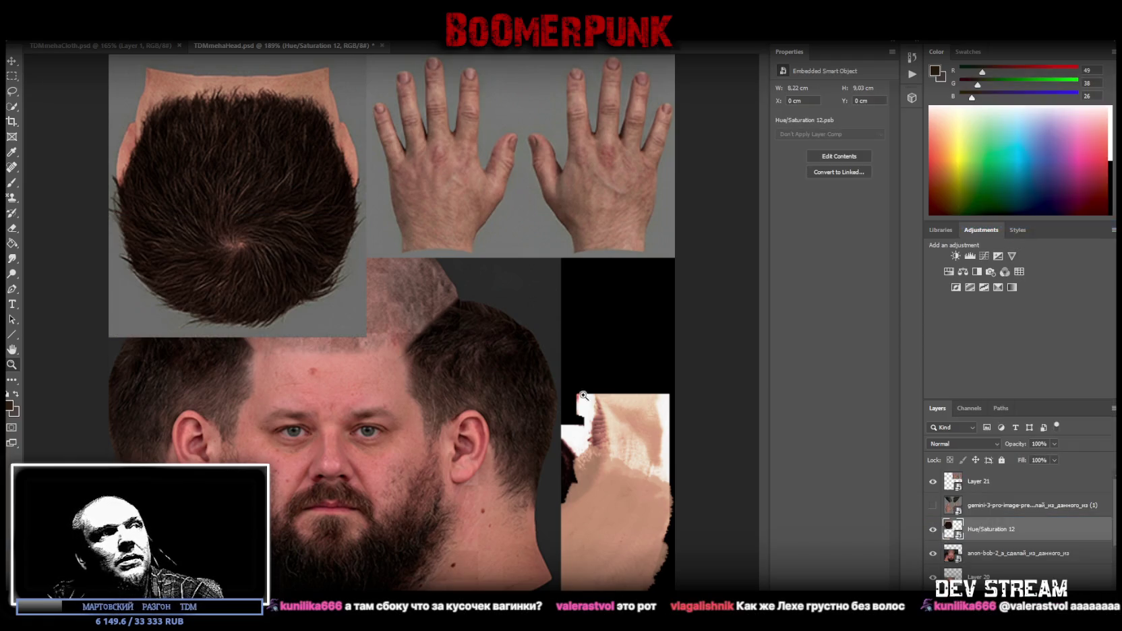
Shrink the hair texture layer from its bottom edge
{"action": "key", "text": "ctrl+t"}
{"action": "mouse_move", "coordinate": [239, 338]}
{"action": "left_mouse_down"}
{"action": "mouse_move", "coordinate": [236, 297]}
{"action": "mouse_move", "coordinate": [214, 266]}
{"action": "left_mouse_up"}
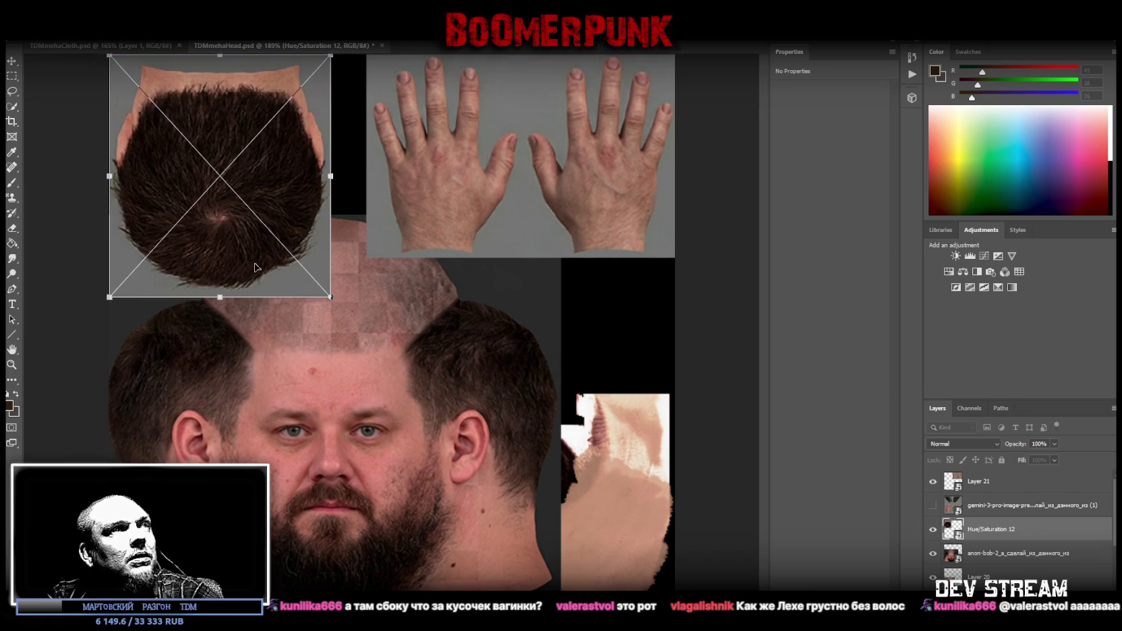
{"action": "key", "text": "Return"}
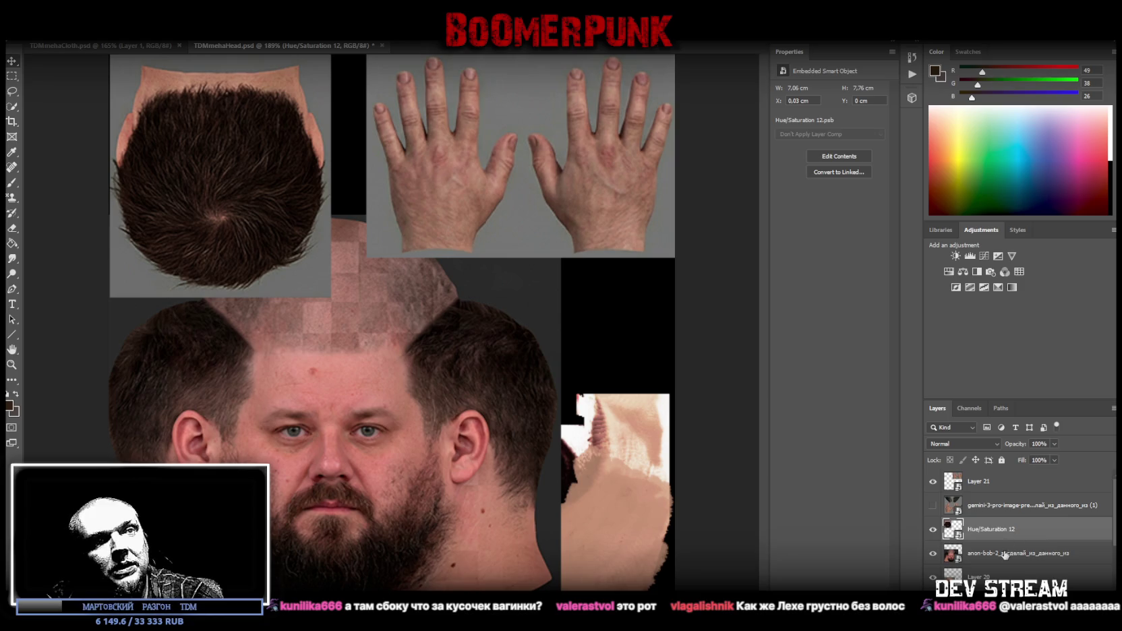
{"action": "scroll", "coordinate": [1023, 528], "scroll_direction": "down", "scroll_amount": 1}
{"action": "scroll", "coordinate": [1023, 528], "scroll_direction": "down", "scroll_amount": 2}
{"action": "scroll", "coordinate": [1011, 543], "scroll_direction": "down", "scroll_amount": 1}
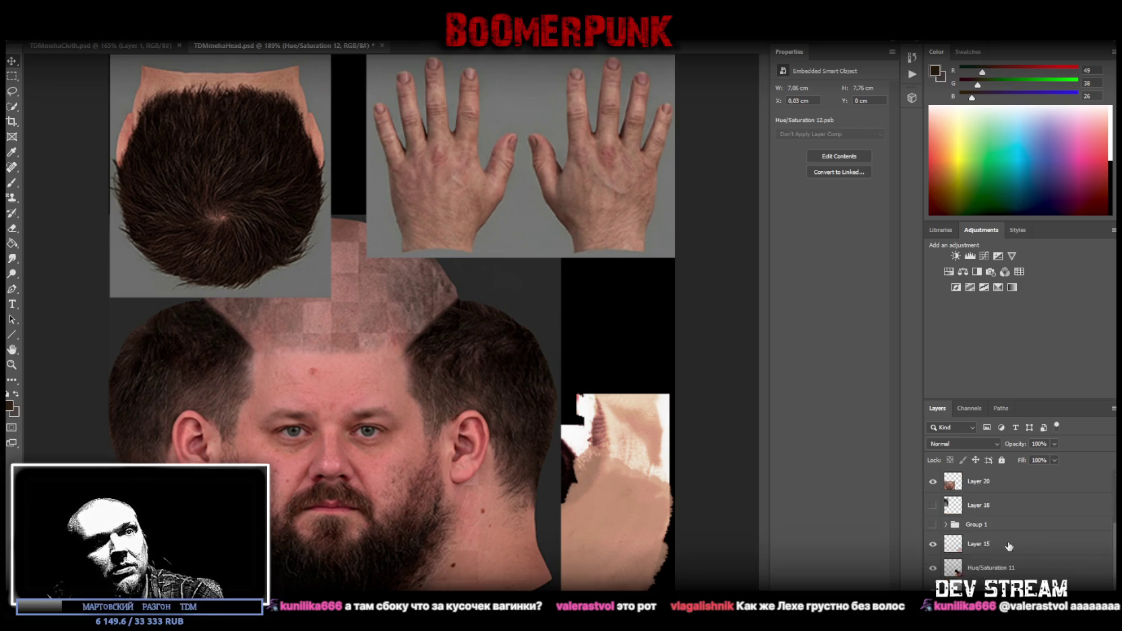
Paste the skin patches, rotate them 90° into the strip beside the face, and stack Layer 23 above Group 1
{"action": "key", "text": "ctrl+v"}
{"action": "key", "text": "ctrl+t"}
{"action": "left_click_drag", "start_coordinate": [572, 238], "coordinate": [529, 396]}
{"action": "left_click_drag", "start_coordinate": [468, 283], "coordinate": [630, 332]}
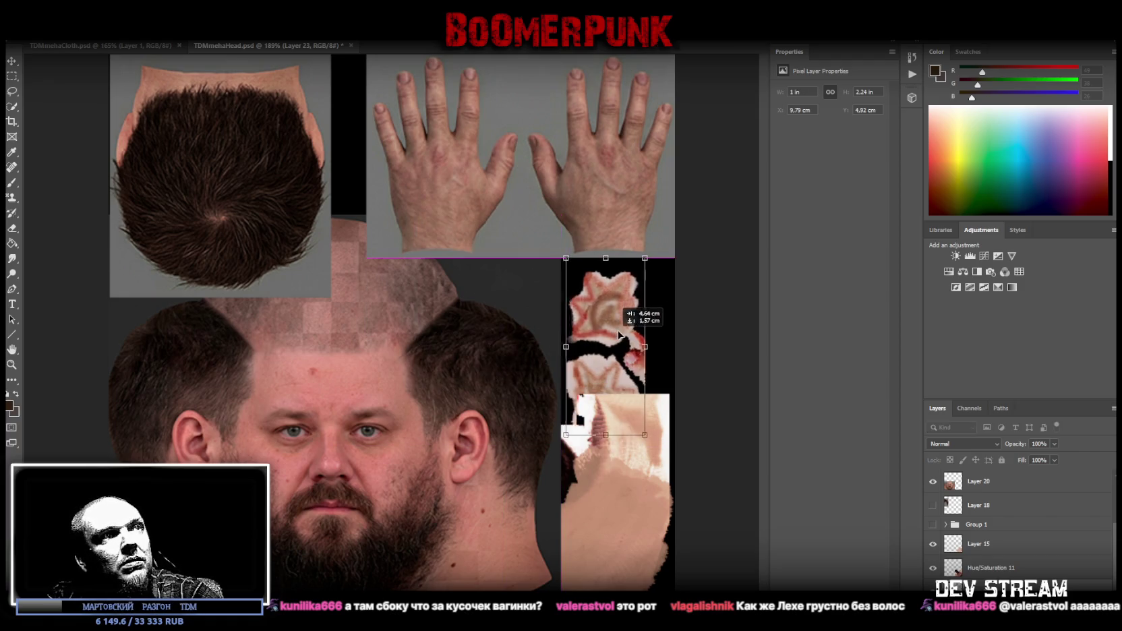
{"action": "mouse_move", "coordinate": [971, 566]}
{"action": "left_mouse_down"}
{"action": "mouse_move", "coordinate": [1012, 512]}
{"action": "mouse_move", "coordinate": [996, 505]}
{"action": "left_mouse_up"}
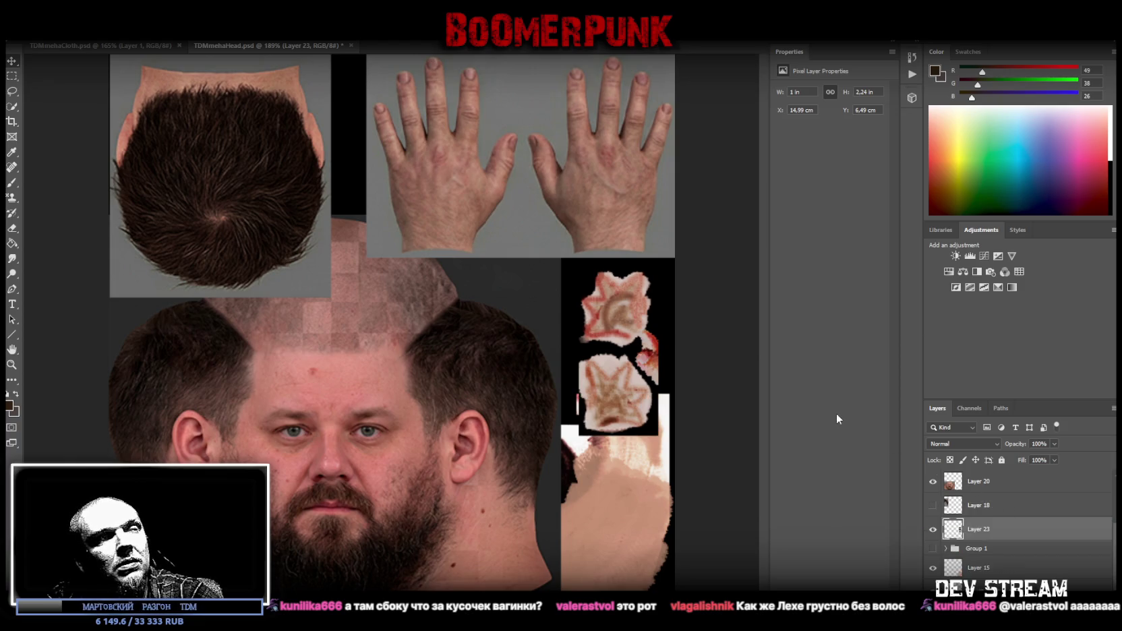
Enlarge the star-shaped patches to fill the strip right of the face
{"action": "key", "text": "ctrl+t"}
{"action": "mouse_move", "coordinate": [578, 347]}
{"action": "left_mouse_down"}
{"action": "mouse_move", "coordinate": [564, 346]}
{"action": "mouse_move", "coordinate": [593, 371]}
{"action": "left_mouse_up"}
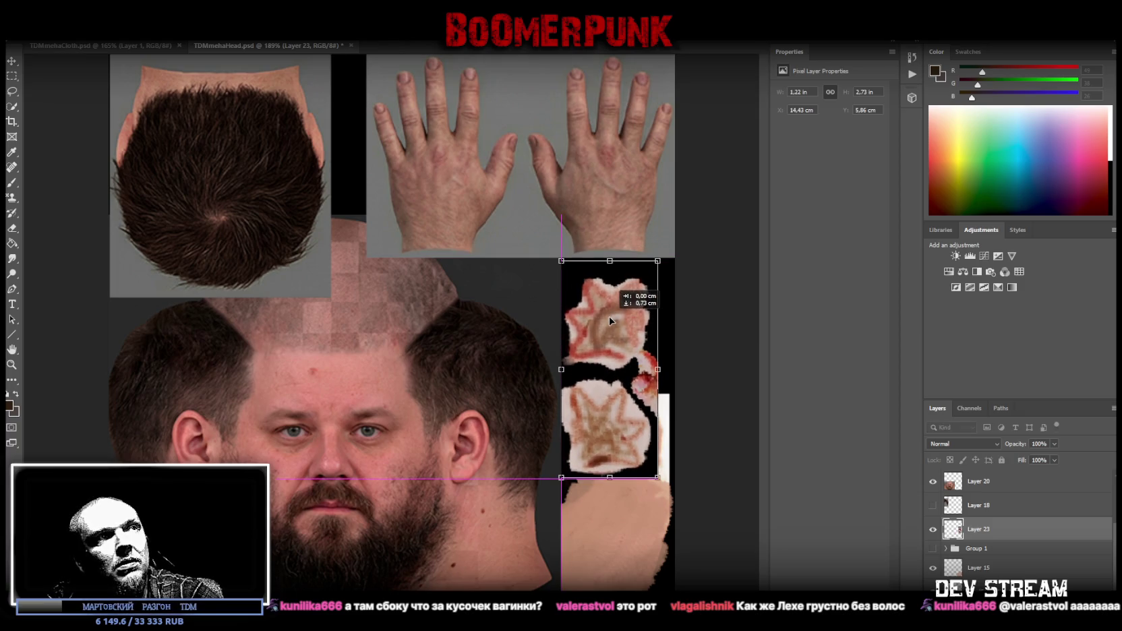
{"action": "mouse_move", "coordinate": [663, 363]}
{"action": "left_mouse_down"}
{"action": "mouse_move", "coordinate": [674, 365]}
{"action": "mouse_move", "coordinate": [650, 364]}
{"action": "left_mouse_up"}
Commit the patch resize and merge a Brightness/Contrast adjustment (brightness -29, contrast 40) into Layer 23
{"action": "key", "text": "Return"}
{"action": "left_click", "coordinate": [949, 271]}
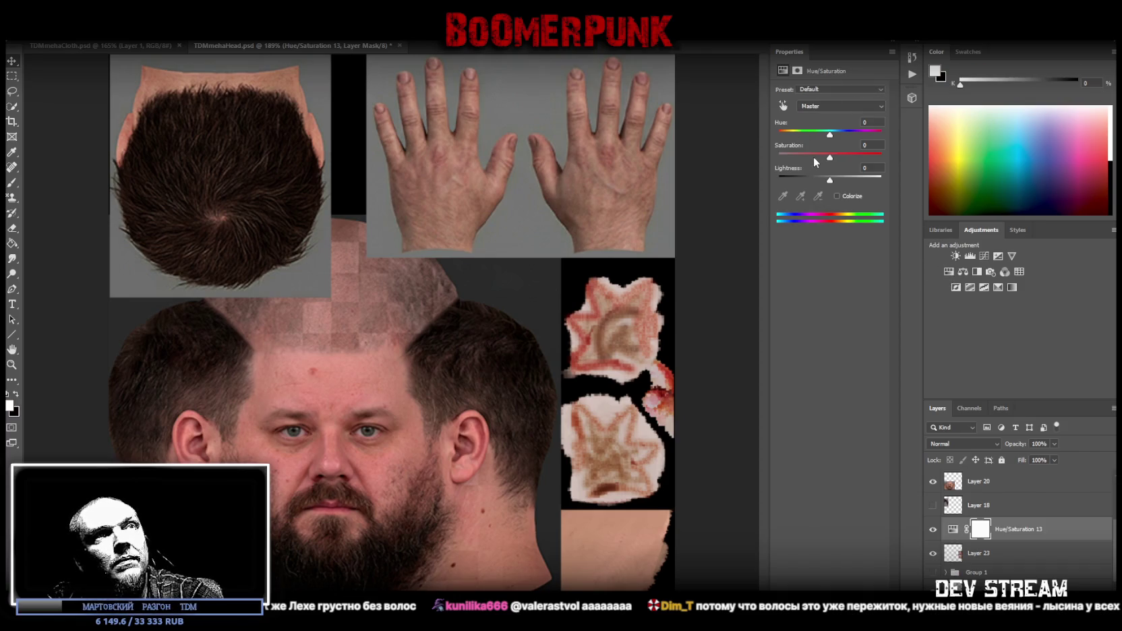
{"action": "key", "text": "Delete"}
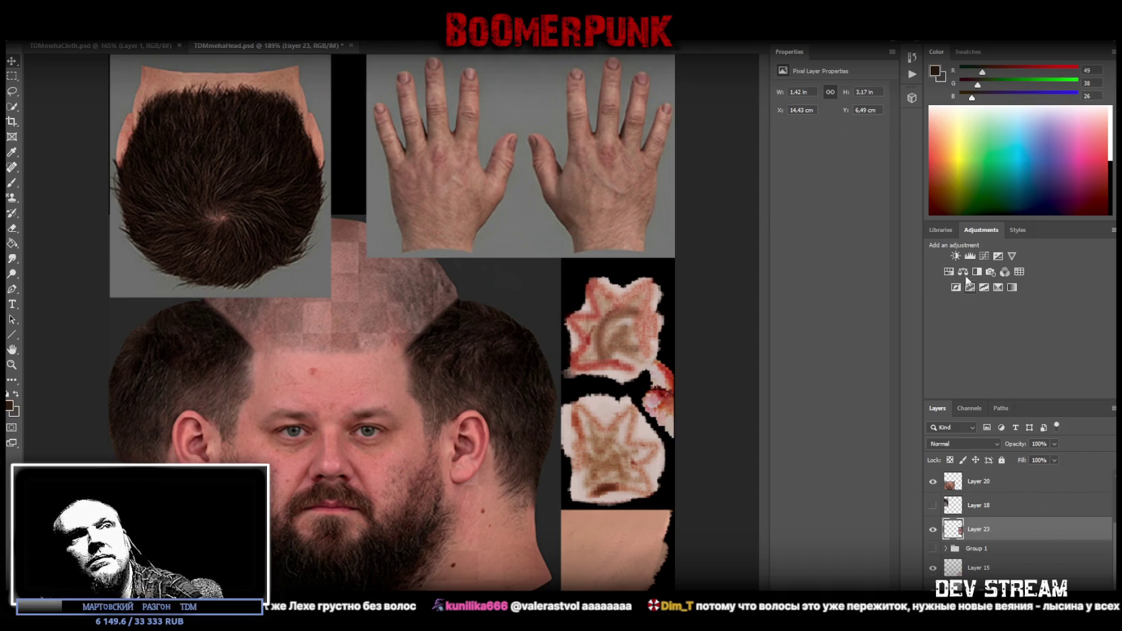
{"action": "left_click", "coordinate": [954, 256]}
{"action": "left_click", "coordinate": [820, 123]}
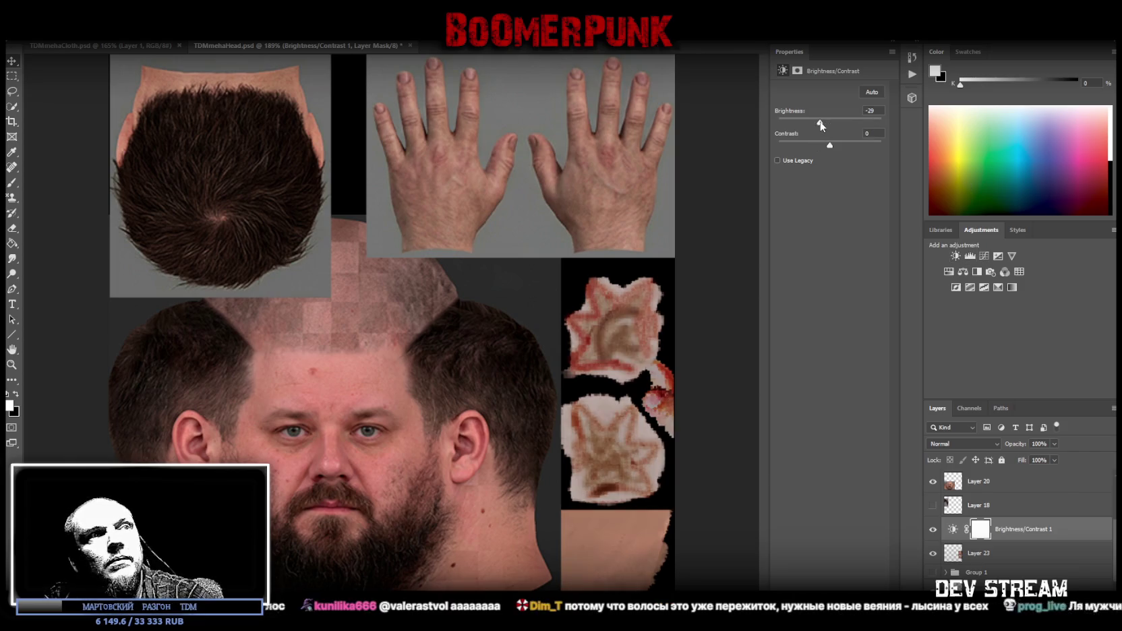
{"action": "left_click", "coordinate": [868, 147]}
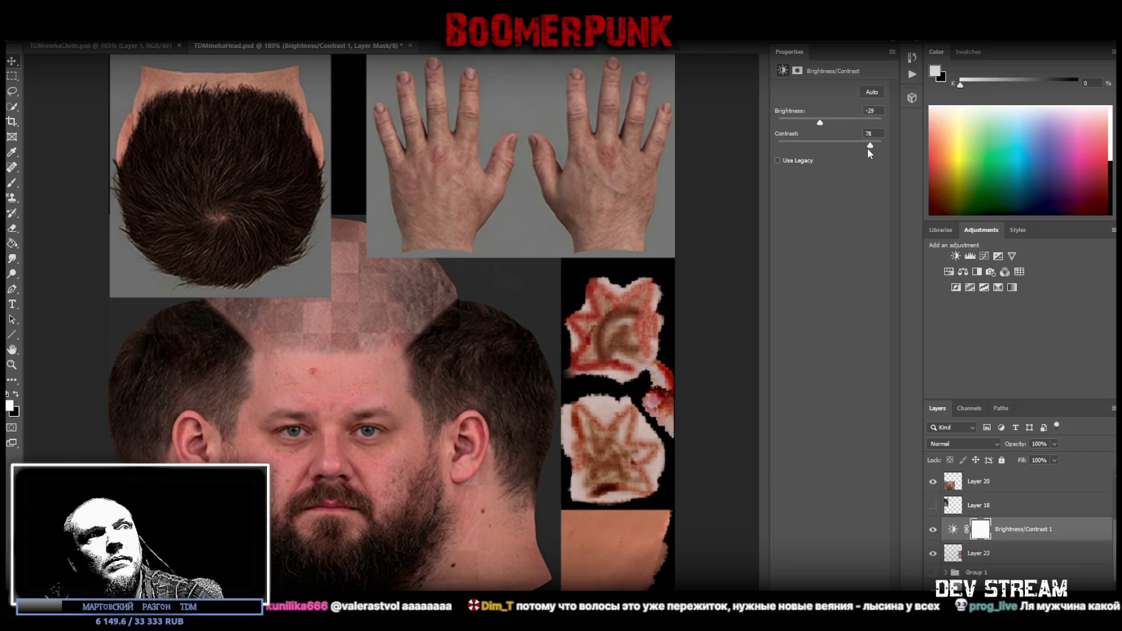
{"action": "left_click_drag", "start_coordinate": [842, 148], "coordinate": [846, 141]}
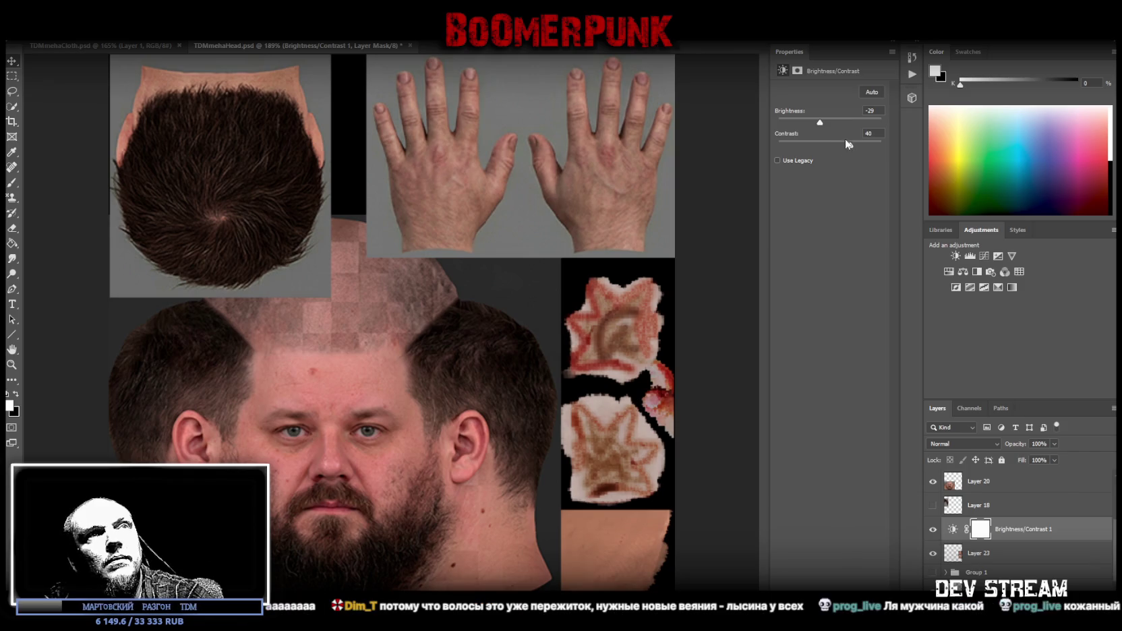
{"action": "left_click", "coordinate": [1013, 549], "text": "shift"}
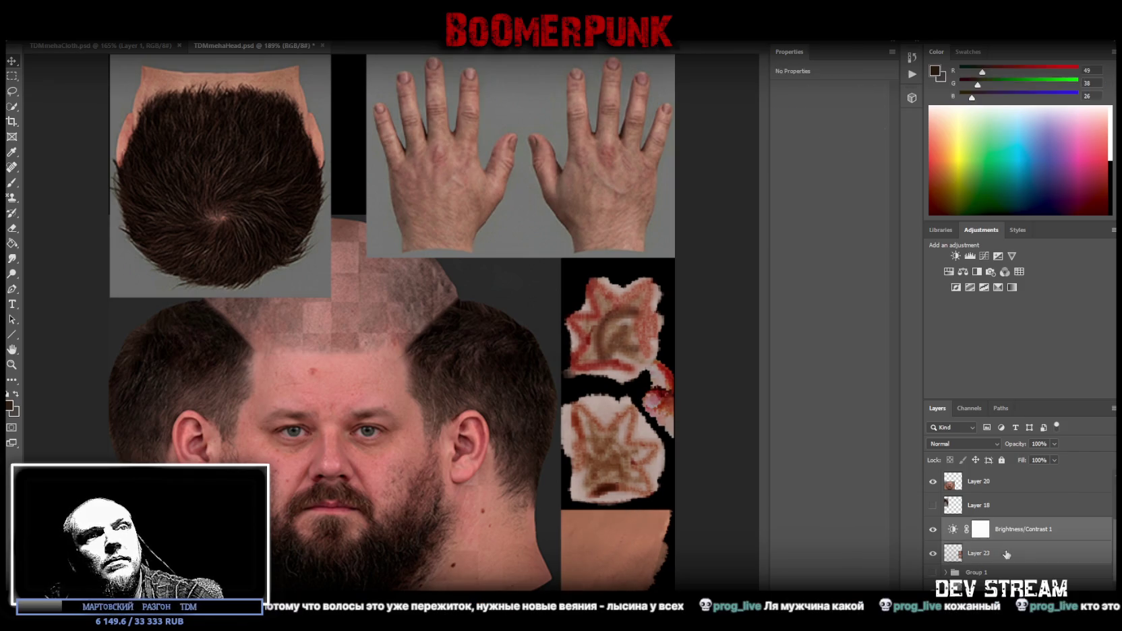
{"action": "right_click", "coordinate": [1013, 550]}
{"action": "left_click", "coordinate": [991, 402]}
Desaturate the patches to -39 with a merged Hue/Saturation adjustment and save the file
{"action": "left_click", "coordinate": [949, 272]}
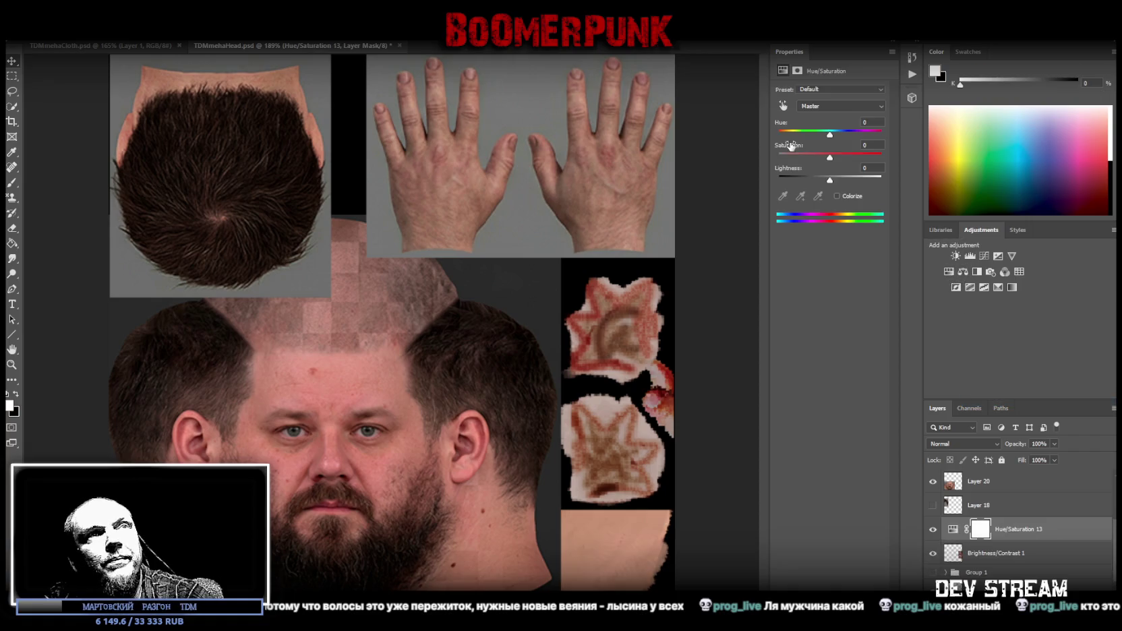
{"action": "left_click_drag", "start_coordinate": [830, 157], "coordinate": [811, 158]}
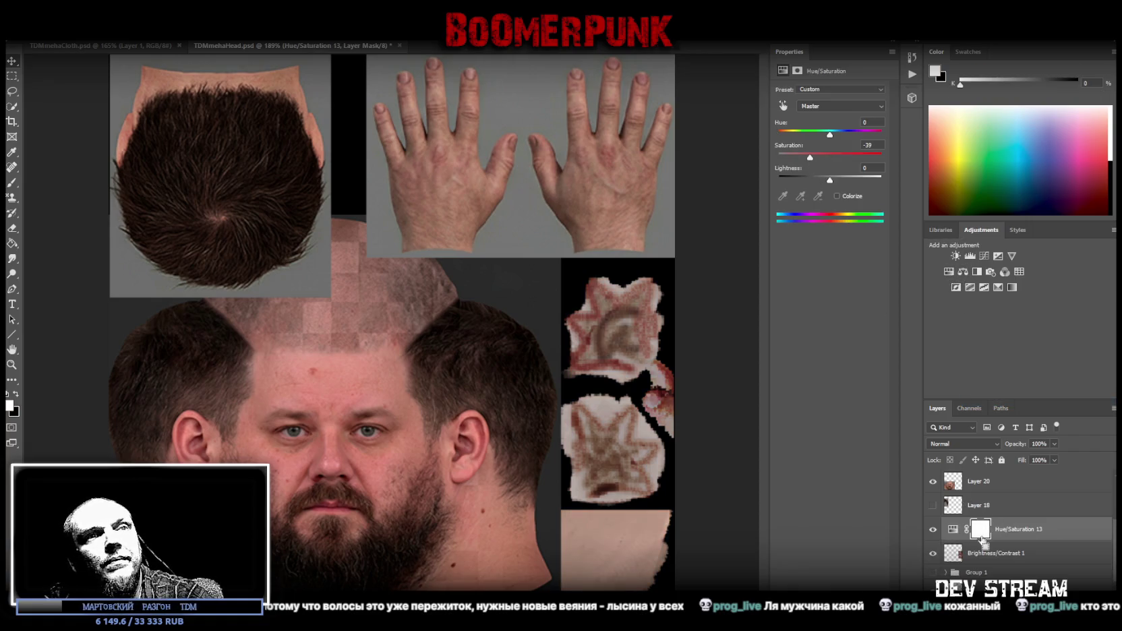
{"action": "left_click", "coordinate": [980, 555], "text": "shift"}
{"action": "right_click", "coordinate": [980, 555]}
{"action": "left_click", "coordinate": [966, 404]}
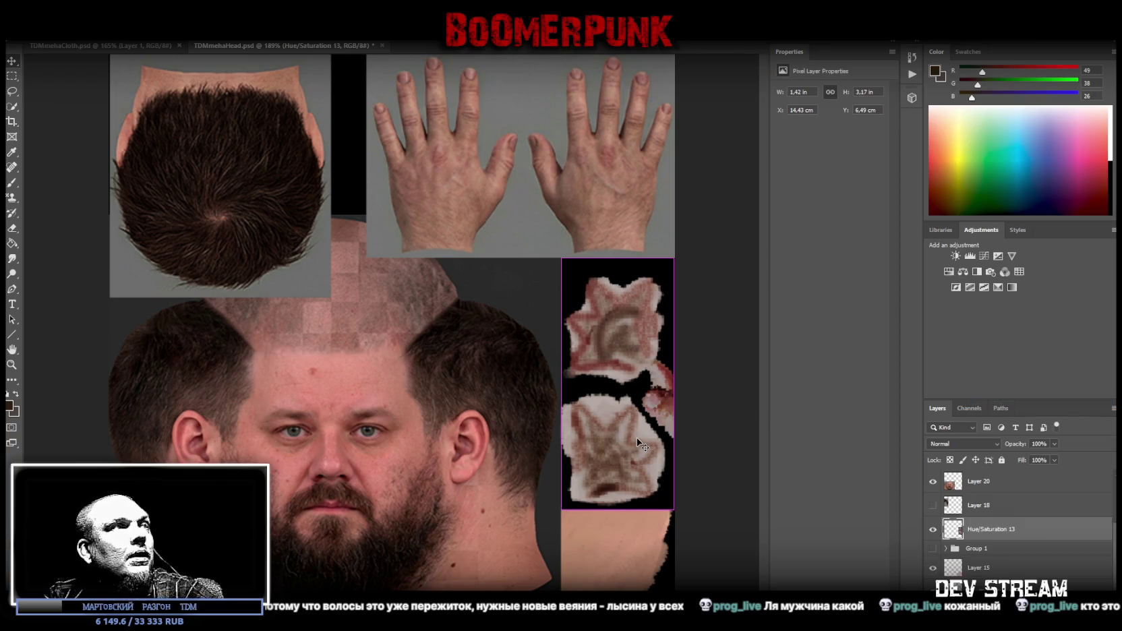
{"action": "key", "text": "ctrl+s"}
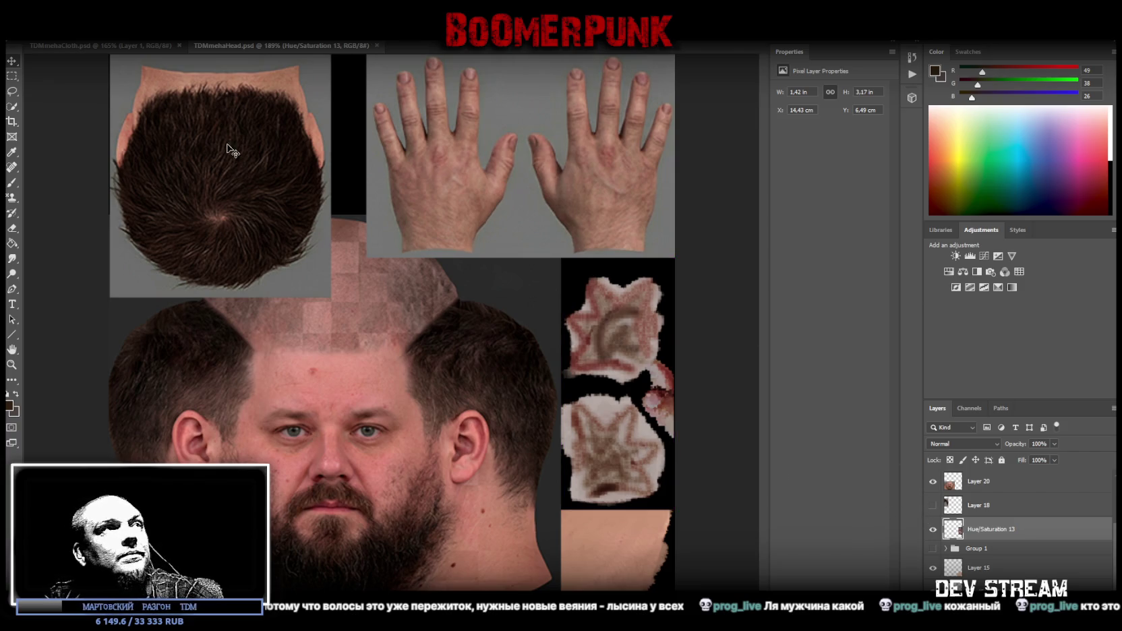
{"action": "left_click", "coordinate": [33, 32]}
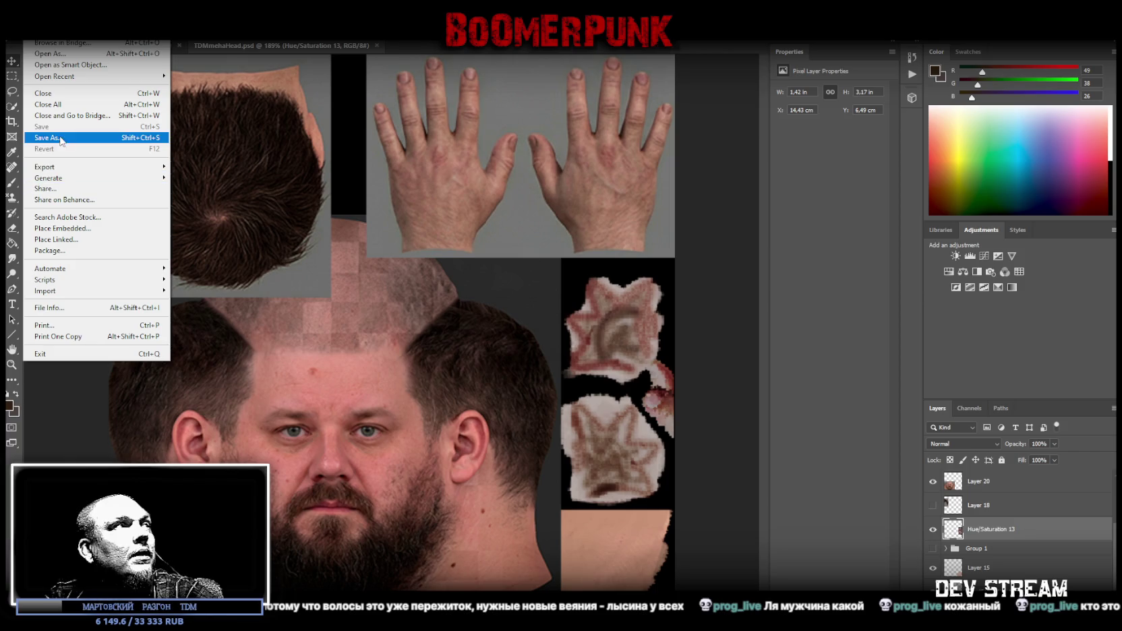
Save the texture as TDMmehaHead.psd in Photoshop format and switch to Blockbench
{"action": "left_click", "coordinate": [61, 139]}
{"action": "left_click", "coordinate": [367, 381]}
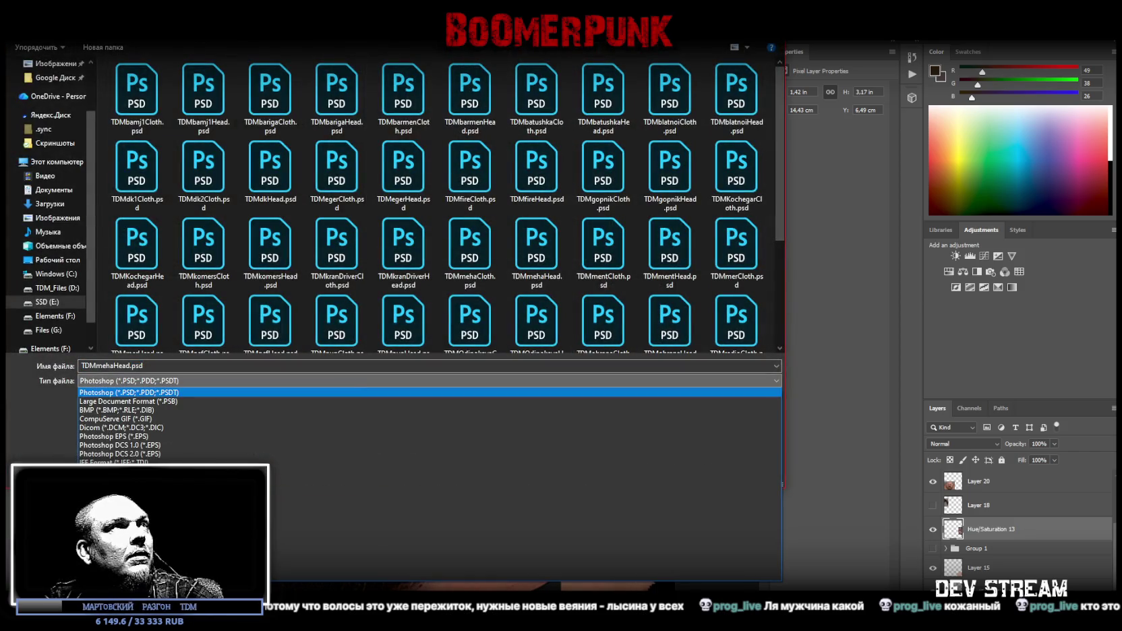
{"action": "left_click", "coordinate": [363, 392]}
{"action": "key", "text": "Escape"}
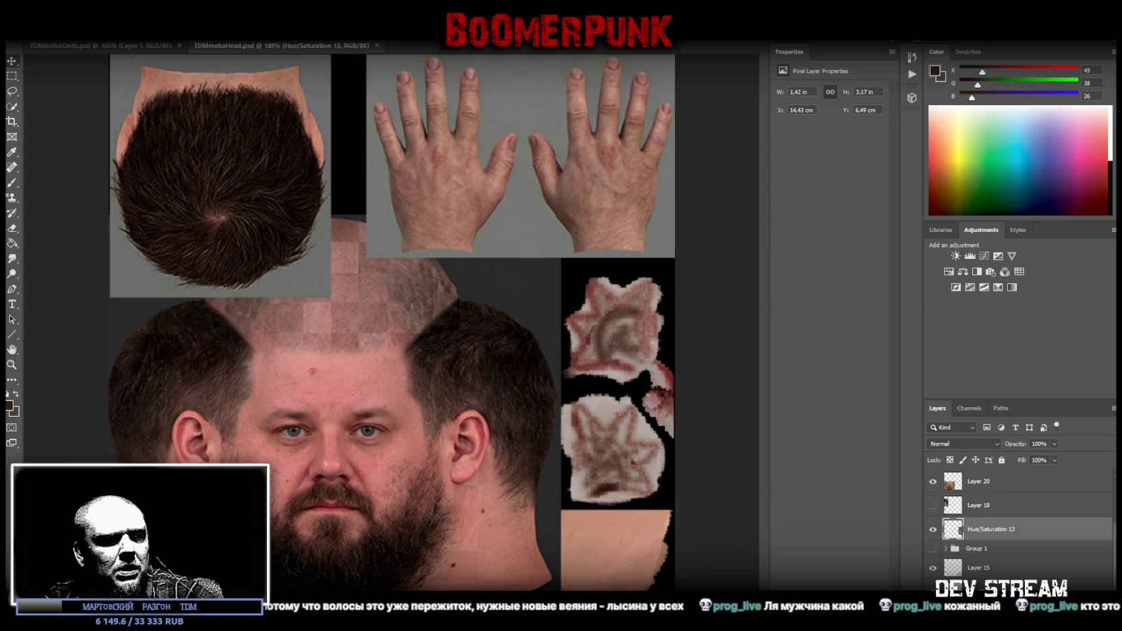
{"action": "key", "text": "ctrl+s"}
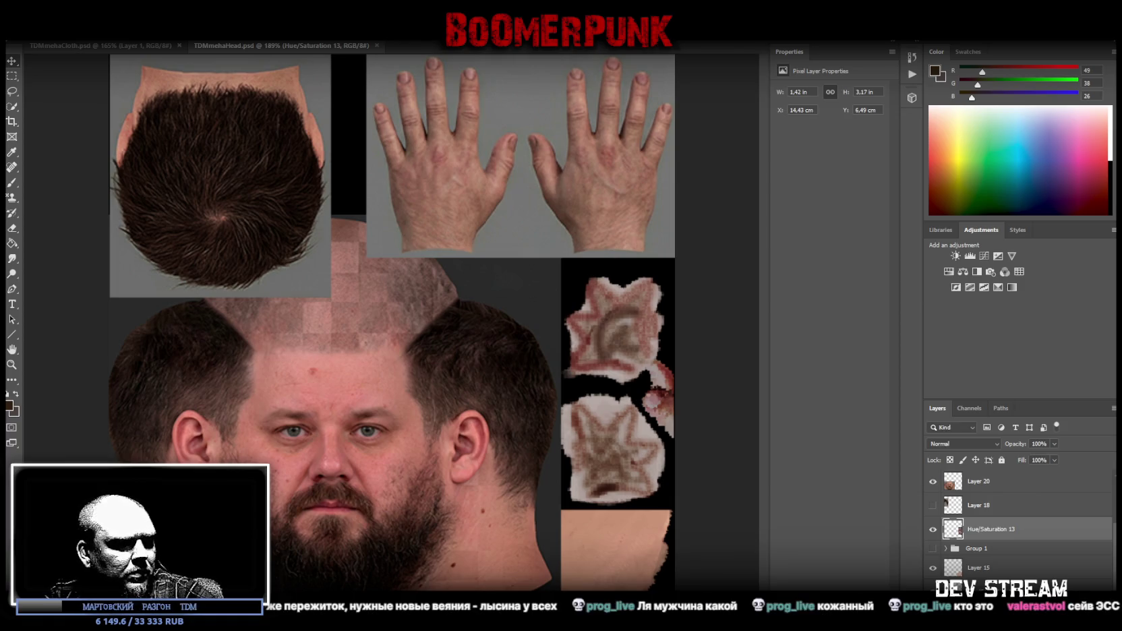
{"action": "key", "text": "alt+Tab"}
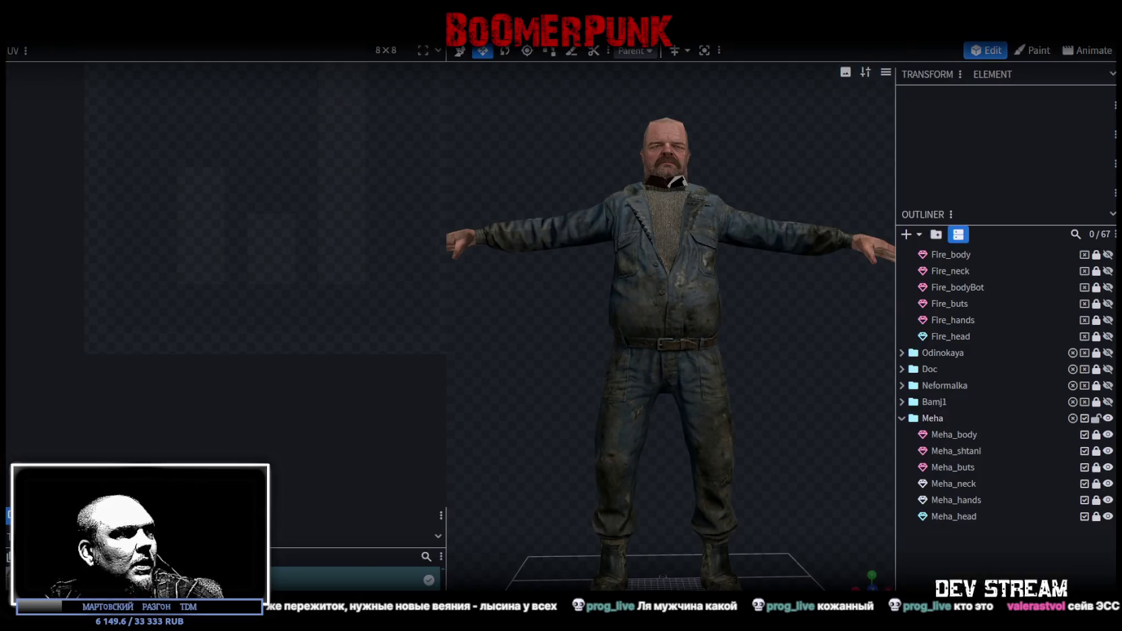
Reload the edited head texture in Blockbench and widen the 3D view
{"action": "right_click", "coordinate": [64, 513]}
{"action": "left_click", "coordinate": [108, 483]}
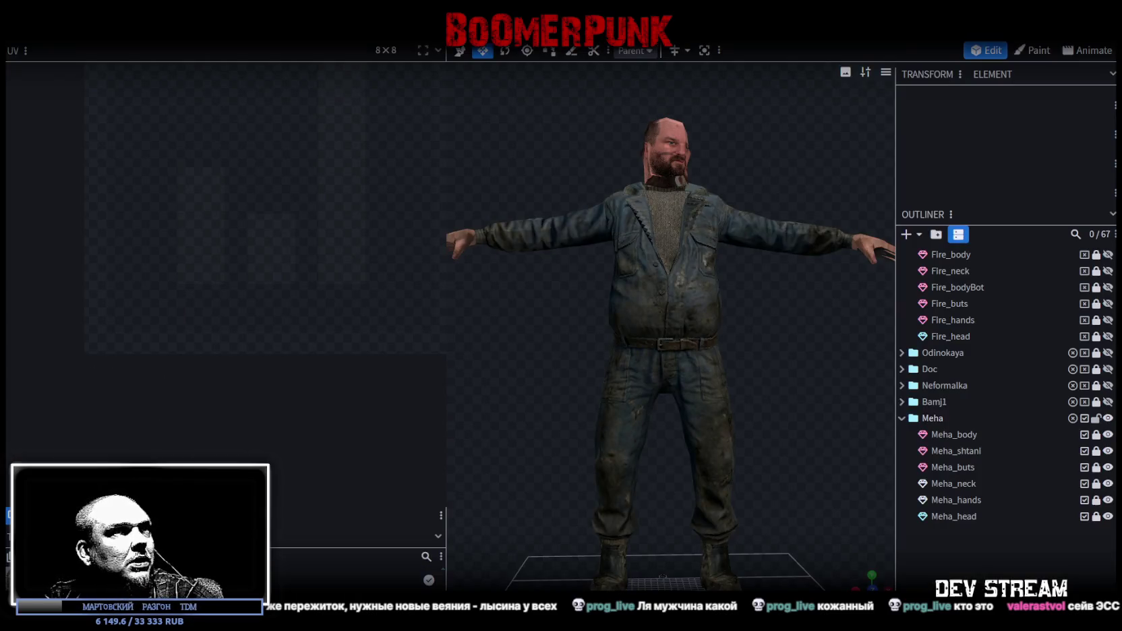
{"action": "scroll", "coordinate": [621, 432], "scroll_direction": "up", "scroll_amount": 2}
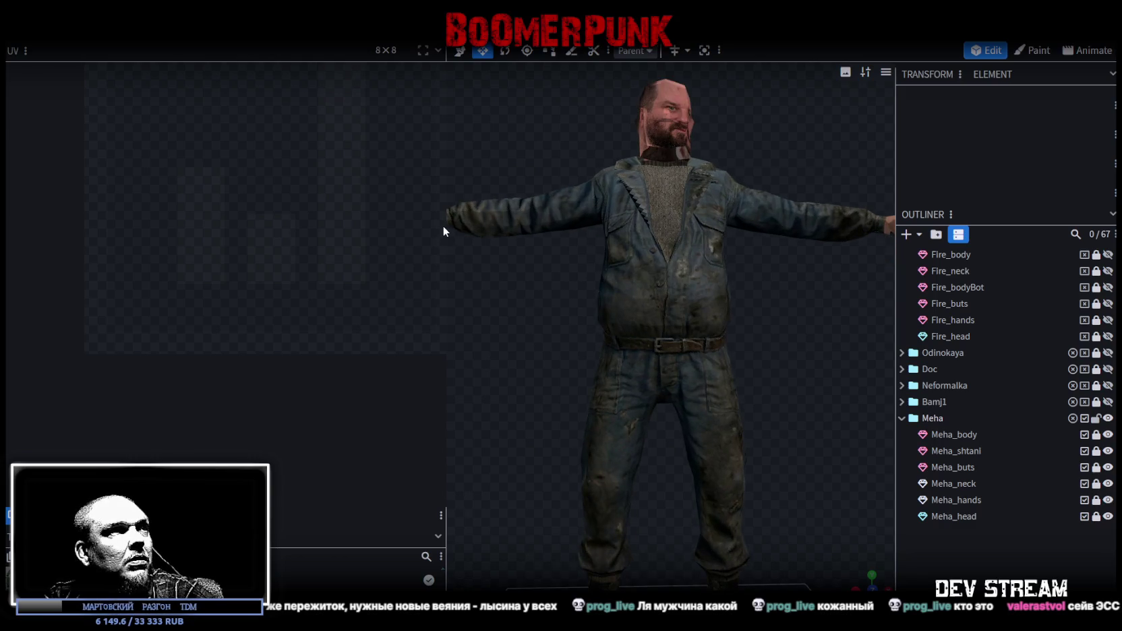
{"action": "left_click_drag", "start_coordinate": [447, 223], "coordinate": [330, 223]}
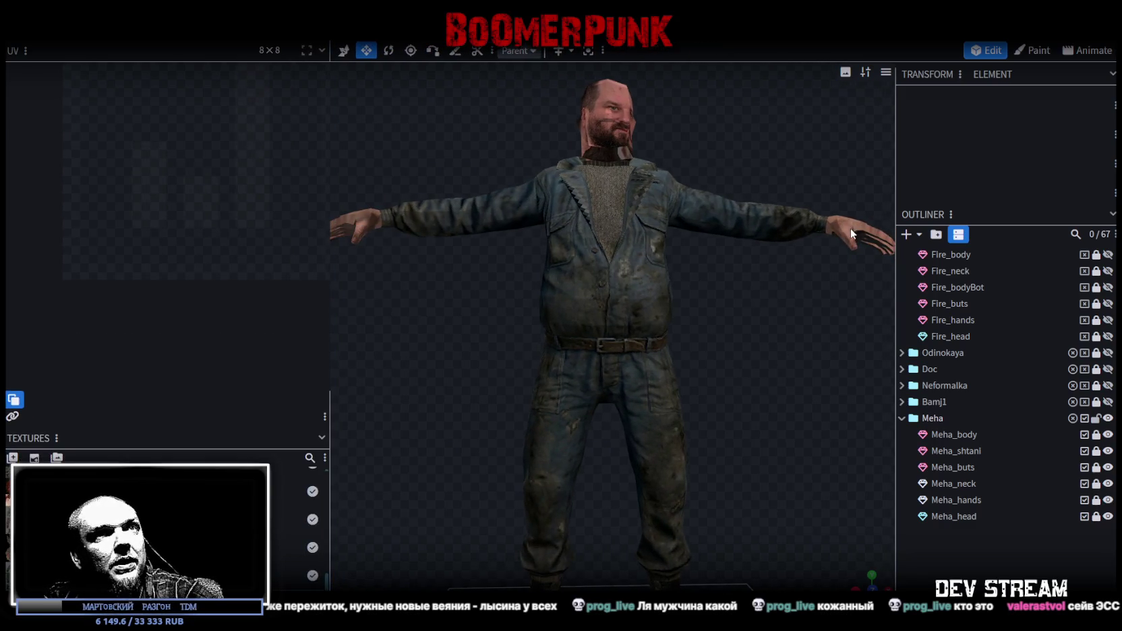
Rotate Meha_hands' UV islands 90°, mirror them horizontally, and place them on the star-shaped patches
{"action": "left_click", "coordinate": [964, 500]}
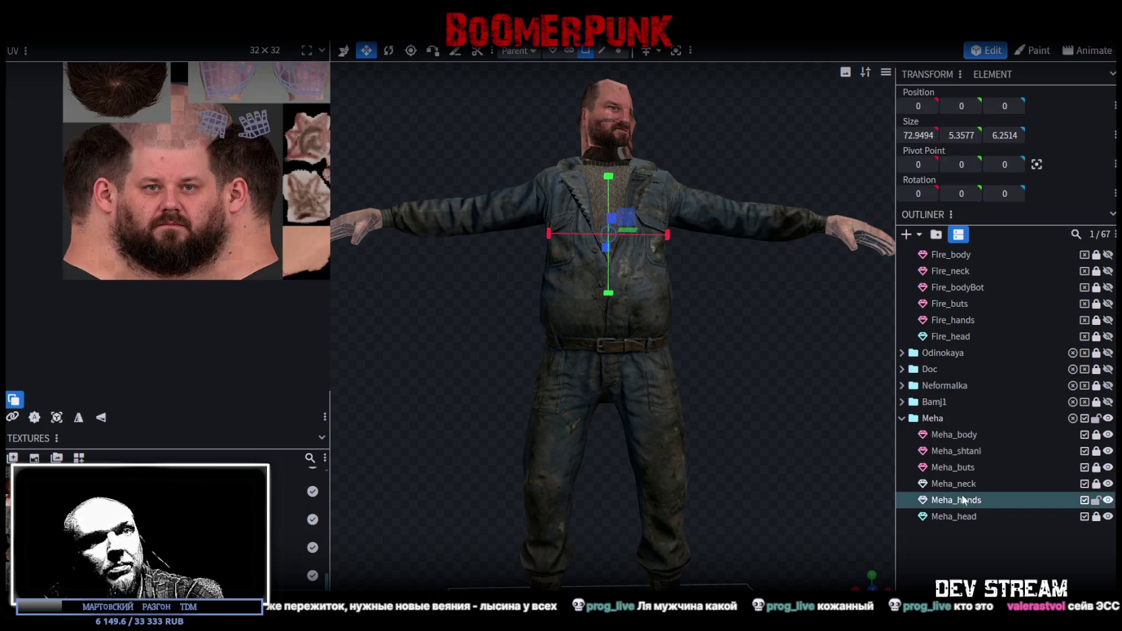
{"action": "scroll", "coordinate": [286, 214], "scroll_direction": "up", "scroll_amount": 2}
{"action": "scroll", "coordinate": [286, 214], "scroll_direction": "up", "scroll_amount": 2}
{"action": "left_click_drag", "start_coordinate": [27, 216], "coordinate": [210, 126]}
{"action": "left_click_drag", "start_coordinate": [155, 154], "coordinate": [194, 255]}
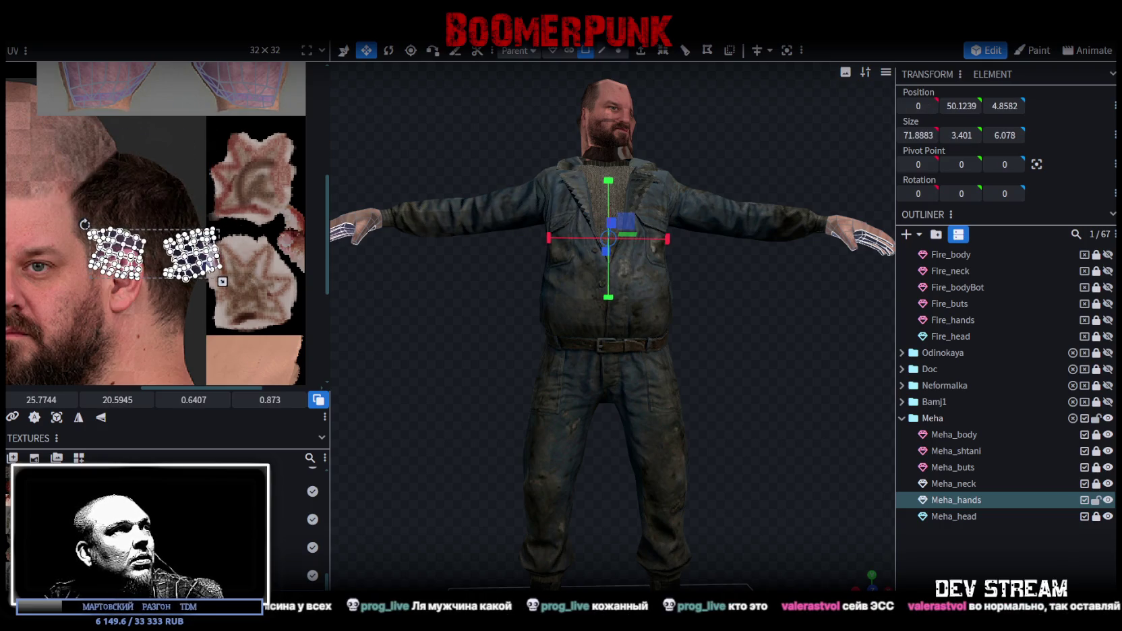
{"action": "right_click", "coordinate": [207, 259]}
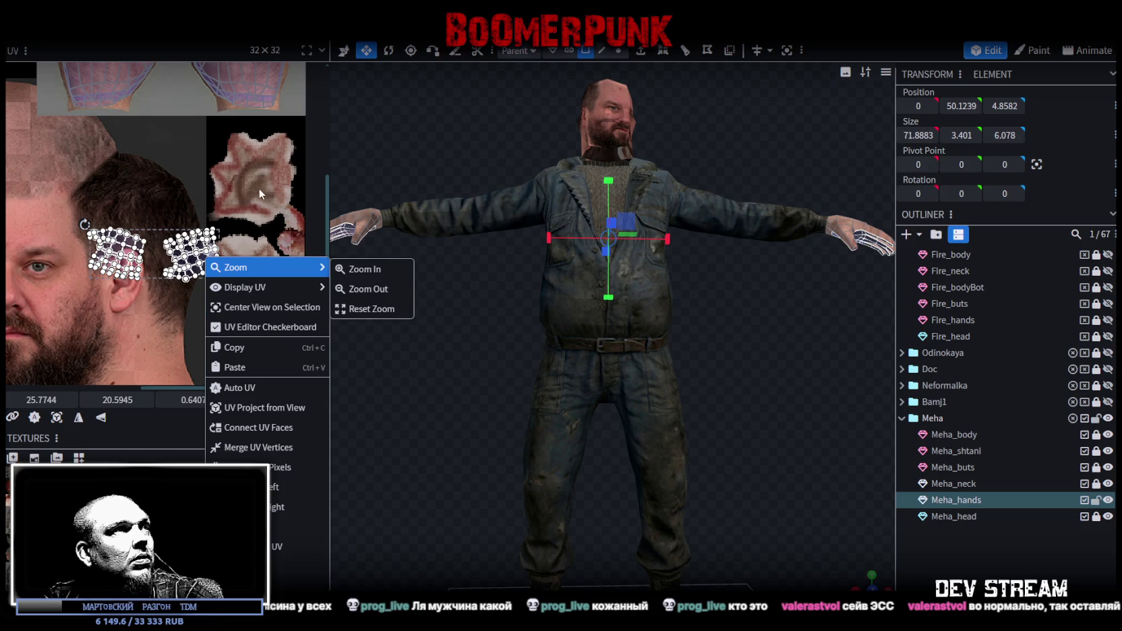
{"action": "left_click", "coordinate": [300, 487]}
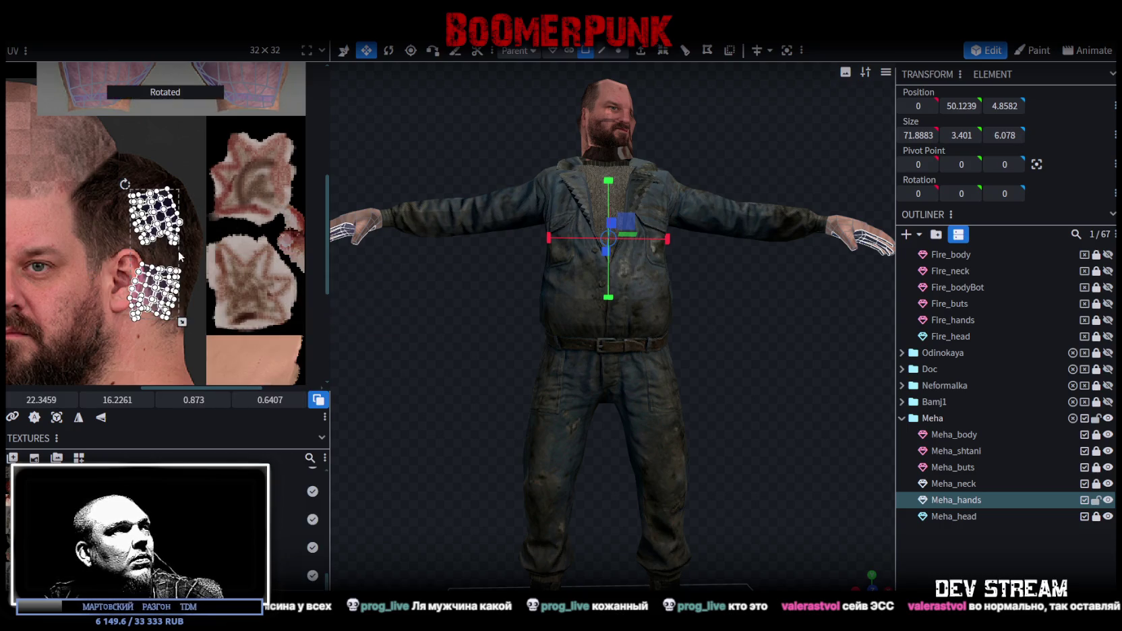
{"action": "left_click", "coordinate": [79, 418]}
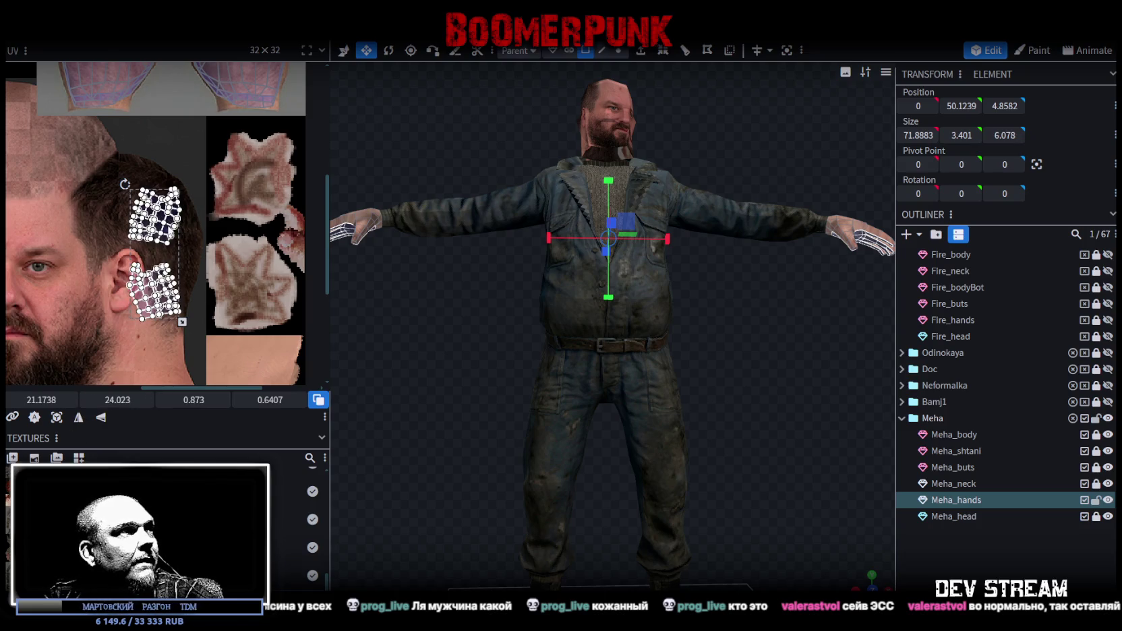
{"action": "mouse_move", "coordinate": [169, 230]}
{"action": "left_mouse_down"}
{"action": "mouse_move", "coordinate": [262, 232]}
{"action": "mouse_move", "coordinate": [291, 305]}
{"action": "mouse_move", "coordinate": [248, 297]}
{"action": "left_mouse_up"}
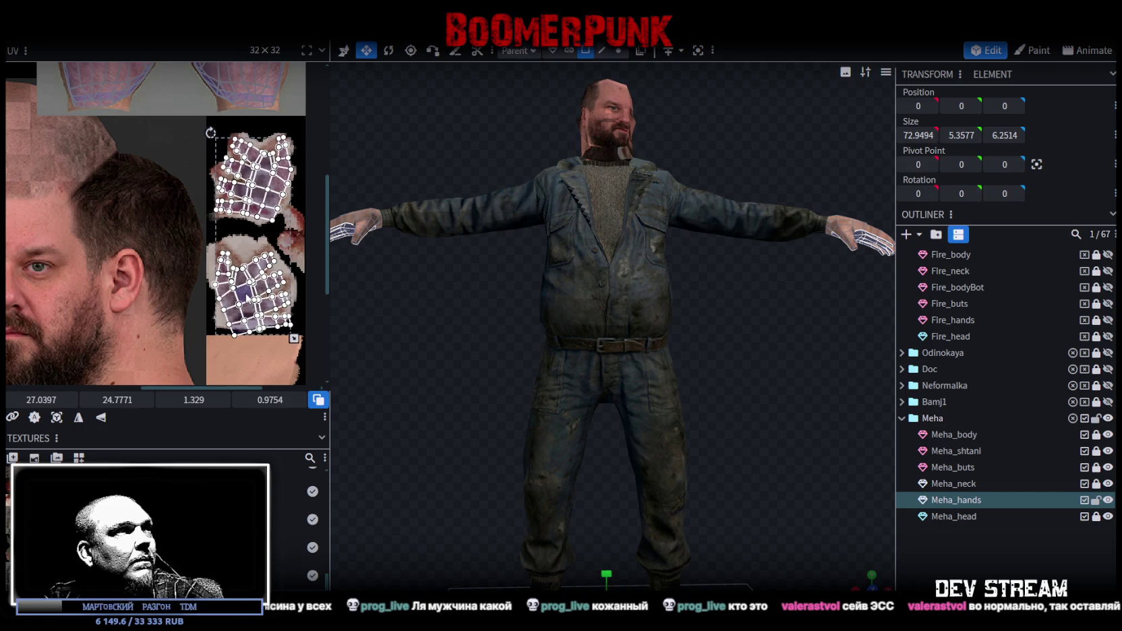
Nudge one hand UV island slightly left, then lock Meha_hands and select Meha_head
{"action": "scroll", "coordinate": [270, 263], "scroll_direction": "up", "scroll_amount": 2}
{"action": "left_click", "coordinate": [292, 223]}
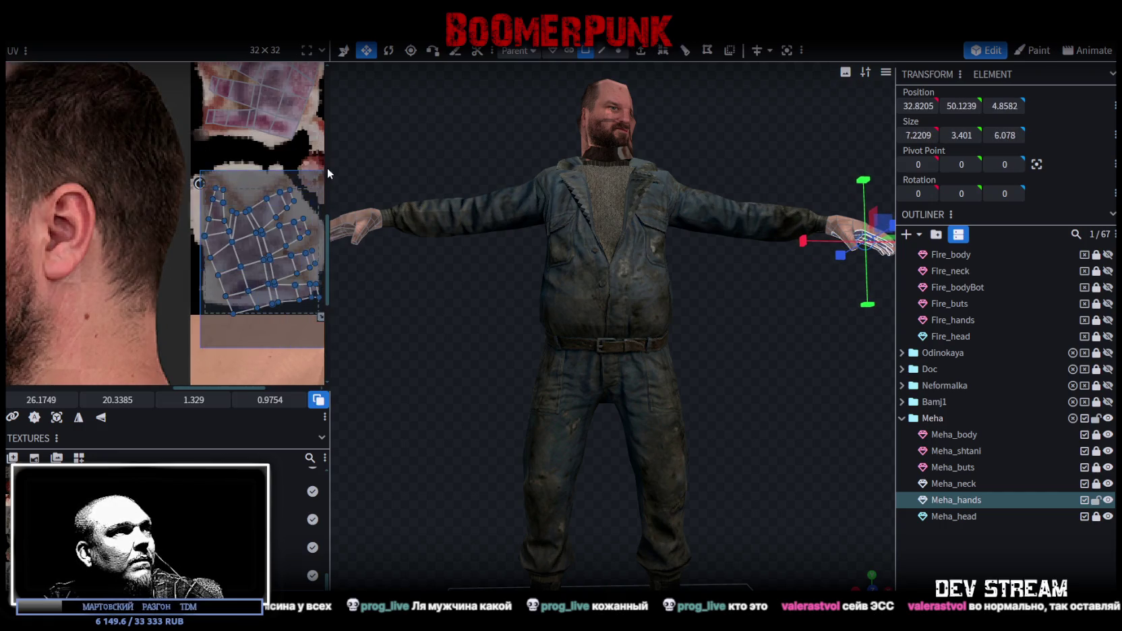
{"action": "left_click_drag", "start_coordinate": [248, 242], "coordinate": [245, 243]}
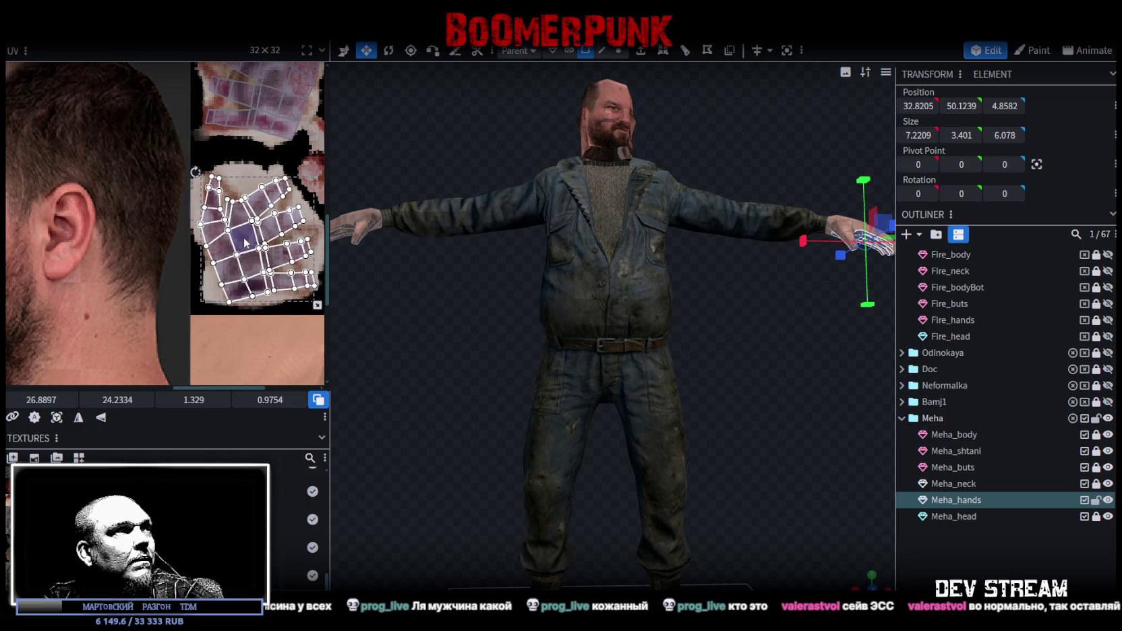
{"action": "left_click", "coordinate": [220, 299]}
{"action": "scroll", "coordinate": [209, 347], "scroll_direction": "down", "scroll_amount": 3}
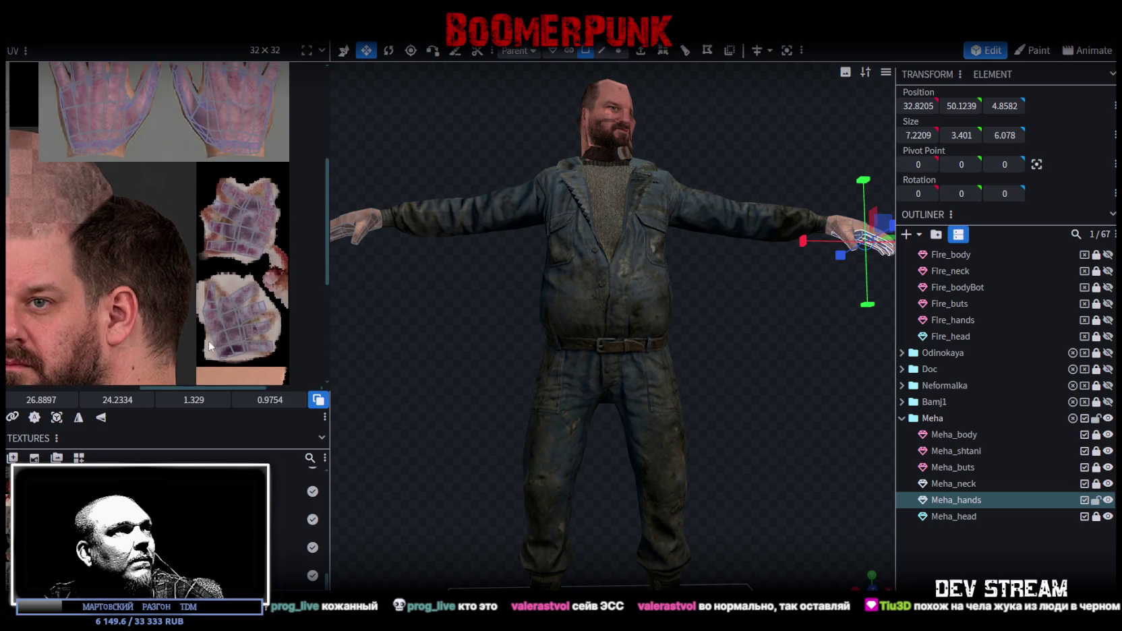
{"action": "mouse_move", "coordinate": [777, 359]}
{"action": "left_mouse_down"}
{"action": "mouse_move", "coordinate": [640, 284]}
{"action": "mouse_move", "coordinate": [749, 330]}
{"action": "mouse_move", "coordinate": [673, 460]}
{"action": "mouse_move", "coordinate": [721, 475]}
{"action": "left_mouse_up"}
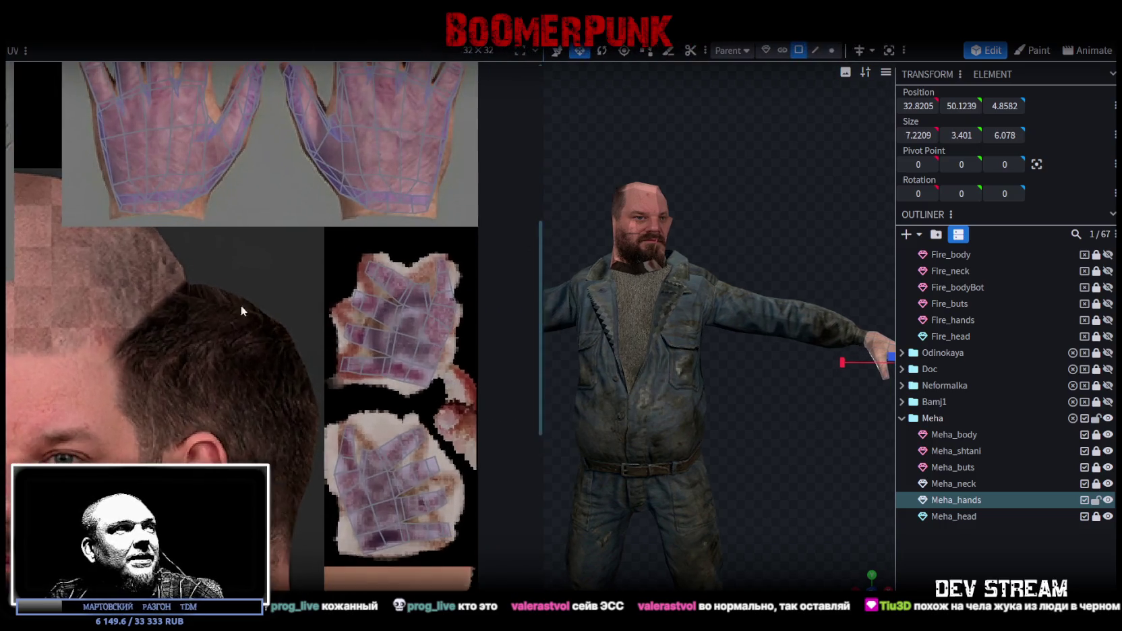
{"action": "left_click_drag", "start_coordinate": [331, 189], "coordinate": [544, 188]}
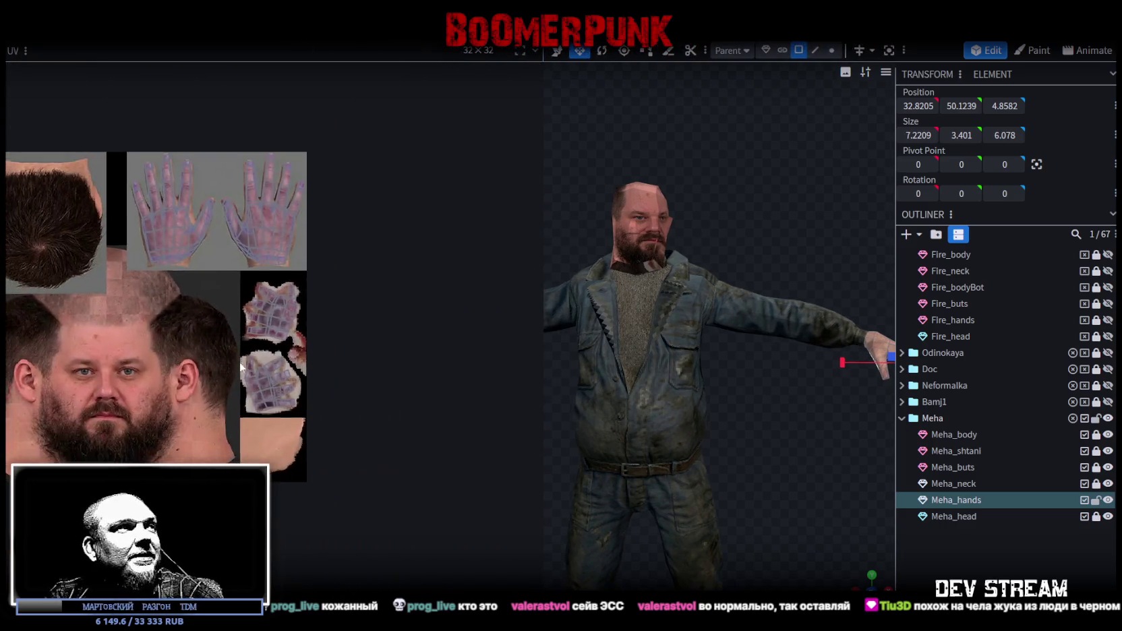
{"action": "left_click", "coordinate": [1096, 499]}
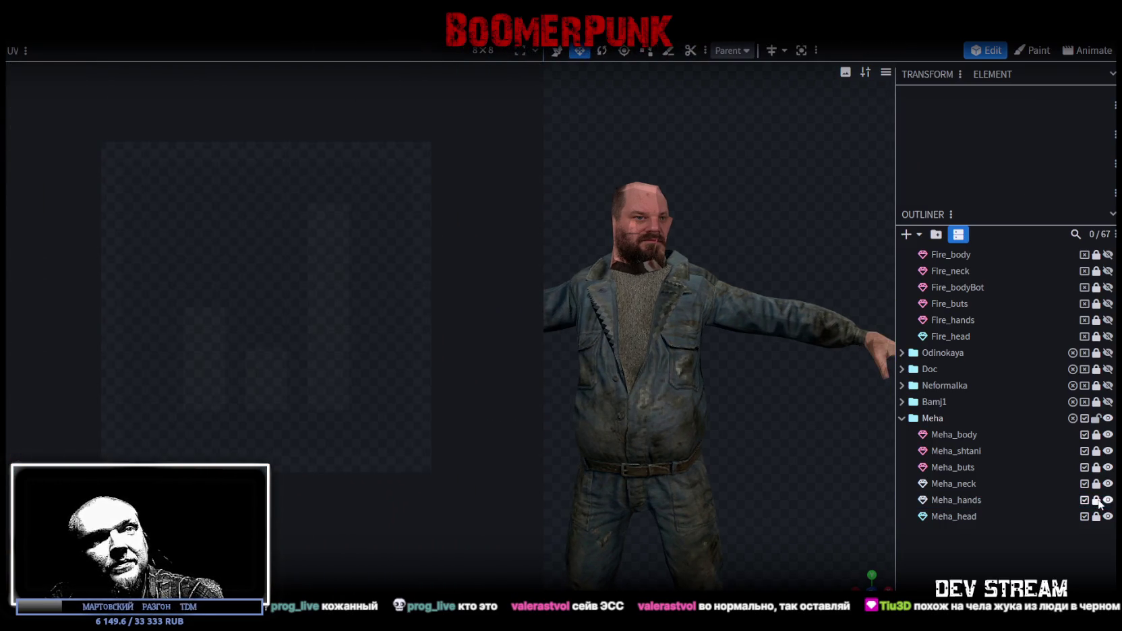
{"action": "left_click", "coordinate": [961, 516]}
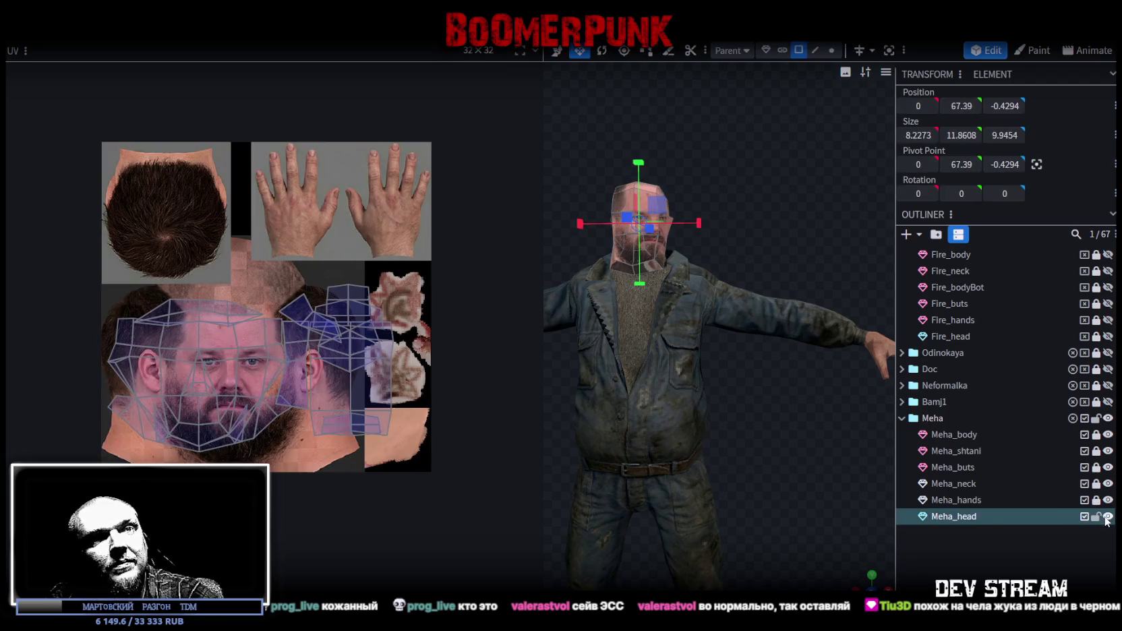
Frame Meha_head in the view and box-select its front faces from forehead to chin
{"action": "scroll", "coordinate": [290, 236], "scroll_direction": "down", "scroll_amount": 2}
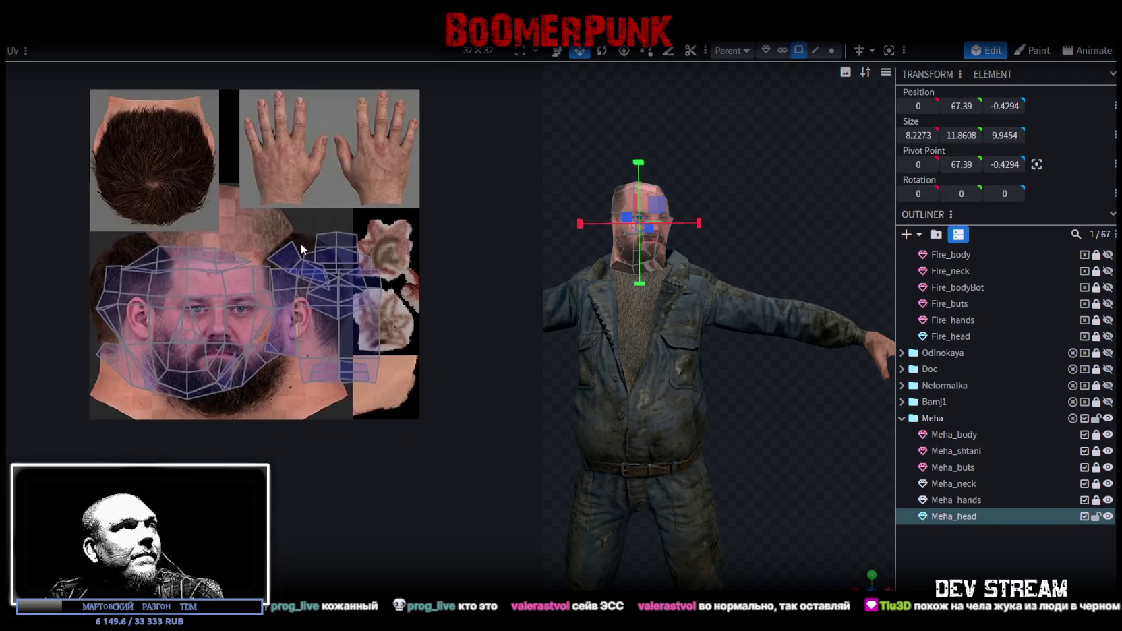
{"action": "scroll", "coordinate": [328, 227], "scroll_direction": "up", "scroll_amount": 2}
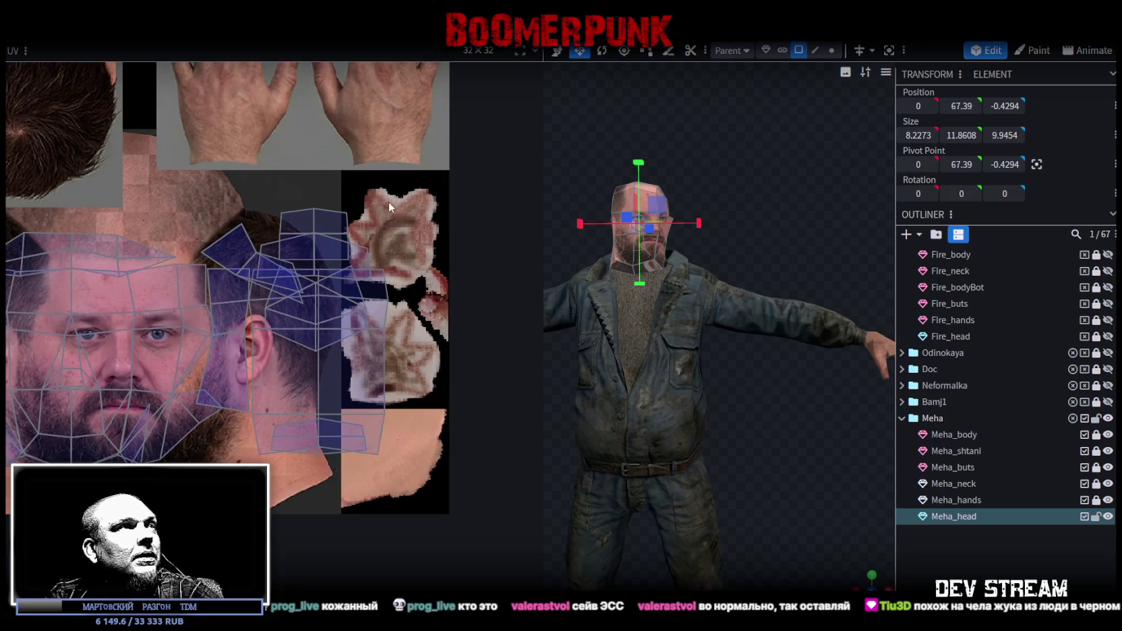
{"action": "scroll", "coordinate": [405, 209], "scroll_direction": "down", "scroll_amount": 2}
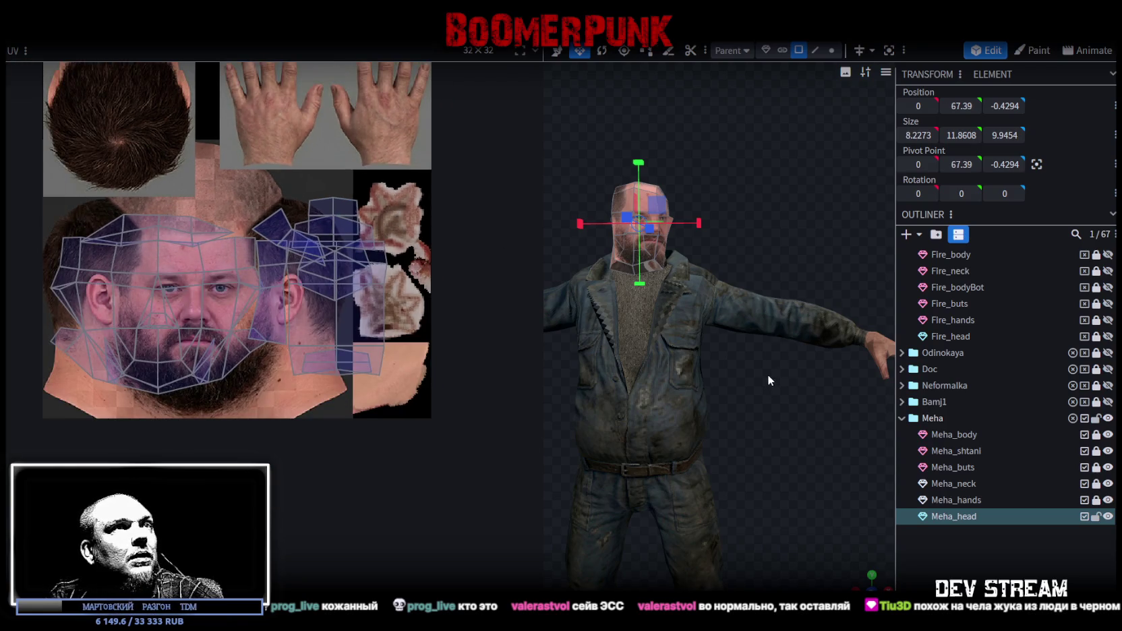
{"action": "left_click_drag", "start_coordinate": [865, 584], "coordinate": [724, 152]}
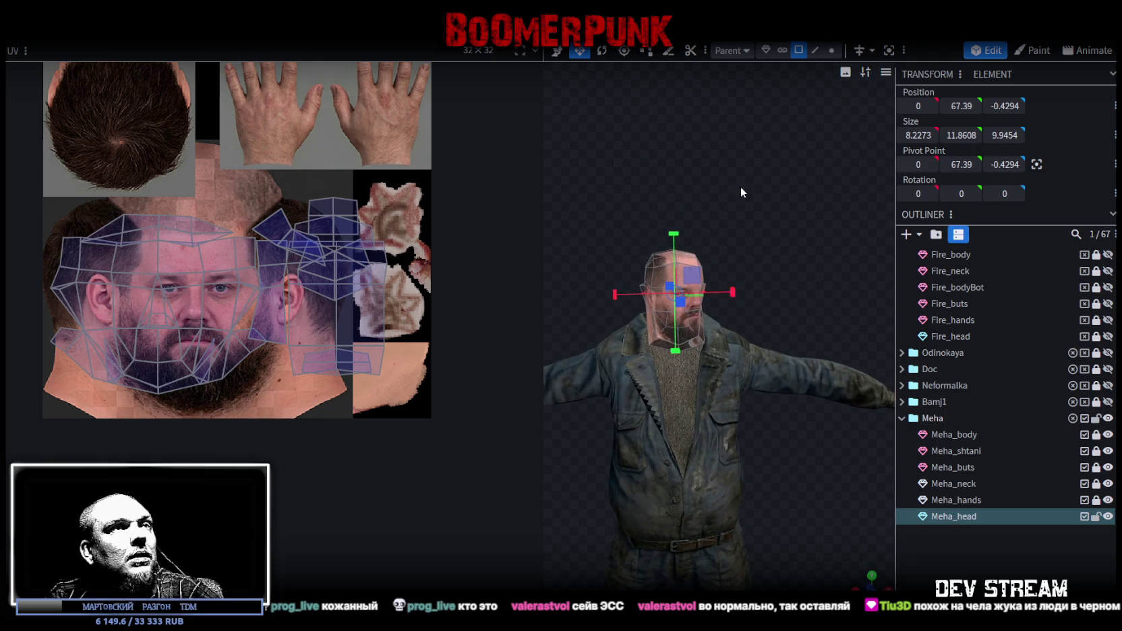
{"action": "key", "text": "f"}
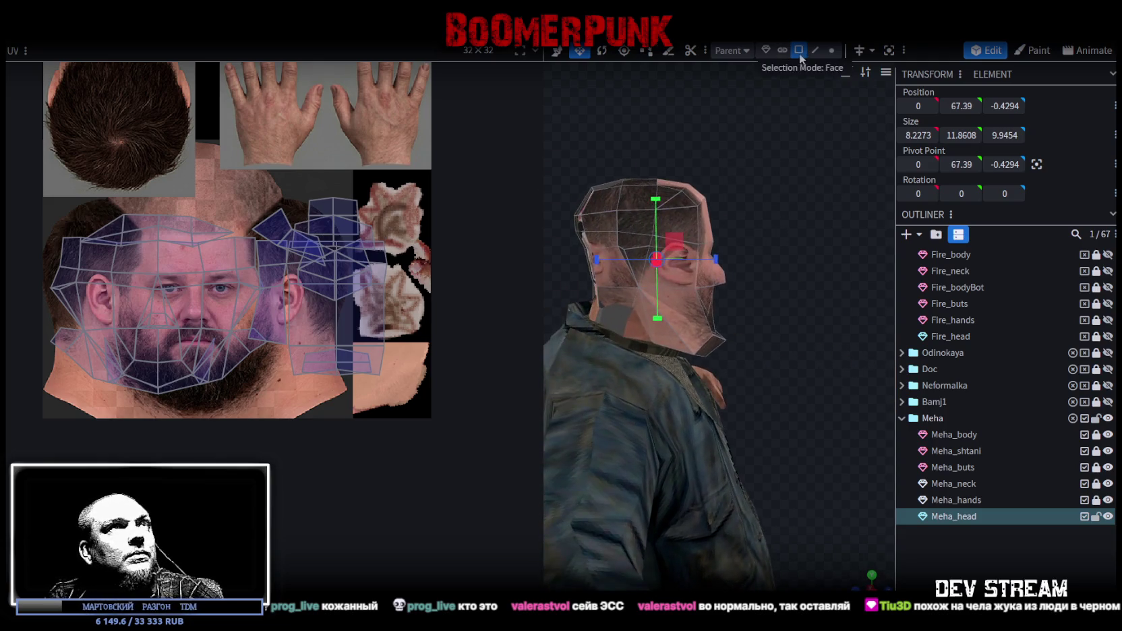
{"action": "scroll", "coordinate": [778, 98], "scroll_direction": "up", "scroll_amount": 2}
{"action": "scroll", "coordinate": [796, 97], "scroll_direction": "up", "scroll_amount": 1}
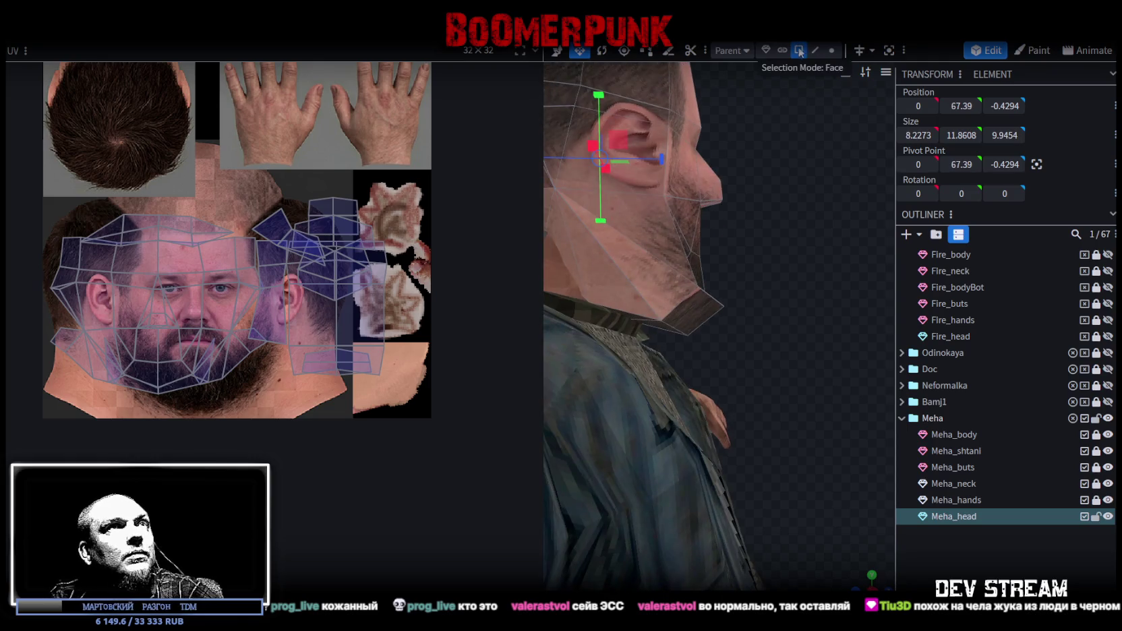
{"action": "left_click_drag", "start_coordinate": [793, 158], "coordinate": [717, 210]}
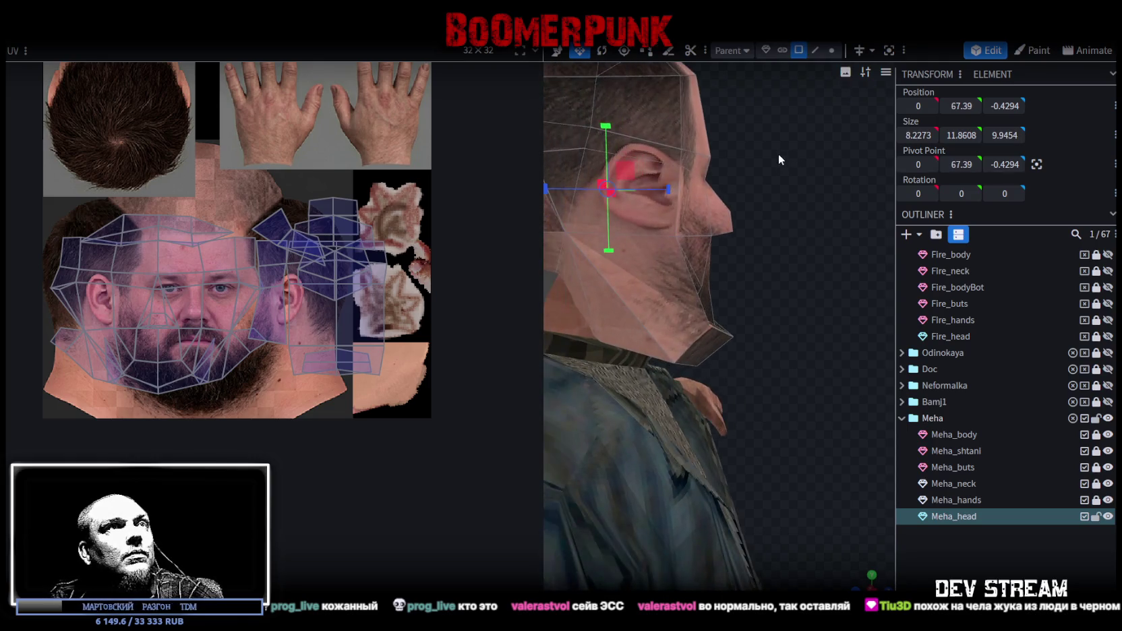
{"action": "left_click_drag", "start_coordinate": [716, 212], "coordinate": [694, 278]}
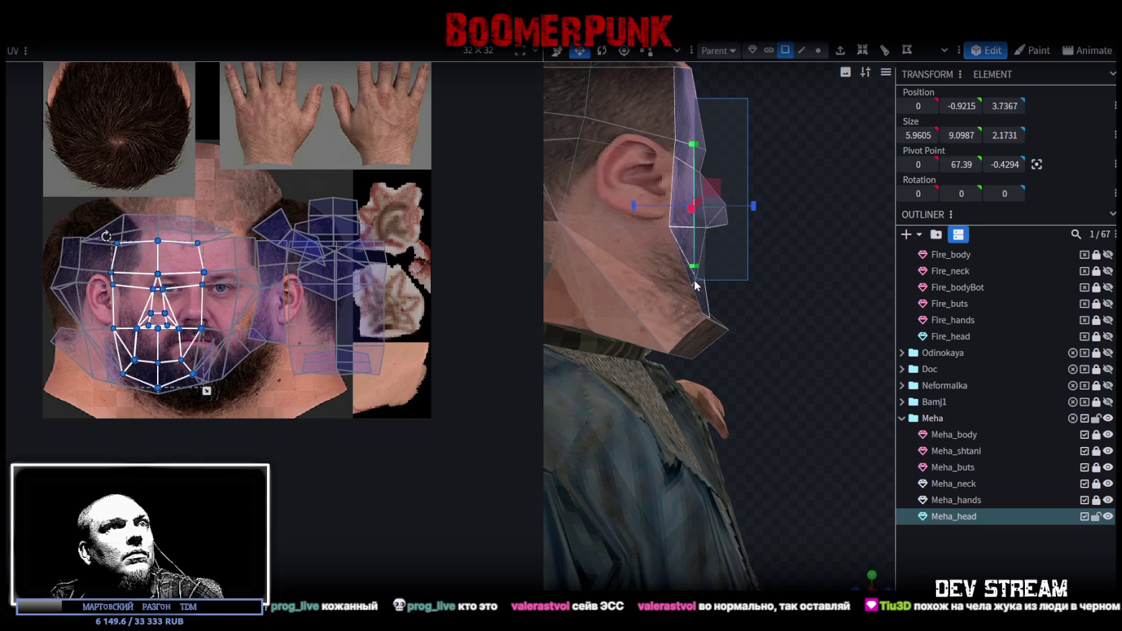
{"action": "mouse_move", "coordinate": [774, 285]}
{"action": "left_mouse_down"}
{"action": "mouse_move", "coordinate": [693, 302]}
{"action": "mouse_move", "coordinate": [858, 189]}
{"action": "mouse_move", "coordinate": [777, 174]}
{"action": "mouse_move", "coordinate": [710, 218]}
{"action": "left_mouse_up"}
{"action": "left_click_drag", "start_coordinate": [639, 289], "coordinate": [716, 198]}
{"action": "right_click", "coordinate": [715, 197]}
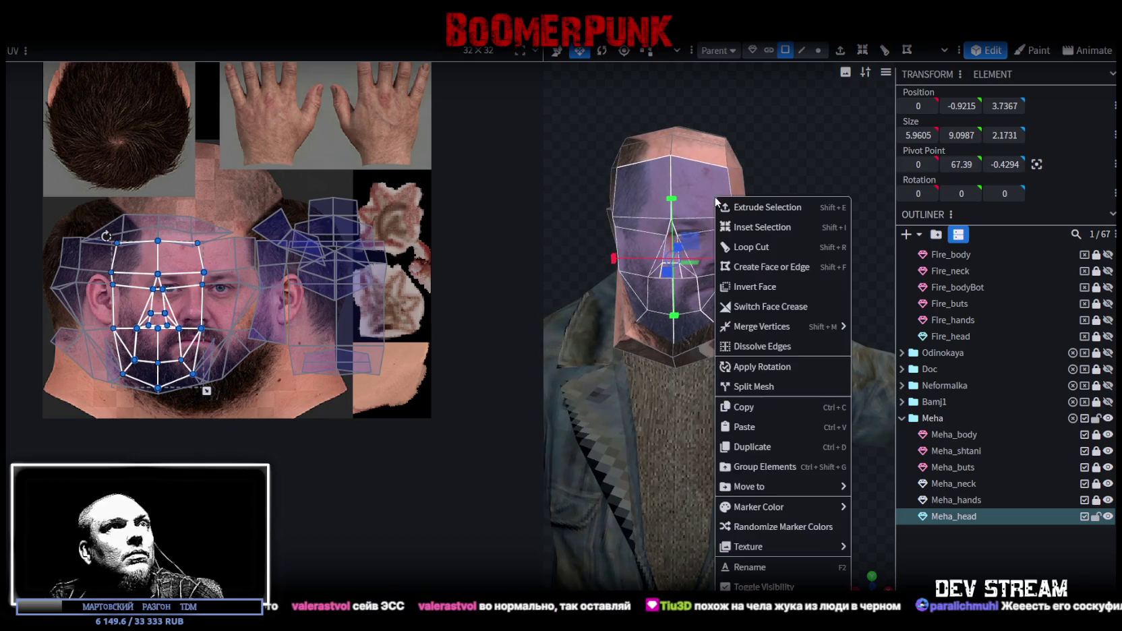
Split the selected front faces into Meha_head_selection and hide Meha_head
{"action": "left_click", "coordinate": [756, 387]}
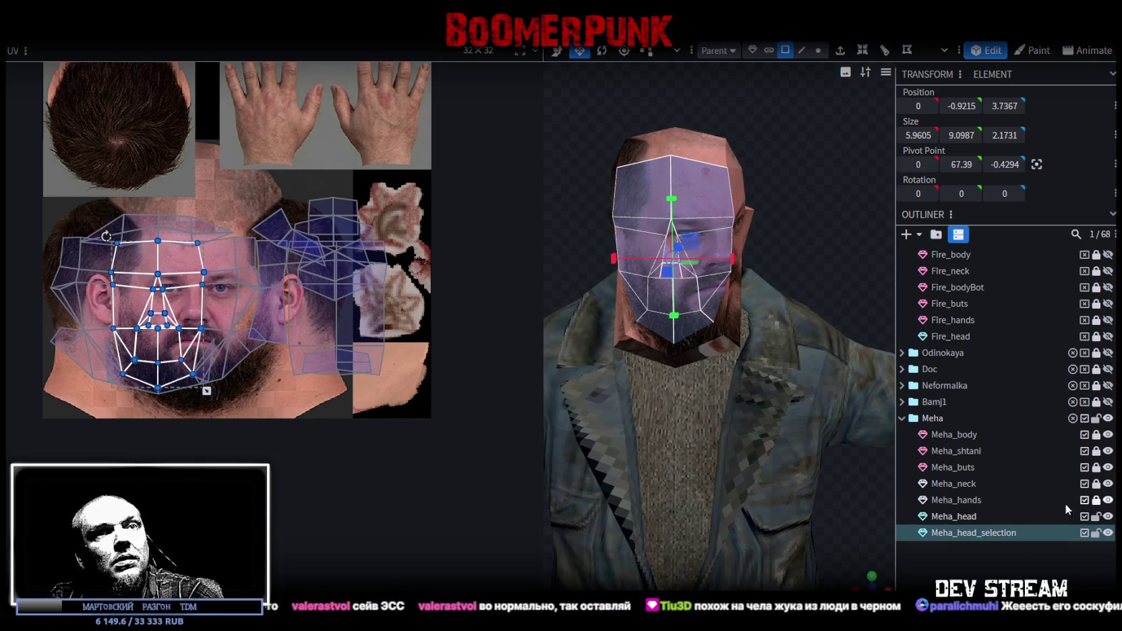
{"action": "left_click", "coordinate": [1108, 517]}
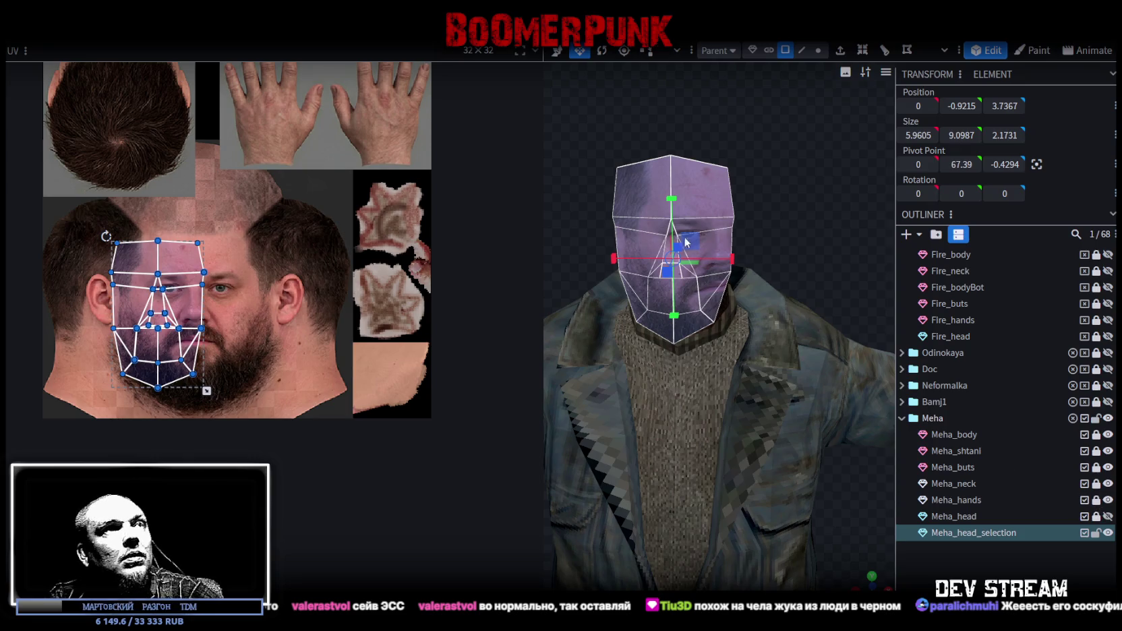
{"action": "scroll", "coordinate": [819, 239], "scroll_direction": "up", "scroll_amount": 3}
{"action": "scroll", "coordinate": [817, 236], "scroll_direction": "up", "scroll_amount": 3}
Narrow, shorten and pull inward the small face under the nose
{"action": "left_click", "coordinate": [688, 209]}
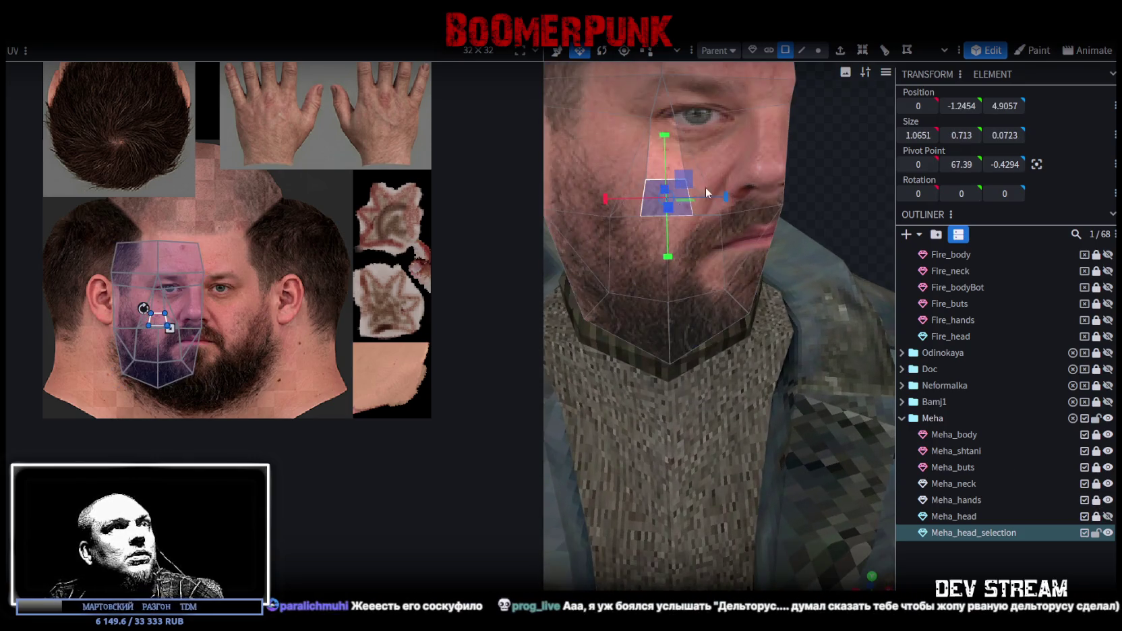
{"action": "left_click_drag", "start_coordinate": [727, 200], "coordinate": [754, 215]}
{"action": "left_click_drag", "start_coordinate": [827, 223], "coordinate": [868, 292]}
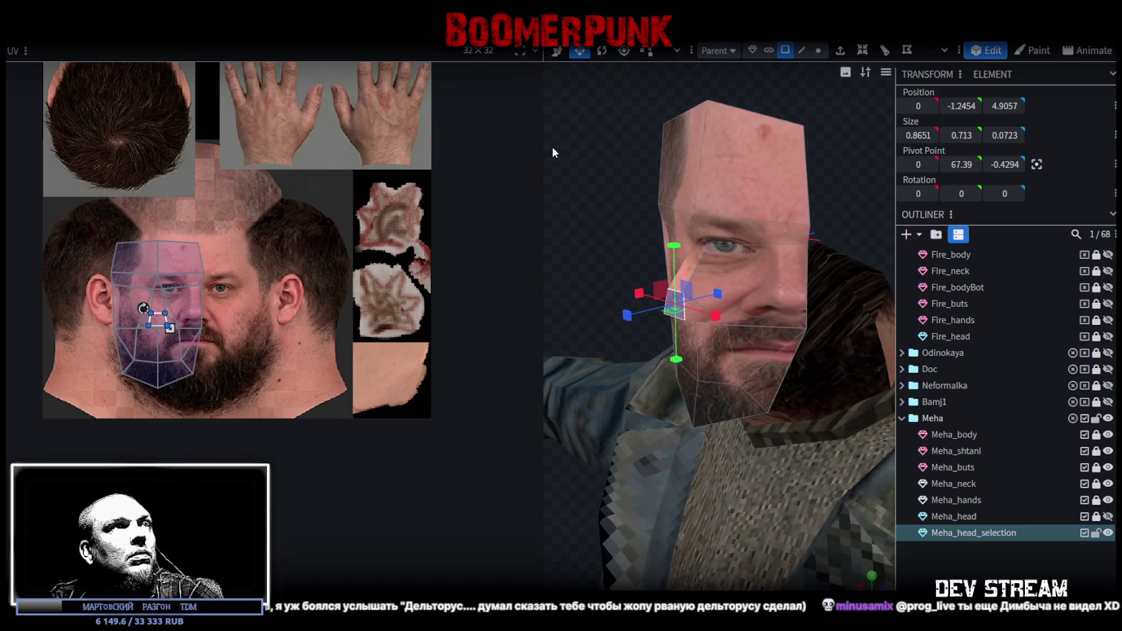
{"action": "left_click_drag", "start_coordinate": [543, 153], "coordinate": [433, 154]}
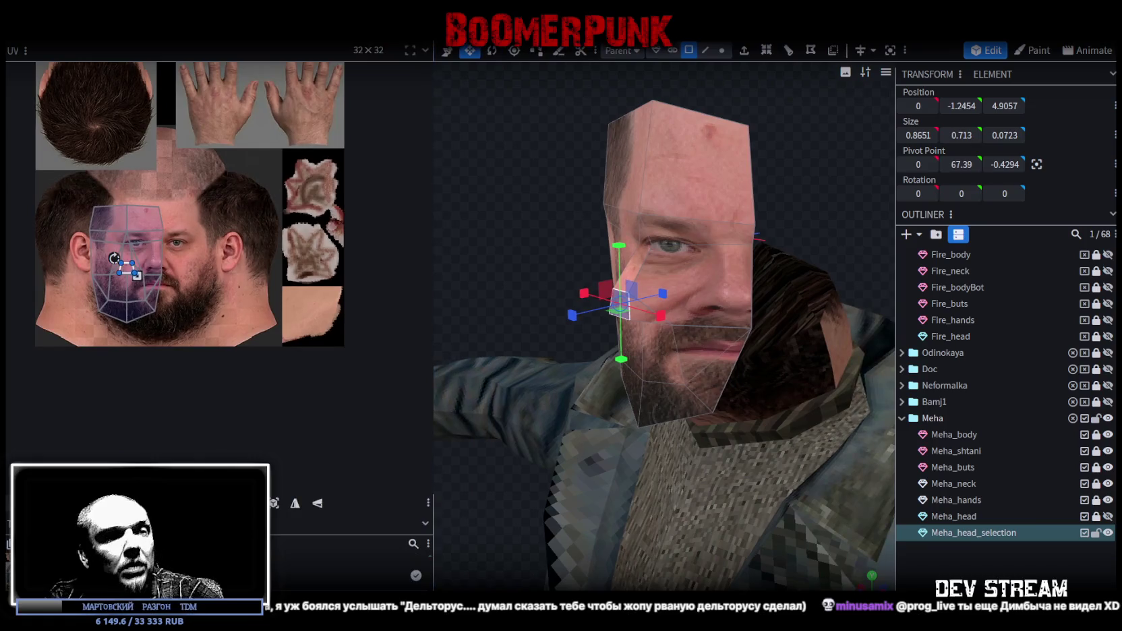
{"action": "mouse_move", "coordinate": [605, 398]}
{"action": "left_mouse_down"}
{"action": "mouse_move", "coordinate": [610, 419]}
{"action": "mouse_move", "coordinate": [530, 360]}
{"action": "mouse_move", "coordinate": [562, 398]}
{"action": "left_mouse_up"}
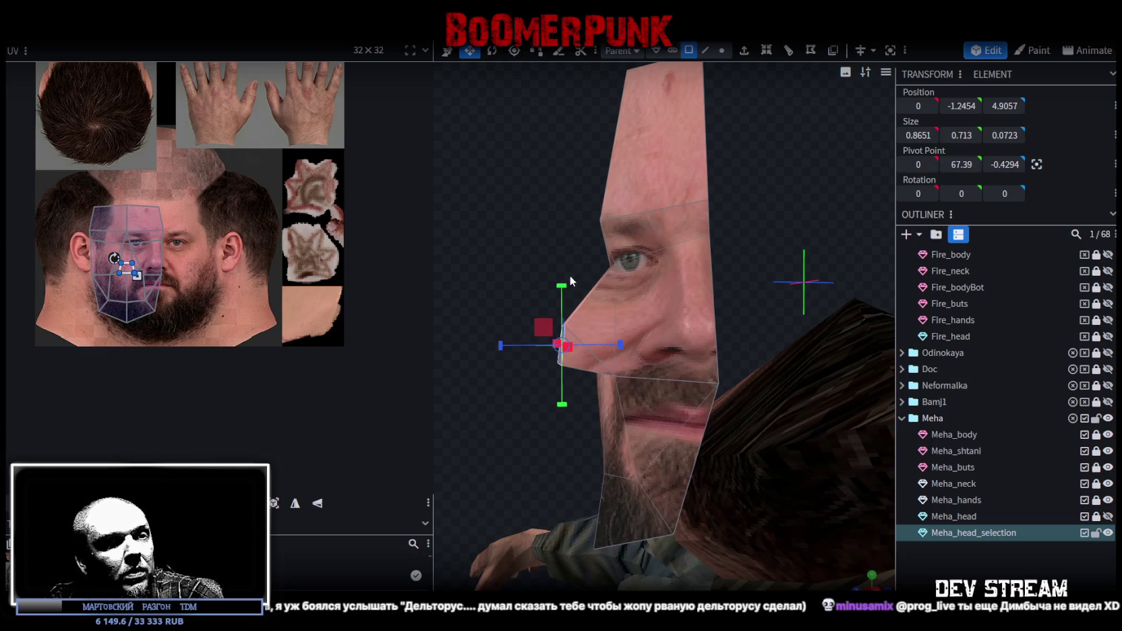
{"action": "key", "text": "v"}
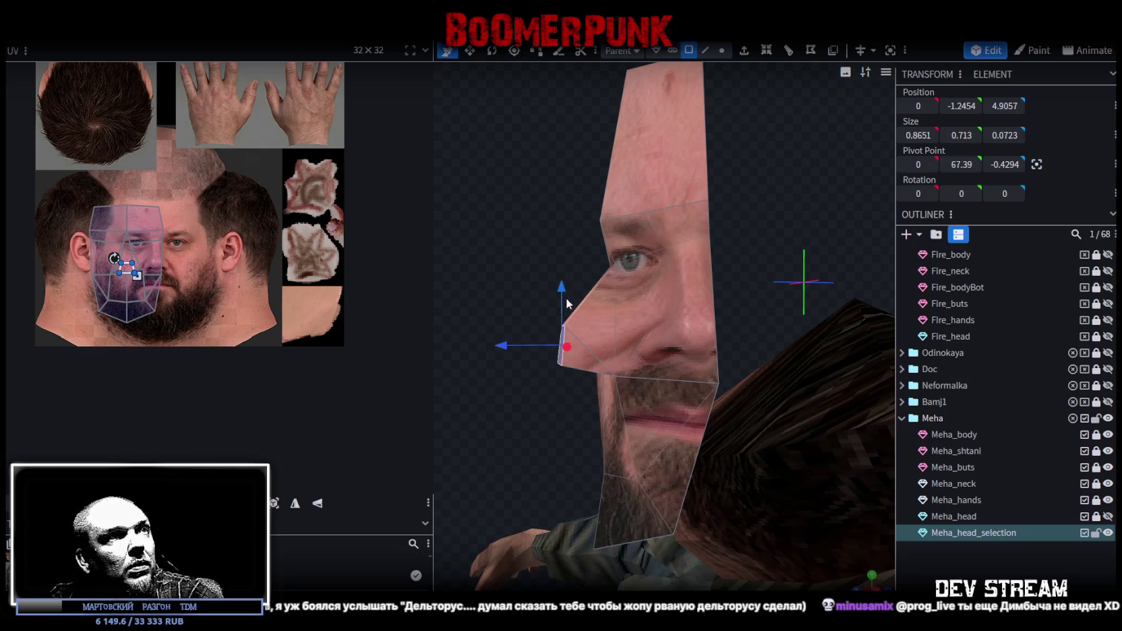
{"action": "key", "text": "s"}
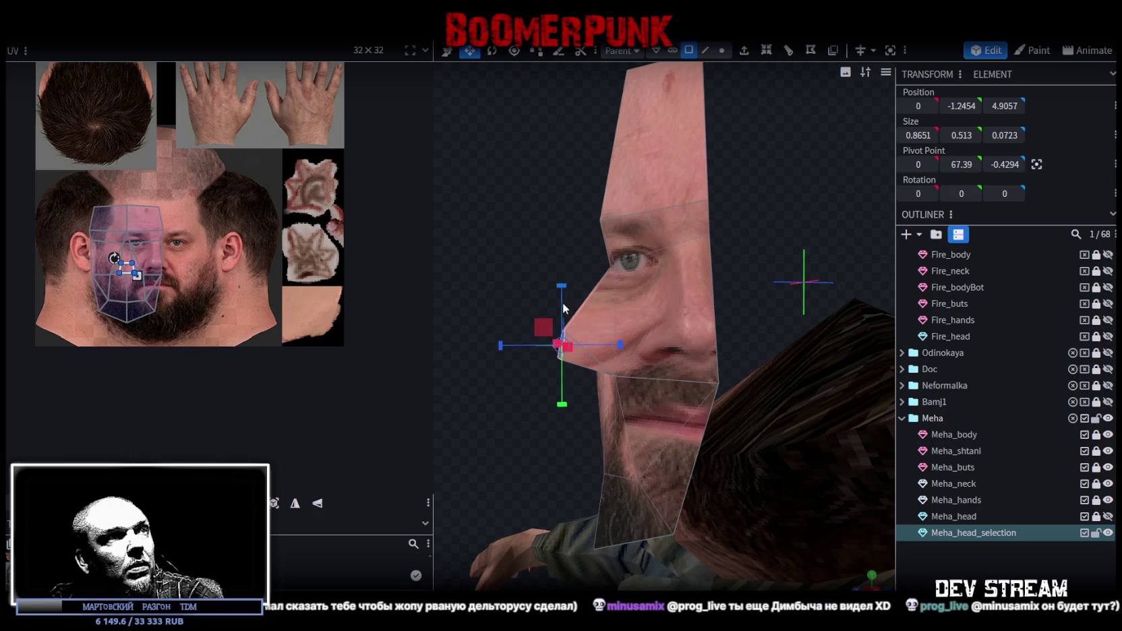
{"action": "key", "text": "v"}
{"action": "left_click_drag", "start_coordinate": [568, 297], "coordinate": [567, 291]}
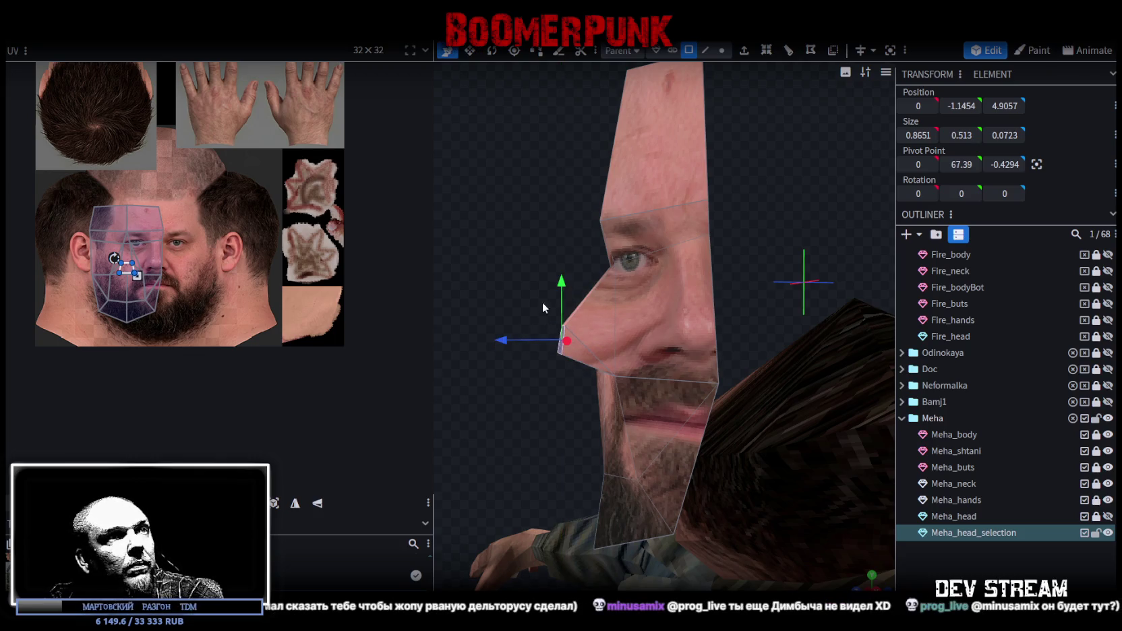
{"action": "left_click_drag", "start_coordinate": [507, 342], "coordinate": [532, 417]}
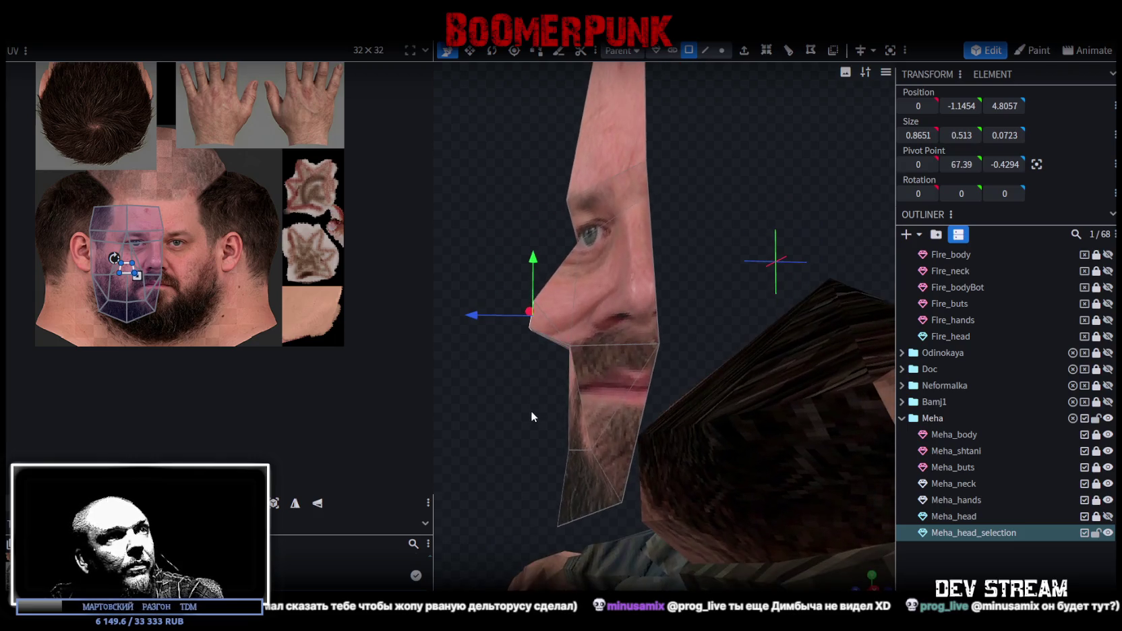
Push the vertex pair below the nose forward to shape the lip, then select all faces
{"action": "left_click", "coordinate": [721, 50]}
{"action": "left_click", "coordinate": [568, 347]}
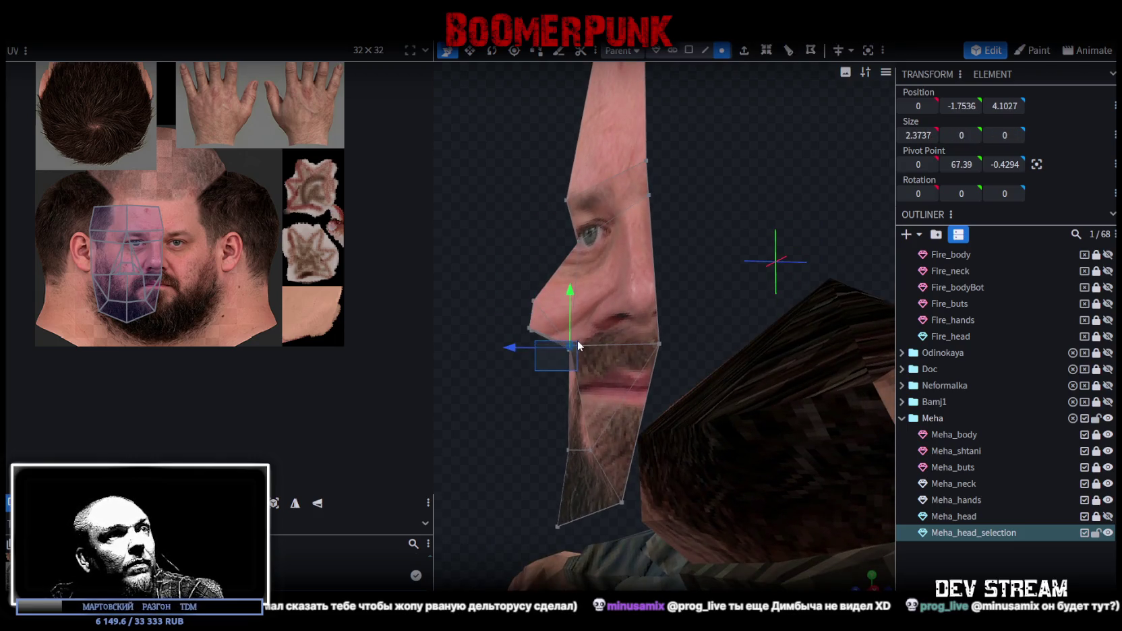
{"action": "mouse_move", "coordinate": [506, 350]}
{"action": "left_mouse_down"}
{"action": "mouse_move", "coordinate": [572, 266]}
{"action": "mouse_move", "coordinate": [559, 226]}
{"action": "left_mouse_up"}
{"action": "left_click", "coordinate": [688, 50]}
{"action": "scroll", "coordinate": [761, 391], "scroll_direction": "down", "scroll_amount": 3}
{"action": "left_click", "coordinate": [803, 283]}
{"action": "key", "text": "ctrl+a"}
{"action": "mouse_move", "coordinate": [603, 364]}
{"action": "left_mouse_down"}
{"action": "mouse_move", "coordinate": [528, 329]}
{"action": "mouse_move", "coordinate": [826, 563]}
{"action": "left_mouse_up"}
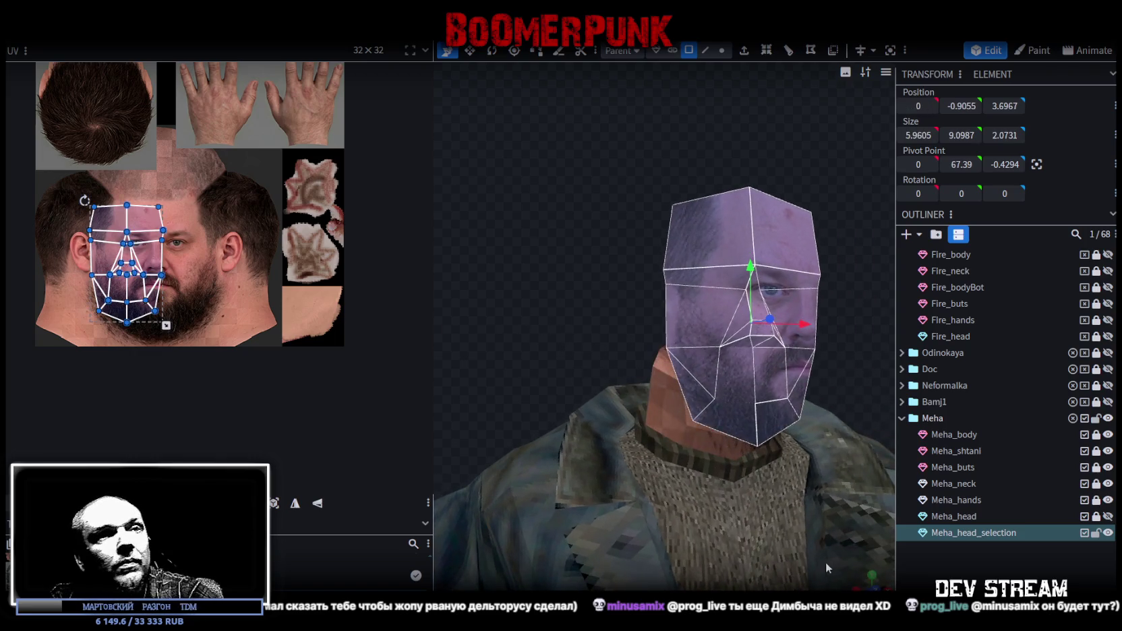
Move the face UV island up and left over the face photo
{"action": "mouse_move", "coordinate": [739, 468]}
{"action": "left_mouse_down"}
{"action": "mouse_move", "coordinate": [619, 409]}
{"action": "mouse_move", "coordinate": [705, 452]}
{"action": "left_mouse_up"}
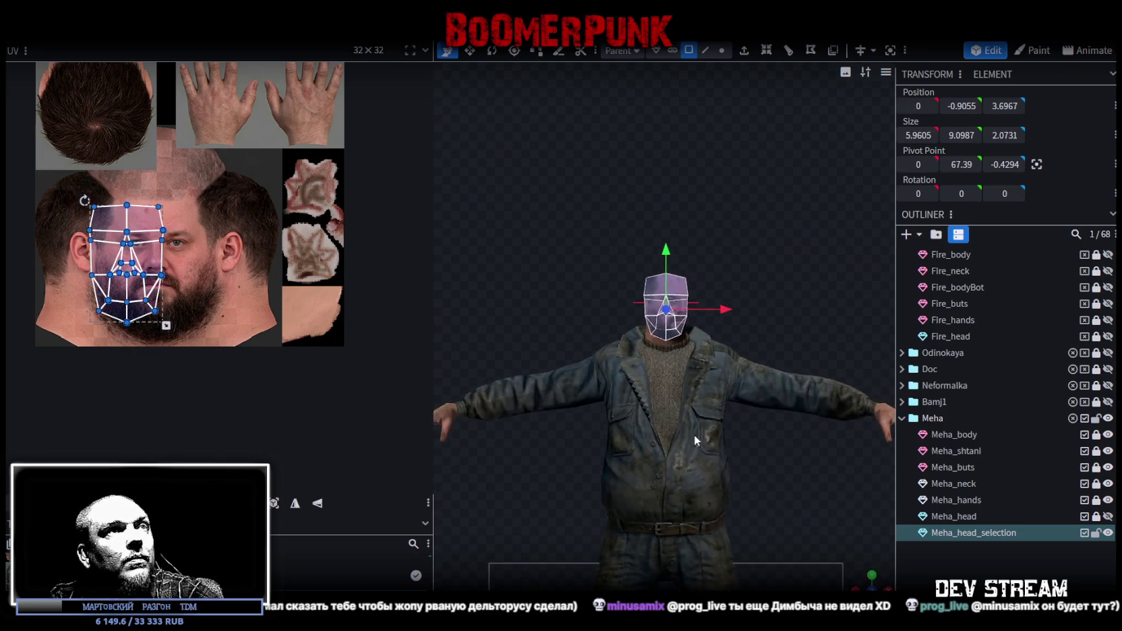
{"action": "scroll", "coordinate": [744, 380], "scroll_direction": "up", "scroll_amount": 3}
{"action": "scroll", "coordinate": [742, 381], "scroll_direction": "up", "scroll_amount": 2}
{"action": "mouse_move", "coordinate": [128, 270]}
{"action": "left_mouse_down"}
{"action": "mouse_move", "coordinate": [132, 233]}
{"action": "mouse_move", "coordinate": [191, 274]}
{"action": "mouse_move", "coordinate": [196, 325]}
{"action": "mouse_move", "coordinate": [209, 312]}
{"action": "left_mouse_up"}
{"action": "scroll", "coordinate": [133, 233], "scroll_direction": "up", "scroll_amount": 2}
{"action": "scroll", "coordinate": [204, 216], "scroll_direction": "down", "scroll_amount": 3}
{"action": "left_click_drag", "start_coordinate": [141, 237], "coordinate": [134, 220]}
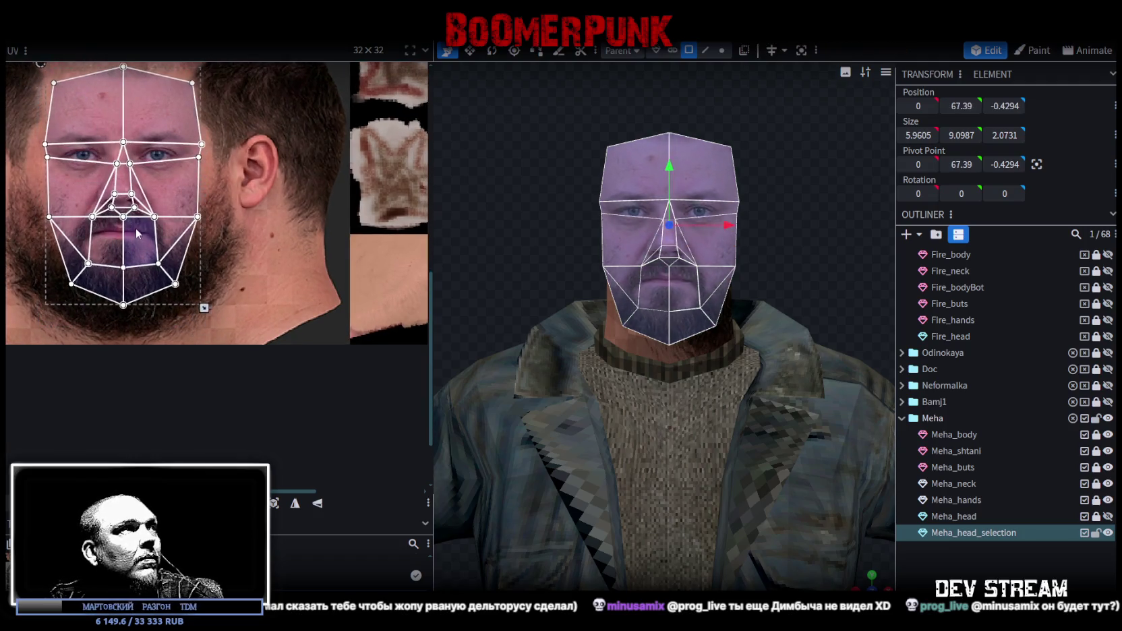
{"action": "middle_click_drag", "start_coordinate": [211, 224], "coordinate": [238, 249]}
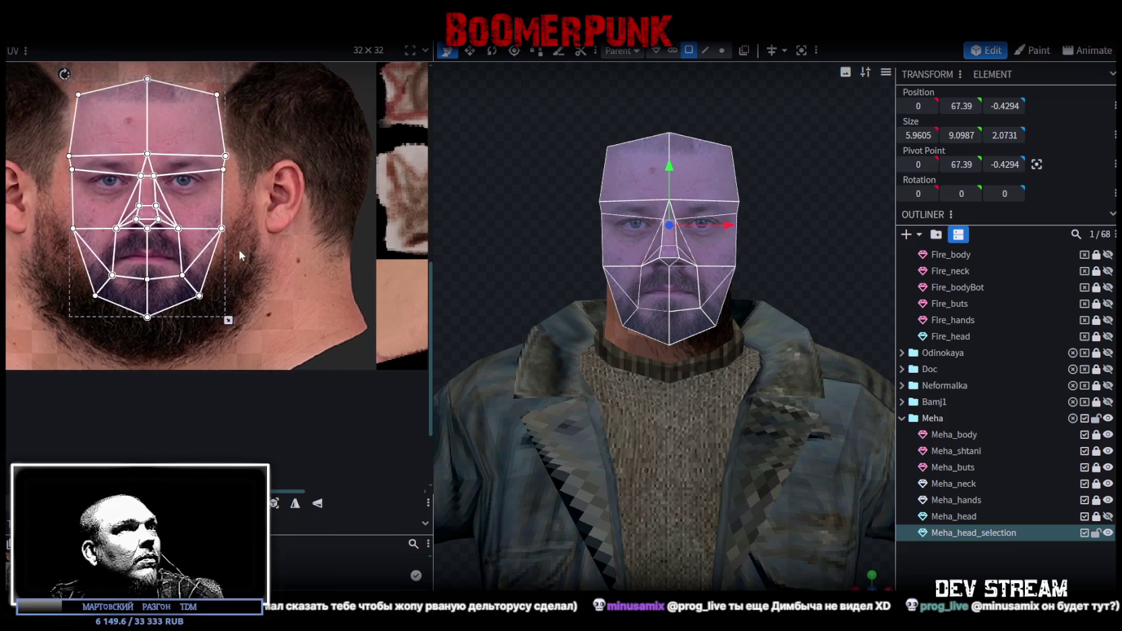
{"action": "scroll", "coordinate": [179, 266], "scroll_direction": "up", "scroll_amount": 3}
{"action": "left_click_drag", "start_coordinate": [180, 274], "coordinate": [179, 272]}
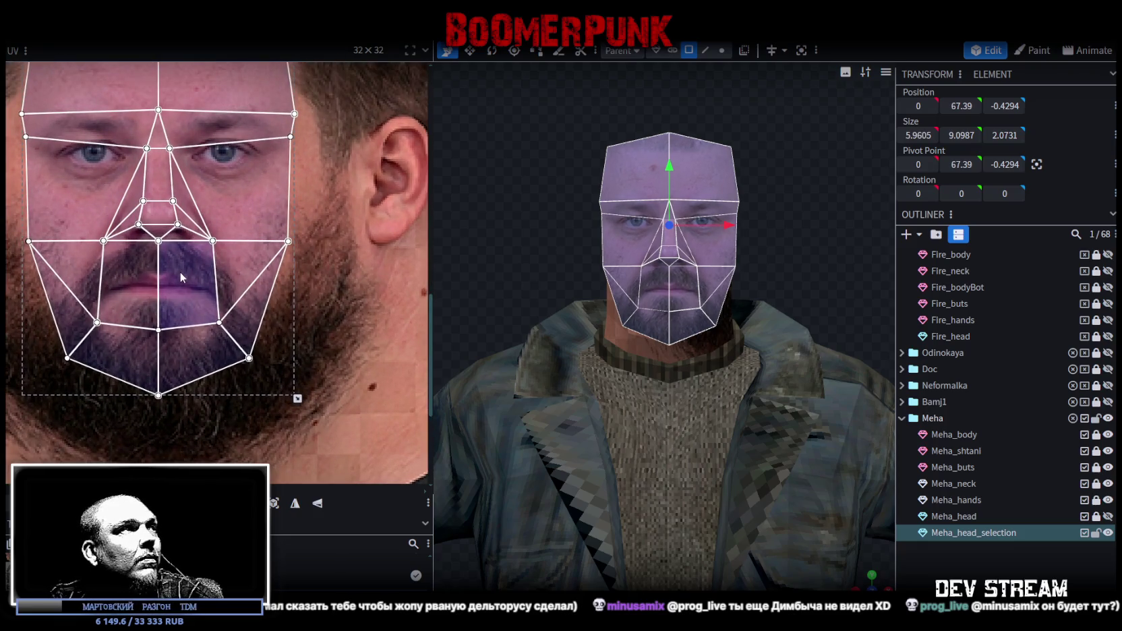
{"action": "scroll", "coordinate": [651, 172], "scroll_direction": "up", "scroll_amount": 4}
Scale the two nose-base vertices closer together
{"action": "left_click", "coordinate": [722, 50]}
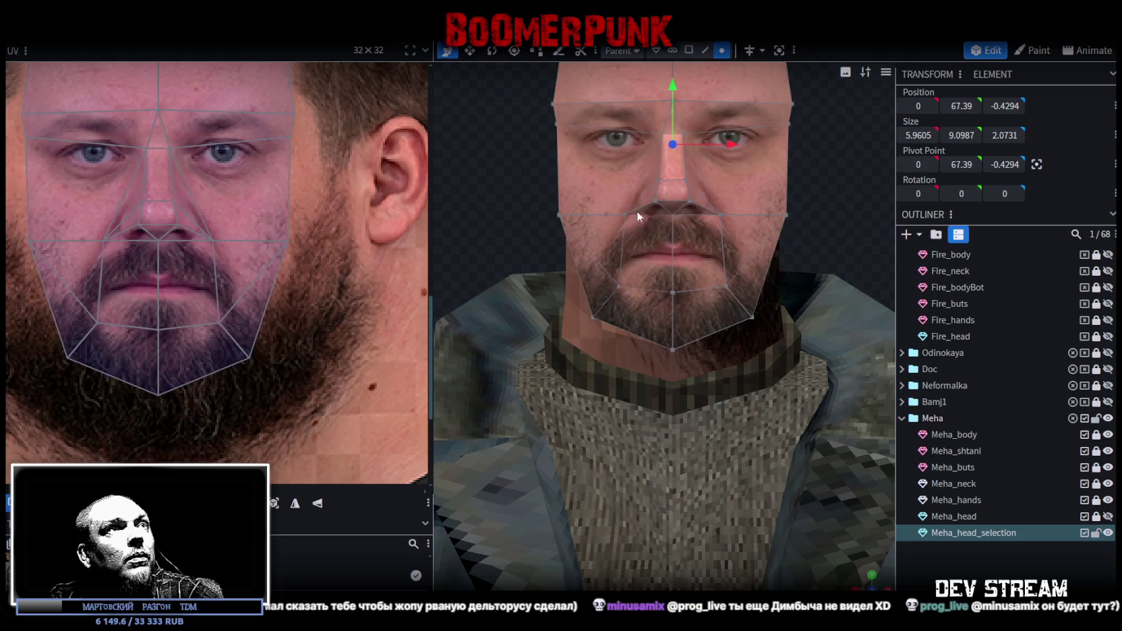
{"action": "left_click", "coordinate": [624, 214]}
{"action": "left_click", "coordinate": [720, 216], "text": "shift"}
{"action": "key", "text": "s"}
{"action": "left_click_drag", "start_coordinate": [735, 215], "coordinate": [718, 212]}
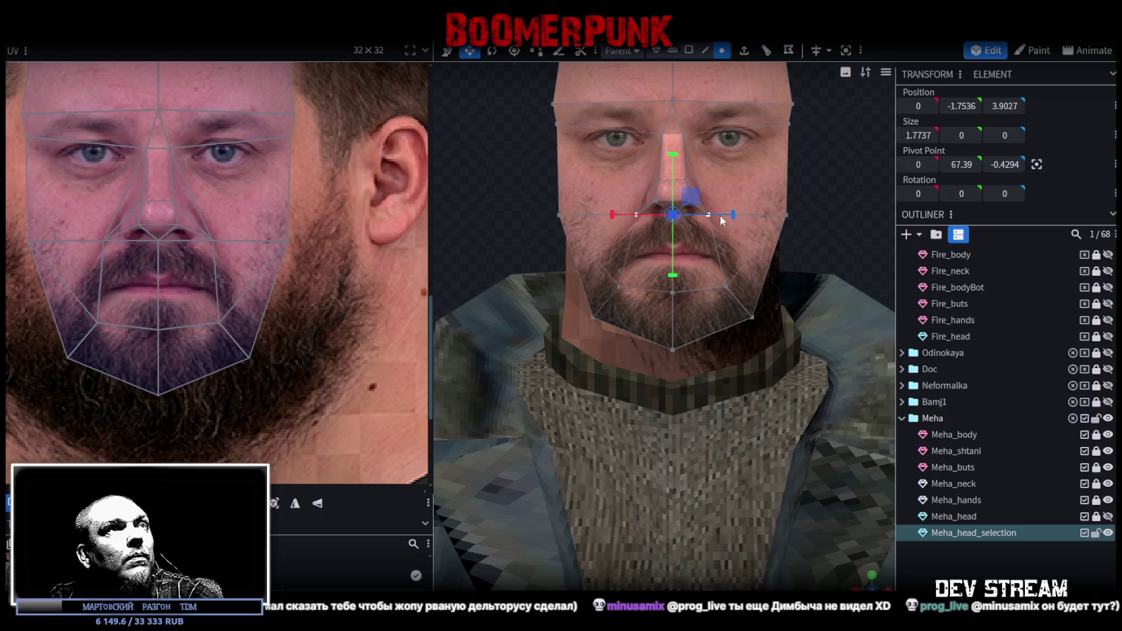
{"action": "scroll", "coordinate": [767, 126], "scroll_direction": "down", "scroll_amount": 4}
Select all faces of Meha_head_selection and project their UVs from the current view
{"action": "left_click", "coordinate": [688, 51]}
{"action": "left_click", "coordinate": [688, 52]}
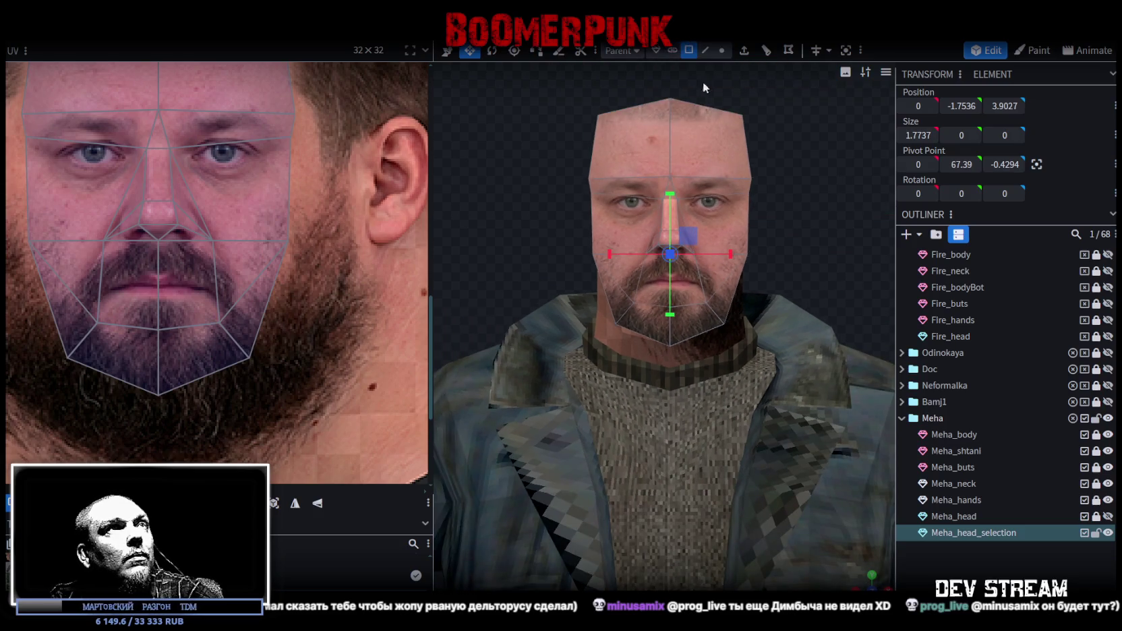
{"action": "key", "text": "ctrl+a"}
{"action": "left_click", "coordinate": [270, 503]}
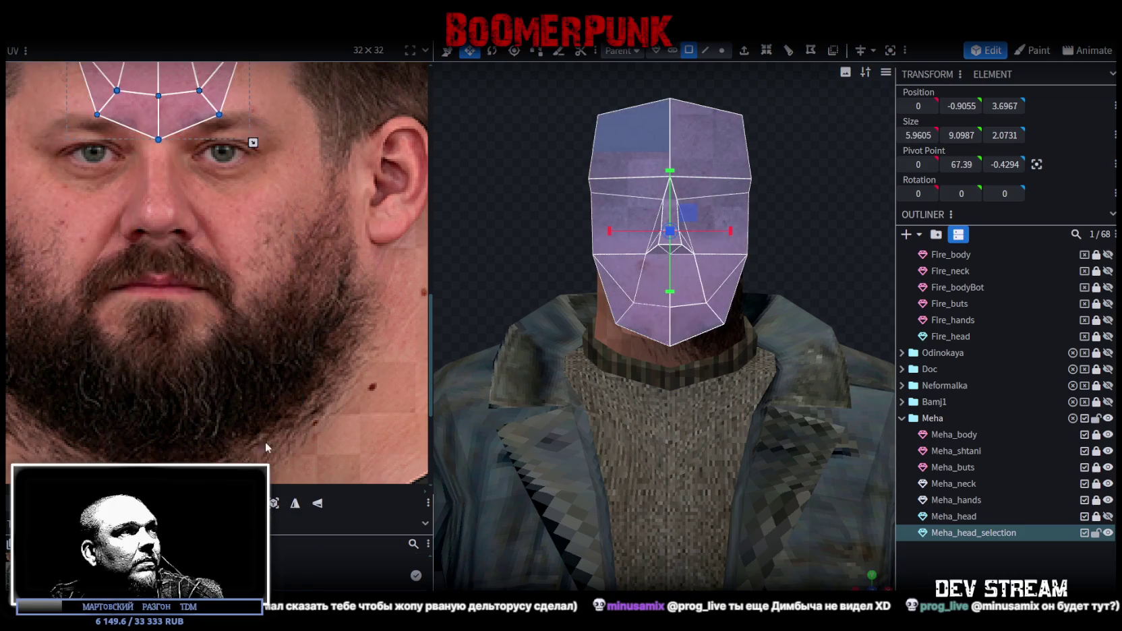
Move and enlarge the face UVs over the bearded face photo, undoing one overshoot
{"action": "left_click_drag", "start_coordinate": [188, 206], "coordinate": [215, 323]}
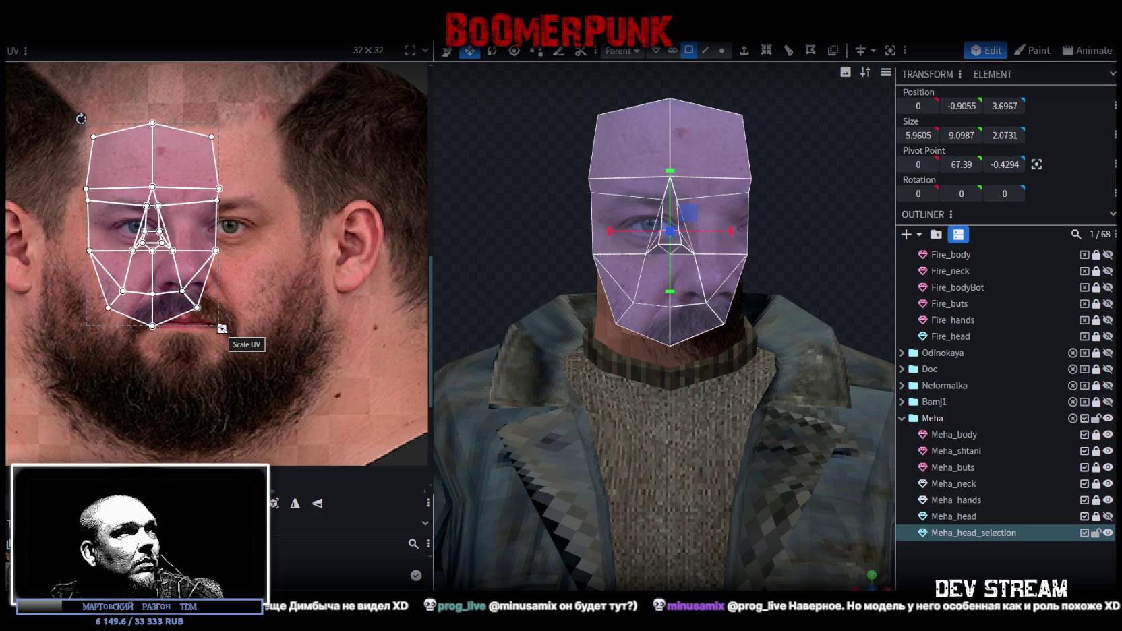
{"action": "left_click_drag", "start_coordinate": [221, 328], "coordinate": [293, 405]}
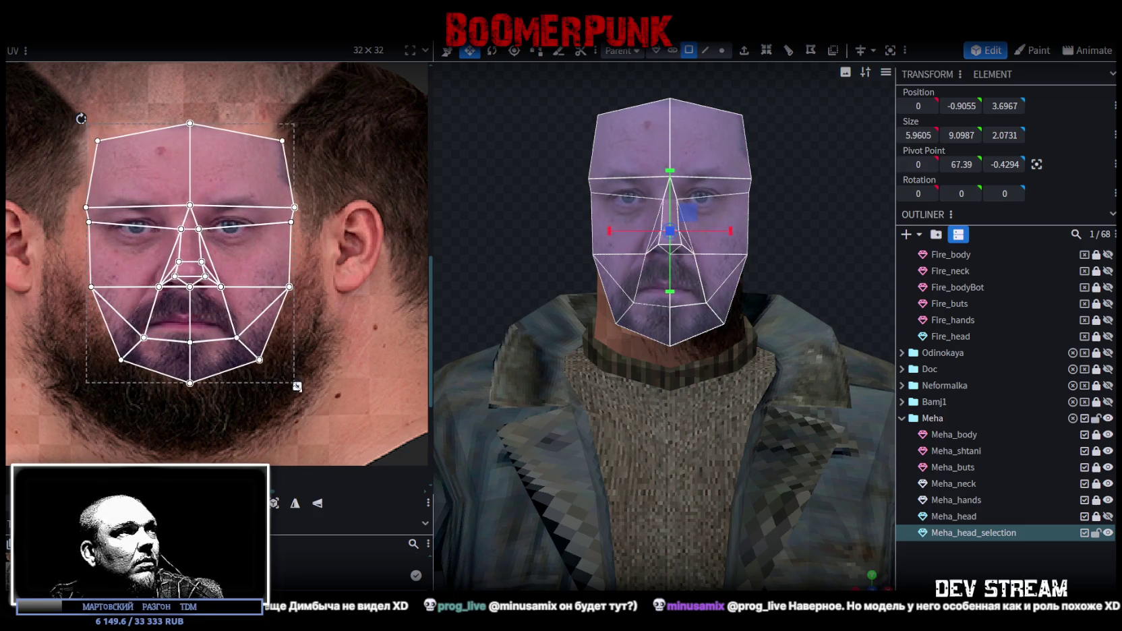
{"action": "left_click_drag", "start_coordinate": [293, 406], "coordinate": [289, 385]}
{"action": "mouse_move", "coordinate": [228, 369]}
{"action": "left_mouse_down"}
{"action": "mouse_move", "coordinate": [211, 352]}
{"action": "mouse_move", "coordinate": [249, 351]}
{"action": "mouse_move", "coordinate": [277, 370]}
{"action": "mouse_move", "coordinate": [213, 322]}
{"action": "left_mouse_up"}
{"action": "key", "text": "ctrl+z"}
{"action": "key", "text": "ctrl+z"}
{"action": "key", "text": "ctrl+z"}
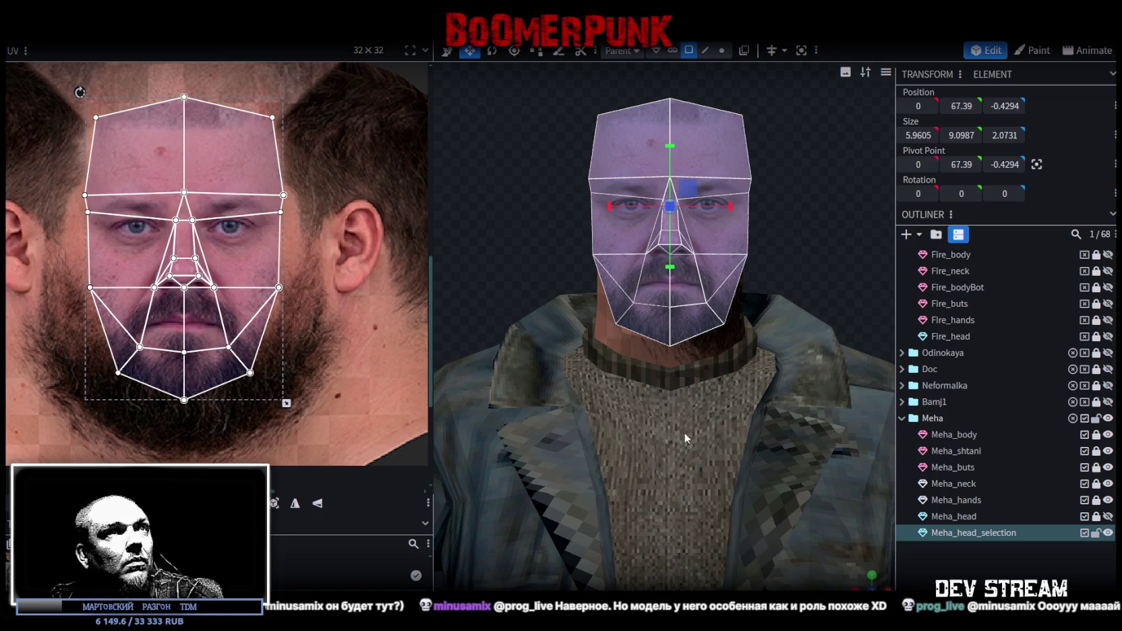
{"action": "left_click_drag", "start_coordinate": [203, 322], "coordinate": [203, 319]}
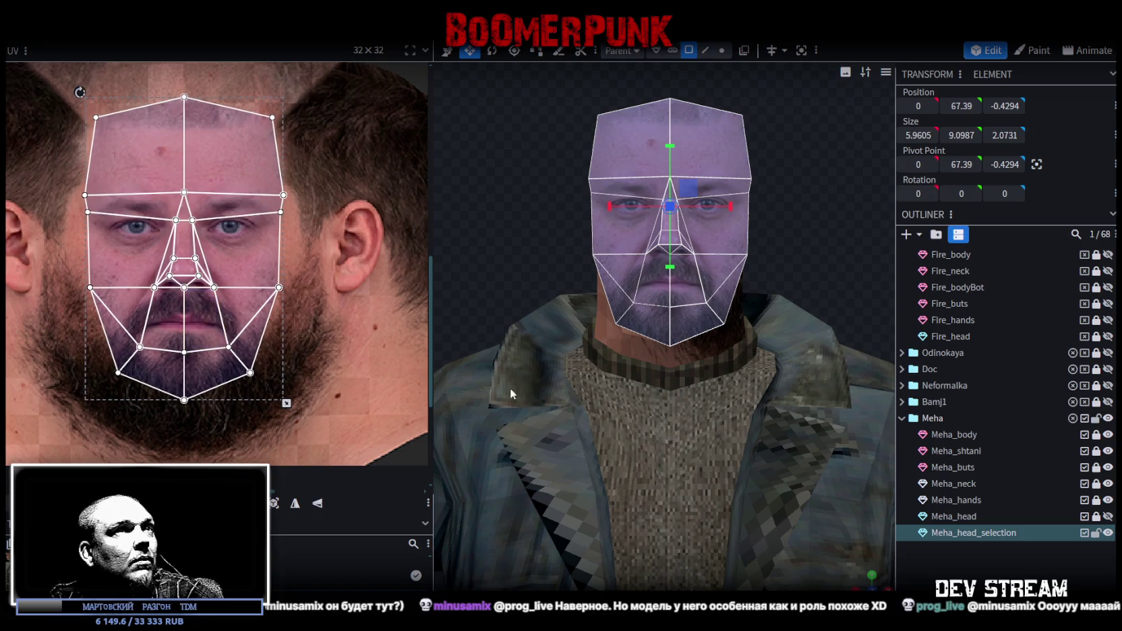
Reselect the head face mesh and pick out the jaw faces on Meha_head
{"action": "mouse_move", "coordinate": [816, 310]}
{"action": "left_mouse_down"}
{"action": "mouse_move", "coordinate": [737, 219]}
{"action": "mouse_move", "coordinate": [789, 206]}
{"action": "mouse_move", "coordinate": [814, 185]}
{"action": "left_mouse_up"}
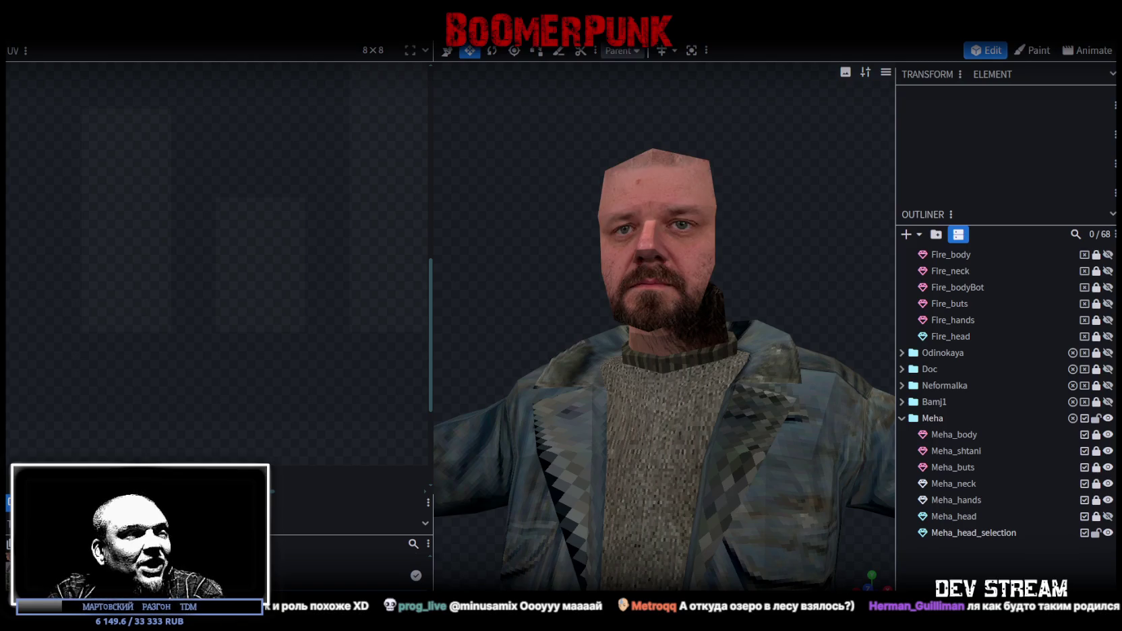
{"action": "left_click", "coordinate": [672, 202]}
{"action": "scroll", "coordinate": [292, 265], "scroll_direction": "down", "scroll_amount": 3}
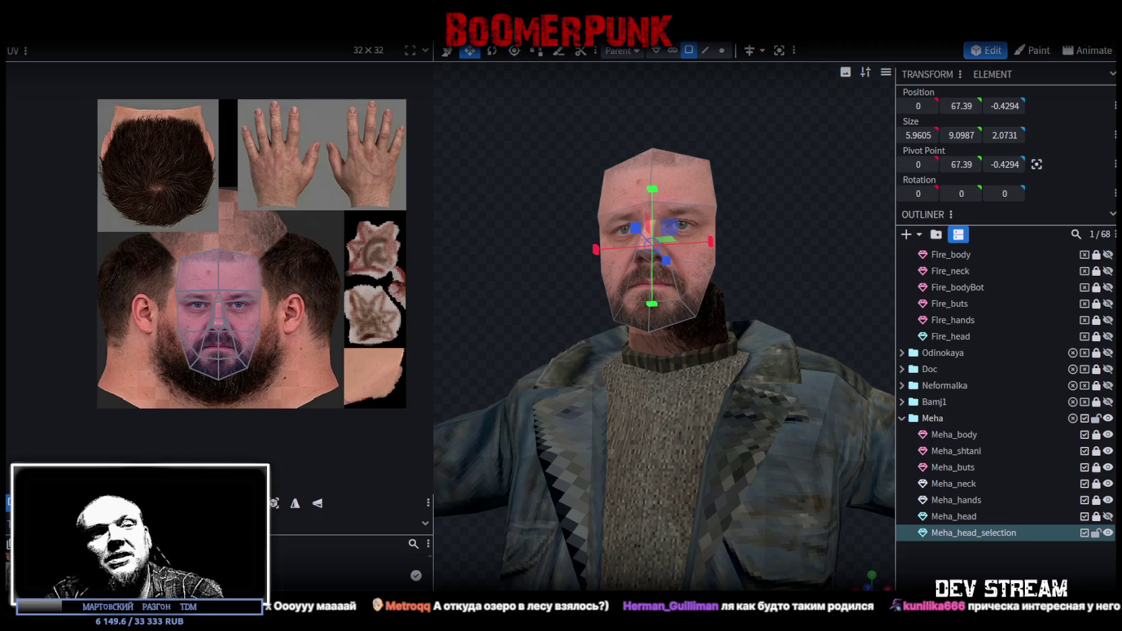
{"action": "left_click_drag", "start_coordinate": [790, 209], "coordinate": [776, 268]}
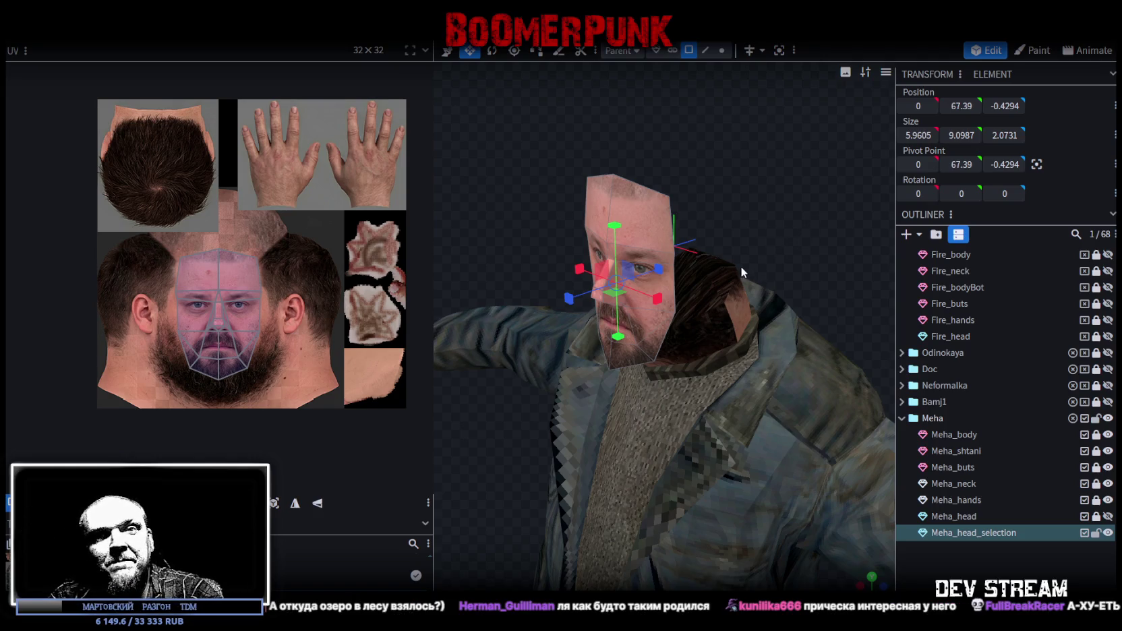
{"action": "left_click_drag", "start_coordinate": [719, 252], "coordinate": [598, 240]}
{"action": "left_click", "coordinate": [649, 293], "text": "shift"}
{"action": "mouse_move", "coordinate": [534, 248]}
{"action": "left_mouse_down"}
{"action": "mouse_move", "coordinate": [222, 256]}
{"action": "mouse_move", "coordinate": [264, 232]}
{"action": "mouse_move", "coordinate": [591, 255]}
{"action": "mouse_move", "coordinate": [574, 269]}
{"action": "left_mouse_up"}
{"action": "left_click", "coordinate": [687, 310], "text": "shift"}
{"action": "mouse_move", "coordinate": [868, 285]}
{"action": "left_mouse_down"}
{"action": "mouse_move", "coordinate": [704, 261]}
{"action": "mouse_move", "coordinate": [848, 578]}
{"action": "mouse_move", "coordinate": [801, 517]}
{"action": "left_mouse_up"}
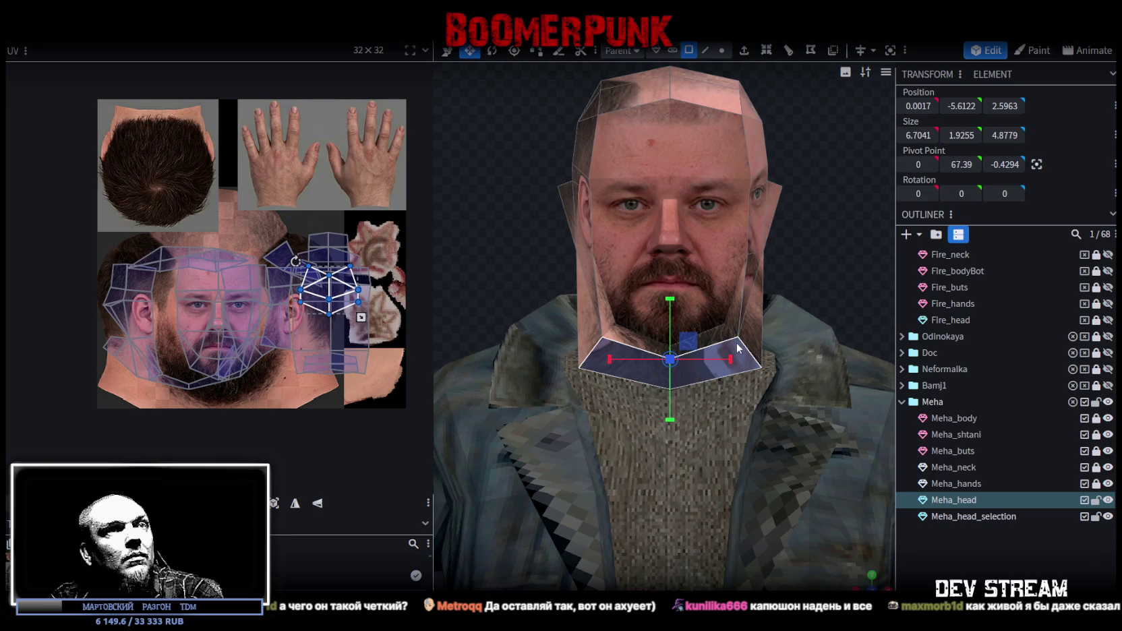
Add both jaw faces, project their UVs from the front view, and split them into their own mesh
{"action": "scroll", "coordinate": [652, 313], "scroll_direction": "up", "scroll_amount": 2}
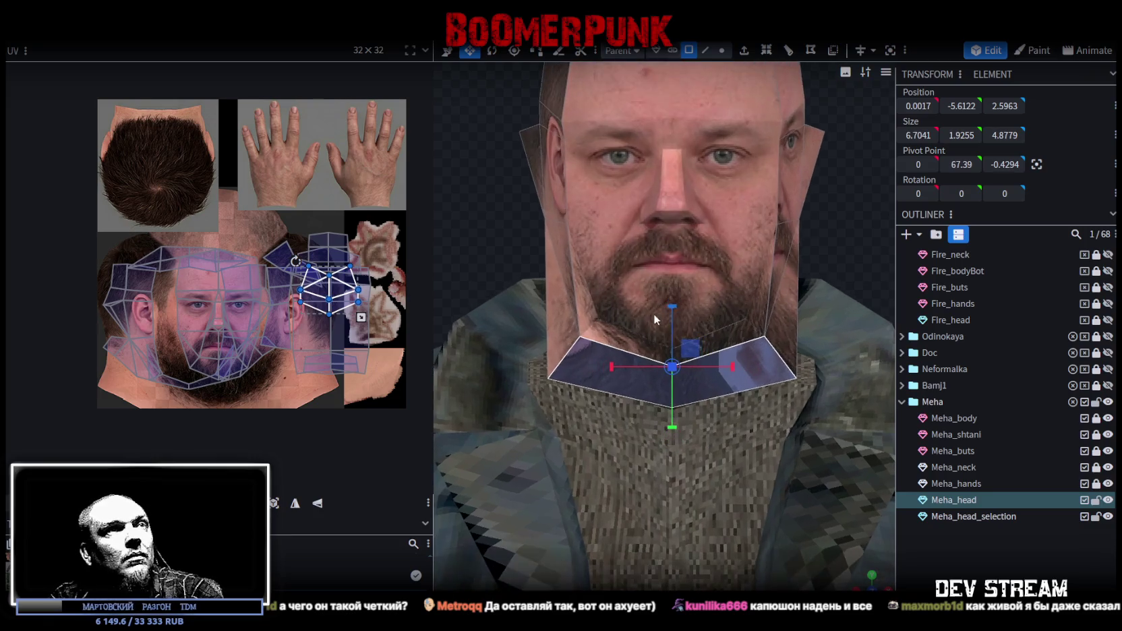
{"action": "left_click", "coordinate": [582, 310], "text": "shift"}
{"action": "left_click", "coordinate": [766, 314], "text": "shift"}
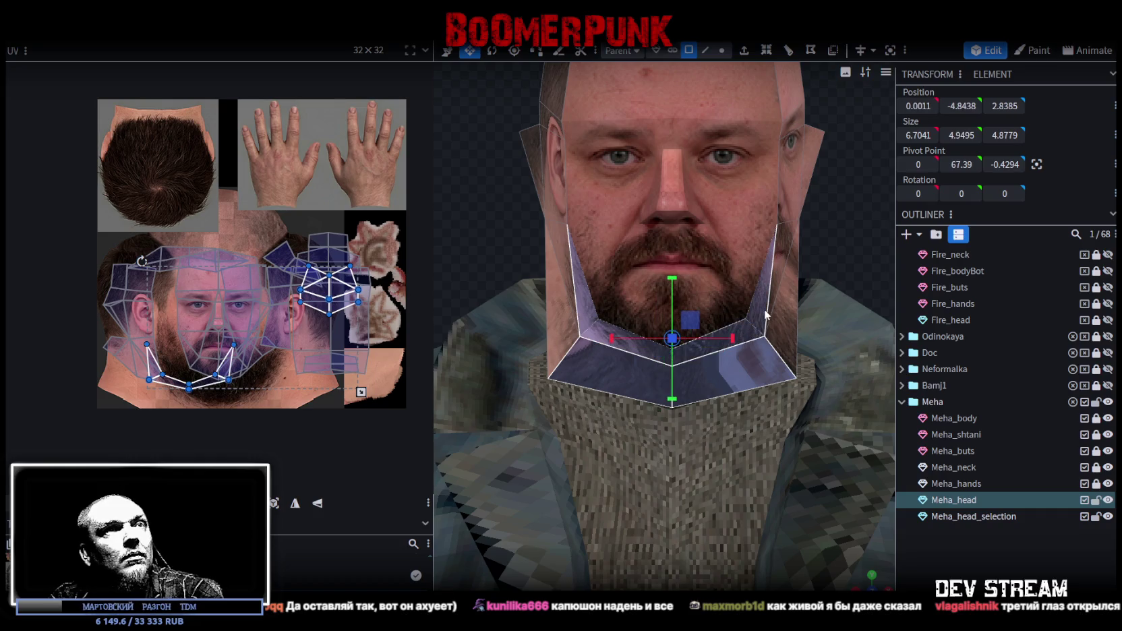
{"action": "left_click", "coordinate": [273, 509]}
{"action": "right_click", "coordinate": [596, 375]}
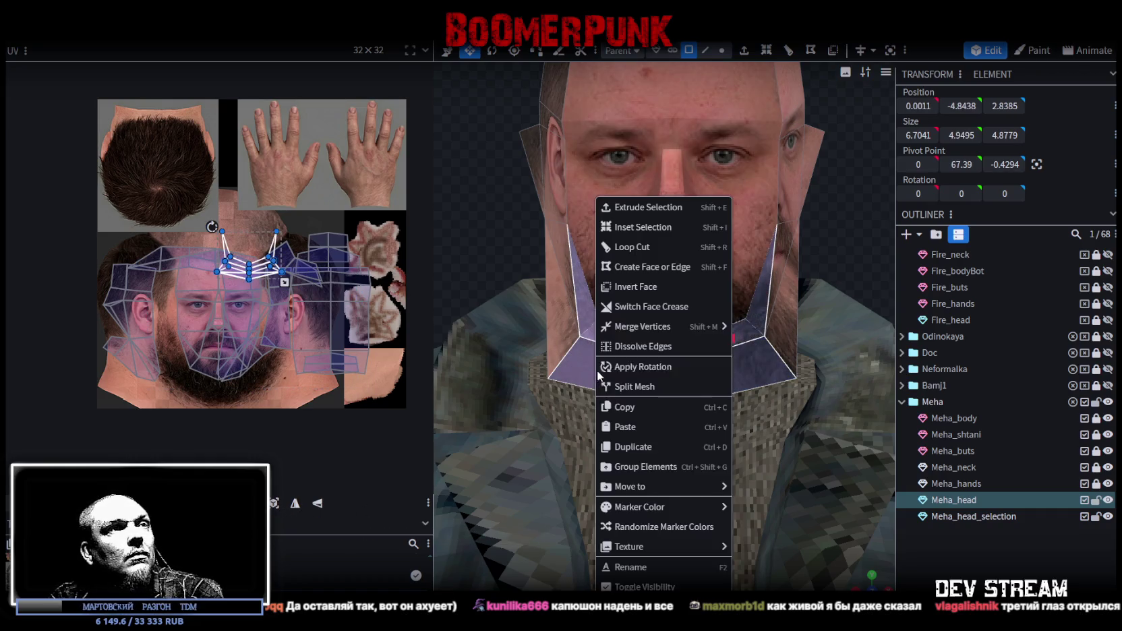
{"action": "left_click", "coordinate": [637, 388]}
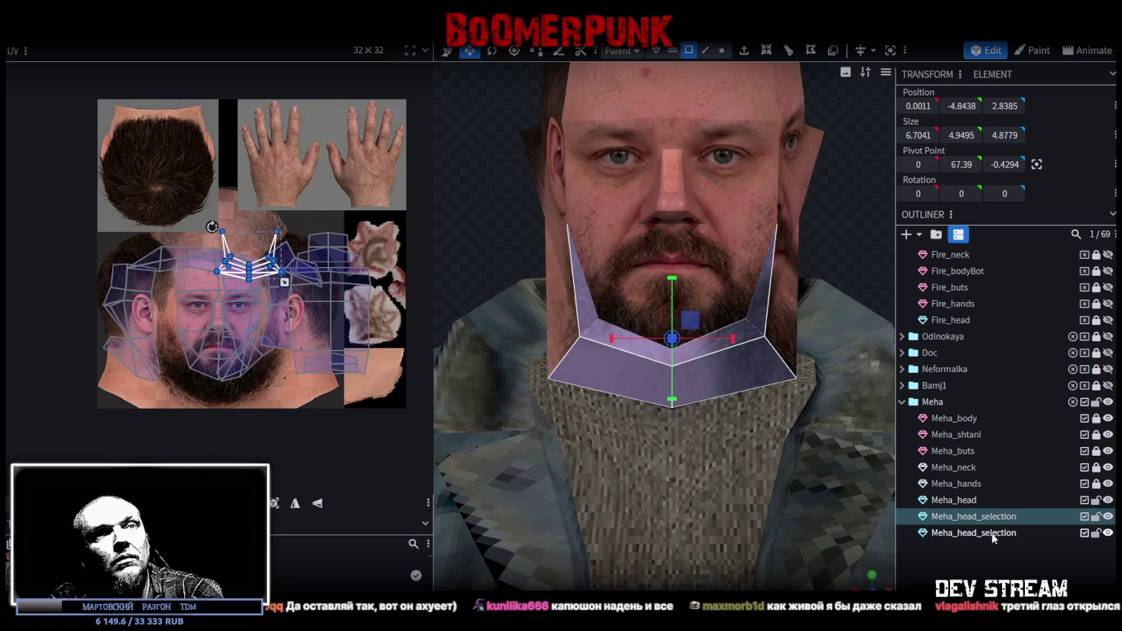
Merge the split jaw mesh into the Meha_head_selection face mesh
{"action": "left_click", "coordinate": [995, 536]}
{"action": "left_click", "coordinate": [988, 516], "text": "ctrl"}
{"action": "right_click", "coordinate": [988, 514]}
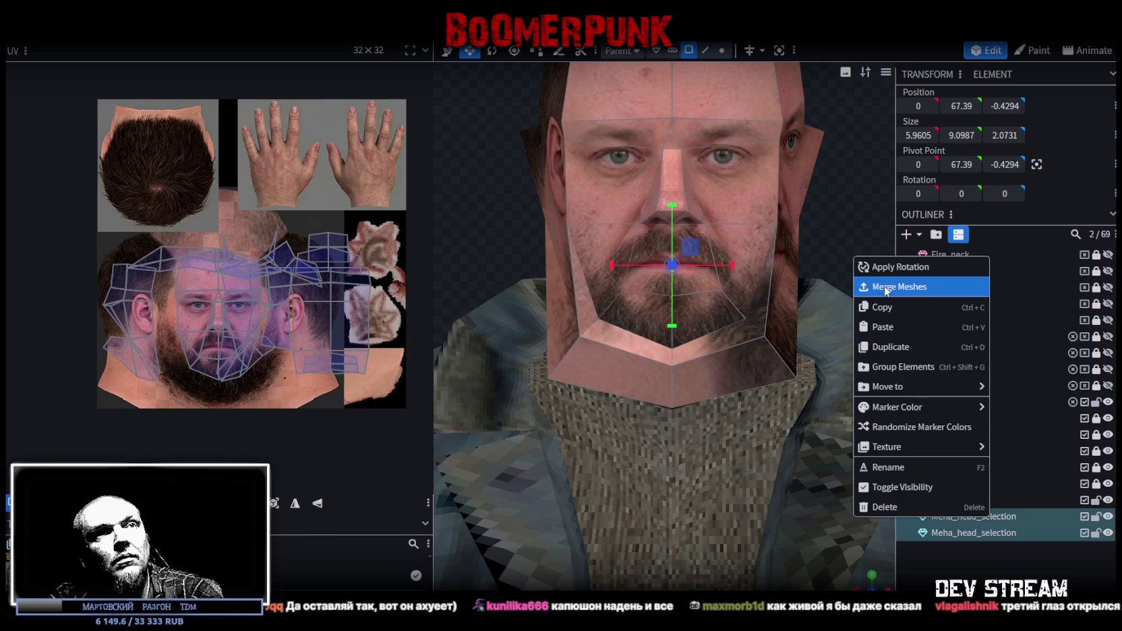
{"action": "left_click", "coordinate": [909, 286]}
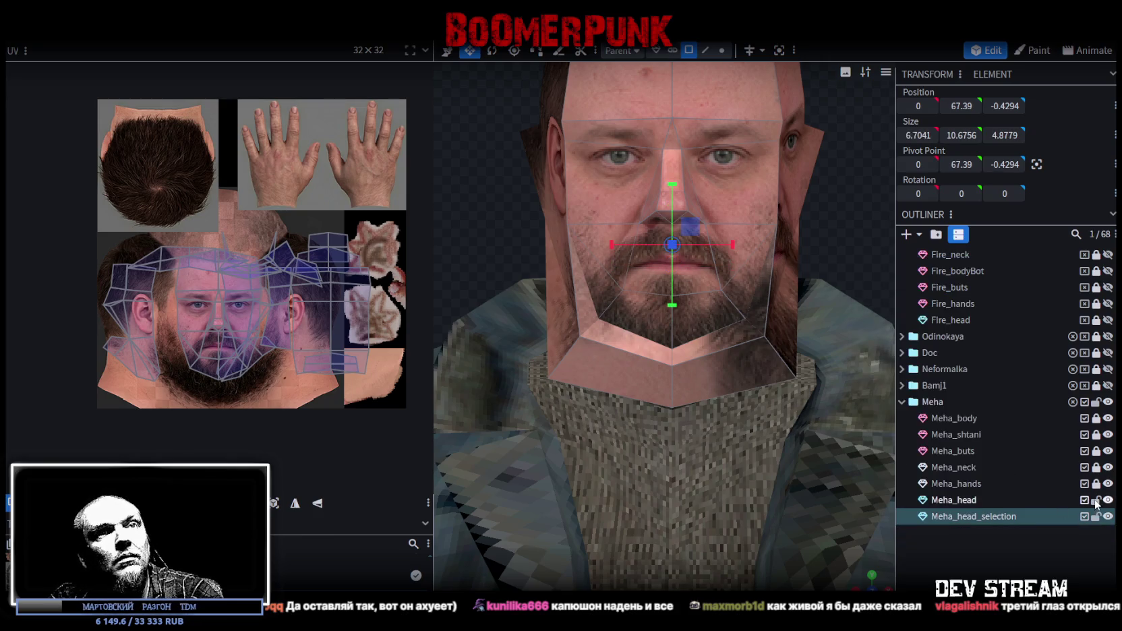
{"action": "scroll", "coordinate": [262, 241], "scroll_direction": "up", "scroll_amount": 3}
{"action": "left_click", "coordinate": [244, 305]}
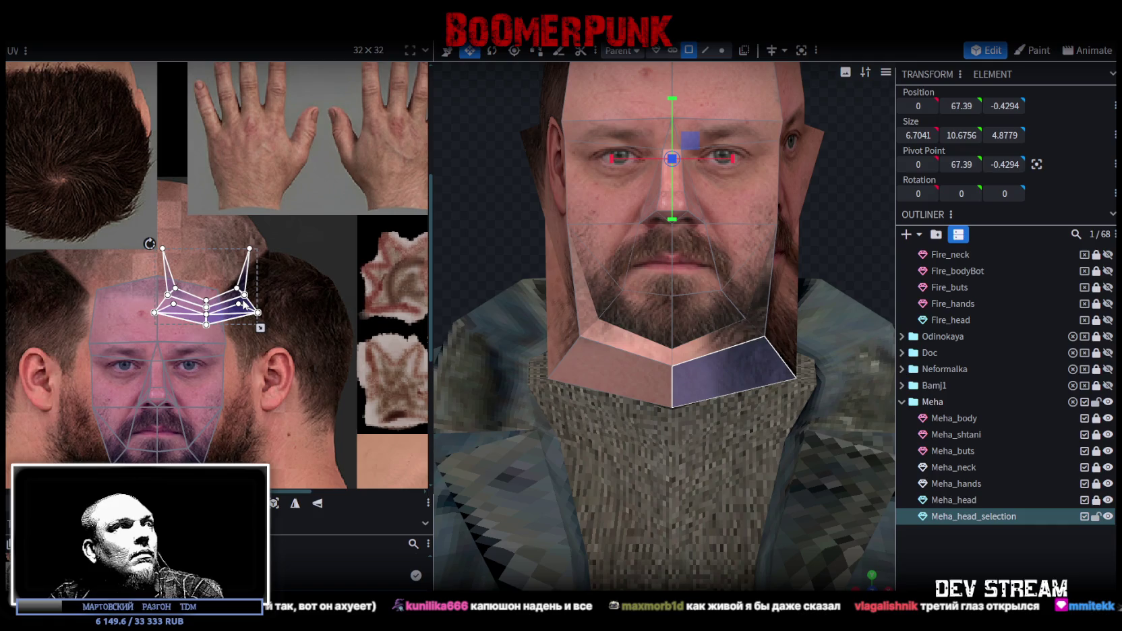
Move the jaw UV island down onto the beard and enlarge it to cover it
{"action": "left_click_drag", "start_coordinate": [246, 305], "coordinate": [283, 423]}
{"action": "middle_click_drag", "start_coordinate": [283, 423], "coordinate": [328, 356]}
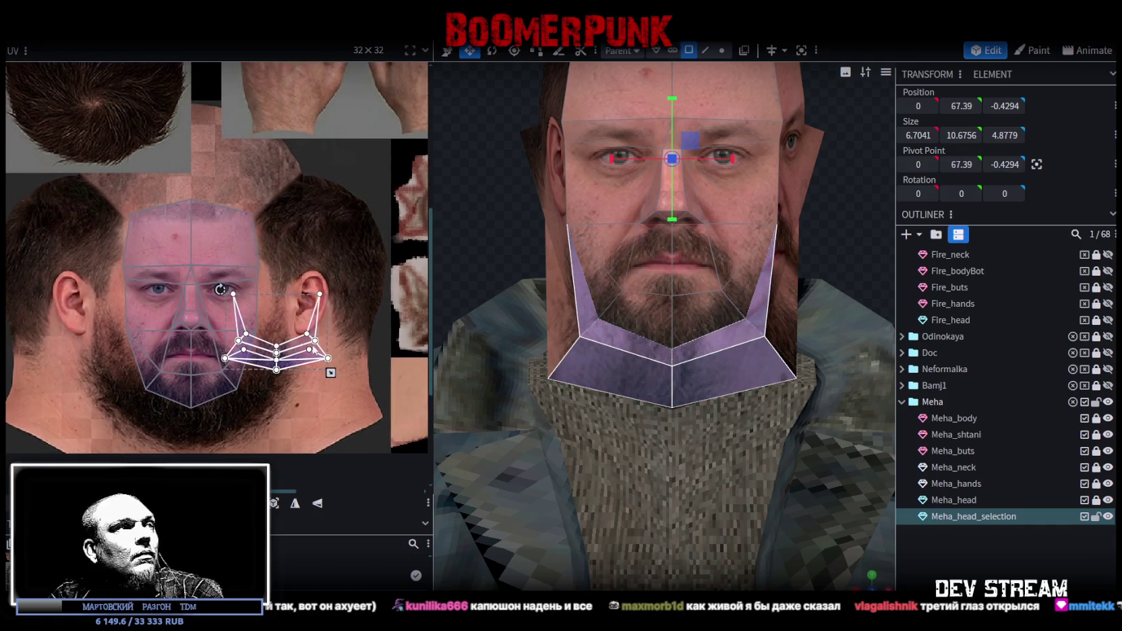
{"action": "left_click_drag", "start_coordinate": [260, 347], "coordinate": [149, 383]}
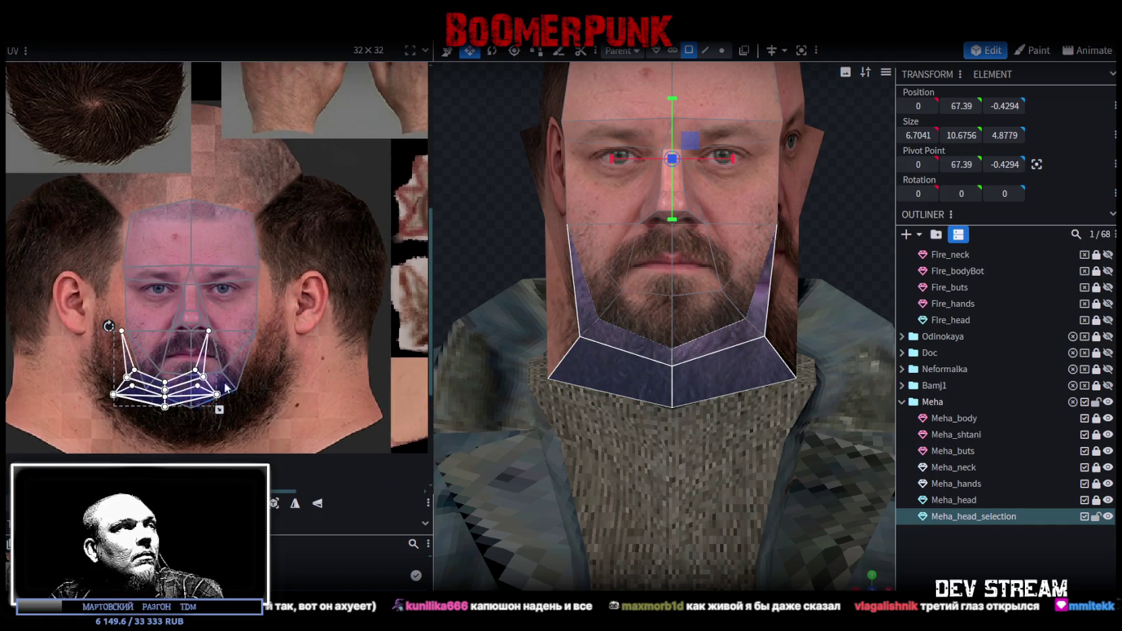
{"action": "scroll", "coordinate": [239, 396], "scroll_direction": "up", "scroll_amount": 2}
{"action": "middle_click_drag", "start_coordinate": [262, 397], "coordinate": [323, 304]}
{"action": "left_click_drag", "start_coordinate": [260, 321], "coordinate": [352, 369]}
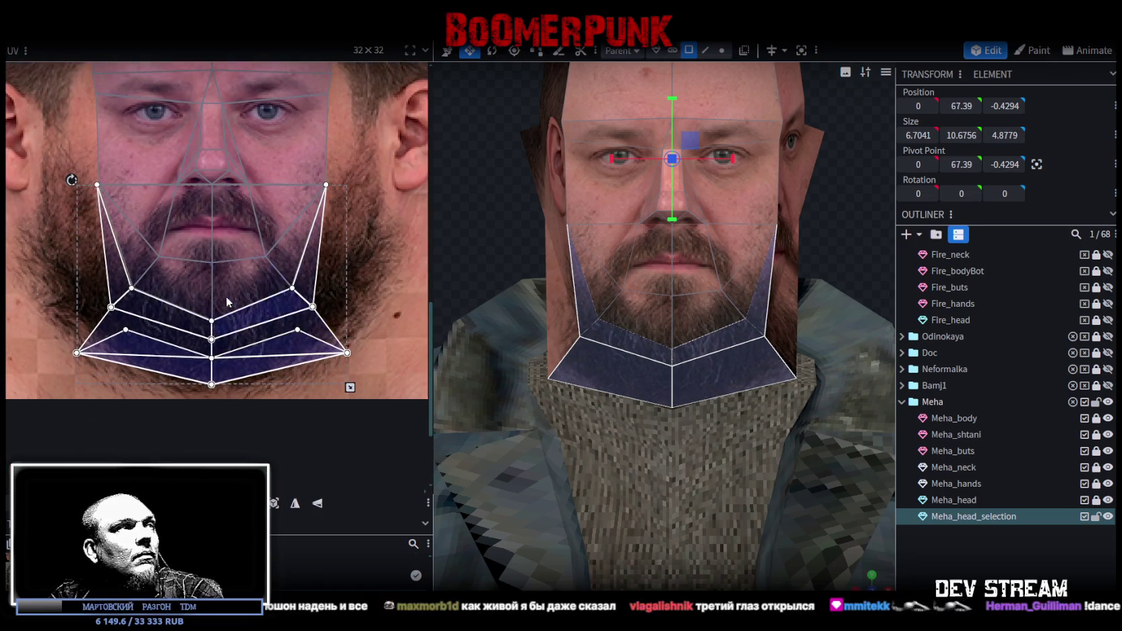
{"action": "scroll", "coordinate": [195, 287], "scroll_direction": "up", "scroll_amount": 3}
{"action": "scroll", "coordinate": [179, 277], "scroll_direction": "down", "scroll_amount": 3}
{"action": "scroll", "coordinate": [106, 223], "scroll_direction": "up", "scroll_amount": 5}
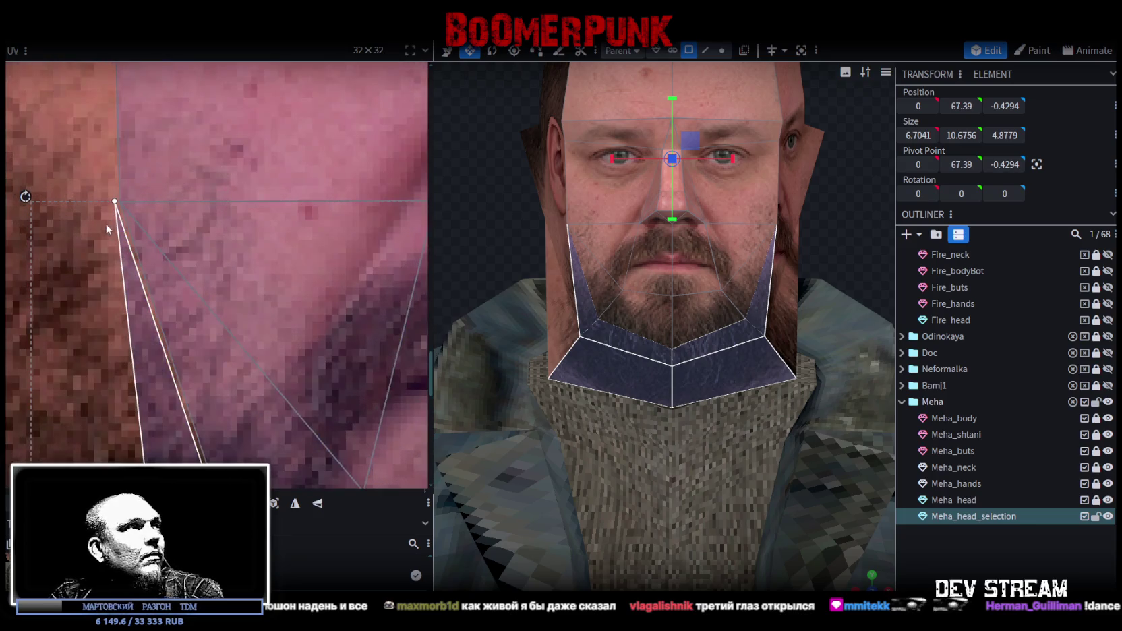
Fine-tune the thin corner triangles and shrink the jaw UVs slightly, then deselect to check
{"action": "left_click", "coordinate": [162, 383]}
{"action": "left_click_drag", "start_coordinate": [164, 385], "coordinate": [162, 382]}
{"action": "scroll", "coordinate": [164, 381], "scroll_direction": "down", "scroll_amount": 3}
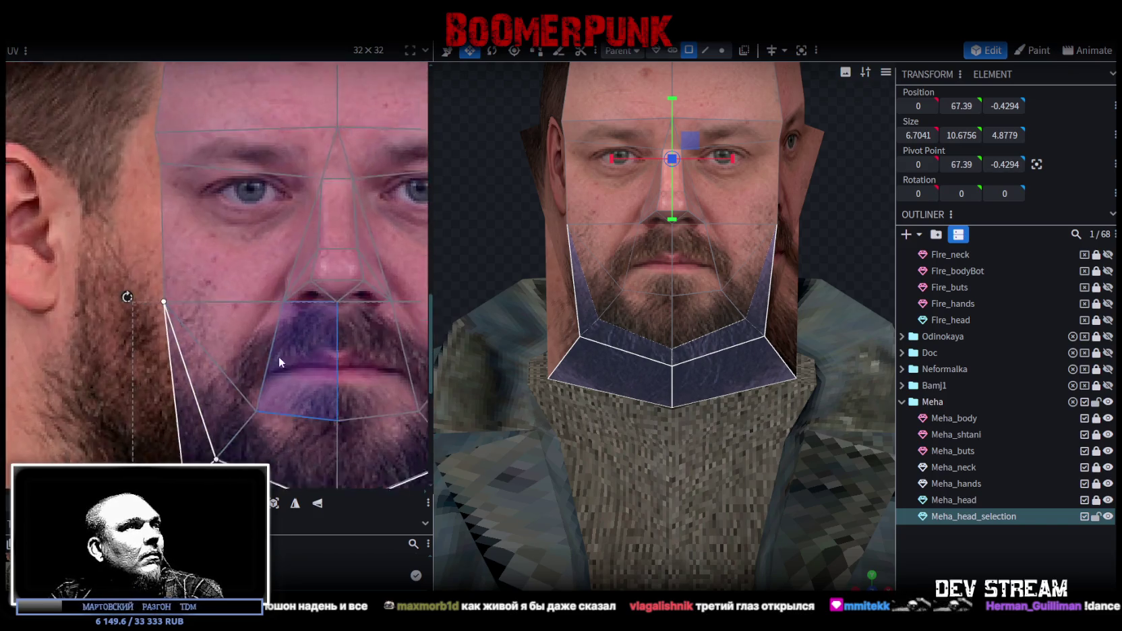
{"action": "scroll", "coordinate": [188, 248], "scroll_direction": "up", "scroll_amount": 2}
{"action": "scroll", "coordinate": [377, 397], "scroll_direction": "up", "scroll_amount": 1}
{"action": "scroll", "coordinate": [361, 348], "scroll_direction": "up", "scroll_amount": 1}
{"action": "scroll", "coordinate": [394, 431], "scroll_direction": "up", "scroll_amount": 2}
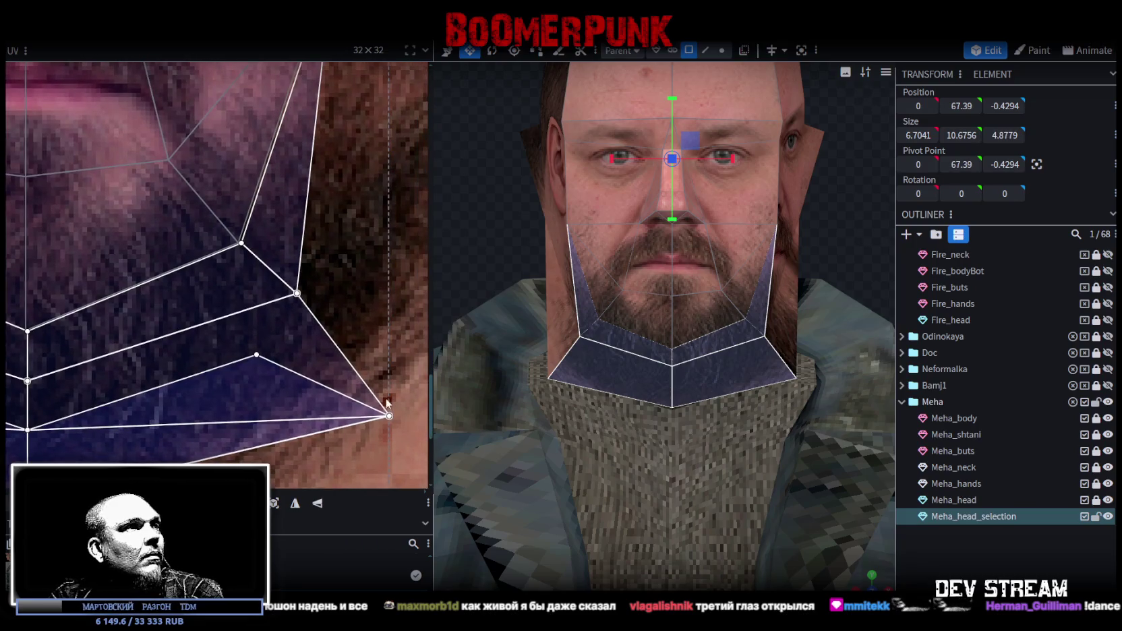
{"action": "scroll", "coordinate": [370, 338], "scroll_direction": "down", "scroll_amount": 1}
{"action": "scroll", "coordinate": [373, 382], "scroll_direction": "down", "scroll_amount": 1}
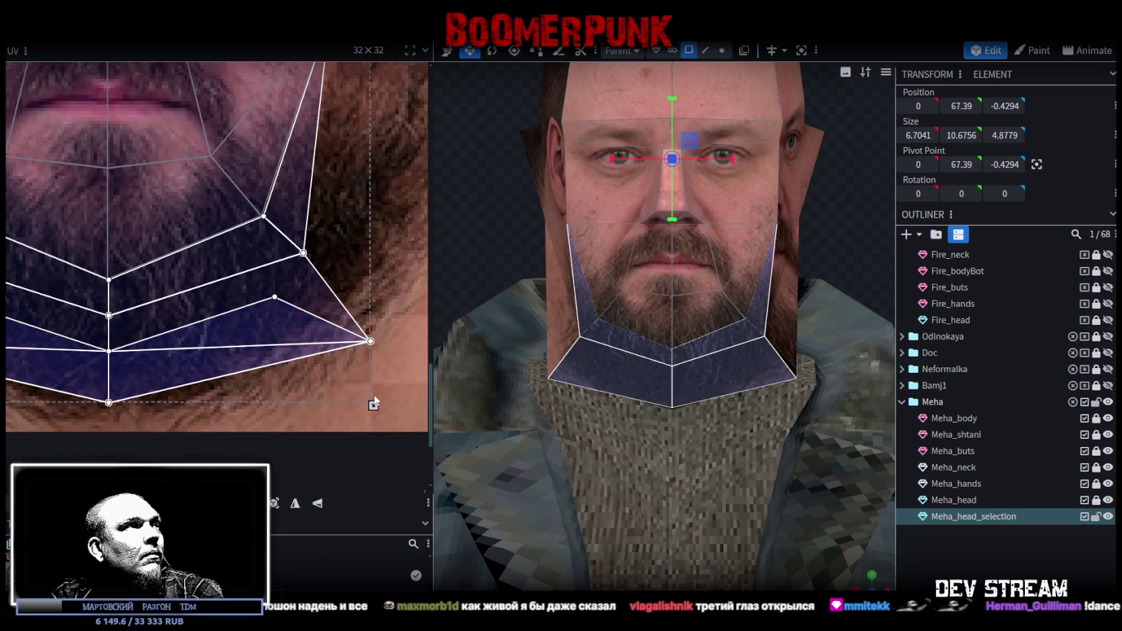
{"action": "left_click_drag", "start_coordinate": [374, 406], "coordinate": [369, 403]}
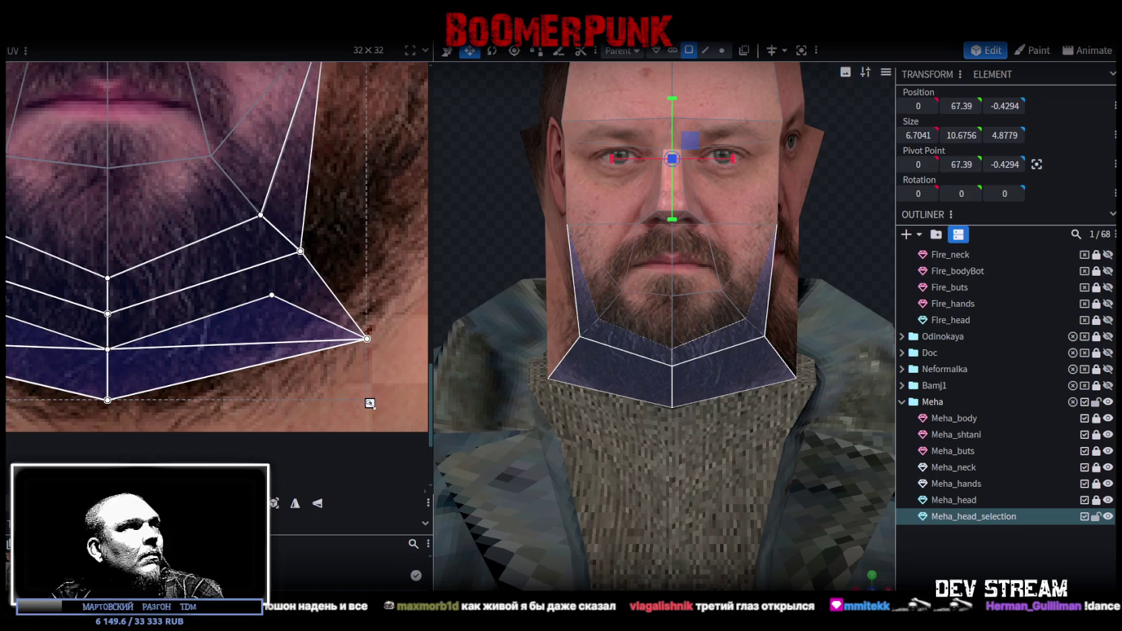
{"action": "middle_click_drag", "start_coordinate": [347, 160], "coordinate": [420, 319]}
{"action": "scroll", "coordinate": [395, 161], "scroll_direction": "up", "scroll_amount": 2}
{"action": "scroll", "coordinate": [395, 165], "scroll_direction": "up", "scroll_amount": 2}
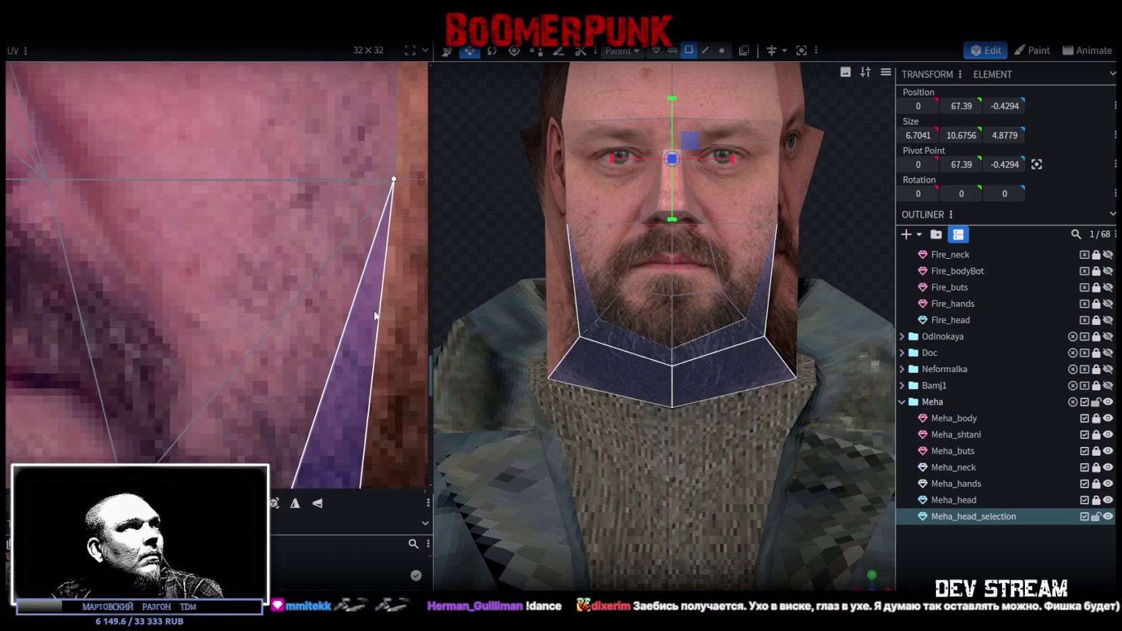
{"action": "left_click_drag", "start_coordinate": [364, 325], "coordinate": [366, 324]}
{"action": "scroll", "coordinate": [366, 325], "scroll_direction": "down", "scroll_amount": 3}
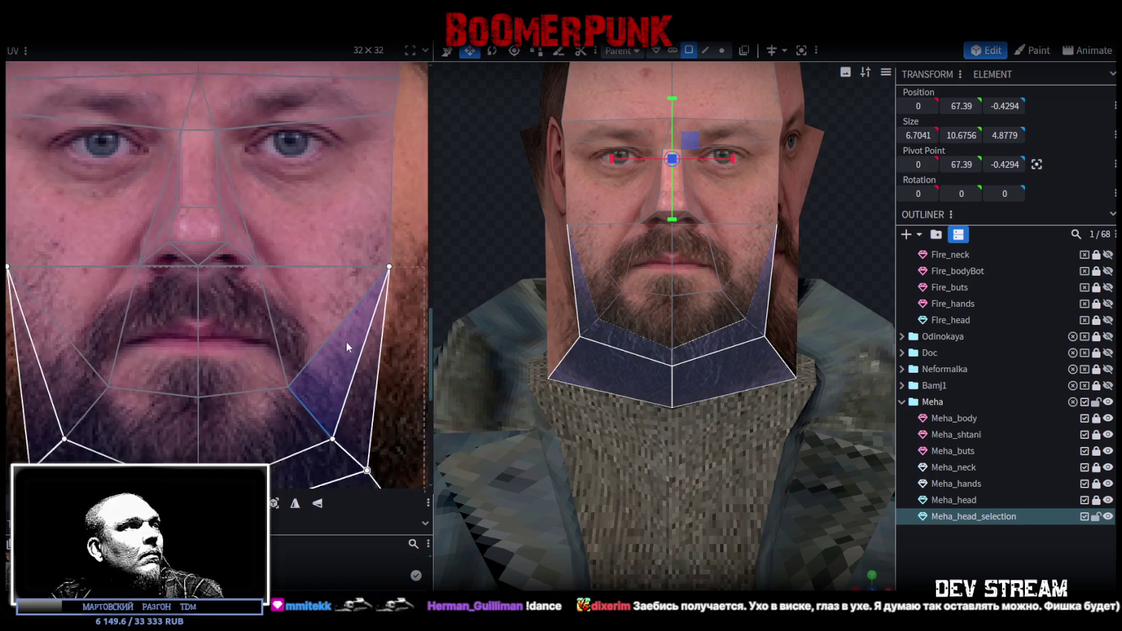
{"action": "scroll", "coordinate": [367, 244], "scroll_direction": "down", "scroll_amount": 2}
{"action": "scroll", "coordinate": [674, 270], "scroll_direction": "down", "scroll_amount": 3}
{"action": "left_click", "coordinate": [804, 250]}
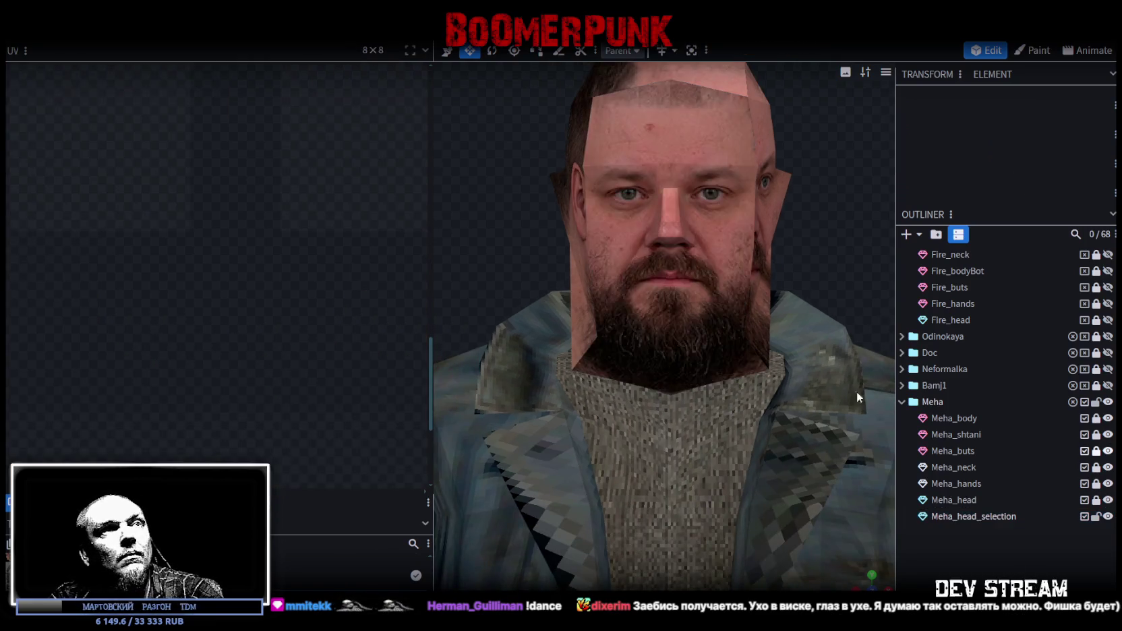
In vertex mode on Meha_head_selection, select the right and left lower jaw corner vertices
{"action": "scroll", "coordinate": [809, 258], "scroll_direction": "up", "scroll_amount": 3}
{"action": "scroll", "coordinate": [775, 202], "scroll_direction": "down", "scroll_amount": 1}
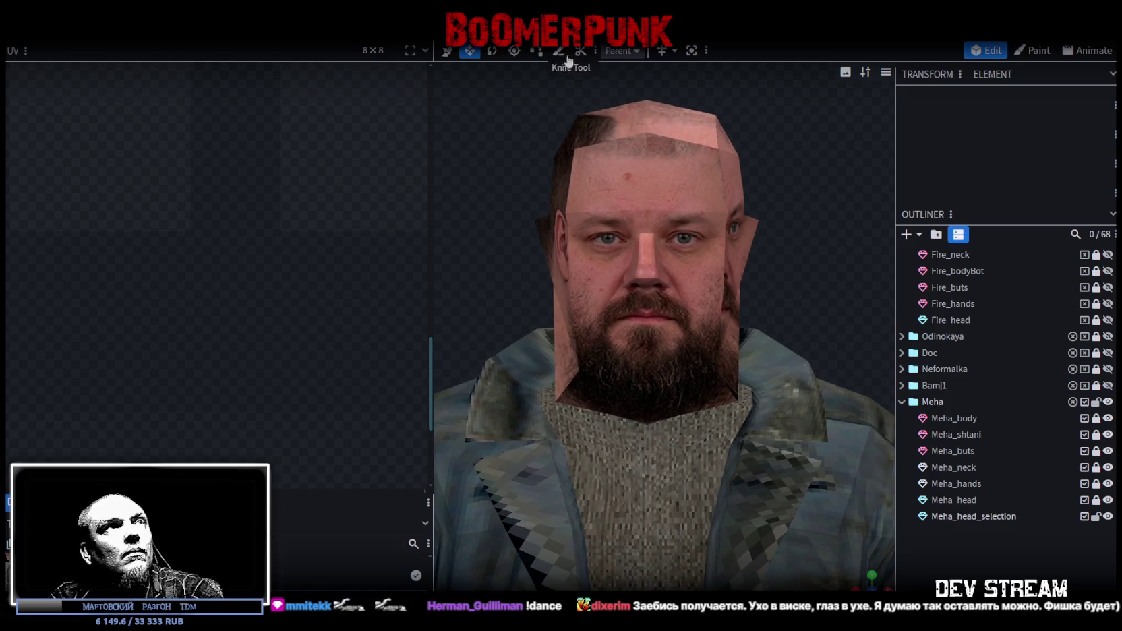
{"action": "left_click", "coordinate": [609, 394]}
{"action": "left_click", "coordinate": [722, 50]}
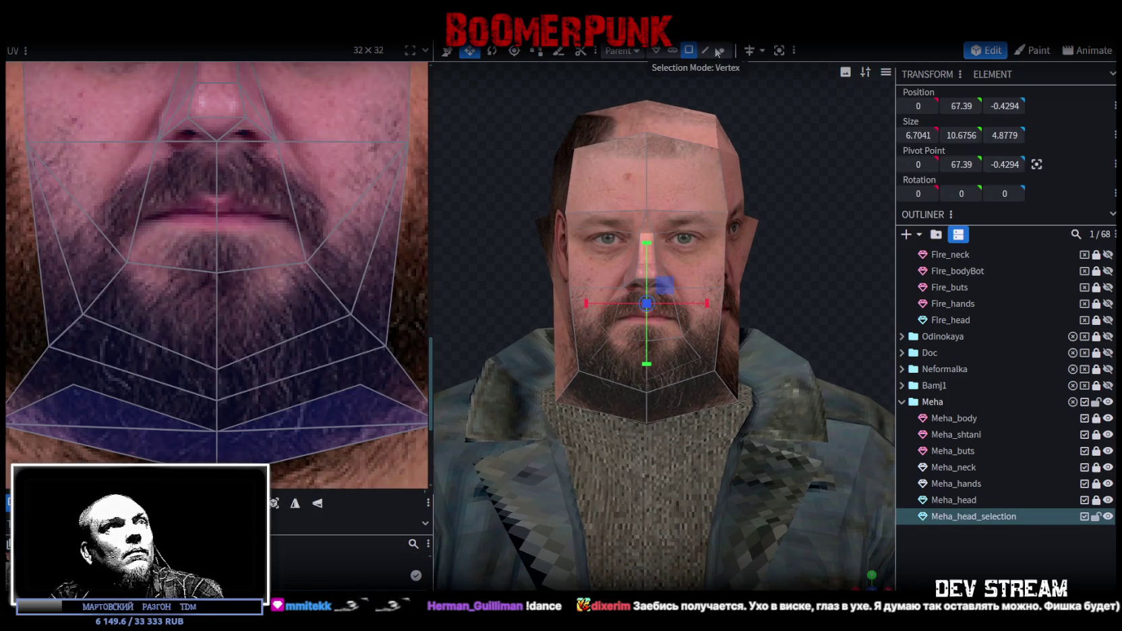
{"action": "left_click", "coordinate": [556, 400]}
{"action": "scroll", "coordinate": [723, 403], "scroll_direction": "up", "scroll_amount": 1}
{"action": "left_click", "coordinate": [739, 400], "text": "shift"}
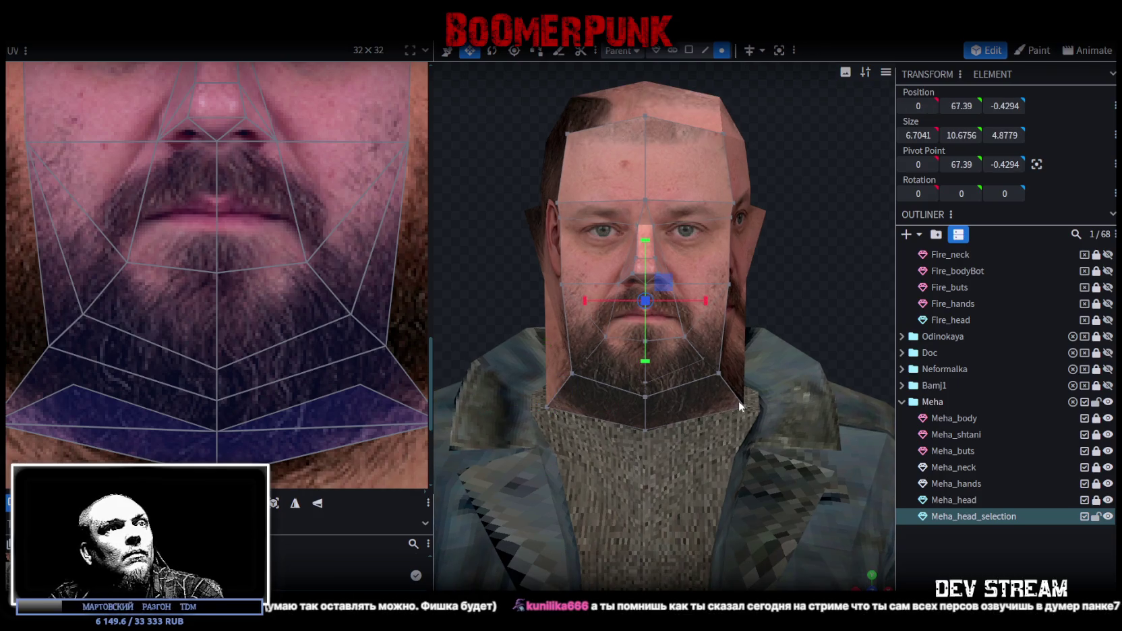
{"action": "left_click", "coordinate": [740, 403]}
{"action": "left_click", "coordinate": [550, 408], "text": "shift"}
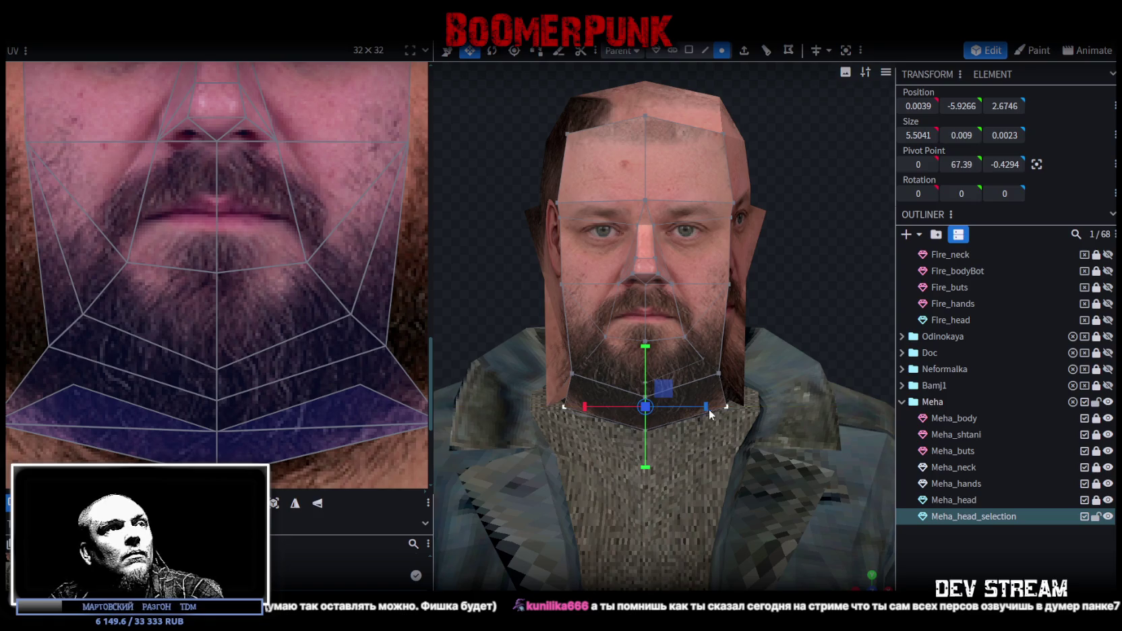
{"action": "scroll", "coordinate": [804, 323], "scroll_direction": "down", "scroll_amount": 3}
{"action": "left_click_drag", "start_coordinate": [713, 295], "coordinate": [647, 317]}
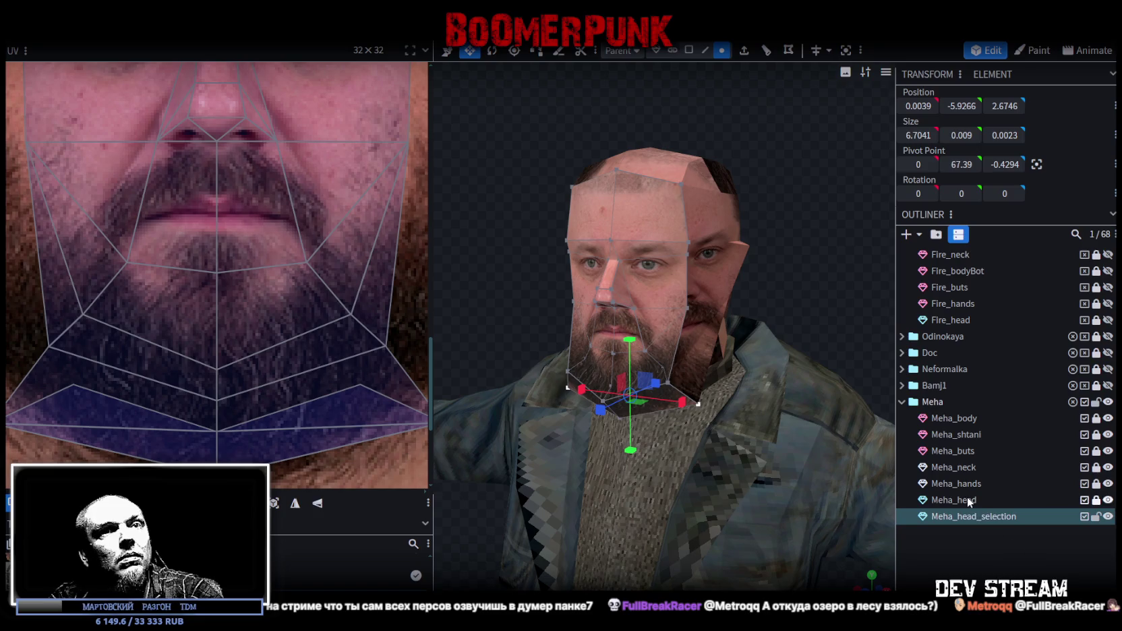
Merge Meha_head_selection into Meha_head and weld the 23 overlapping vertices
{"action": "left_click", "coordinate": [969, 499]}
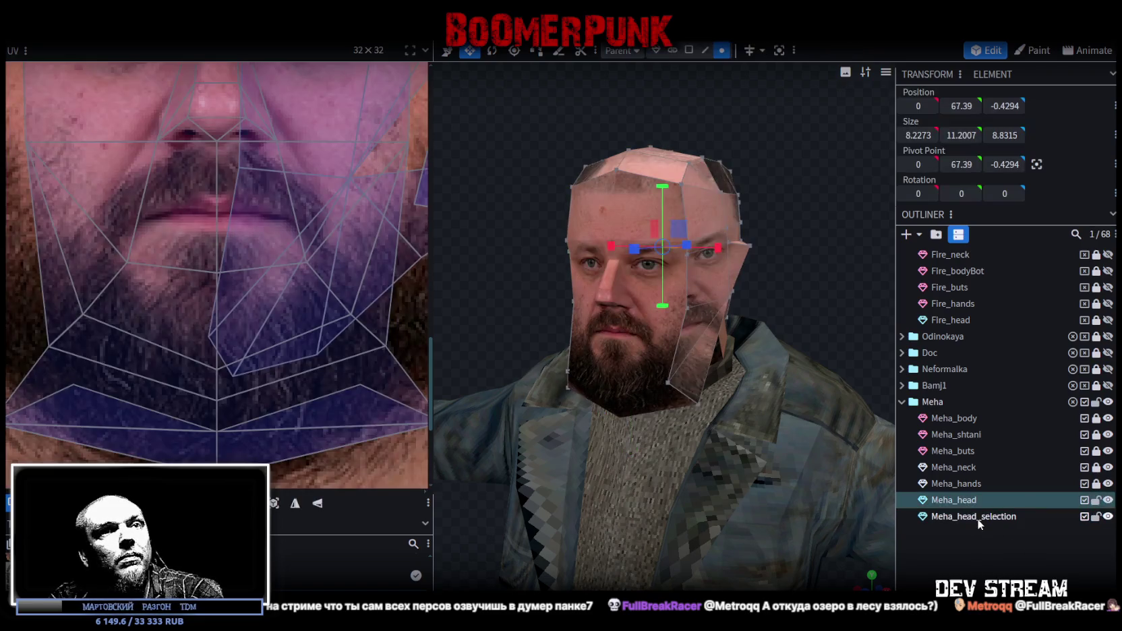
{"action": "left_click", "coordinate": [978, 519], "text": "ctrl"}
{"action": "right_click", "coordinate": [979, 519]}
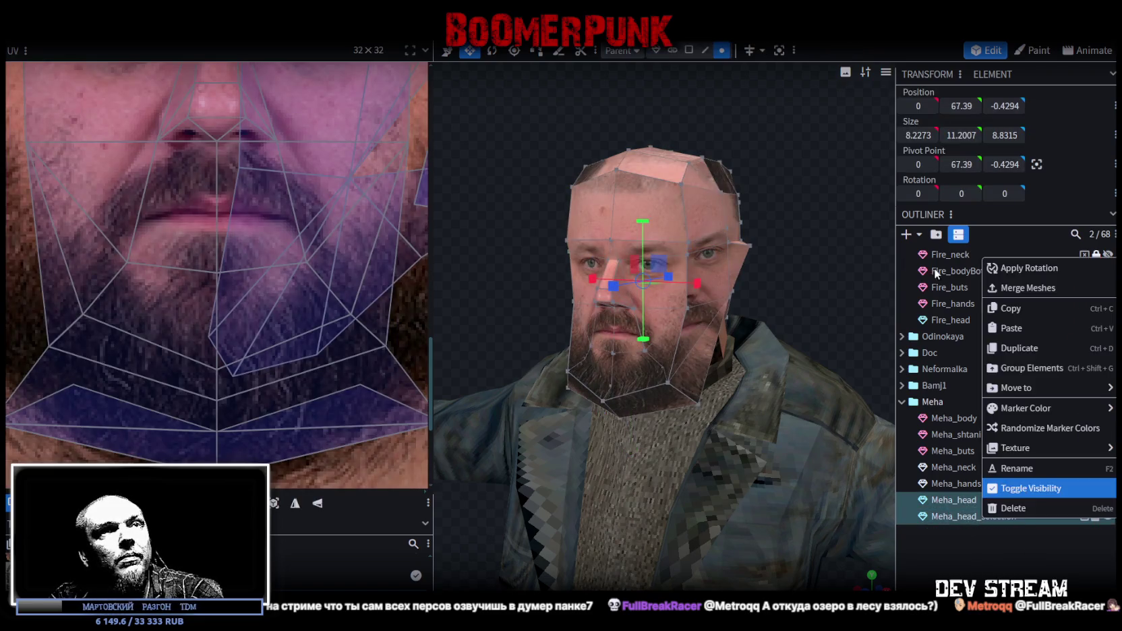
{"action": "left_click", "coordinate": [1035, 292]}
{"action": "key", "text": "ctrl+a"}
{"action": "scroll", "coordinate": [713, 208], "scroll_direction": "down", "scroll_amount": 2}
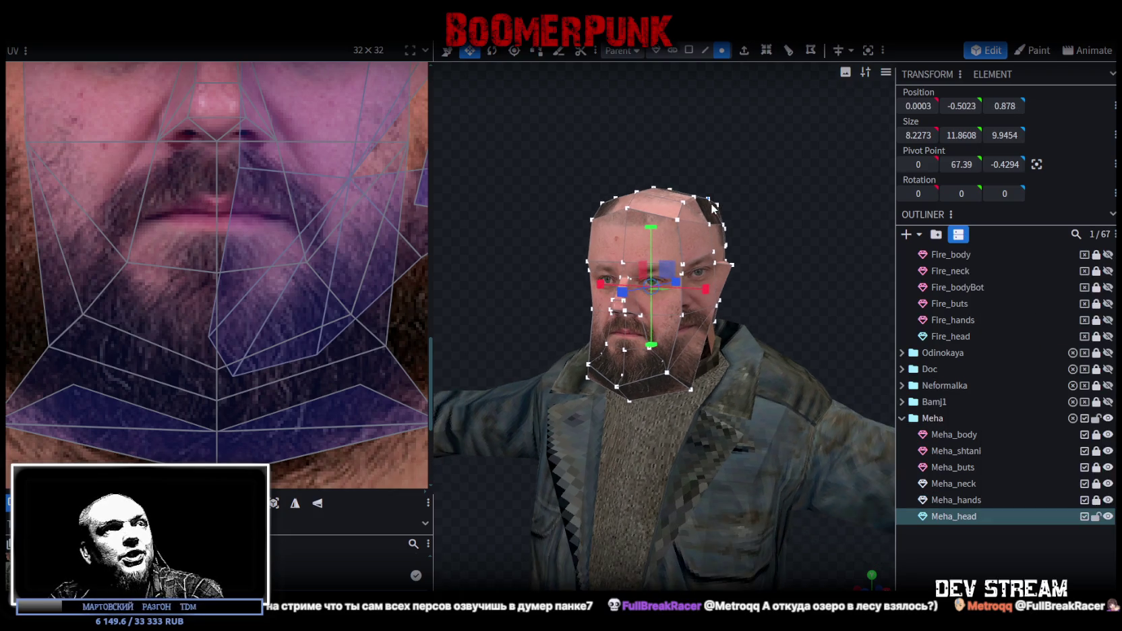
{"action": "left_click_drag", "start_coordinate": [653, 228], "coordinate": [653, 231]}
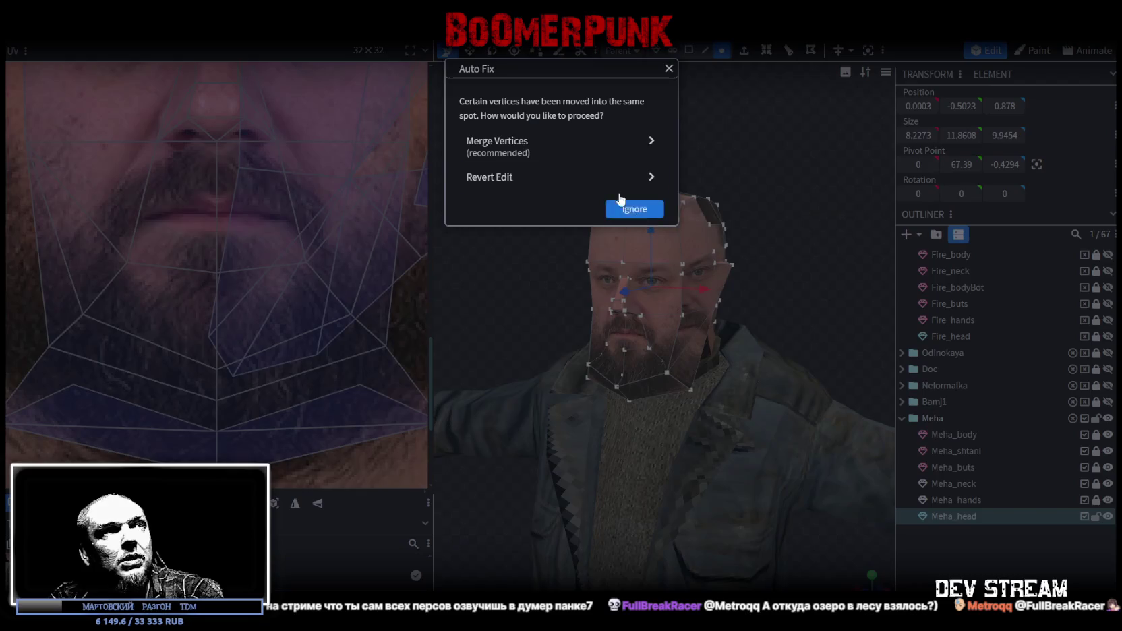
{"action": "left_click", "coordinate": [522, 142]}
In a straight front view, select the left and right bottom jaw corner vertices
{"action": "key", "text": "KP_1"}
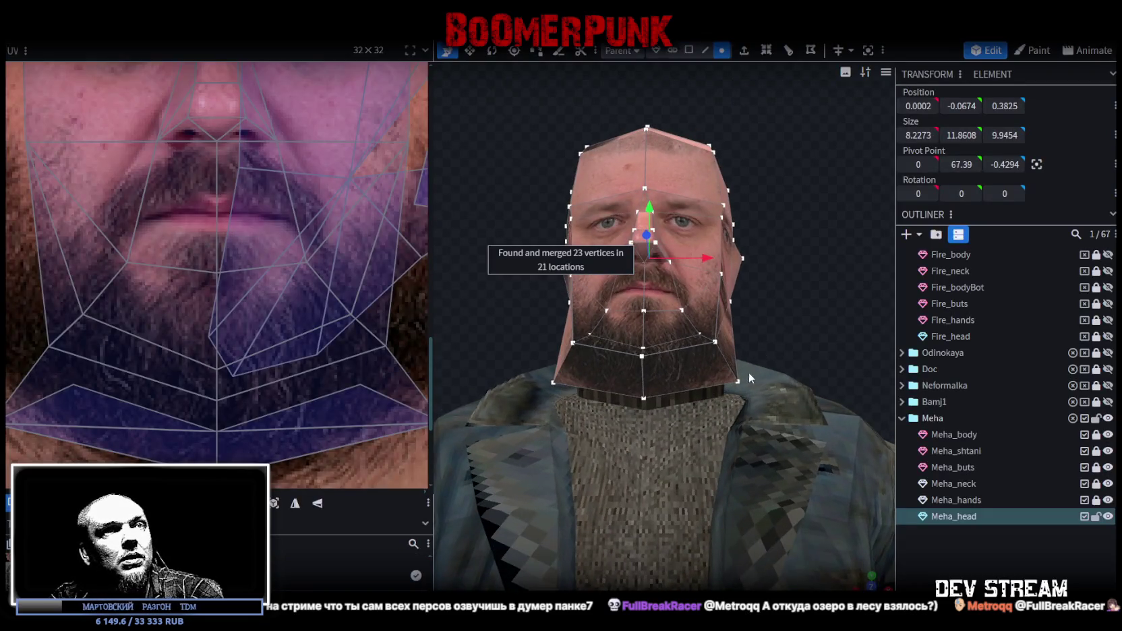
{"action": "left_click", "coordinate": [737, 382]}
{"action": "left_click", "coordinate": [557, 383], "text": "shift"}
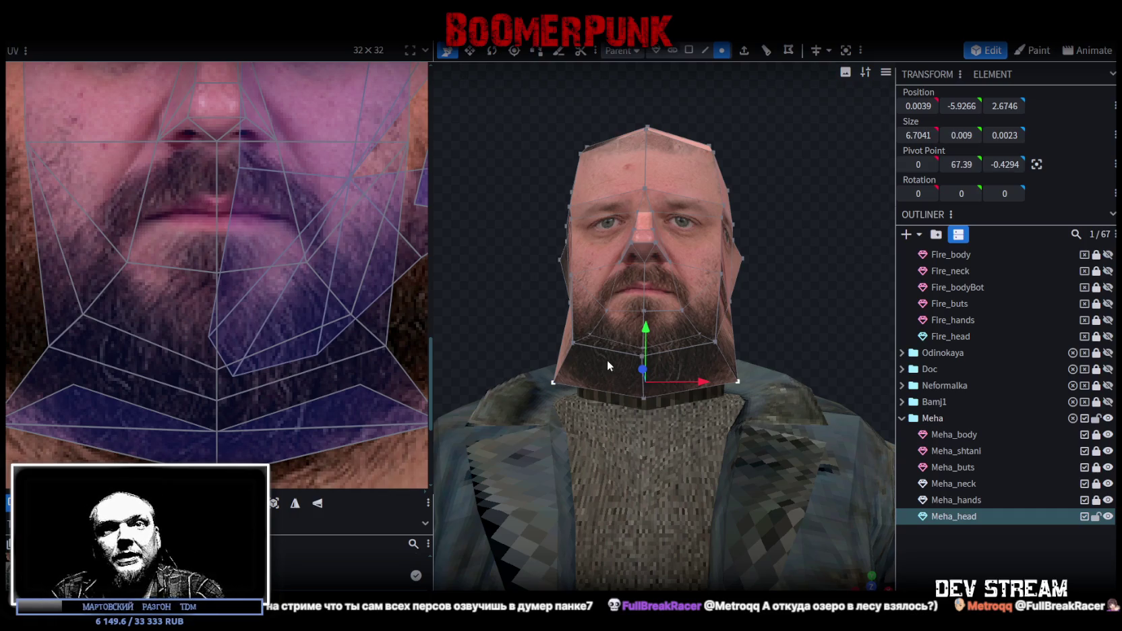
{"action": "scroll", "coordinate": [659, 379], "scroll_direction": "up", "scroll_amount": 3}
{"action": "right_click_drag", "start_coordinate": [669, 403], "coordinate": [661, 378]}
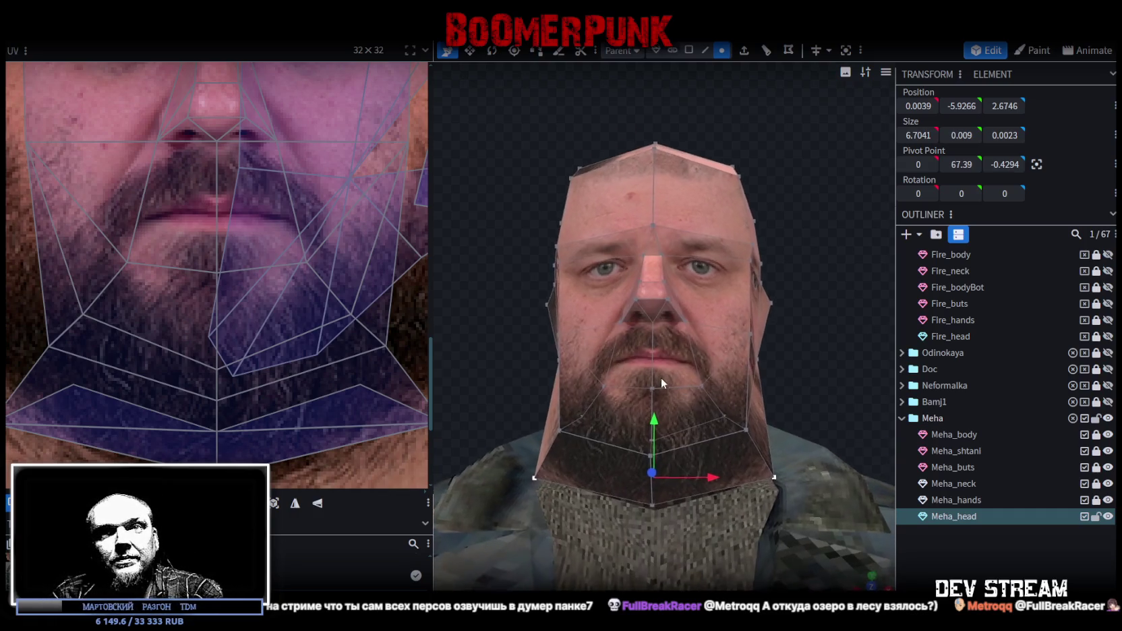
Resize the jaw corner vertices to narrow the jaw's bottom edge horizontally
{"action": "key", "text": "s"}
{"action": "mouse_move", "coordinate": [713, 476]}
{"action": "left_mouse_down"}
{"action": "mouse_move", "coordinate": [689, 477]}
{"action": "mouse_move", "coordinate": [774, 368]}
{"action": "mouse_move", "coordinate": [639, 394]}
{"action": "mouse_move", "coordinate": [515, 377]}
{"action": "left_mouse_up"}
{"action": "scroll", "coordinate": [518, 326], "scroll_direction": "up", "scroll_amount": 2}
{"action": "scroll", "coordinate": [610, 389], "scroll_direction": "up", "scroll_amount": 1}
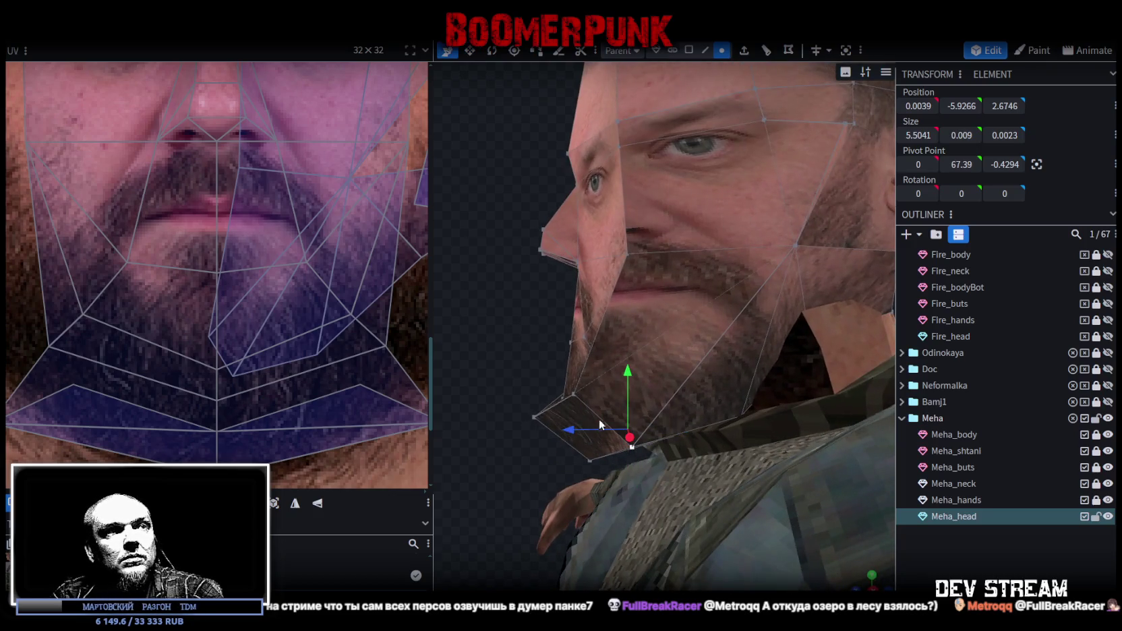
{"action": "left_click_drag", "start_coordinate": [594, 460], "coordinate": [598, 442]}
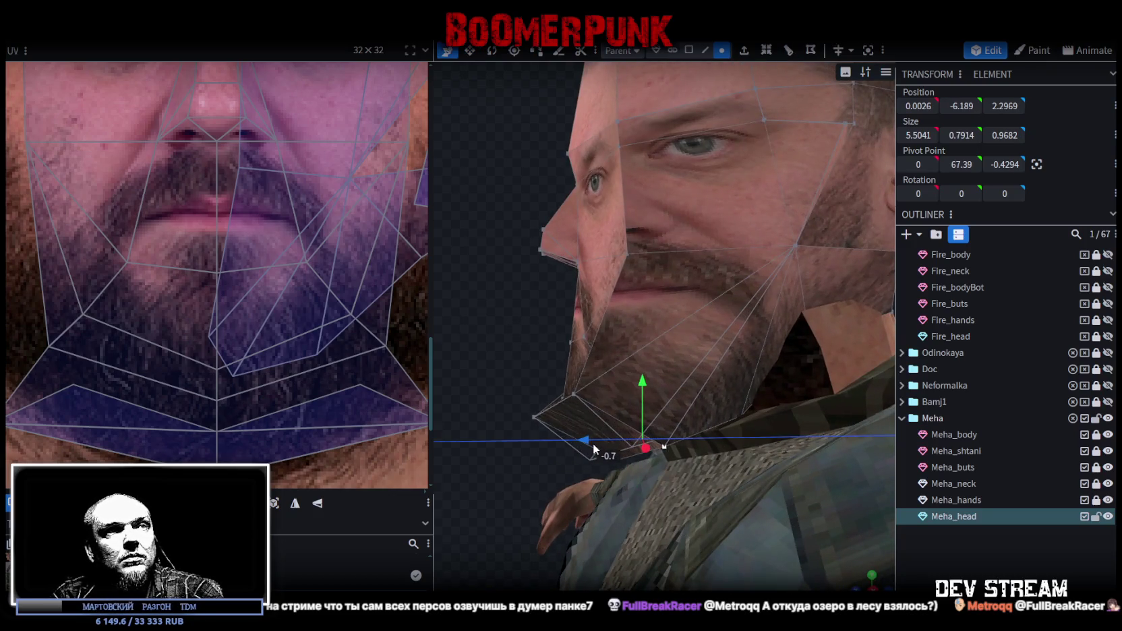
{"action": "mouse_move", "coordinate": [646, 384]}
{"action": "left_mouse_down"}
{"action": "mouse_move", "coordinate": [649, 372]}
{"action": "mouse_move", "coordinate": [531, 389]}
{"action": "mouse_move", "coordinate": [574, 356]}
{"action": "mouse_move", "coordinate": [536, 379]}
{"action": "mouse_move", "coordinate": [557, 388]}
{"action": "left_mouse_up"}
Pull two jaw vertices and the chin tip back and down toward the neck
{"action": "left_click", "coordinate": [538, 382]}
{"action": "left_click", "coordinate": [655, 398], "text": "shift"}
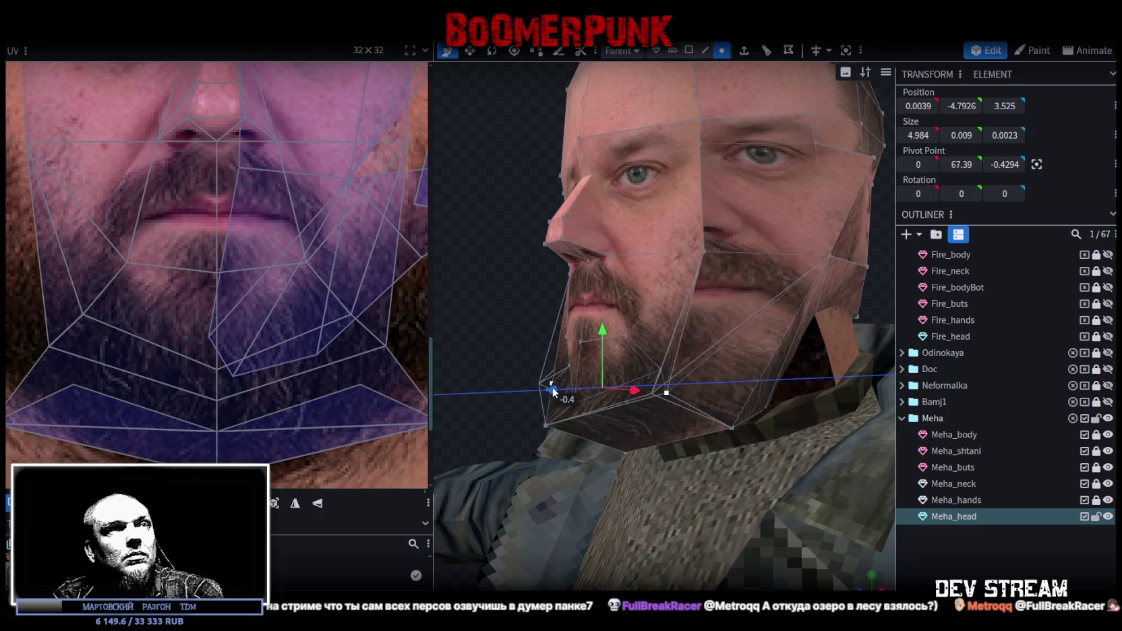
{"action": "left_click_drag", "start_coordinate": [495, 339], "coordinate": [530, 411]}
{"action": "left_click", "coordinate": [537, 414]}
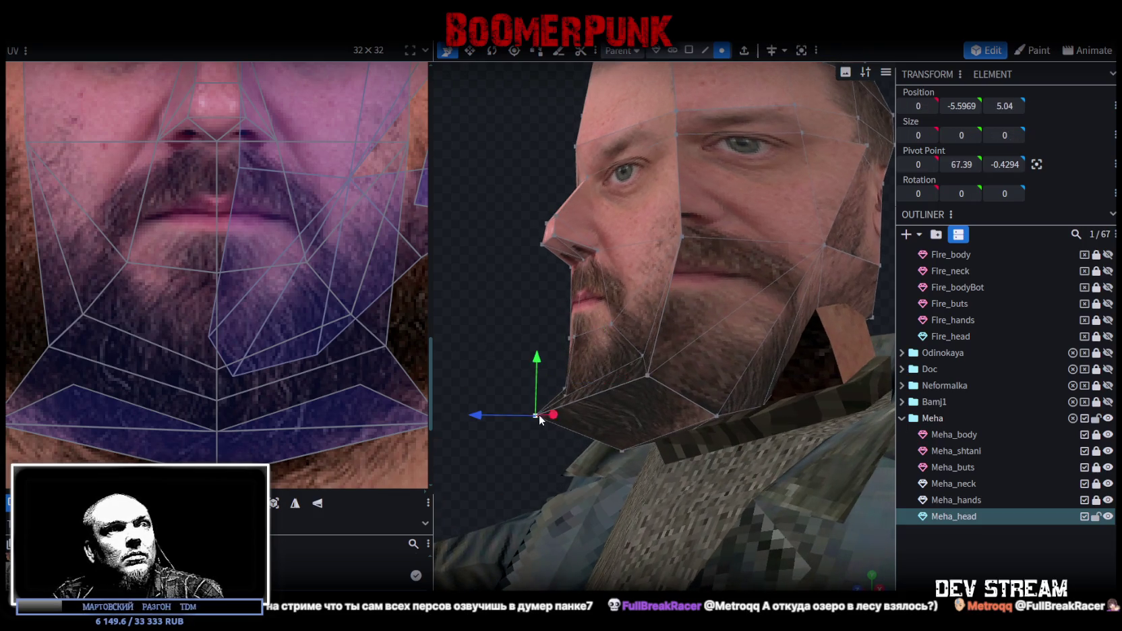
{"action": "left_click_drag", "start_coordinate": [540, 364], "coordinate": [540, 382]}
{"action": "mouse_move", "coordinate": [477, 433]}
{"action": "left_mouse_down"}
{"action": "mouse_move", "coordinate": [497, 432]}
{"action": "mouse_move", "coordinate": [591, 342]}
{"action": "mouse_move", "coordinate": [643, 340]}
{"action": "mouse_move", "coordinate": [635, 345]}
{"action": "left_mouse_up"}
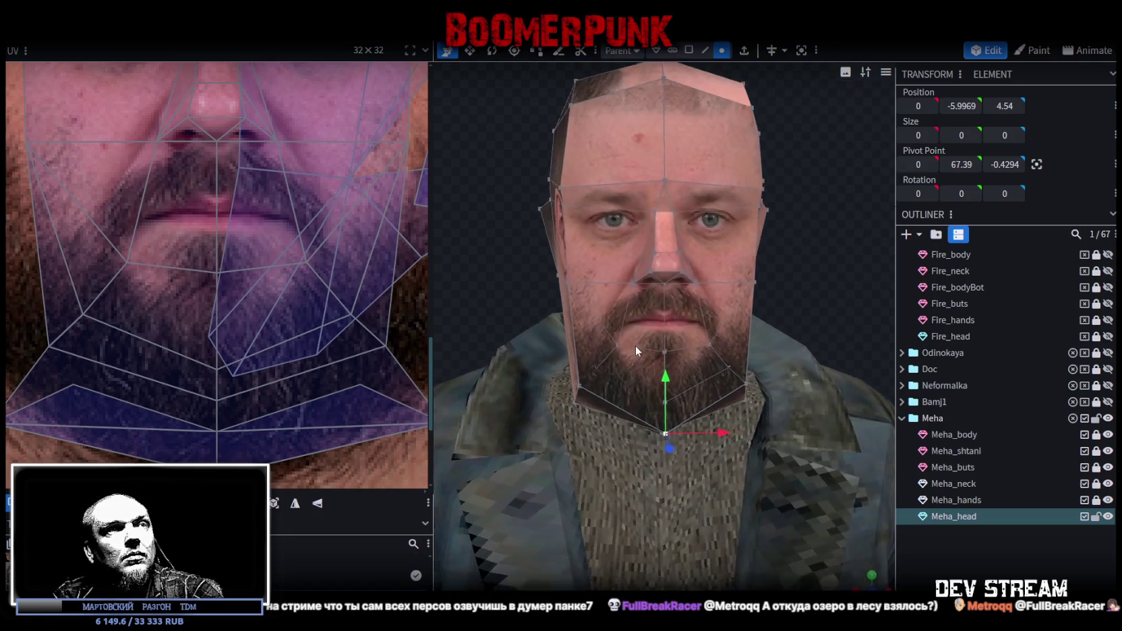
{"action": "scroll", "coordinate": [259, 301], "scroll_direction": "down", "scroll_amount": 3}
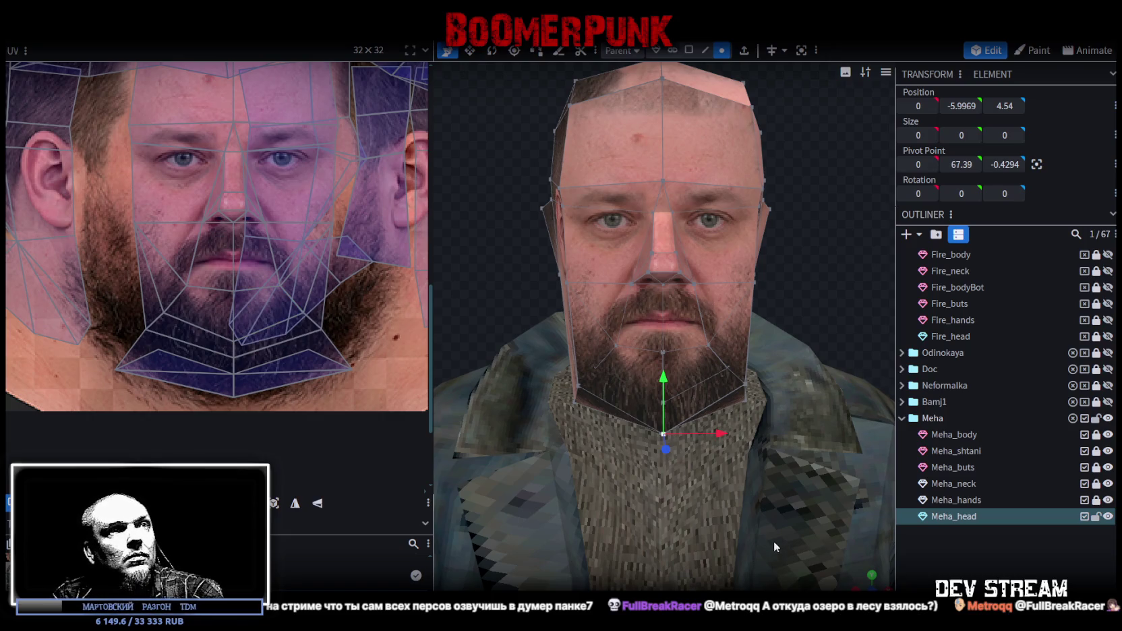
{"action": "mouse_move", "coordinate": [820, 330]}
{"action": "left_mouse_down"}
{"action": "mouse_move", "coordinate": [797, 326]}
{"action": "mouse_move", "coordinate": [819, 298]}
{"action": "mouse_move", "coordinate": [820, 245]}
{"action": "left_mouse_up"}
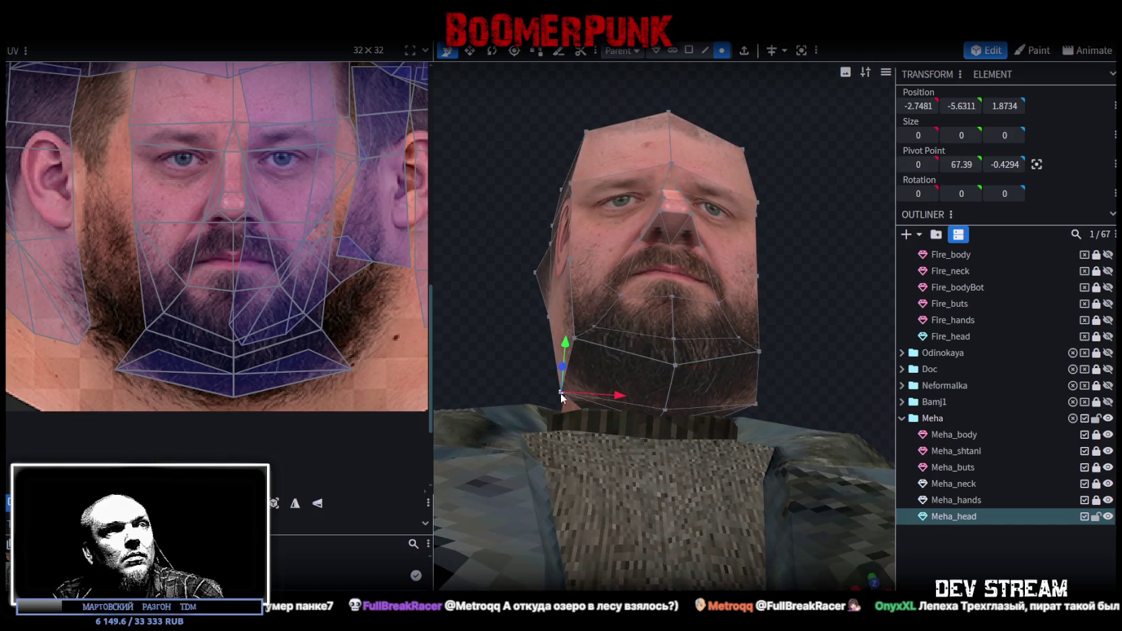
{"action": "left_click", "coordinate": [758, 402]}
{"action": "key", "text": "v"}
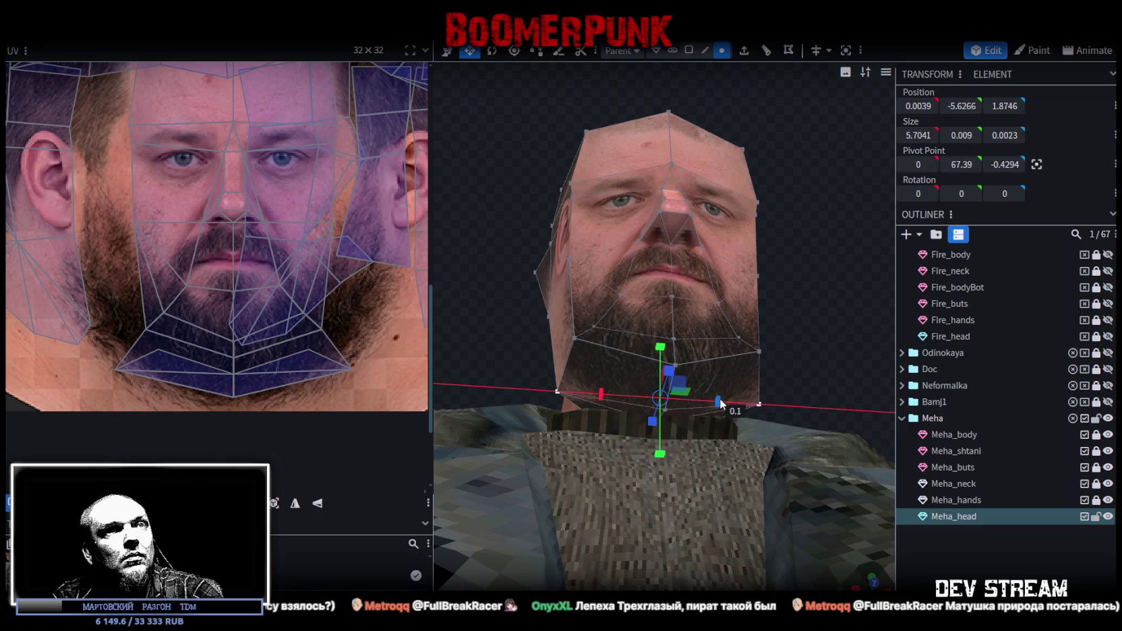
{"action": "key", "text": "KP_1"}
{"action": "mouse_move", "coordinate": [769, 336]}
{"action": "left_mouse_down"}
{"action": "mouse_move", "coordinate": [824, 168]}
{"action": "mouse_move", "coordinate": [855, 569]}
{"action": "mouse_move", "coordinate": [792, 393]}
{"action": "mouse_move", "coordinate": [790, 433]}
{"action": "mouse_move", "coordinate": [747, 312]}
{"action": "left_mouse_up"}
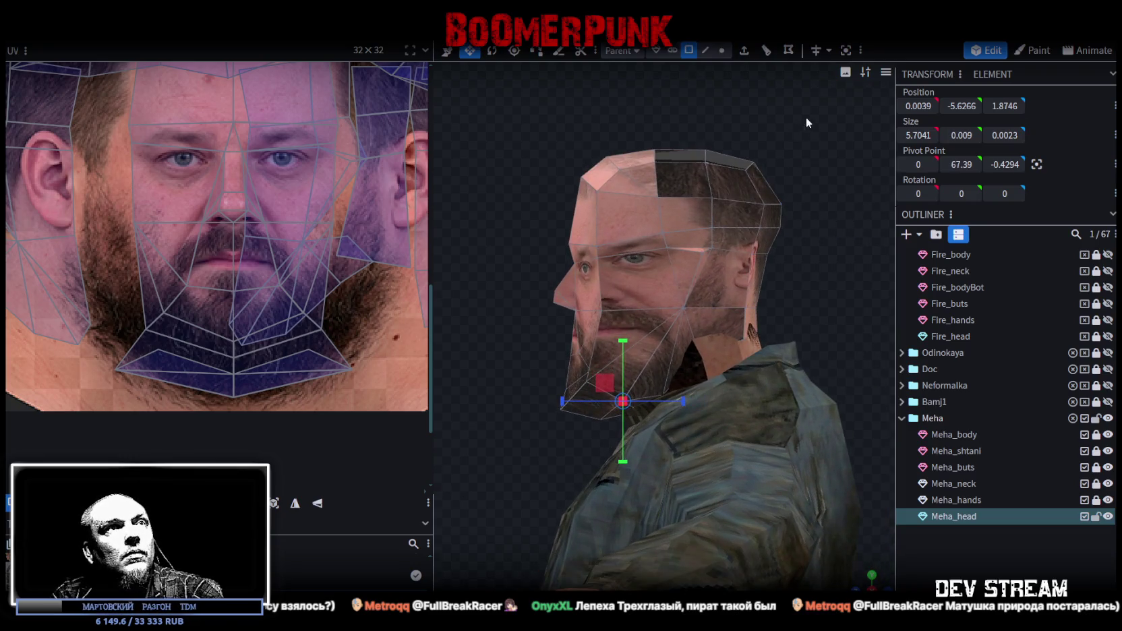
Box-select the side faces of the head and shift their UVs slightly right
{"action": "left_click_drag", "start_coordinate": [804, 115], "coordinate": [622, 374]}
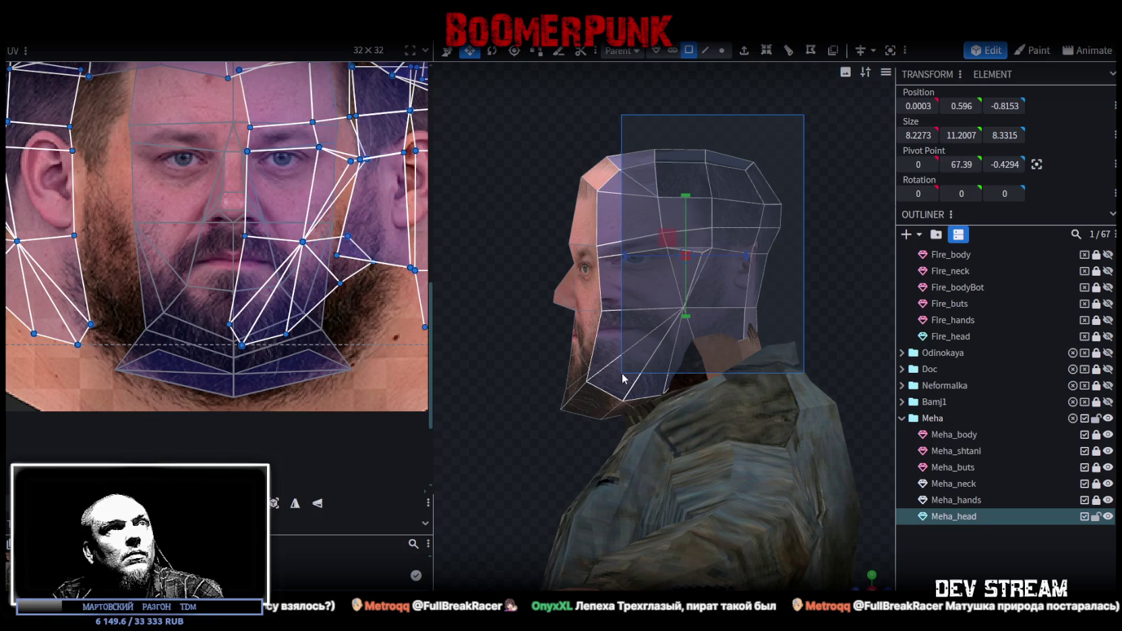
{"action": "left_click_drag", "start_coordinate": [624, 375], "coordinate": [623, 375]}
{"action": "mouse_move", "coordinate": [817, 114]}
{"action": "left_mouse_down"}
{"action": "mouse_move", "coordinate": [620, 385]}
{"action": "mouse_move", "coordinate": [206, 256]}
{"action": "left_mouse_up"}
{"action": "scroll", "coordinate": [206, 256], "scroll_direction": "down", "scroll_amount": 2}
{"action": "scroll", "coordinate": [257, 379], "scroll_direction": "down", "scroll_amount": 1}
{"action": "scroll", "coordinate": [310, 142], "scroll_direction": "down", "scroll_amount": 1}
{"action": "scroll", "coordinate": [309, 141], "scroll_direction": "down", "scroll_amount": 1}
{"action": "left_click_drag", "start_coordinate": [310, 141], "coordinate": [313, 139]}
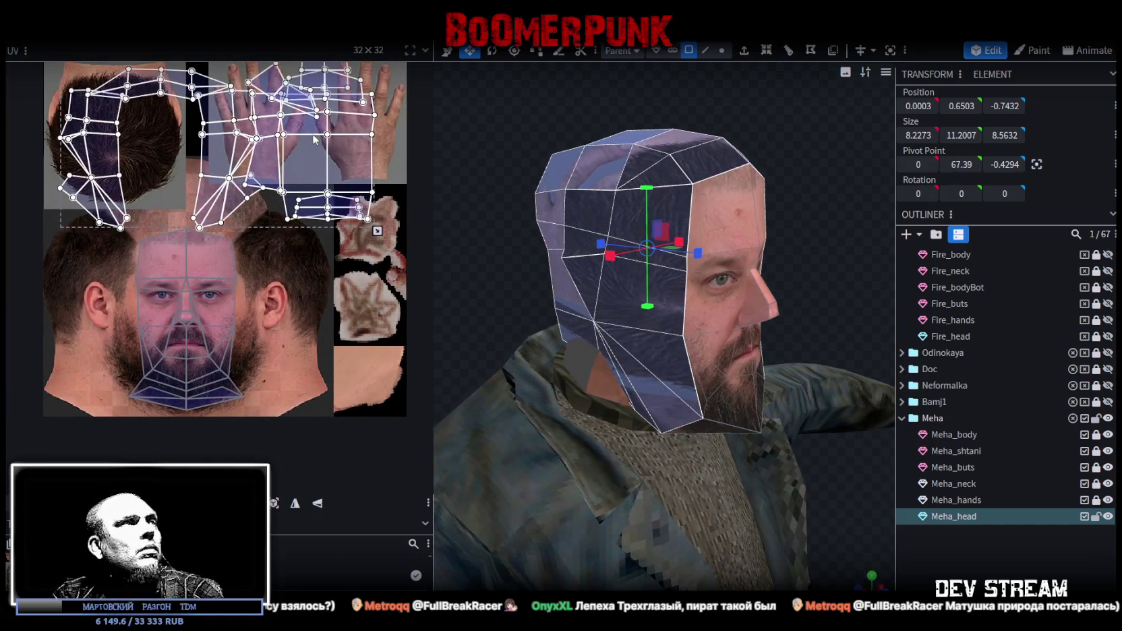
Re-project the side faces' UVs, then split off the top and back head faces and hide them
{"action": "left_click_drag", "start_coordinate": [775, 546], "coordinate": [840, 549]}
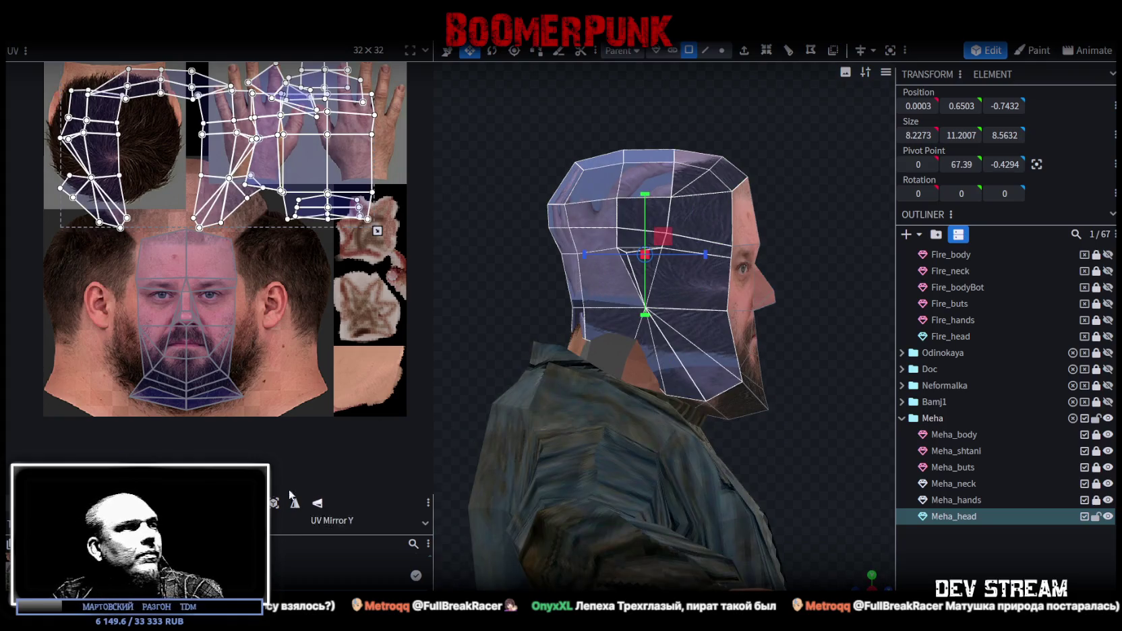
{"action": "left_click", "coordinate": [276, 506]}
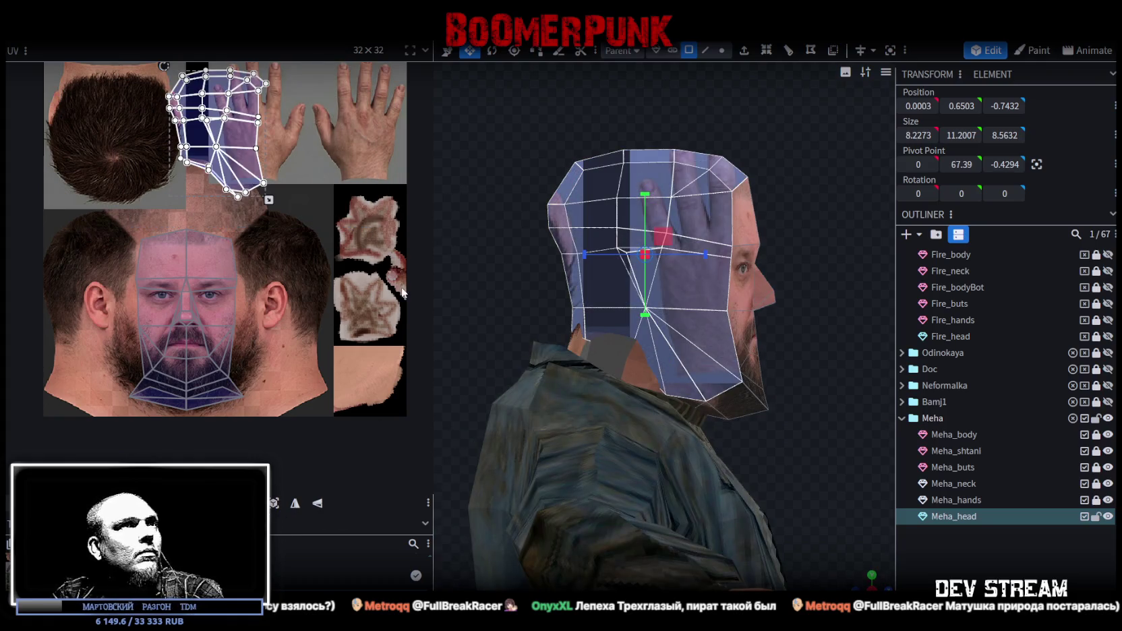
{"action": "mouse_move", "coordinate": [855, 580]}
{"action": "left_mouse_down"}
{"action": "mouse_move", "coordinate": [699, 113]}
{"action": "mouse_move", "coordinate": [554, 119]}
{"action": "mouse_move", "coordinate": [567, 117]}
{"action": "left_mouse_up"}
{"action": "left_click", "coordinate": [635, 197]}
{"action": "mouse_move", "coordinate": [635, 197]}
{"action": "left_mouse_down"}
{"action": "mouse_move", "coordinate": [687, 154]}
{"action": "mouse_move", "coordinate": [833, 117]}
{"action": "mouse_move", "coordinate": [630, 248]}
{"action": "mouse_move", "coordinate": [673, 294]}
{"action": "mouse_move", "coordinate": [662, 317]}
{"action": "mouse_move", "coordinate": [702, 327]}
{"action": "mouse_move", "coordinate": [705, 392]}
{"action": "mouse_move", "coordinate": [656, 388]}
{"action": "left_mouse_up"}
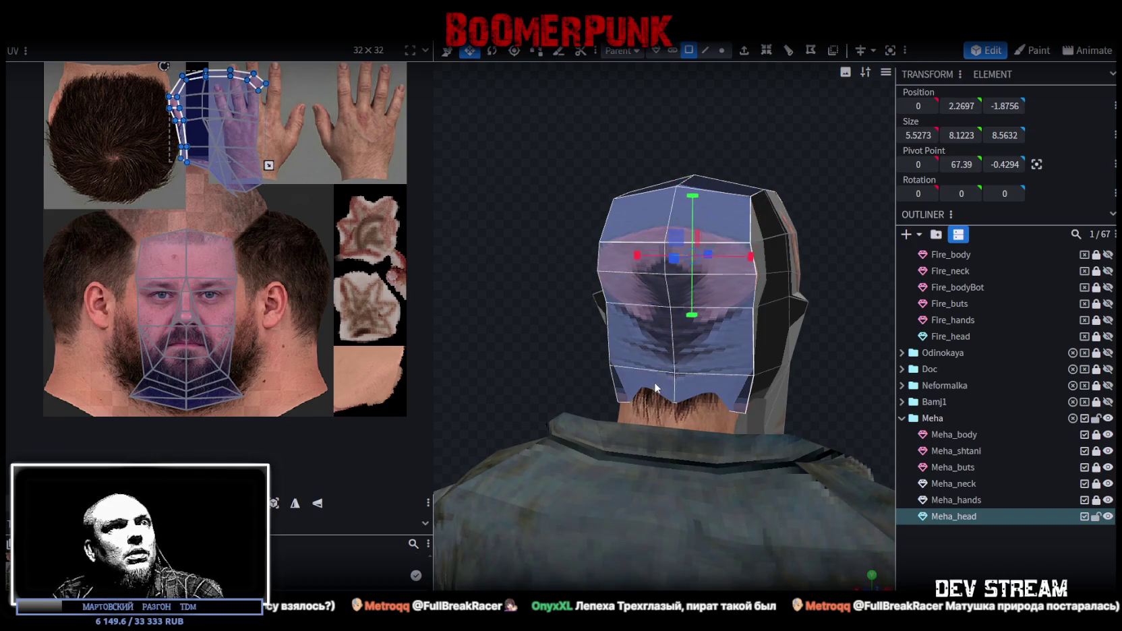
{"action": "right_click", "coordinate": [655, 388]}
{"action": "left_click", "coordinate": [695, 387]}
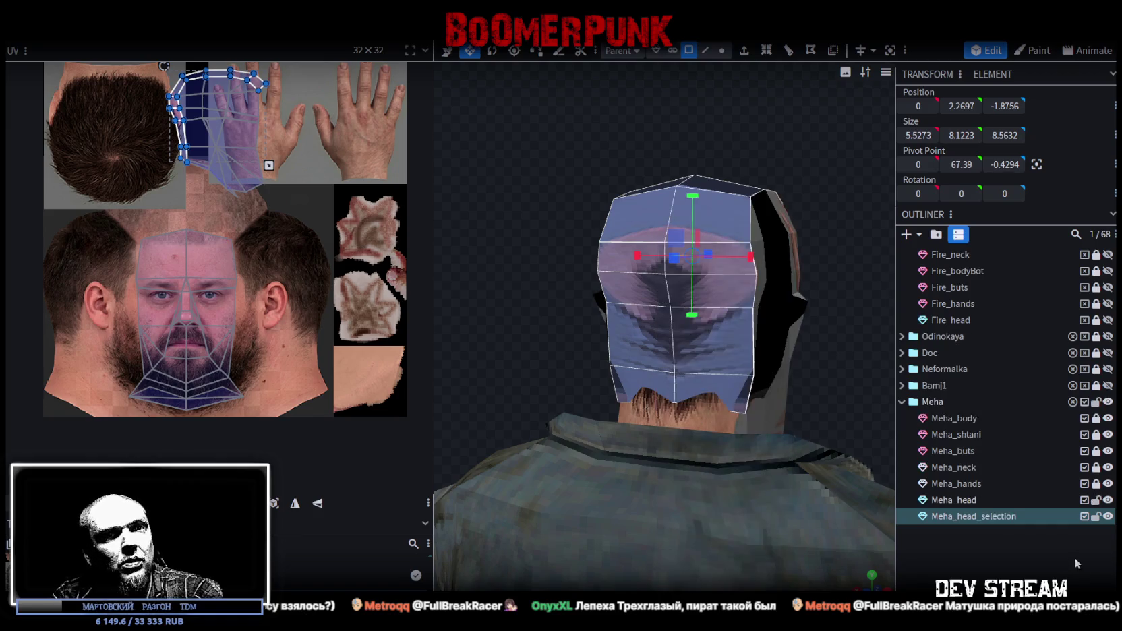
{"action": "left_click", "coordinate": [1107, 516]}
Select Meha_head's side UV island, toggle Meha_neck's visibility, and pick a lower-chin face
{"action": "left_click", "coordinate": [806, 273]}
{"action": "left_click_drag", "start_coordinate": [830, 229], "coordinate": [723, 188]}
{"action": "scroll", "coordinate": [174, 158], "scroll_direction": "up", "scroll_amount": 2}
{"action": "mouse_move", "coordinate": [286, 256]}
{"action": "left_mouse_down"}
{"action": "mouse_move", "coordinate": [187, 141]}
{"action": "mouse_move", "coordinate": [135, 104]}
{"action": "left_mouse_up"}
{"action": "scroll", "coordinate": [277, 223], "scroll_direction": "up", "scroll_amount": 1}
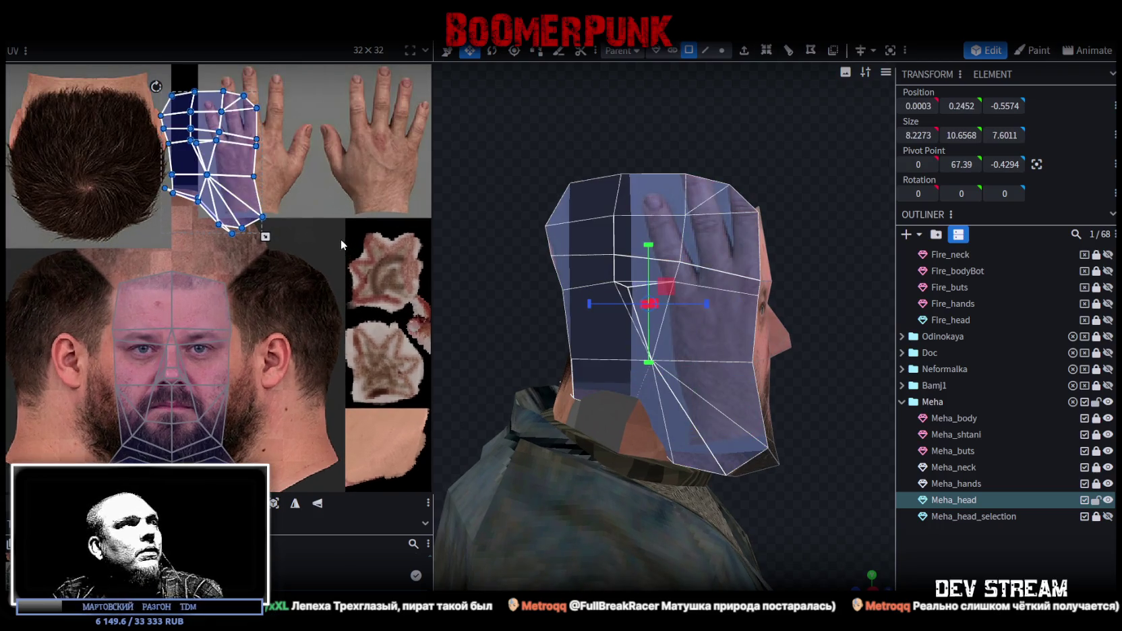
{"action": "mouse_move", "coordinate": [802, 450]}
{"action": "left_mouse_down"}
{"action": "mouse_move", "coordinate": [863, 426]}
{"action": "mouse_move", "coordinate": [897, 489]}
{"action": "mouse_move", "coordinate": [793, 406]}
{"action": "mouse_move", "coordinate": [1033, 511]}
{"action": "left_mouse_up"}
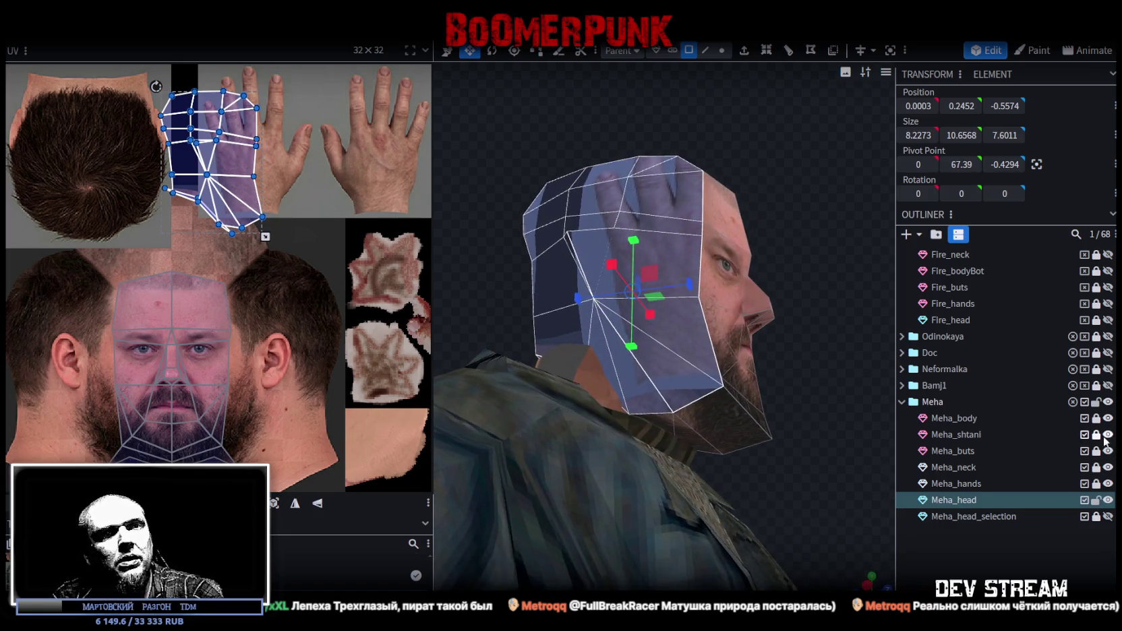
{"action": "left_click", "coordinate": [1108, 467]}
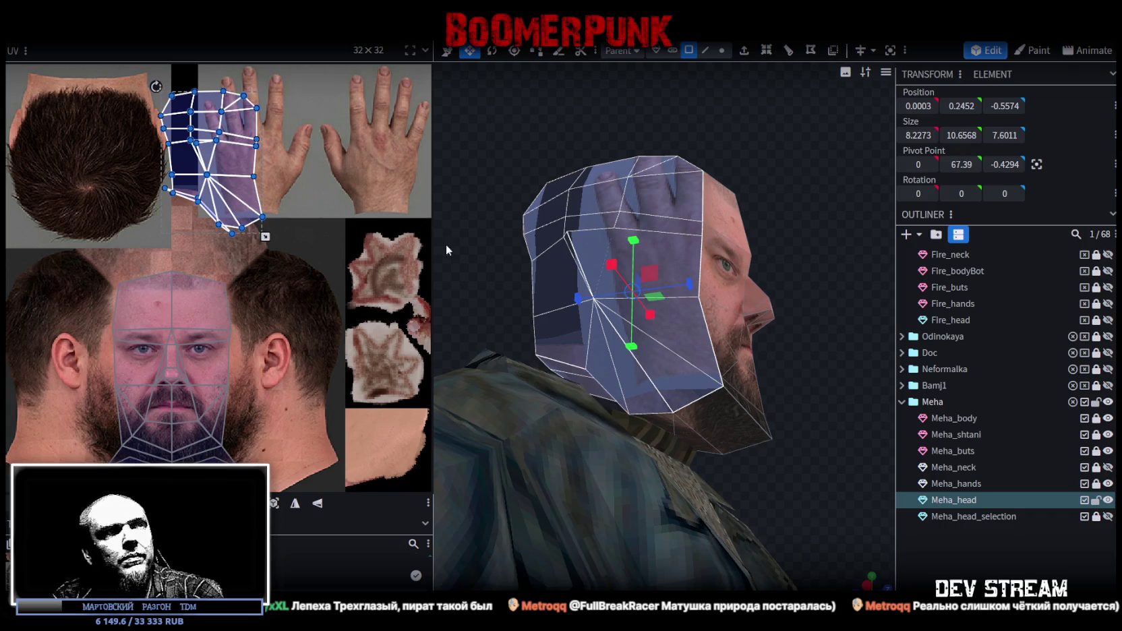
{"action": "left_click_drag", "start_coordinate": [438, 239], "coordinate": [676, 396]}
{"action": "left_click", "coordinate": [676, 396]}
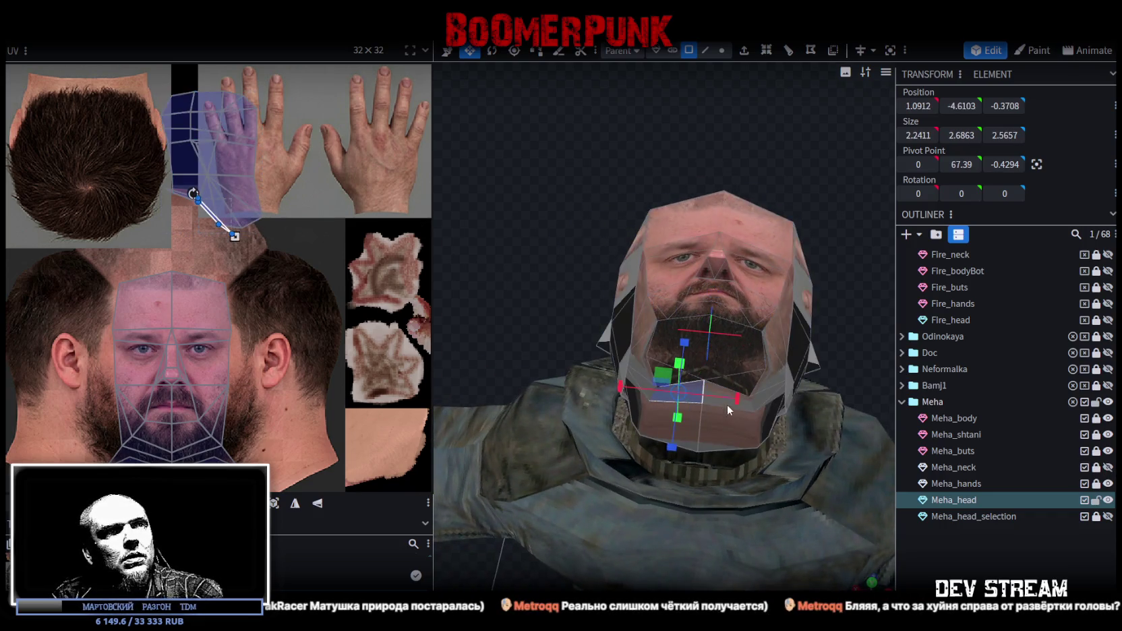
Split the lower-chin face band into a second Meha_head_selection, hide it, and reselect Meha_head
{"action": "left_click", "coordinate": [750, 410], "text": "shift"}
{"action": "left_click", "coordinate": [664, 420], "text": "shift"}
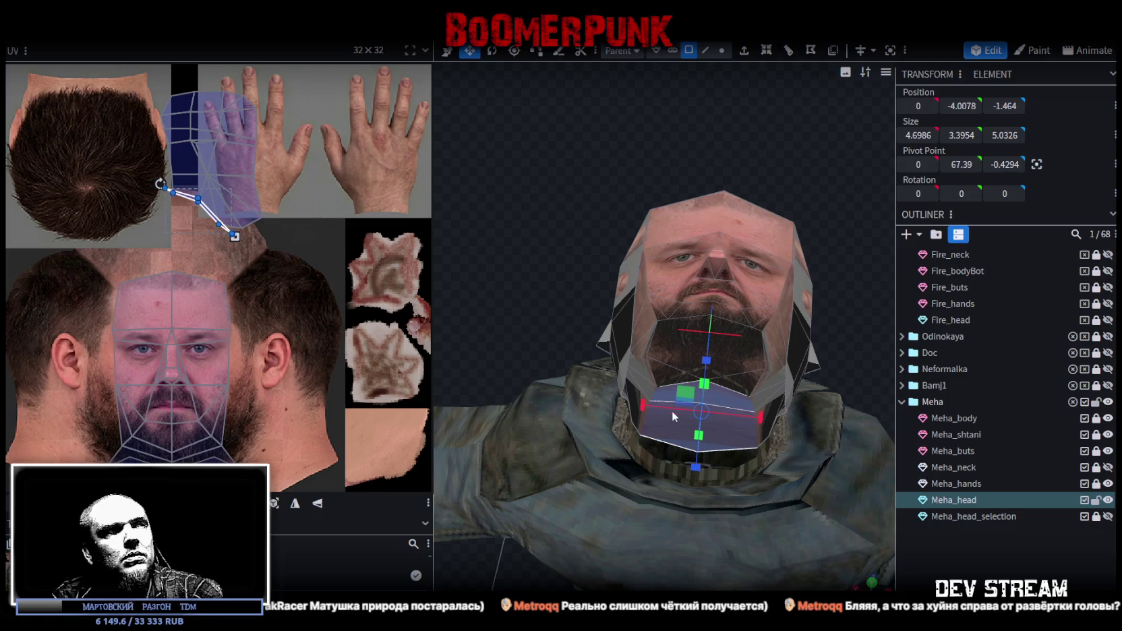
{"action": "right_click", "coordinate": [736, 445]}
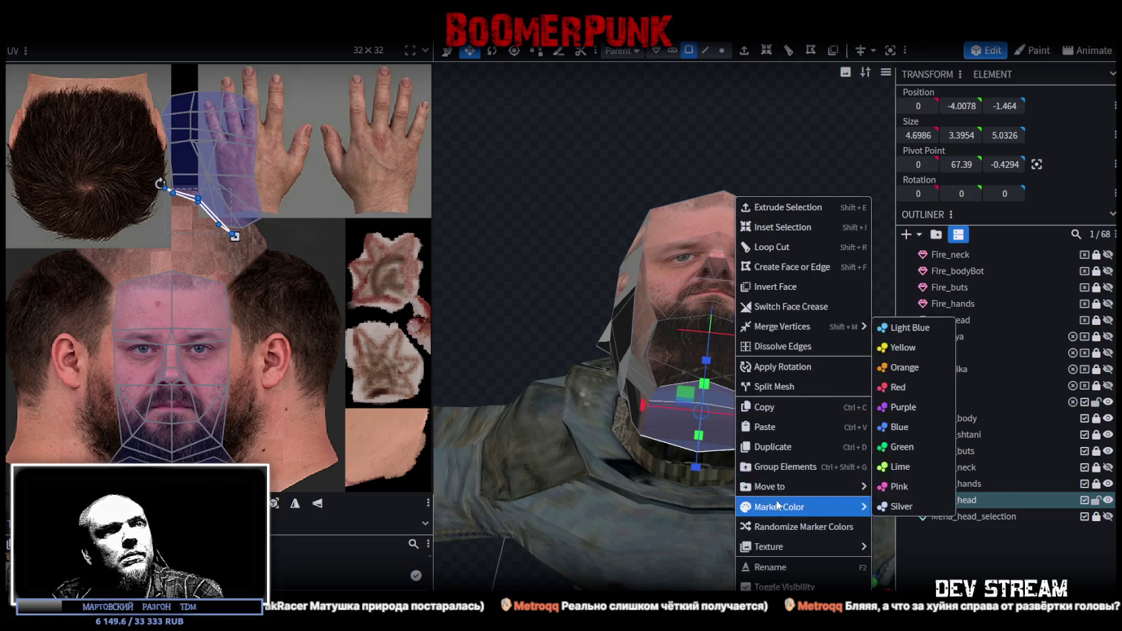
{"action": "left_click", "coordinate": [796, 385]}
{"action": "left_click", "coordinate": [1107, 517]}
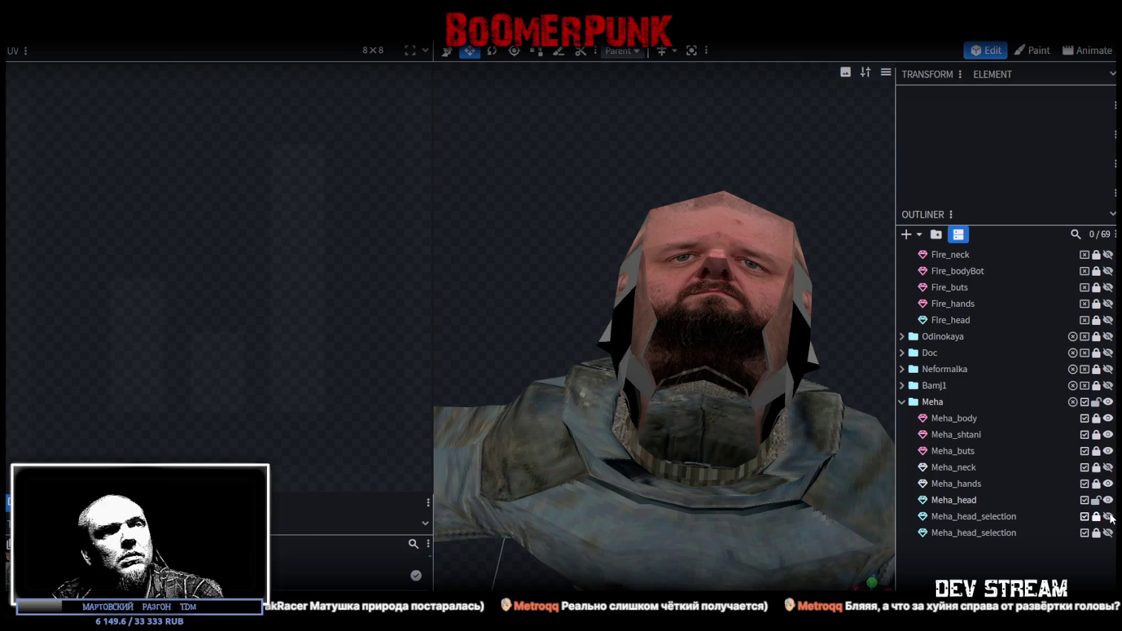
{"action": "left_click", "coordinate": [817, 361]}
{"action": "mouse_move", "coordinate": [855, 353]}
{"action": "left_mouse_down"}
{"action": "mouse_move", "coordinate": [756, 277]}
{"action": "mouse_move", "coordinate": [863, 269]}
{"action": "mouse_move", "coordinate": [767, 294]}
{"action": "mouse_move", "coordinate": [799, 321]}
{"action": "mouse_move", "coordinate": [701, 234]}
{"action": "left_mouse_up"}
{"action": "scroll", "coordinate": [768, 295], "scroll_direction": "up", "scroll_amount": 3}
{"action": "scroll", "coordinate": [702, 236], "scroll_direction": "down", "scroll_amount": 3}
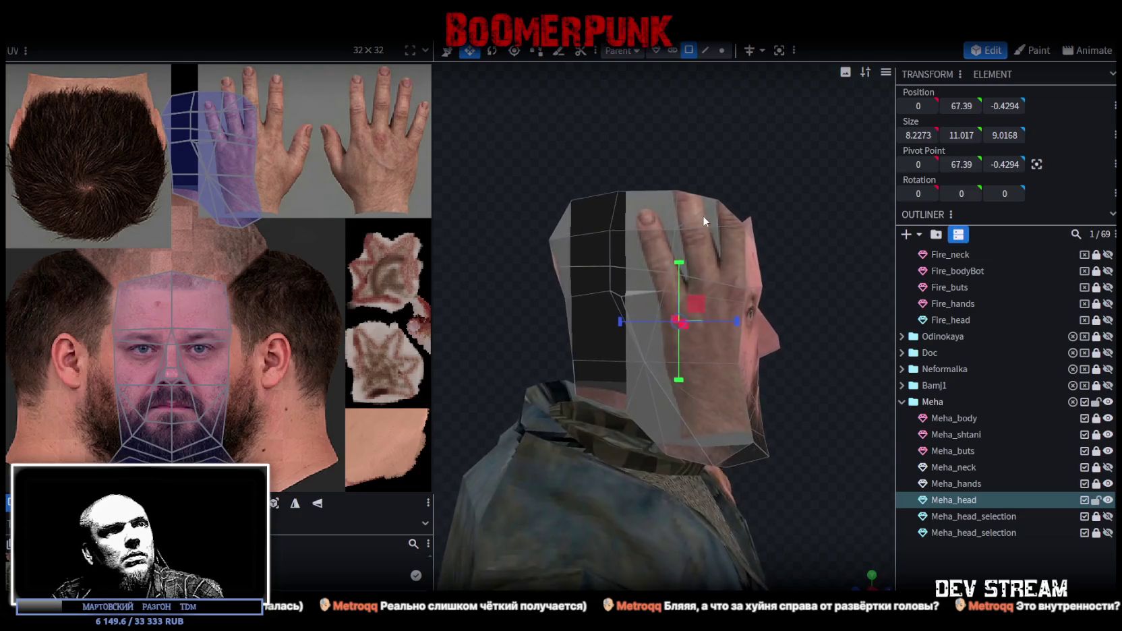
Select all head faces and move the side UV island from the hand onto the photo's ear
{"action": "key", "text": "ctrl+a"}
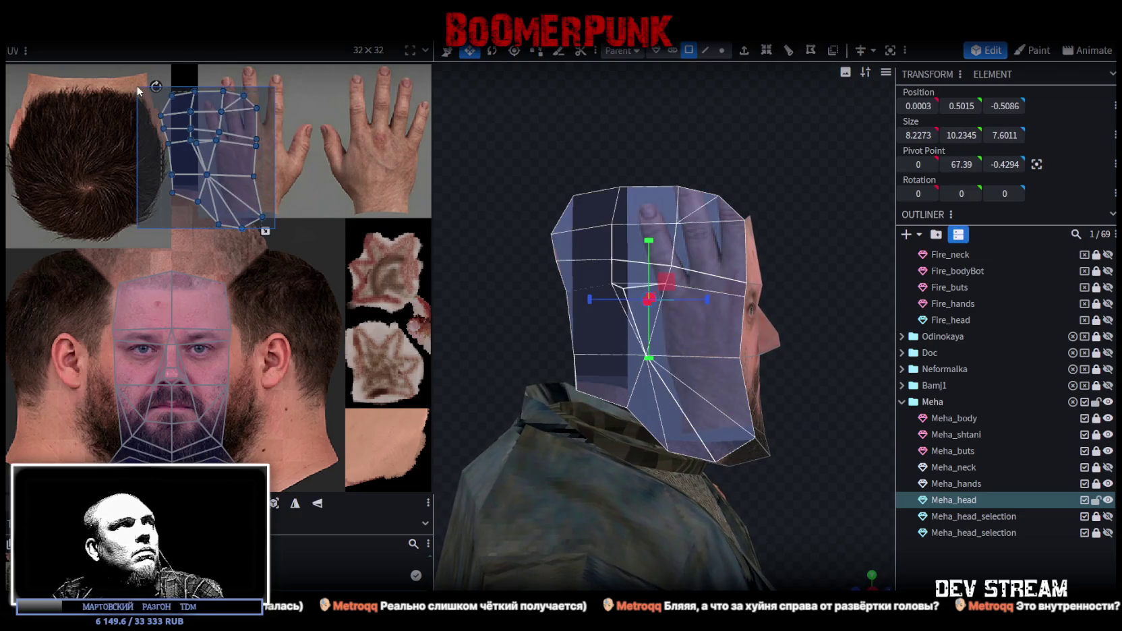
{"action": "left_click_drag", "start_coordinate": [472, 283], "coordinate": [326, 273]}
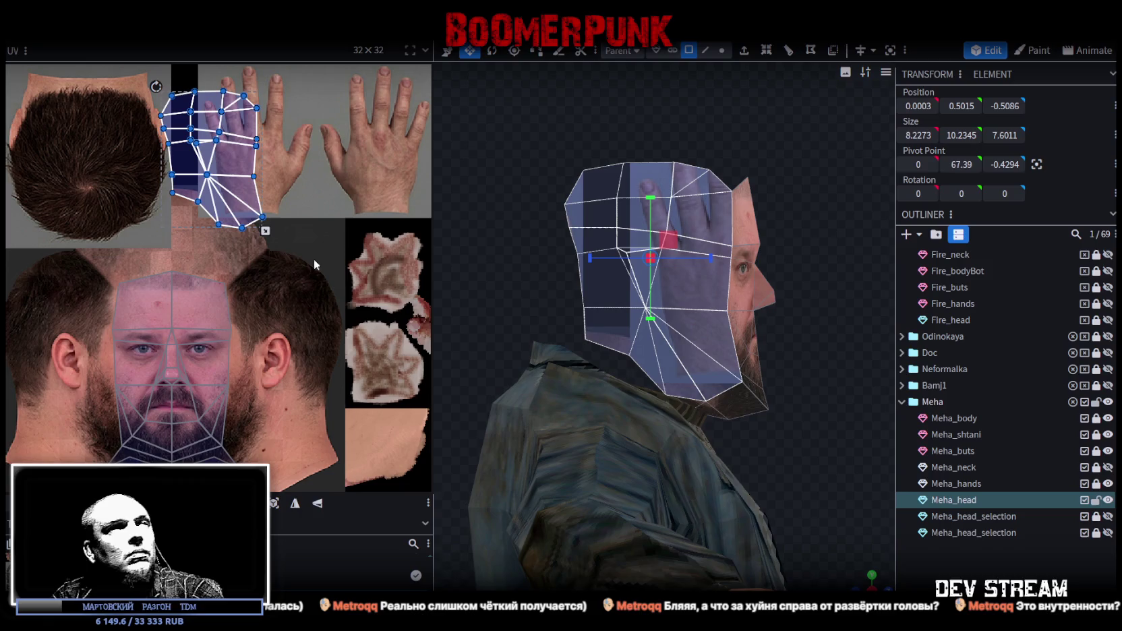
{"action": "left_click_drag", "start_coordinate": [236, 169], "coordinate": [81, 337]}
{"action": "scroll", "coordinate": [135, 357], "scroll_direction": "up", "scroll_amount": 1}
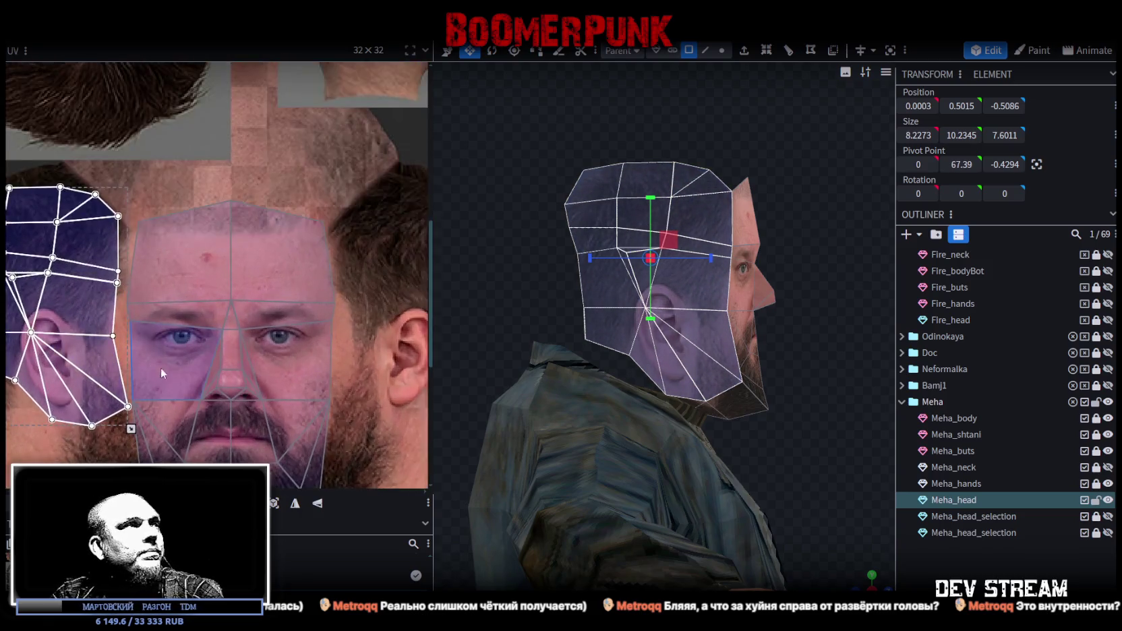
{"action": "scroll", "coordinate": [157, 367], "scroll_direction": "up", "scroll_amount": 1}
{"action": "left_click_drag", "start_coordinate": [231, 300], "coordinate": [189, 278]}
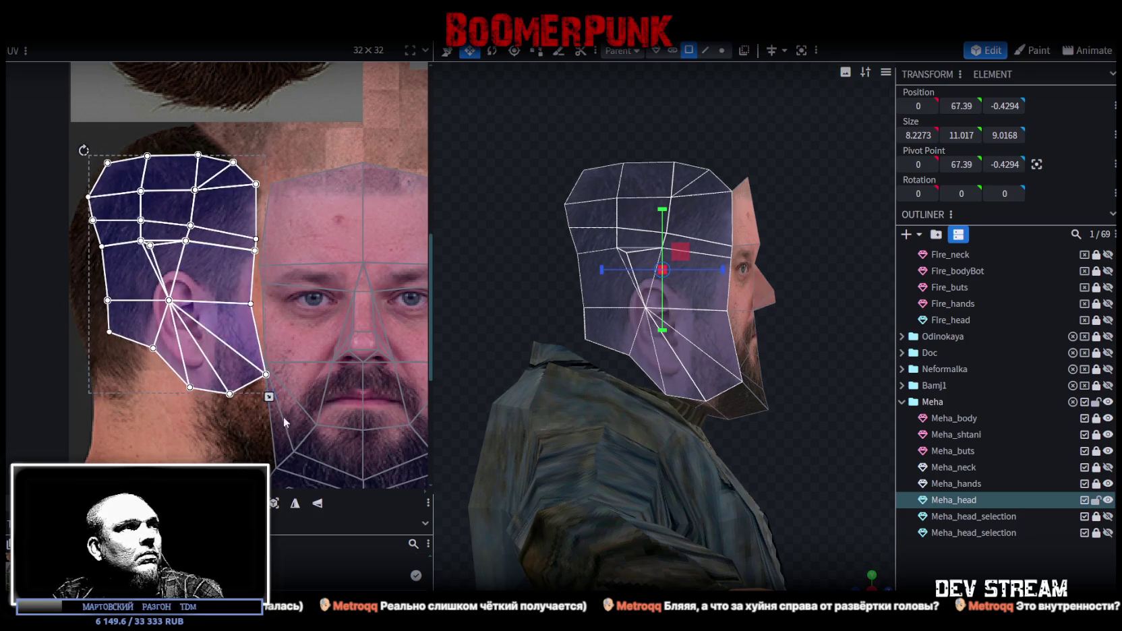
Scale the UV island up to cover the ear, side hair and cheek
{"action": "scroll", "coordinate": [320, 341], "scroll_direction": "down", "scroll_amount": 3}
{"action": "middle_click_drag", "start_coordinate": [320, 341], "coordinate": [304, 332]}
{"action": "mouse_move", "coordinate": [237, 288]}
{"action": "left_mouse_down"}
{"action": "mouse_move", "coordinate": [247, 390]}
{"action": "mouse_move", "coordinate": [238, 369]}
{"action": "left_mouse_up"}
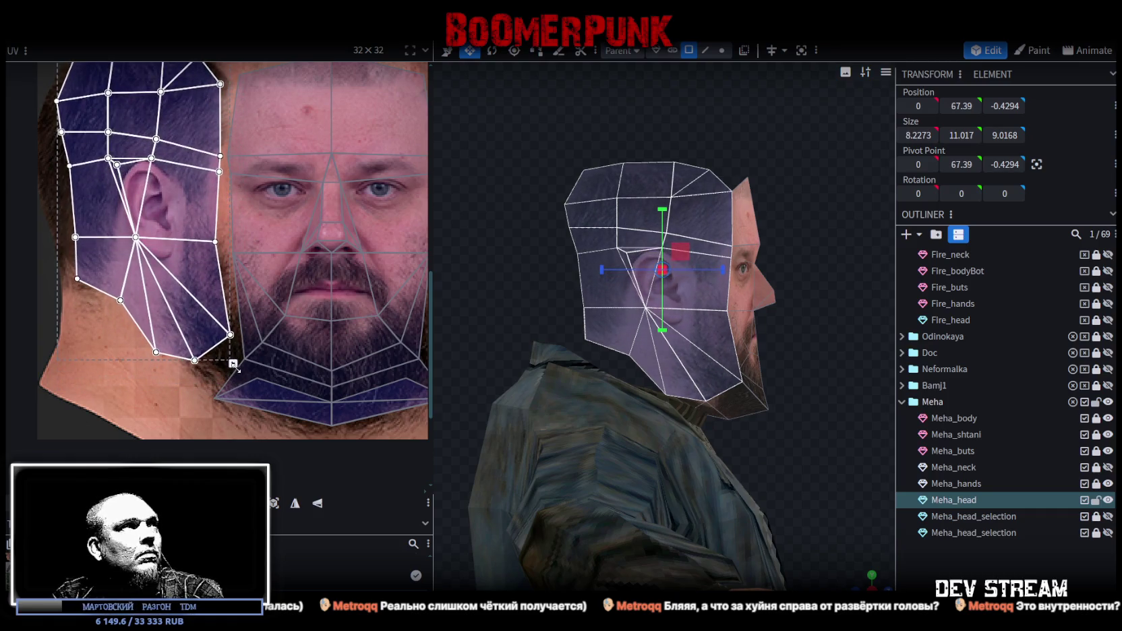
{"action": "mouse_move", "coordinate": [262, 331]}
{"action": "middle_mouse_down"}
{"action": "mouse_move", "coordinate": [276, 382]}
{"action": "mouse_move", "coordinate": [285, 346]}
{"action": "middle_mouse_up"}
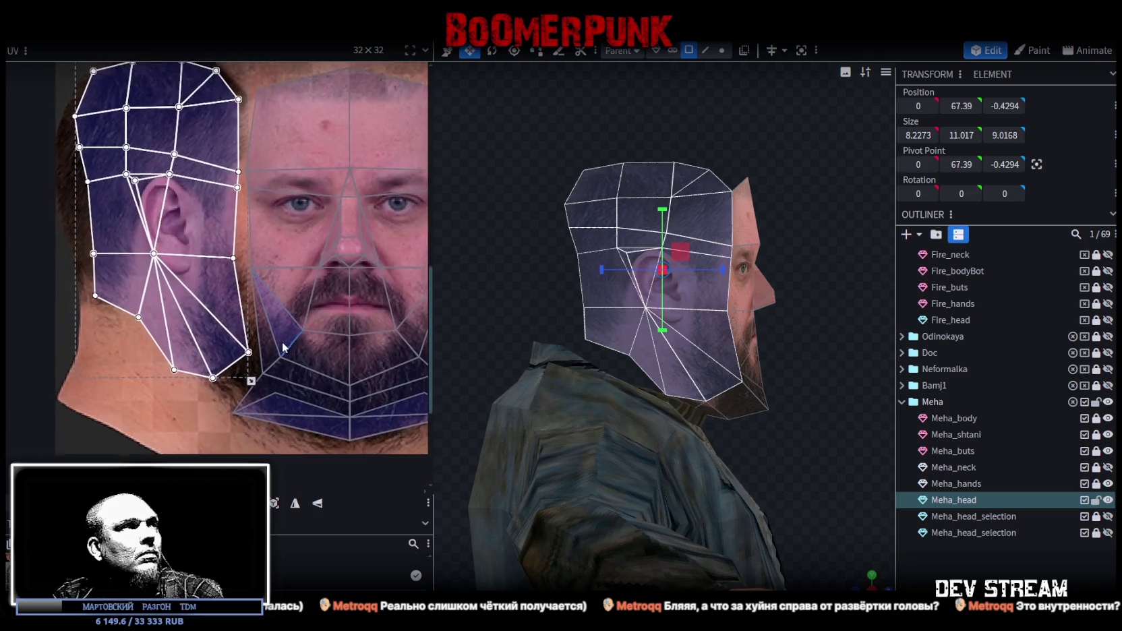
{"action": "scroll", "coordinate": [247, 323], "scroll_direction": "down", "scroll_amount": 2}
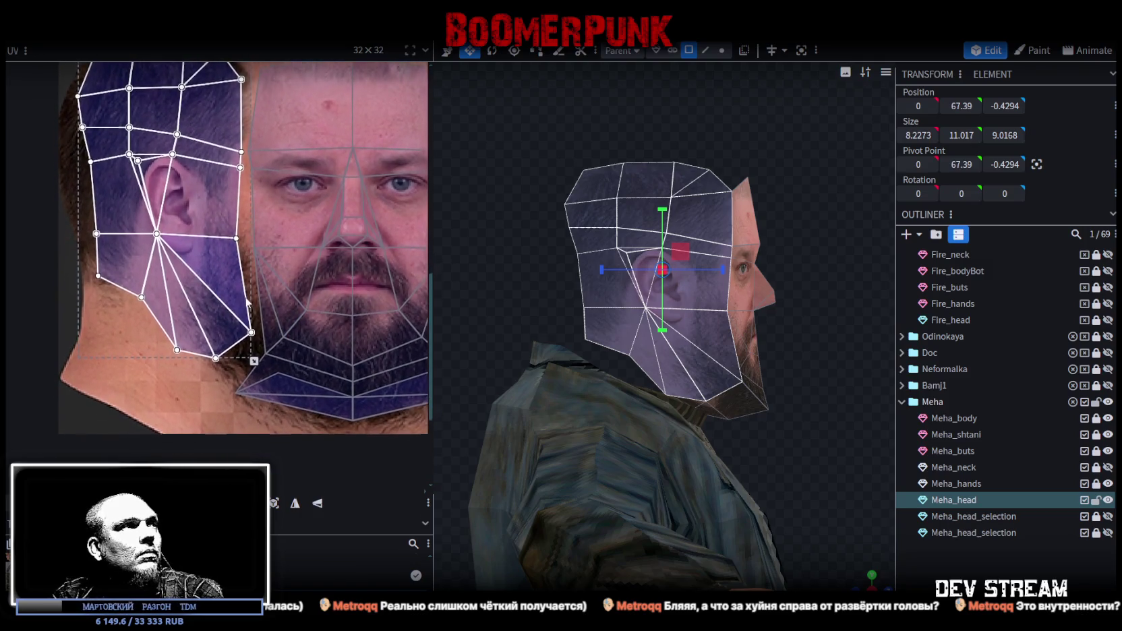
{"action": "scroll", "coordinate": [250, 341], "scroll_direction": "up", "scroll_amount": 3}
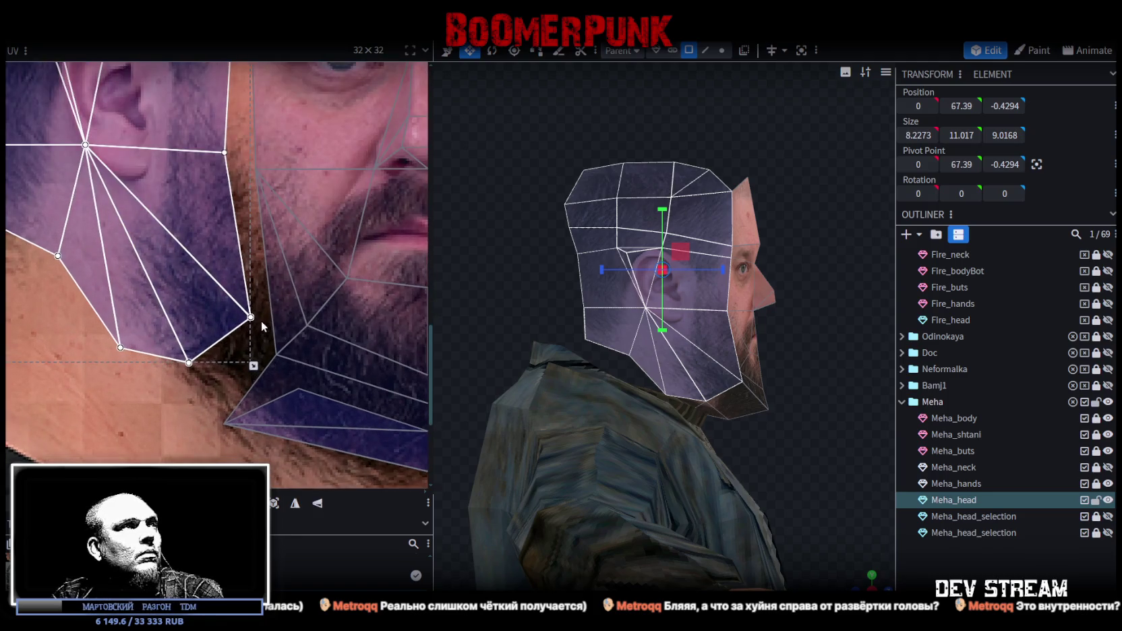
{"action": "left_click", "coordinate": [261, 320]}
{"action": "scroll", "coordinate": [277, 366], "scroll_direction": "up", "scroll_amount": 2}
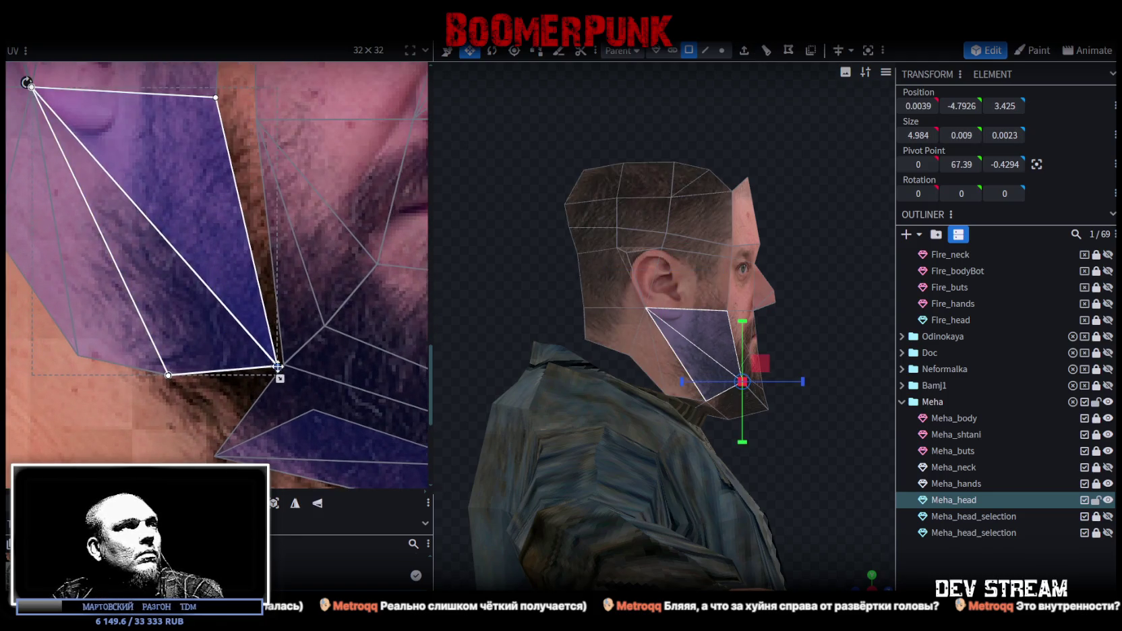
Pull the jaw faces' UV corners down along the beard onto the jawline
{"action": "scroll", "coordinate": [156, 395], "scroll_direction": "up", "scroll_amount": 2}
{"action": "left_click", "coordinate": [156, 396]}
{"action": "left_click", "coordinate": [157, 391]}
{"action": "left_click_drag", "start_coordinate": [221, 365], "coordinate": [256, 401]}
{"action": "scroll", "coordinate": [259, 402], "scroll_direction": "down", "scroll_amount": 3}
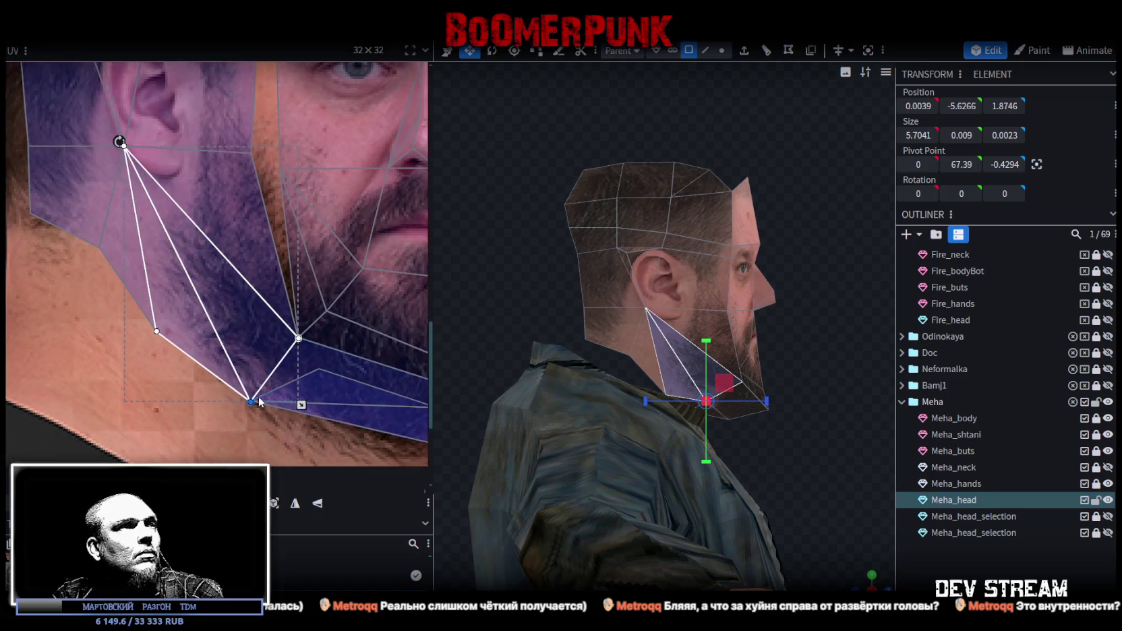
{"action": "left_click", "coordinate": [261, 387], "text": "shift"}
{"action": "mouse_move", "coordinate": [251, 401]}
{"action": "left_mouse_down"}
{"action": "mouse_move", "coordinate": [232, 414]}
{"action": "mouse_move", "coordinate": [258, 389]}
{"action": "left_mouse_up"}
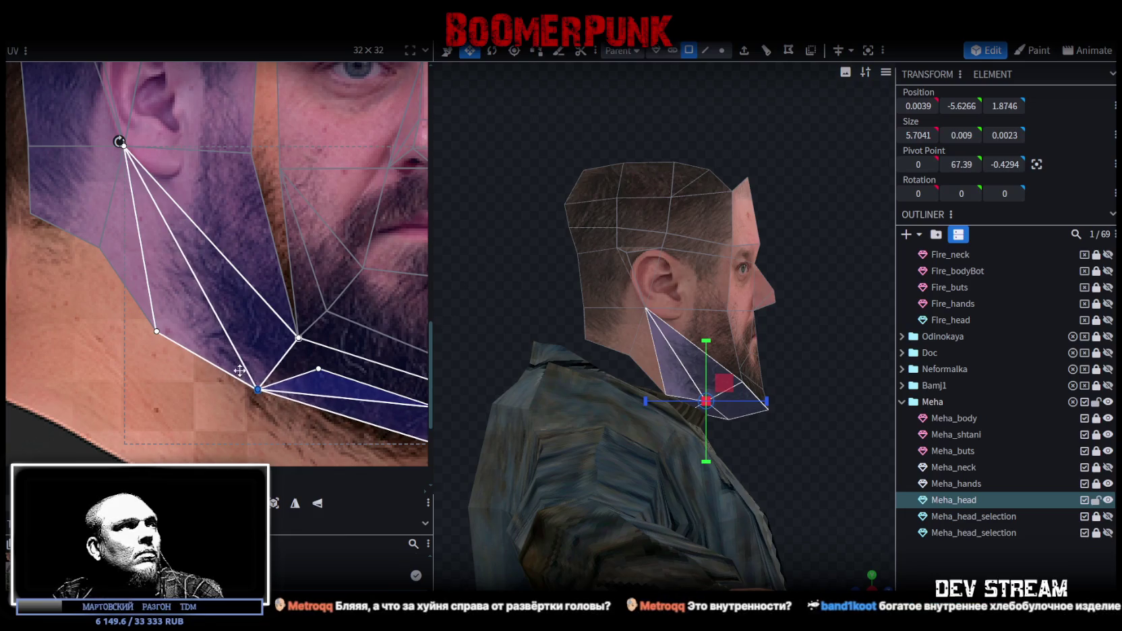
Reposition the ear fan and cheek UV vertices so they sit on the photo's ear
{"action": "scroll", "coordinate": [239, 221], "scroll_direction": "down", "scroll_amount": 2}
{"action": "scroll", "coordinate": [245, 214], "scroll_direction": "up", "scroll_amount": 2}
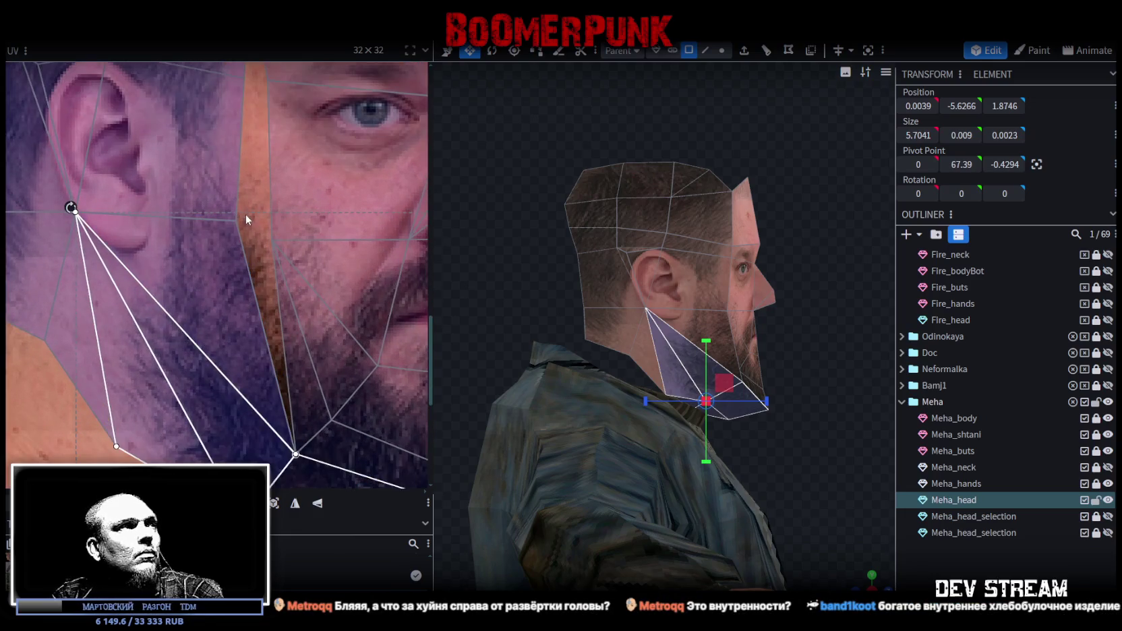
{"action": "left_click", "coordinate": [224, 225]}
{"action": "left_click", "coordinate": [76, 212]}
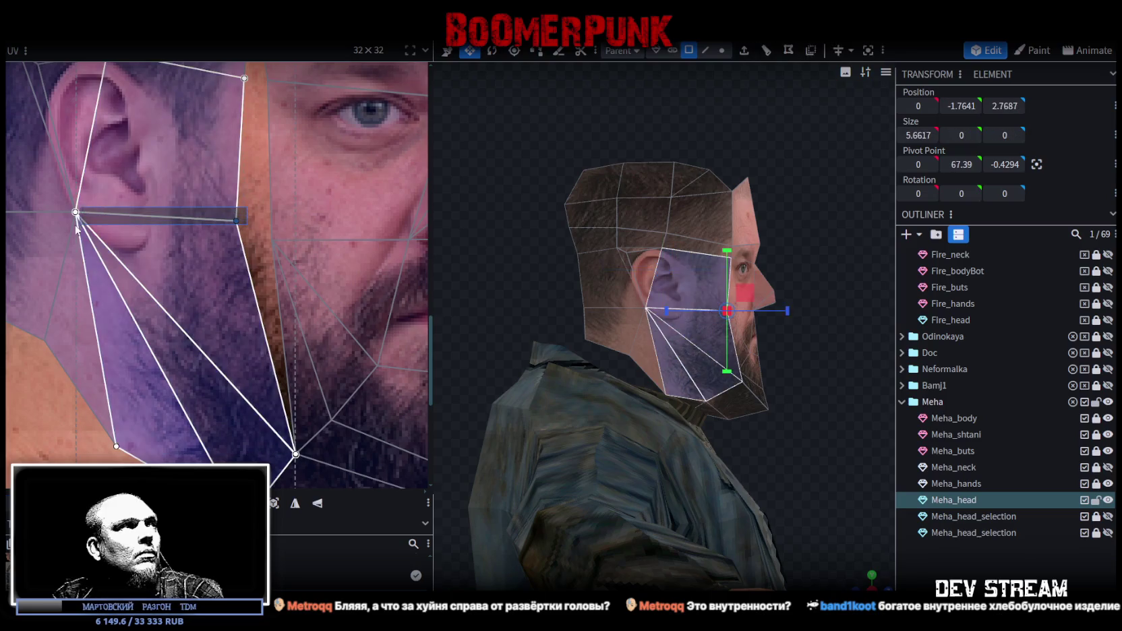
{"action": "left_click_drag", "start_coordinate": [239, 231], "coordinate": [246, 257]}
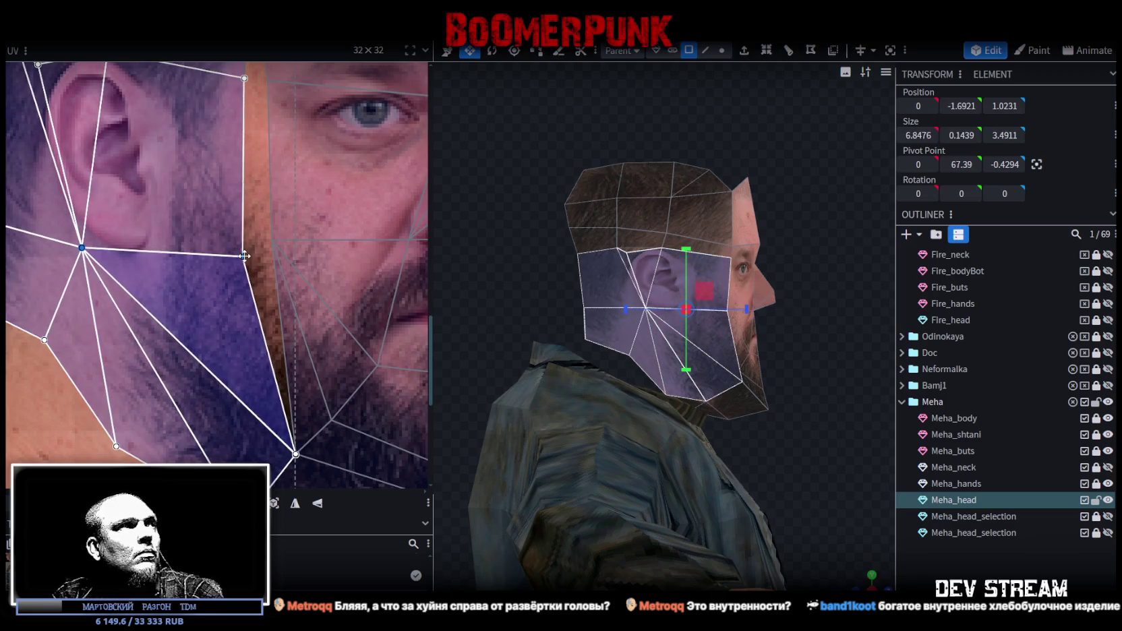
{"action": "left_click", "coordinate": [245, 252]}
{"action": "left_click_drag", "start_coordinate": [245, 252], "coordinate": [271, 241]}
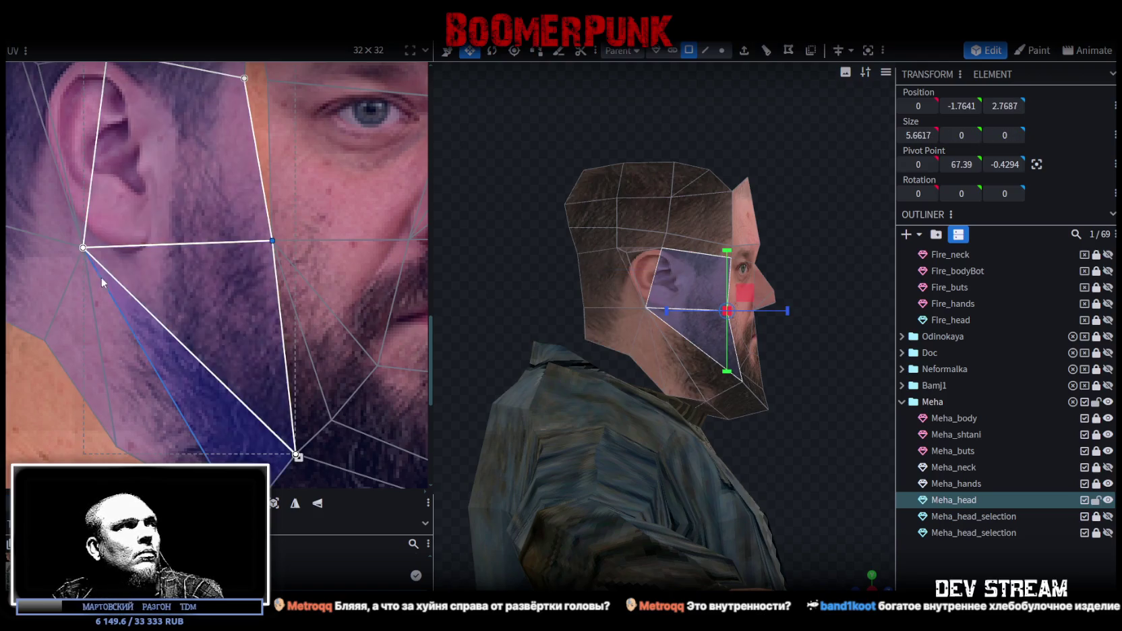
{"action": "middle_click_drag", "start_coordinate": [75, 285], "coordinate": [191, 296]}
{"action": "double_click", "coordinate": [180, 265]}
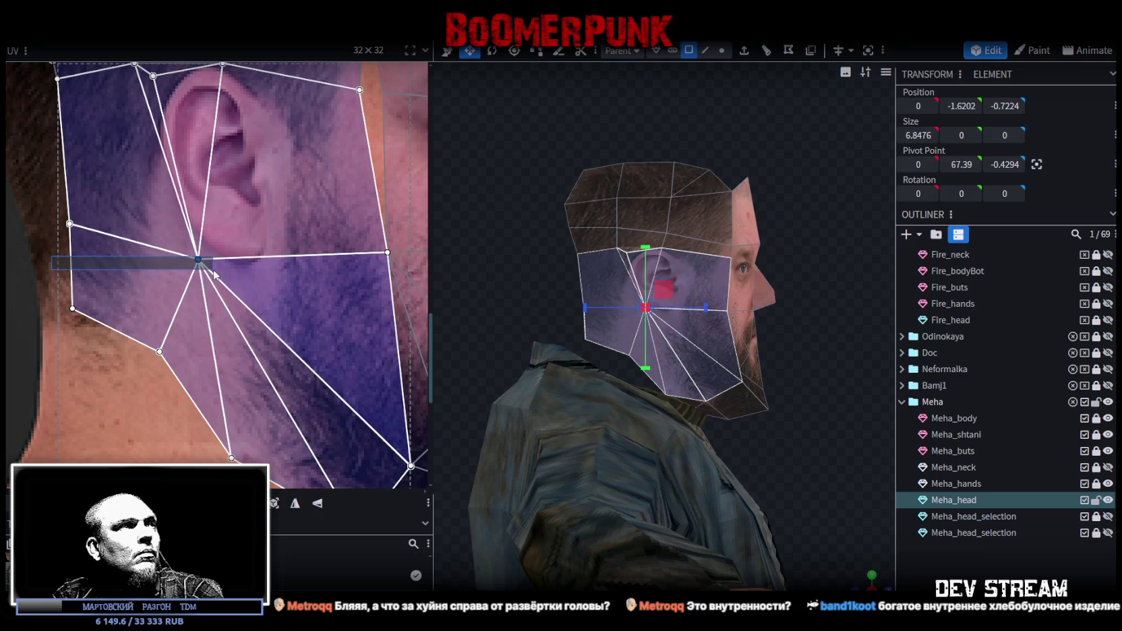
{"action": "left_click_drag", "start_coordinate": [197, 259], "coordinate": [268, 263]}
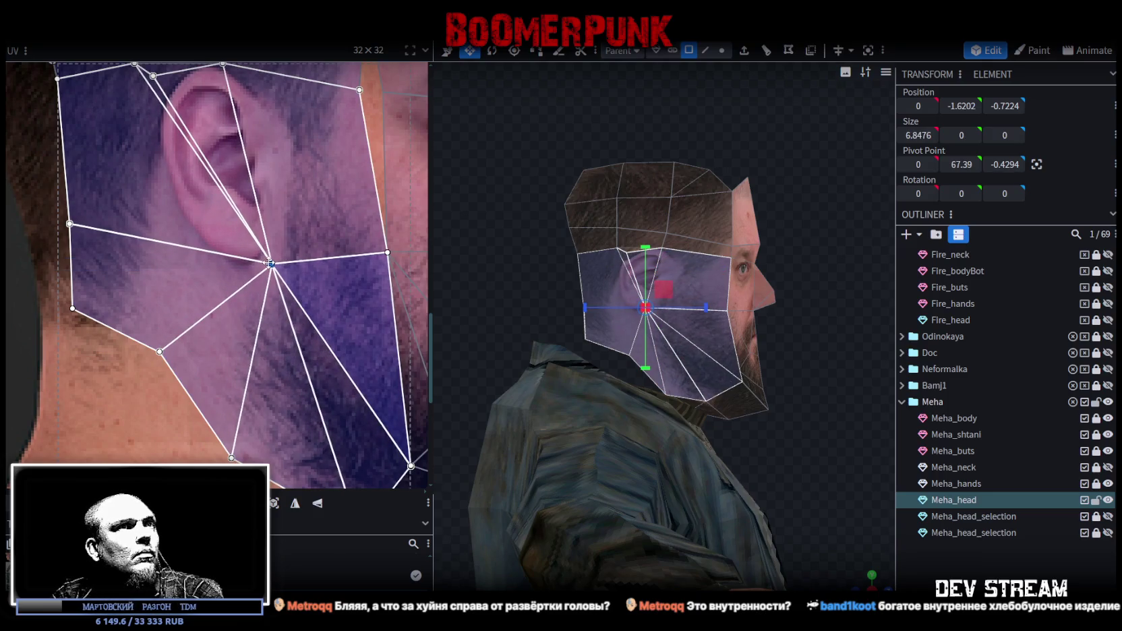
Stretch the quad above the ear and the temple face toward the brow and hairline
{"action": "scroll", "coordinate": [289, 267], "scroll_direction": "up", "scroll_amount": 5}
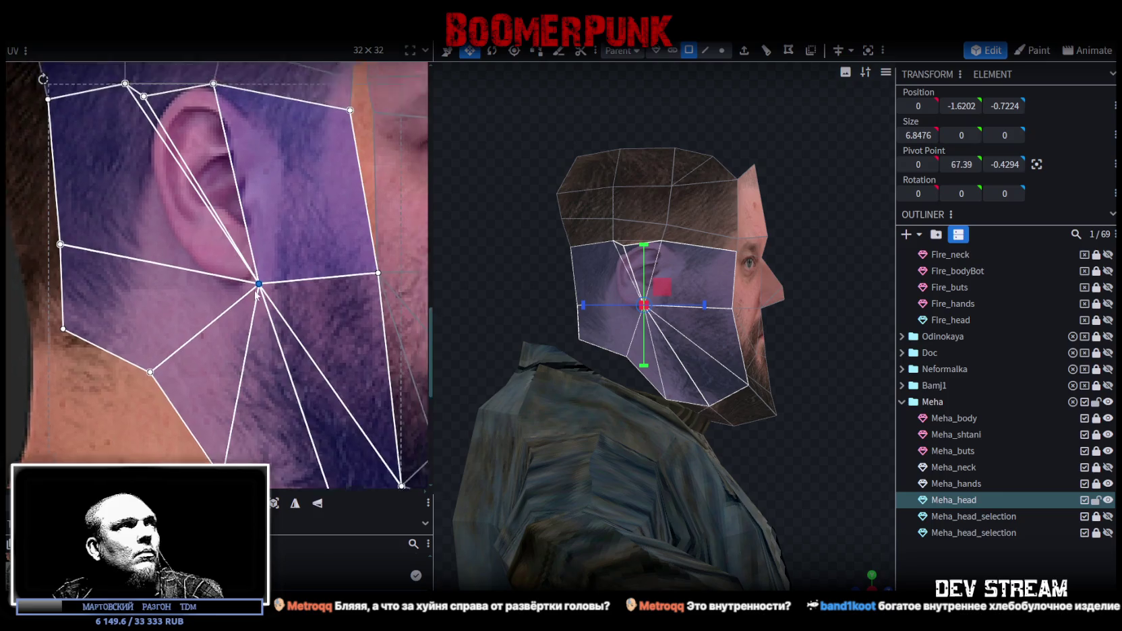
{"action": "scroll", "coordinate": [304, 243], "scroll_direction": "right", "scroll_amount": 2}
{"action": "left_click", "coordinate": [291, 242]}
{"action": "scroll", "coordinate": [296, 244], "scroll_direction": "up", "scroll_amount": 1, "text": "ctrl"}
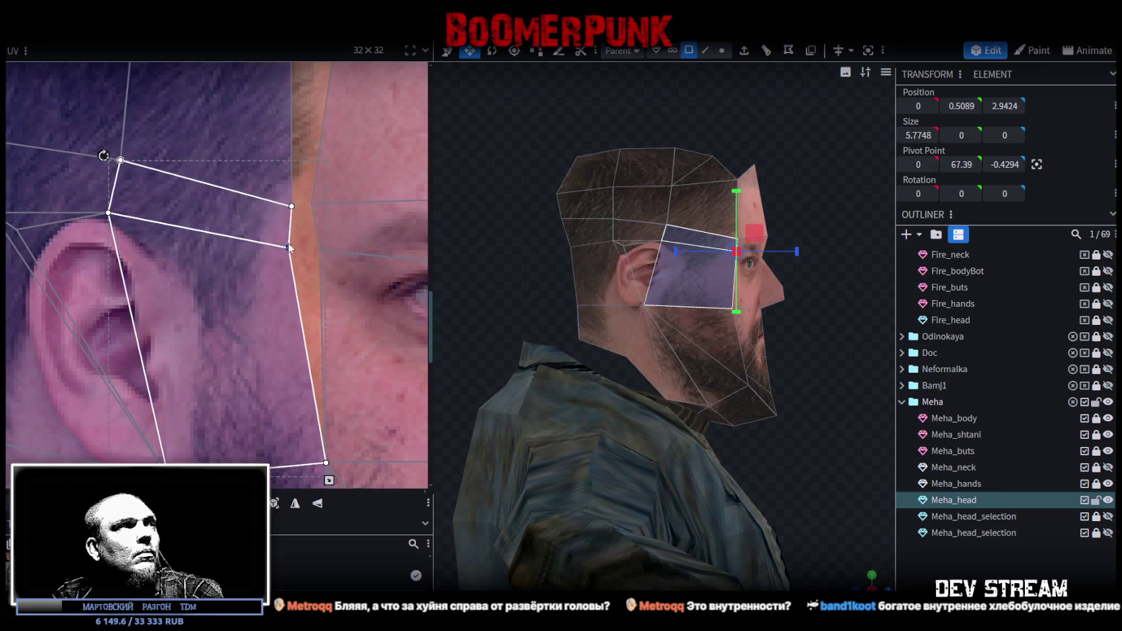
{"action": "left_click_drag", "start_coordinate": [288, 247], "coordinate": [318, 251]}
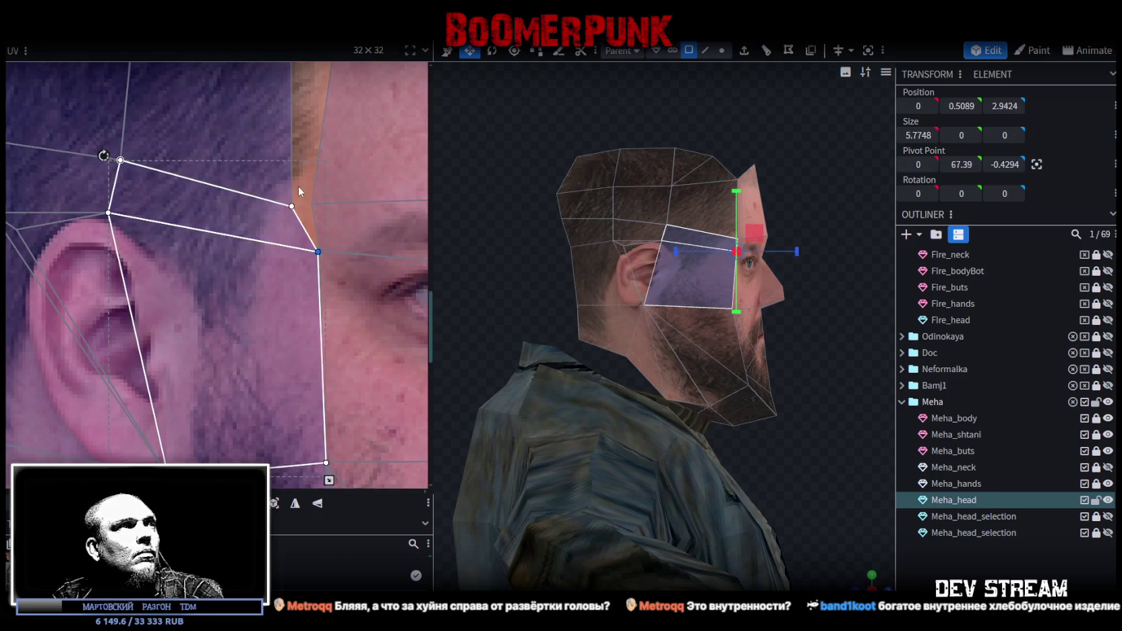
{"action": "left_click", "coordinate": [298, 186]}
{"action": "left_click_drag", "start_coordinate": [291, 206], "coordinate": [311, 204]}
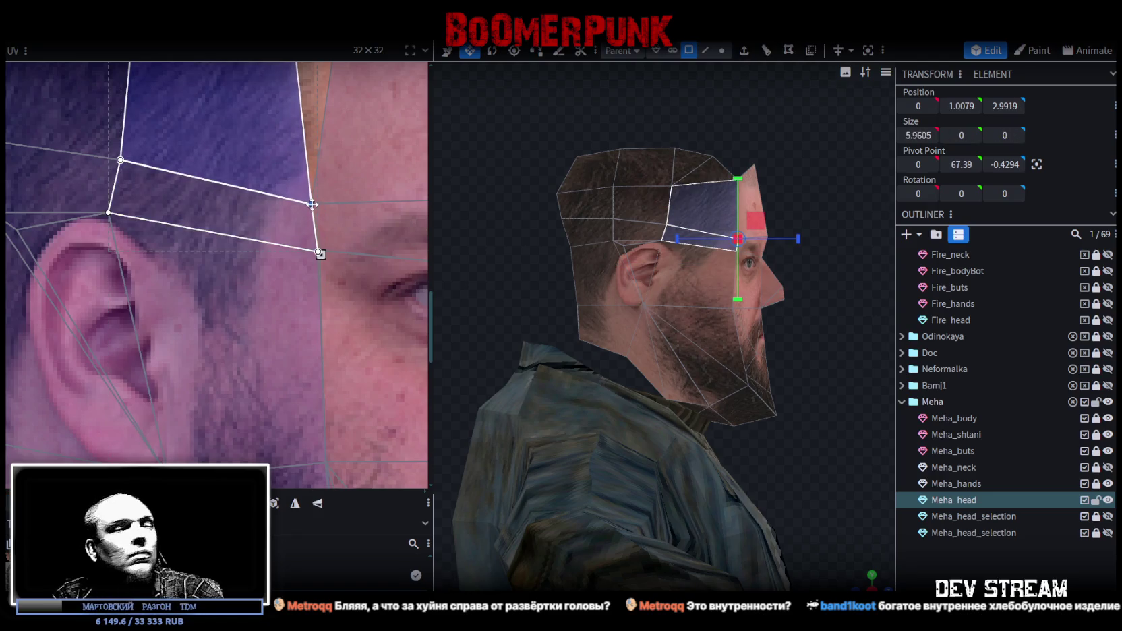
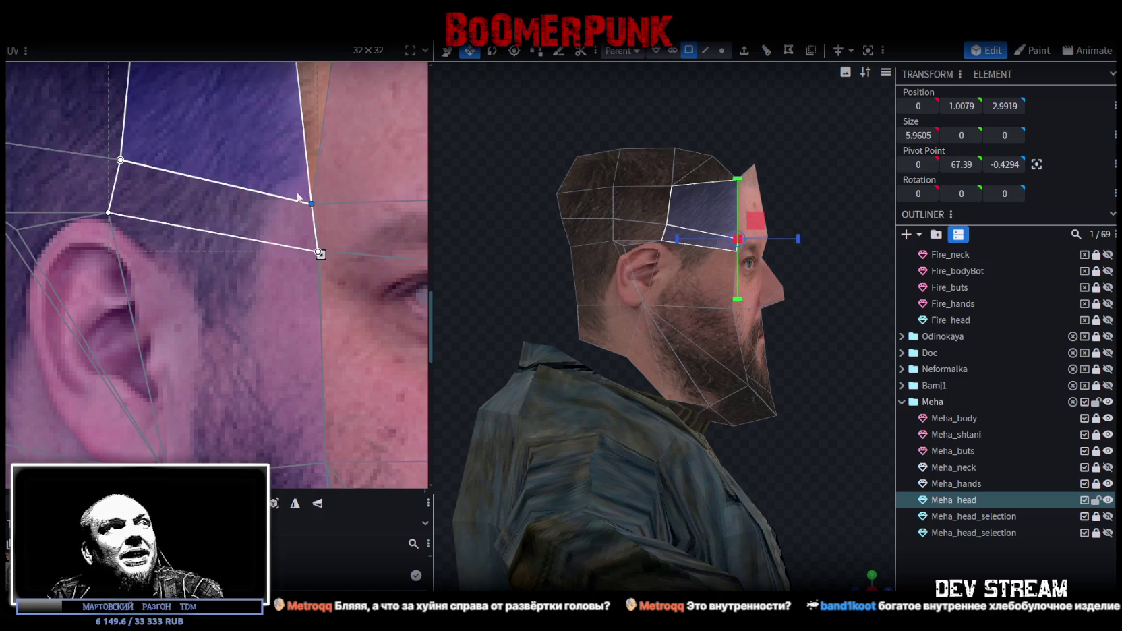
Select the temple faces and pull their UV corner up toward the hairline
{"action": "scroll", "coordinate": [310, 191], "scroll_direction": "down", "scroll_amount": 5}
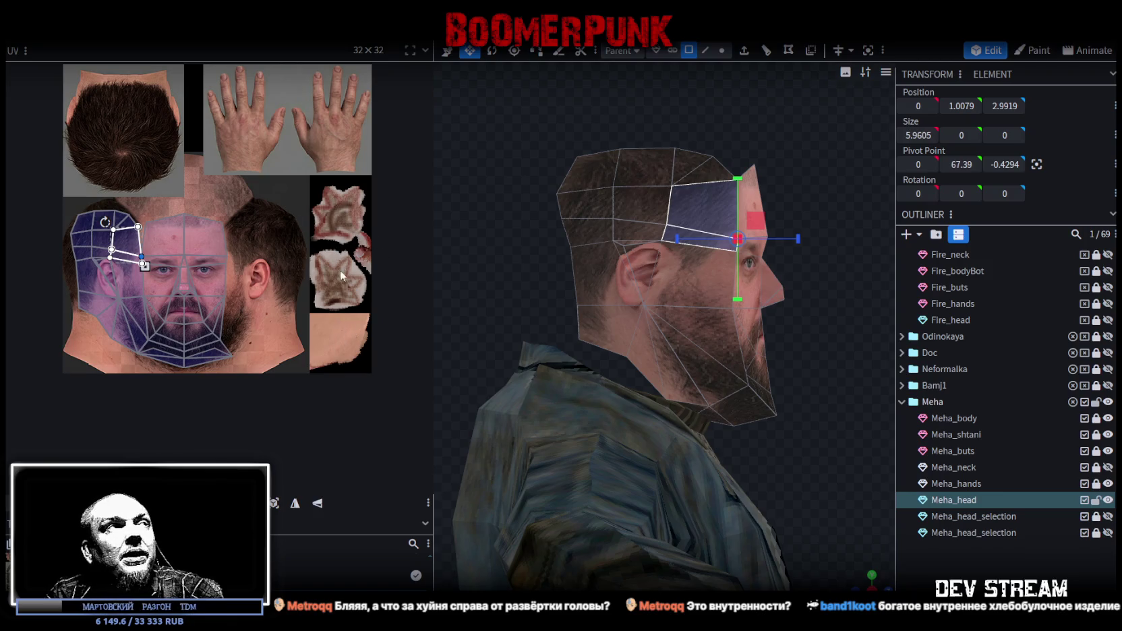
{"action": "scroll", "coordinate": [111, 202], "scroll_direction": "up", "scroll_amount": 2}
{"action": "scroll", "coordinate": [118, 231], "scroll_direction": "up", "scroll_amount": 2}
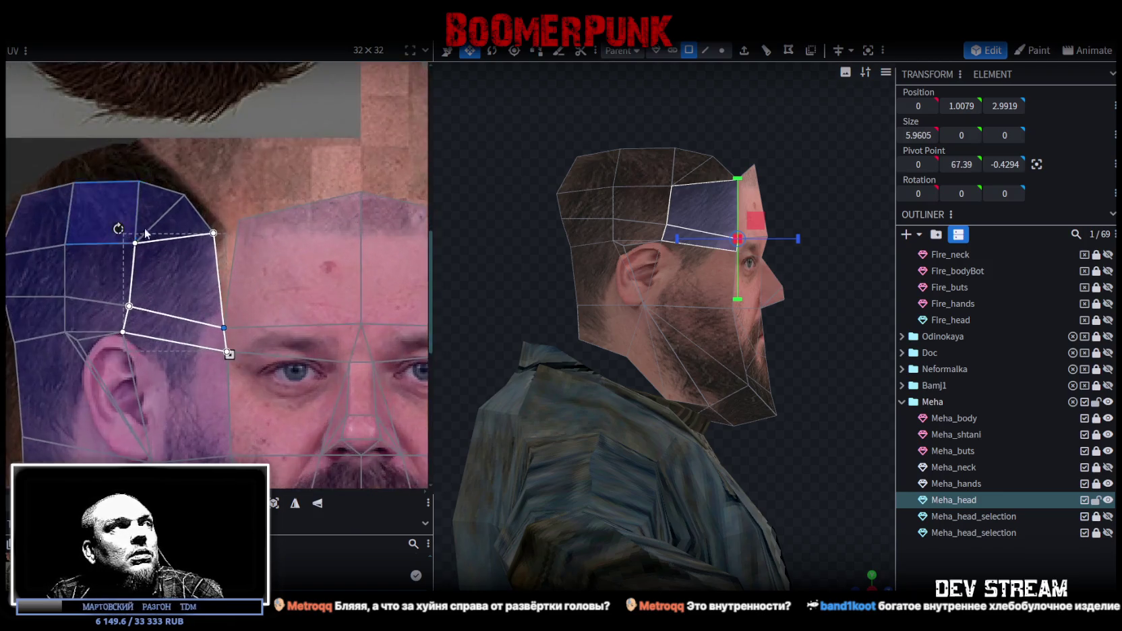
{"action": "scroll", "coordinate": [118, 231], "scroll_direction": "up", "scroll_amount": 2}
{"action": "left_click", "coordinate": [220, 261]}
{"action": "left_click_drag", "start_coordinate": [240, 238], "coordinate": [307, 205]}
{"action": "scroll", "coordinate": [297, 206], "scroll_direction": "down", "scroll_amount": 3}
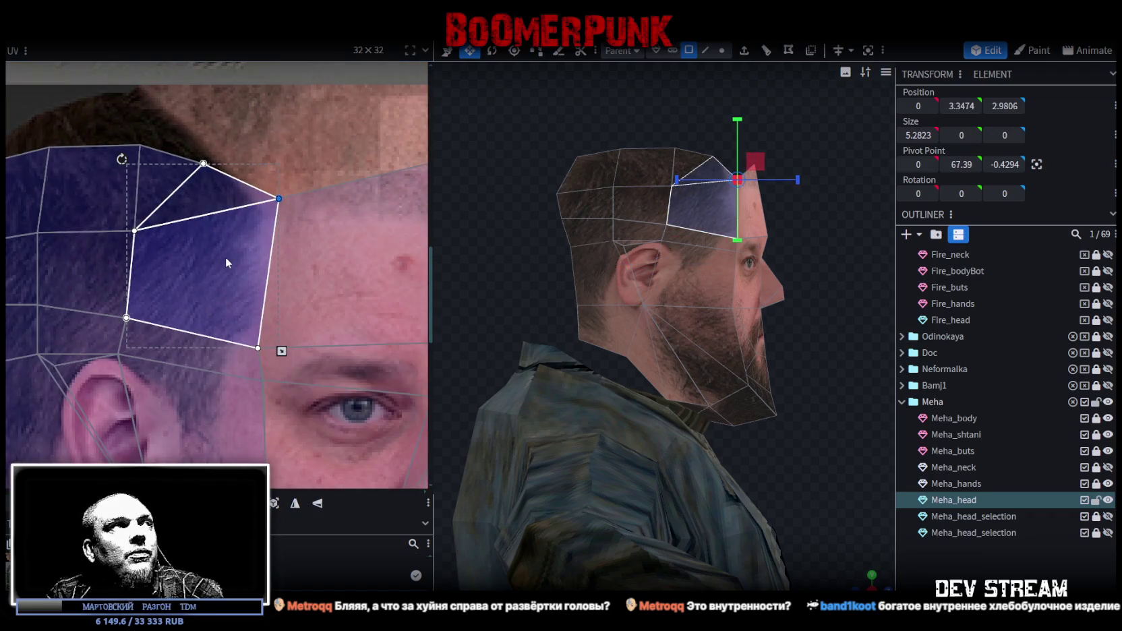
{"action": "middle_click_drag", "start_coordinate": [224, 256], "coordinate": [213, 355]}
Move the other temple UV vertex down-left onto the hairline
{"action": "scroll", "coordinate": [166, 197], "scroll_direction": "up", "scroll_amount": 2}
{"action": "scroll", "coordinate": [269, 230], "scroll_direction": "down", "scroll_amount": 1}
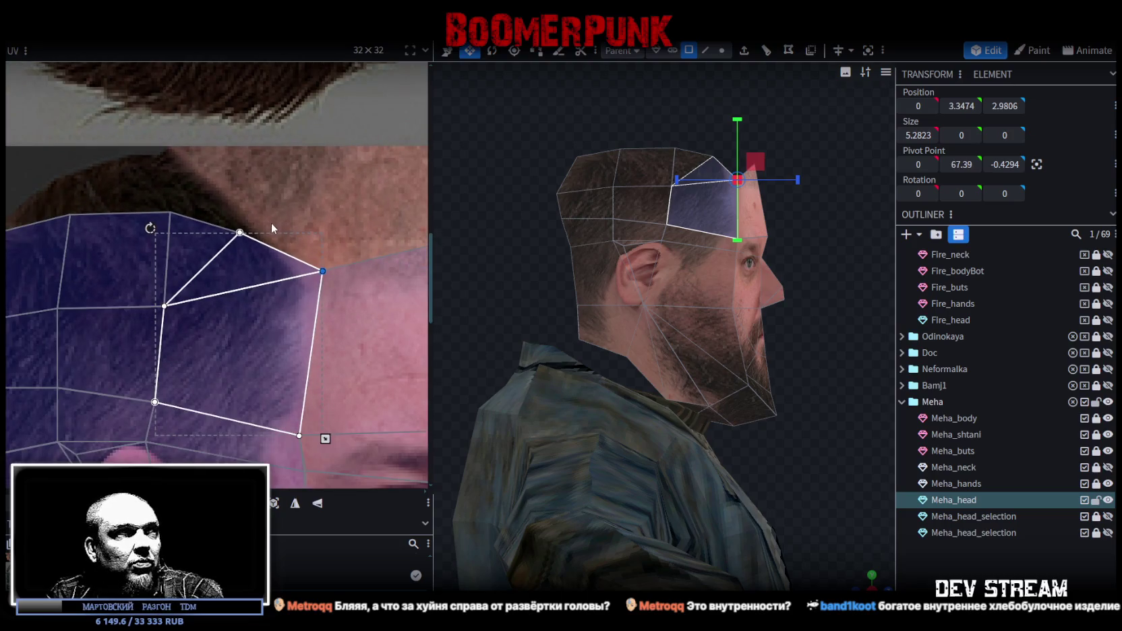
{"action": "scroll", "coordinate": [774, 311], "scroll_direction": "down", "scroll_amount": 1}
{"action": "scroll", "coordinate": [290, 241], "scroll_direction": "up", "scroll_amount": 2}
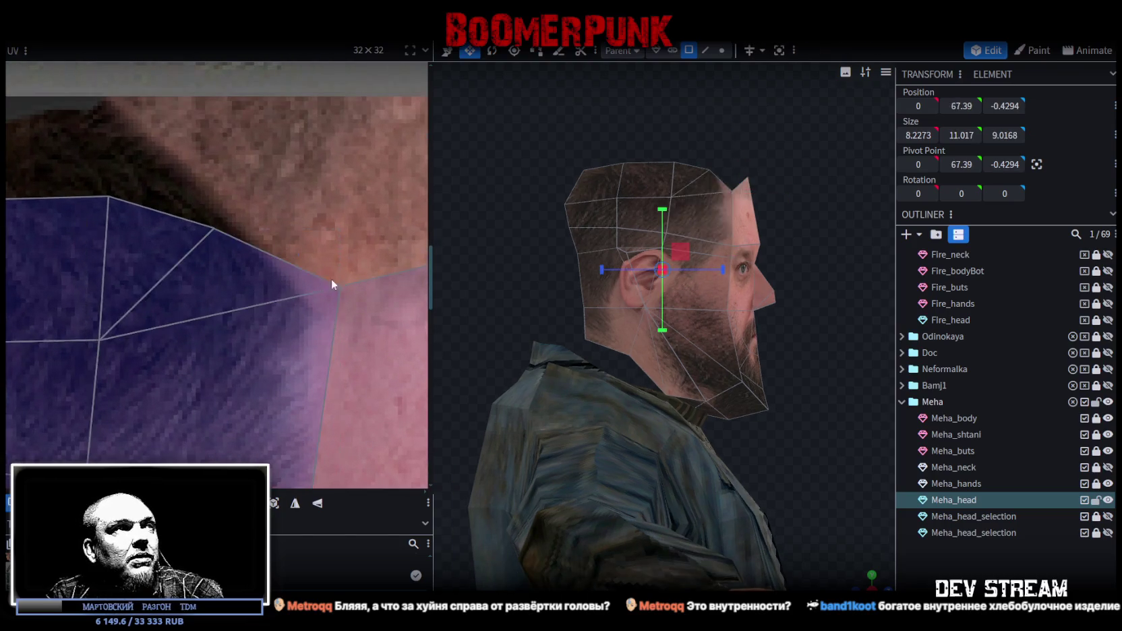
{"action": "left_click_drag", "start_coordinate": [340, 286], "coordinate": [312, 313]}
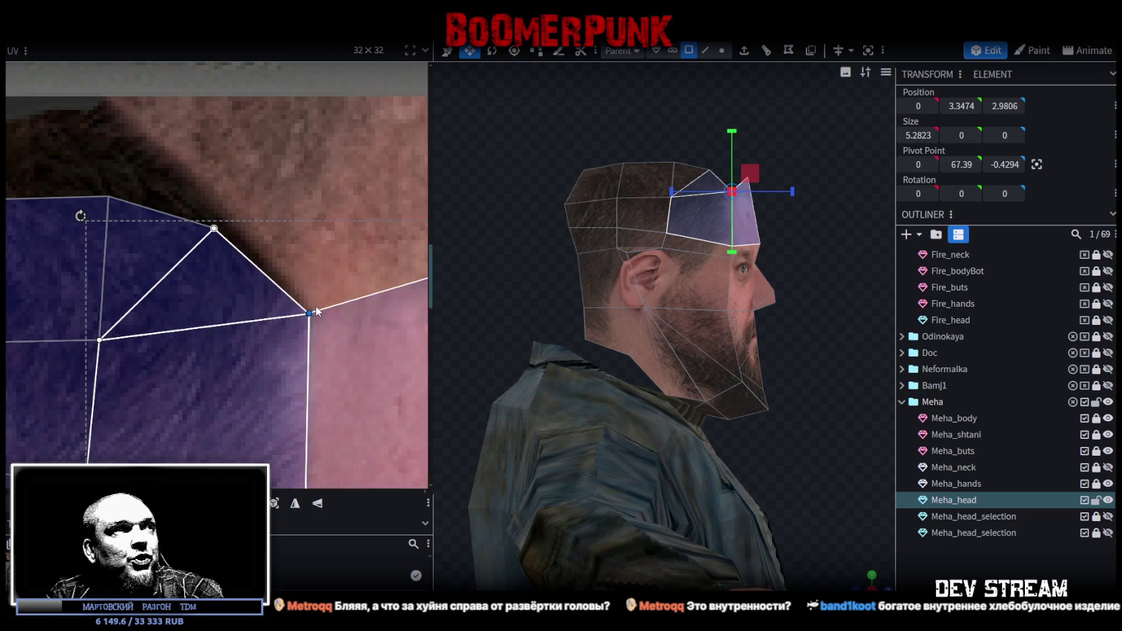
{"action": "scroll", "coordinate": [312, 311], "scroll_direction": "down", "scroll_amount": 3}
{"action": "scroll", "coordinate": [318, 290], "scroll_direction": "down", "scroll_amount": 3}
Select the forehead faces and lower the top-middle vertex to flatten their edge
{"action": "middle_click_drag", "start_coordinate": [314, 263], "coordinate": [185, 215]}
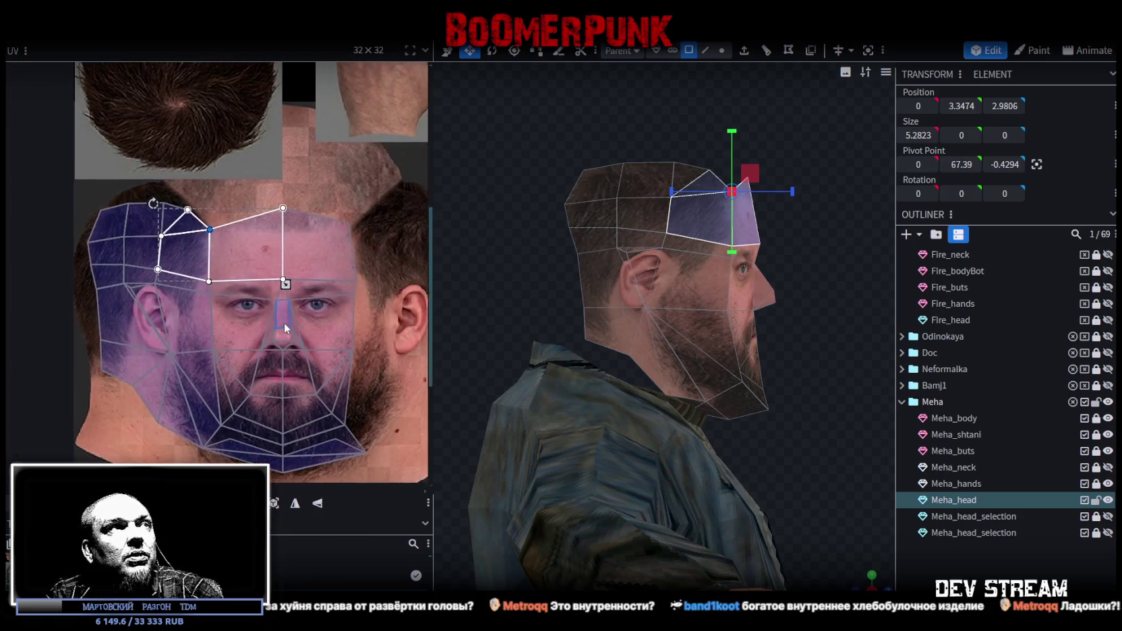
{"action": "left_click", "coordinate": [286, 232]}
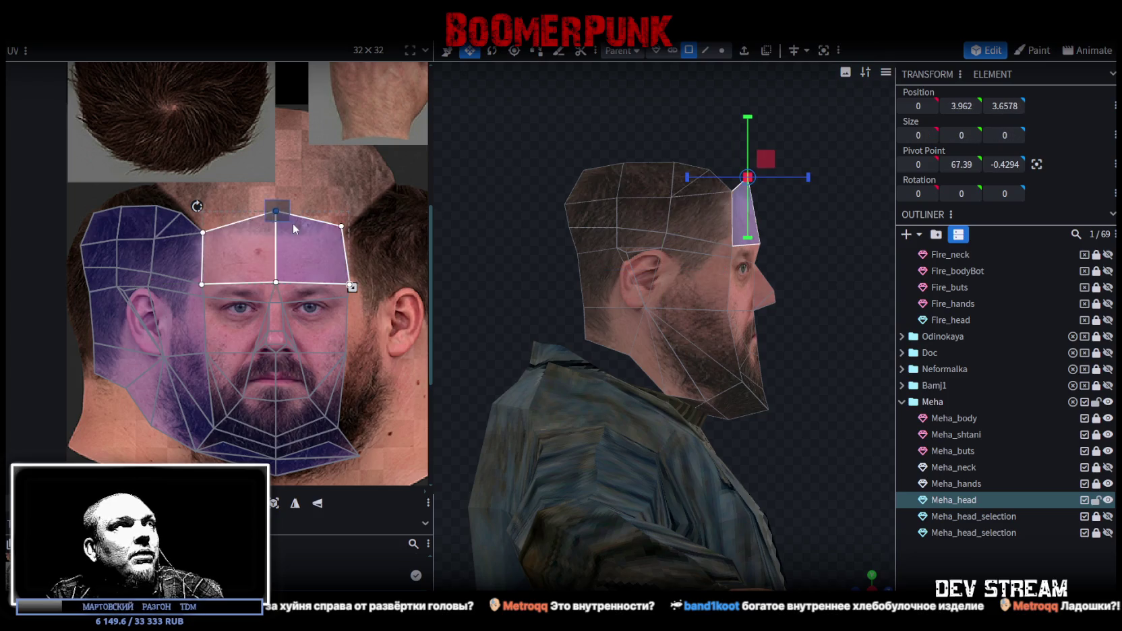
{"action": "scroll", "coordinate": [268, 217], "scroll_direction": "up", "scroll_amount": 2}
{"action": "left_click_drag", "start_coordinate": [268, 219], "coordinate": [269, 242]}
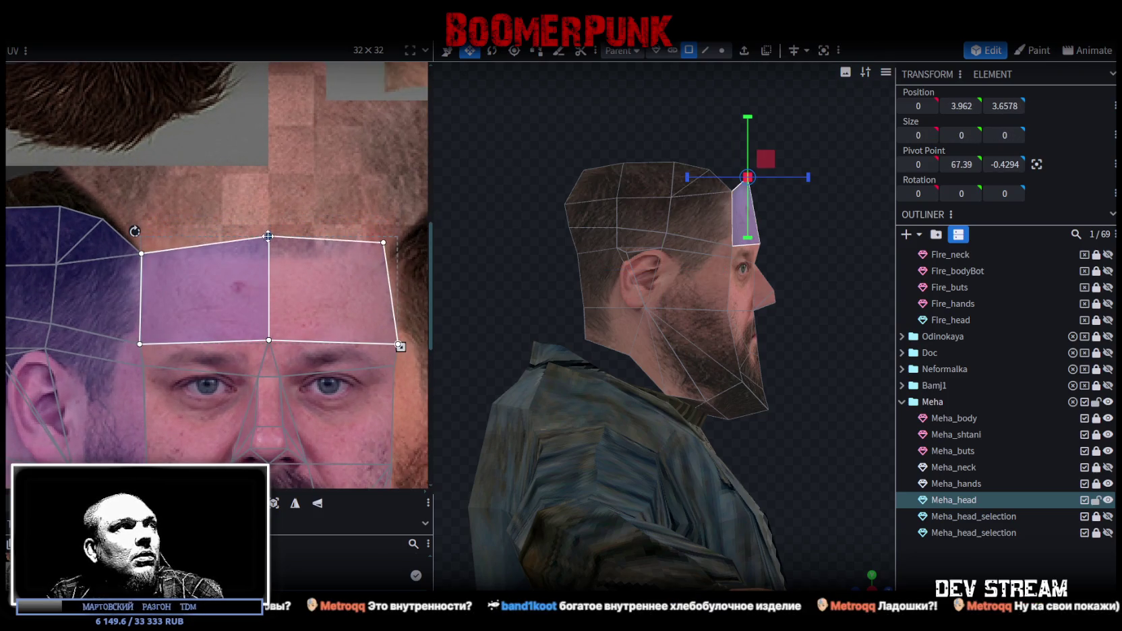
{"action": "scroll", "coordinate": [293, 237], "scroll_direction": "down", "scroll_amount": 2}
Select the triangle face at the temple and center it in the UV view
{"action": "middle_click_drag", "start_coordinate": [256, 223], "coordinate": [183, 190]}
{"action": "scroll", "coordinate": [313, 214], "scroll_direction": "up", "scroll_amount": 2}
{"action": "left_click", "coordinate": [293, 257]}
{"action": "scroll", "coordinate": [293, 256], "scroll_direction": "down", "scroll_amount": 1}
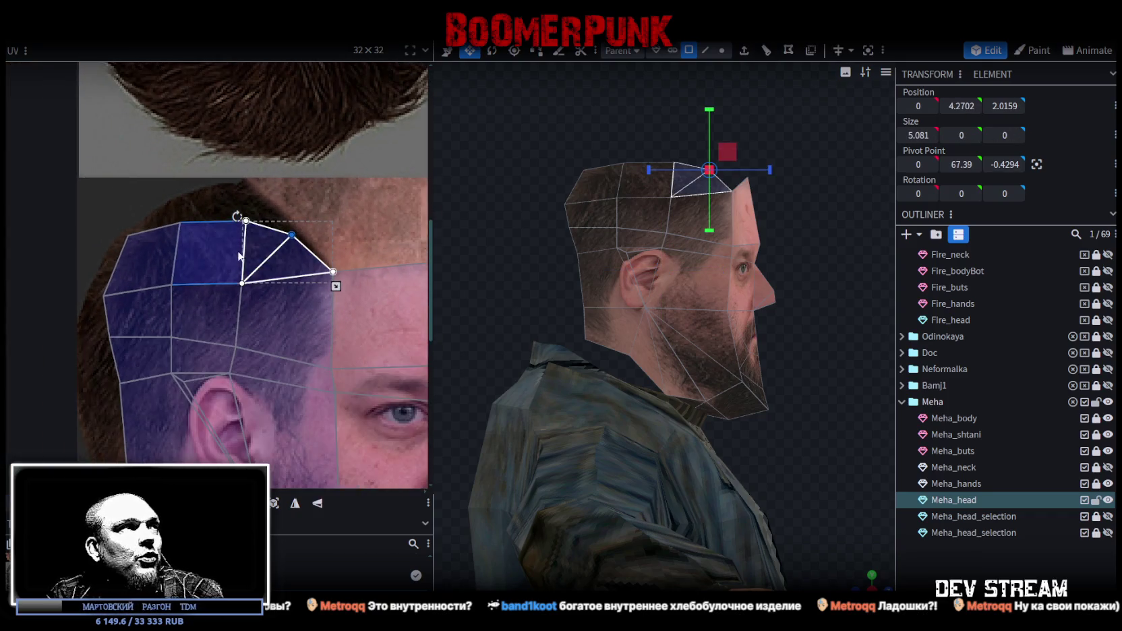
{"action": "middle_click_drag", "start_coordinate": [292, 257], "coordinate": [329, 190]}
{"action": "scroll", "coordinate": [277, 219], "scroll_direction": "down", "scroll_amount": 2}
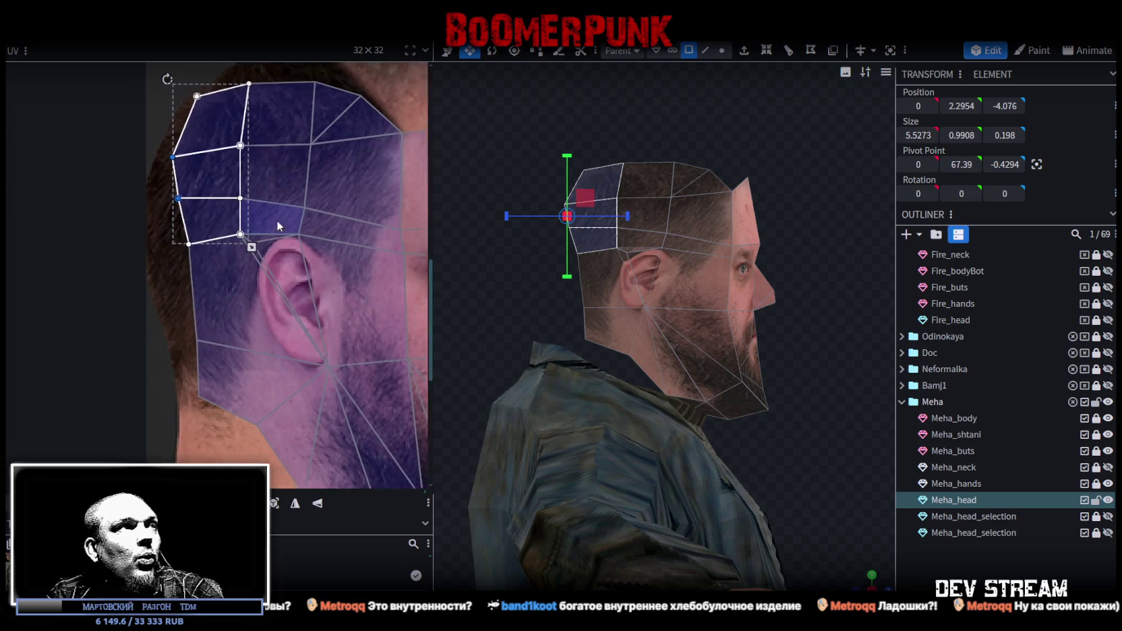
Shift the UVs above the ear right and down, with back-edge vertices moved further left
{"action": "mouse_move", "coordinate": [148, 221]}
{"action": "left_mouse_down"}
{"action": "mouse_move", "coordinate": [295, 260]}
{"action": "mouse_move", "coordinate": [290, 267]}
{"action": "left_mouse_up"}
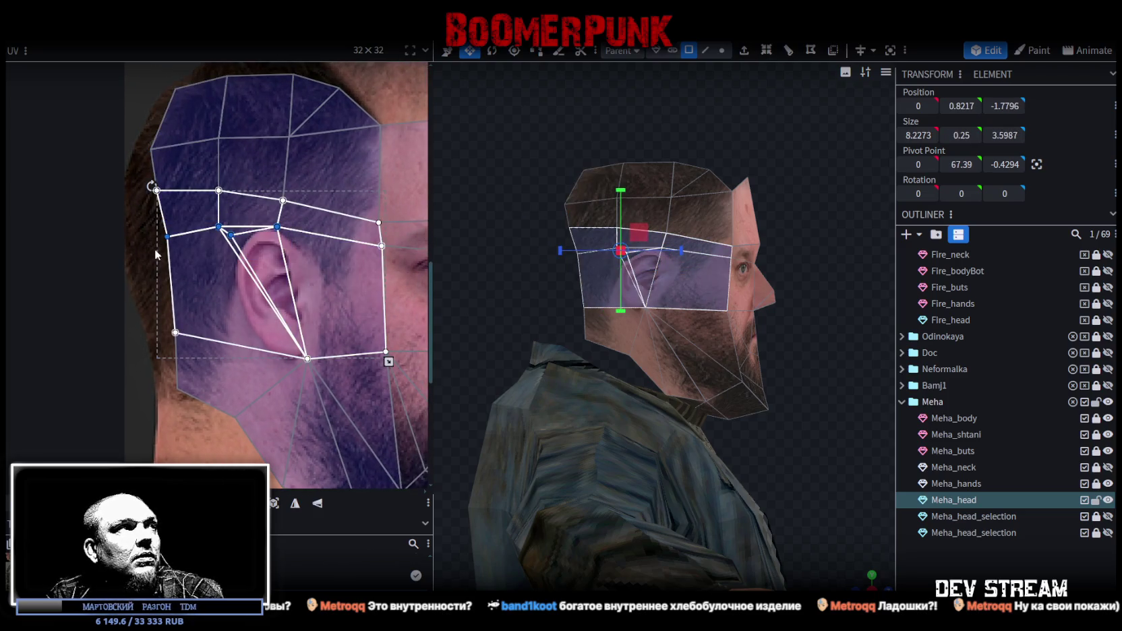
{"action": "left_click_drag", "start_coordinate": [146, 183], "coordinate": [296, 244]}
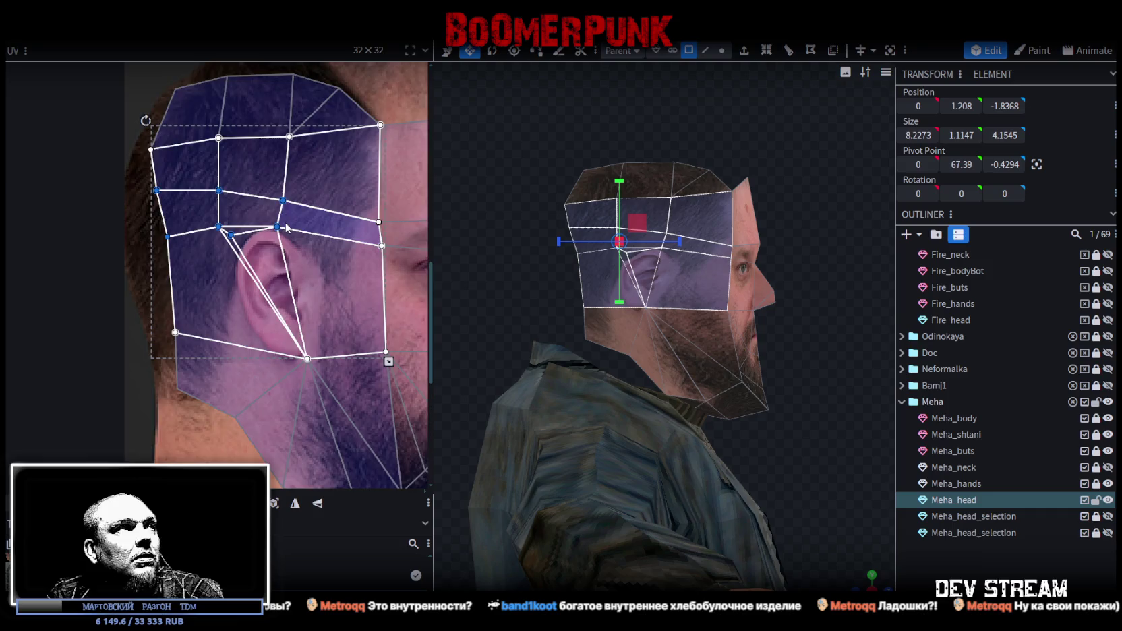
{"action": "scroll", "coordinate": [289, 223], "scroll_direction": "up", "scroll_amount": 2}
{"action": "left_click_drag", "start_coordinate": [270, 231], "coordinate": [323, 242]}
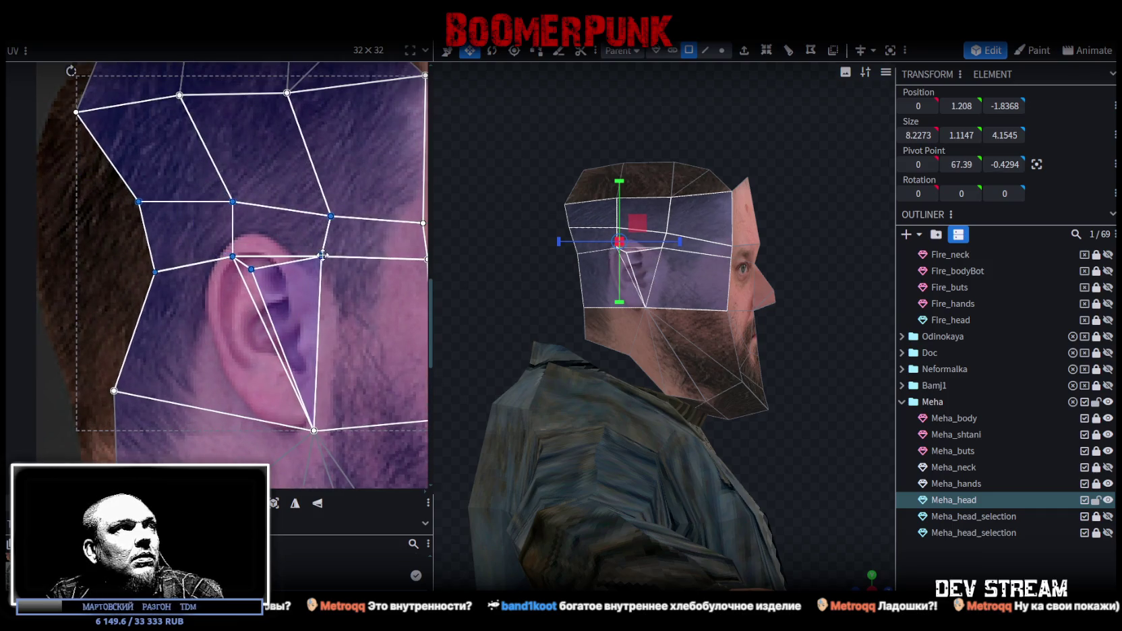
{"action": "left_click_drag", "start_coordinate": [257, 169], "coordinate": [97, 269]}
{"action": "left_click_drag", "start_coordinate": [249, 251], "coordinate": [209, 250]}
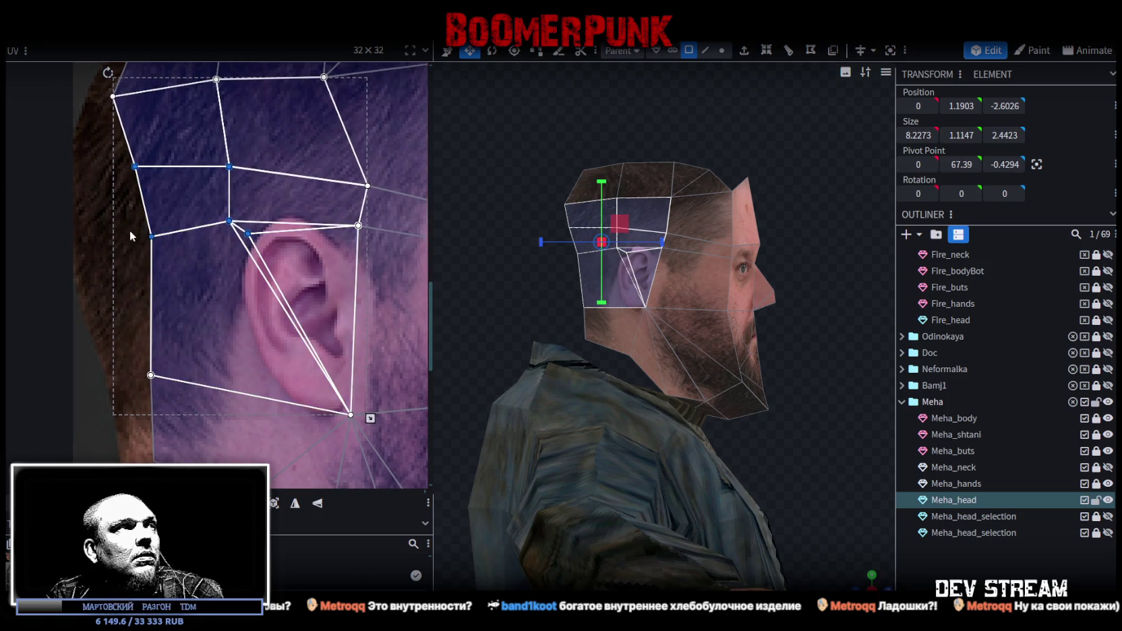
Widen the faces behind the ear and move the jaw fan's centre vertex under the ear
{"action": "left_click", "coordinate": [185, 254]}
{"action": "left_click_drag", "start_coordinate": [151, 236], "coordinate": [120, 228]}
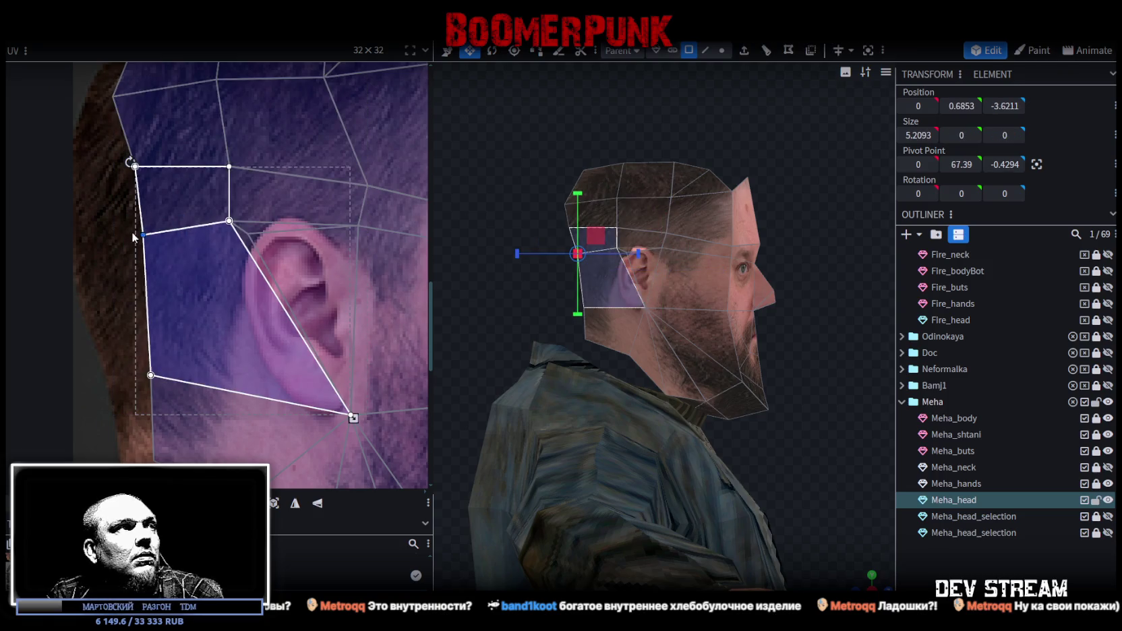
{"action": "middle_click_drag", "start_coordinate": [271, 342], "coordinate": [214, 231]}
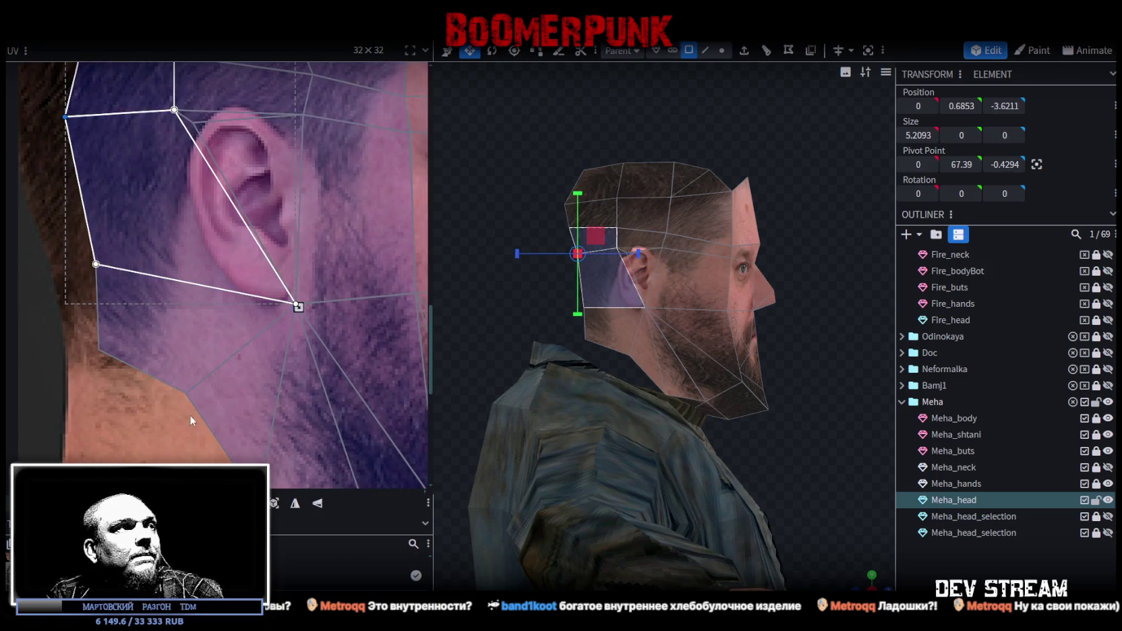
{"action": "left_click", "coordinate": [298, 304]}
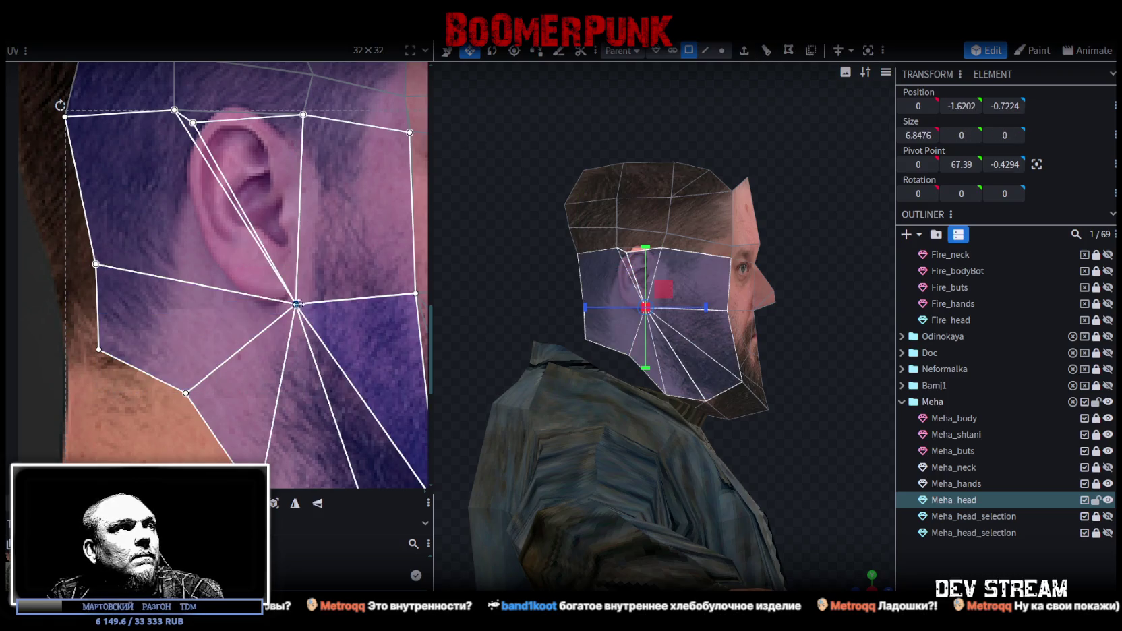
{"action": "left_click_drag", "start_coordinate": [295, 304], "coordinate": [271, 304]}
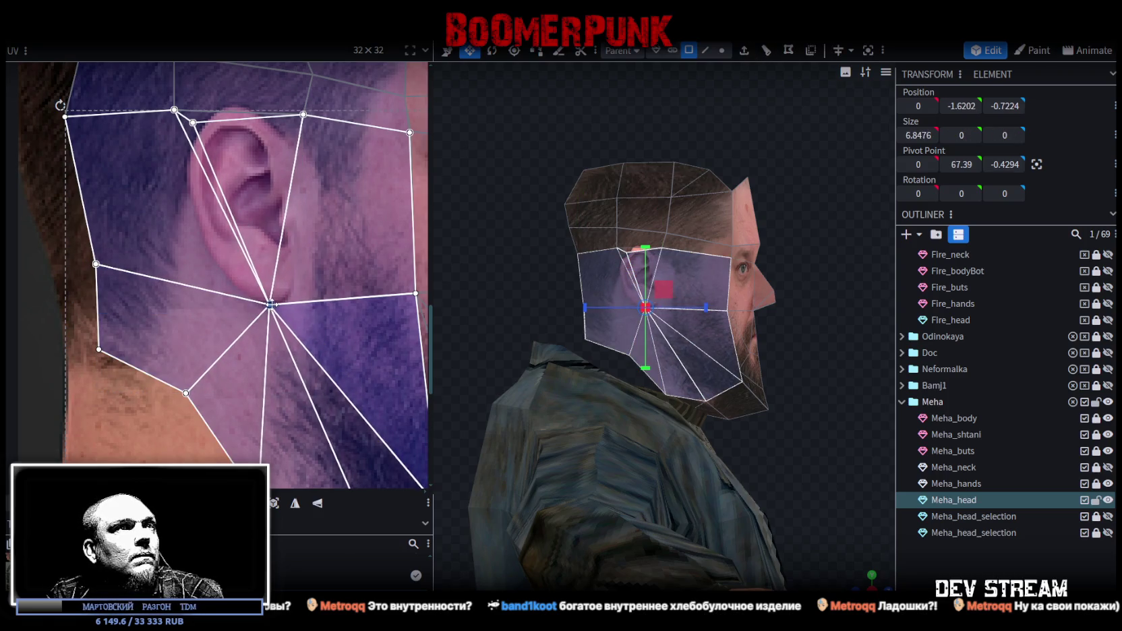
Move the behind-ear back vertices left and down, and lower the neck vertices onto the neck skin
{"action": "middle_click_drag", "start_coordinate": [172, 252], "coordinate": [248, 289]}
{"action": "left_click", "coordinate": [172, 320]}
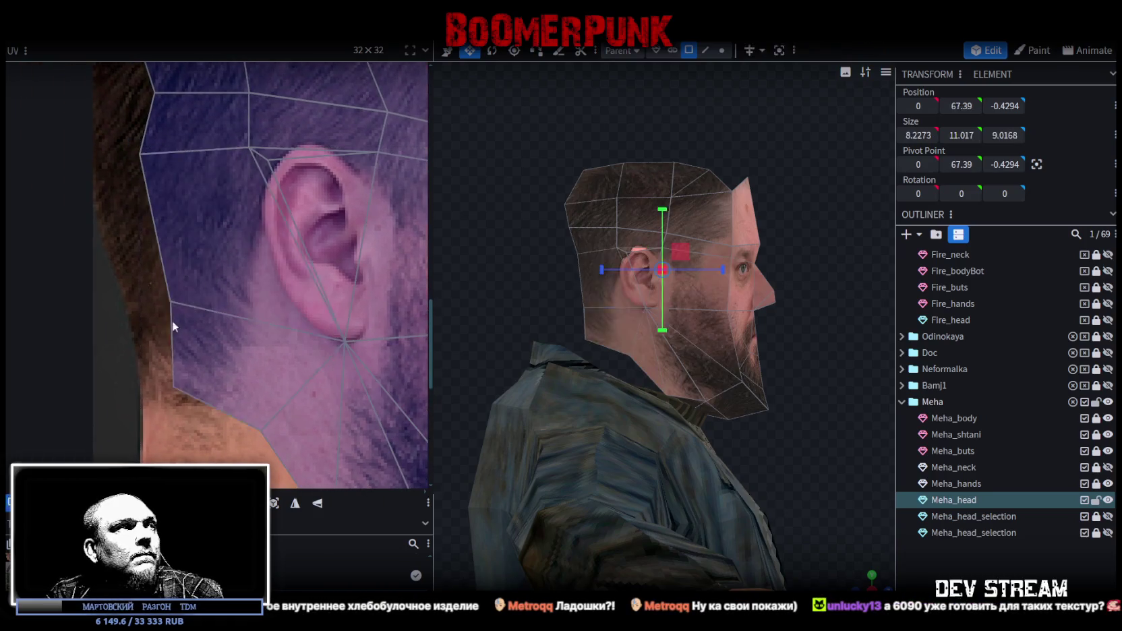
{"action": "mouse_move", "coordinate": [174, 387]}
{"action": "left_mouse_down"}
{"action": "mouse_move", "coordinate": [149, 398]}
{"action": "mouse_move", "coordinate": [164, 408]}
{"action": "mouse_move", "coordinate": [145, 428]}
{"action": "left_mouse_up"}
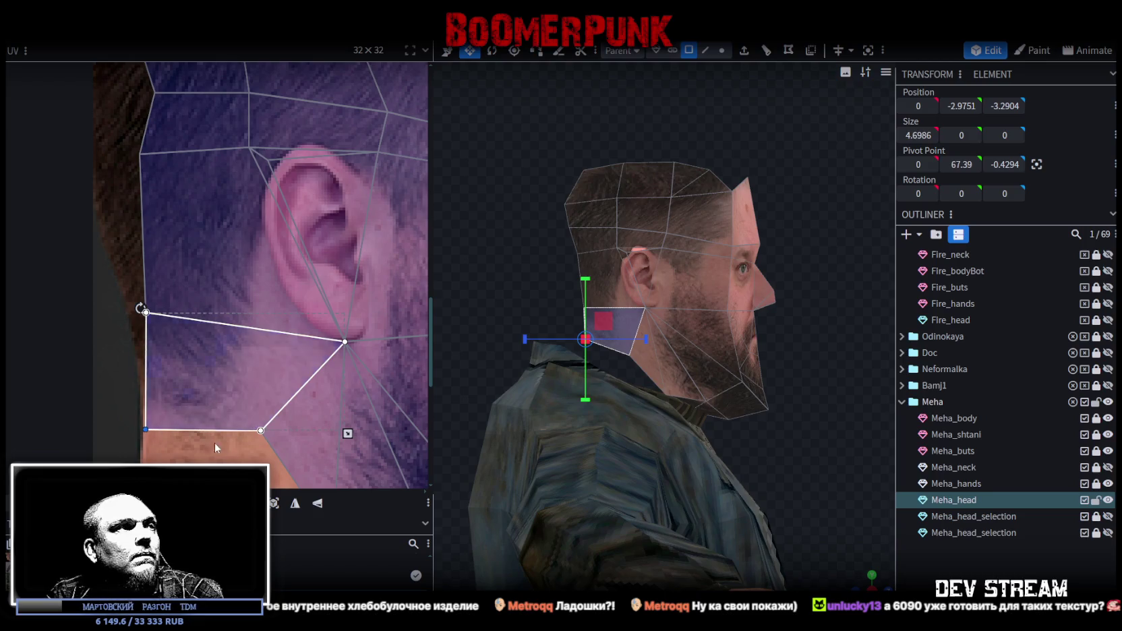
{"action": "middle_click_drag", "start_coordinate": [208, 442], "coordinate": [220, 252]}
{"action": "left_click", "coordinate": [309, 215]}
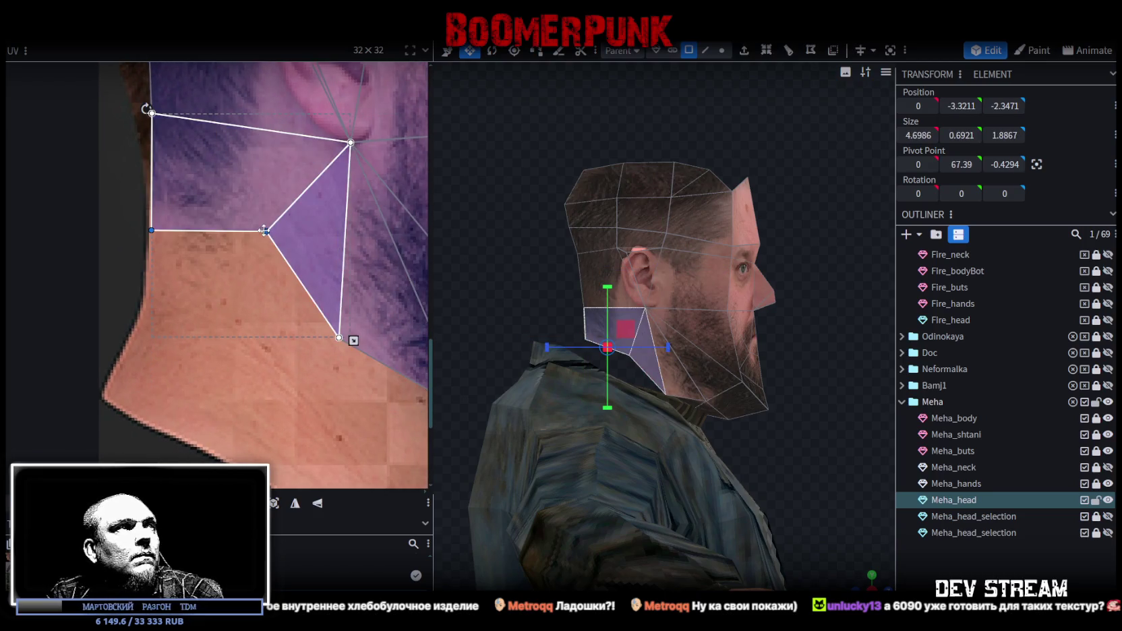
{"action": "left_click_drag", "start_coordinate": [264, 231], "coordinate": [264, 291]}
Reshape the faces above the ear and on the back of the head by repositioning their back vertices
{"action": "middle_click_drag", "start_coordinate": [263, 288], "coordinate": [290, 485]}
{"action": "left_click", "coordinate": [209, 311]}
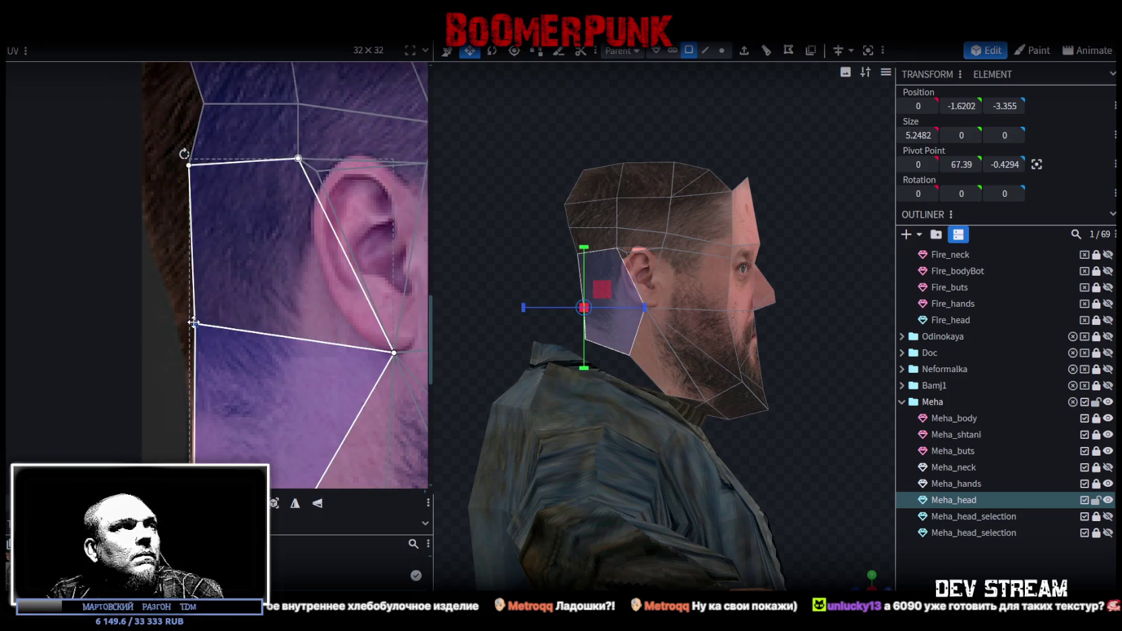
{"action": "scroll", "coordinate": [202, 330], "scroll_direction": "up", "scroll_amount": 3}
{"action": "left_click", "coordinate": [222, 292]}
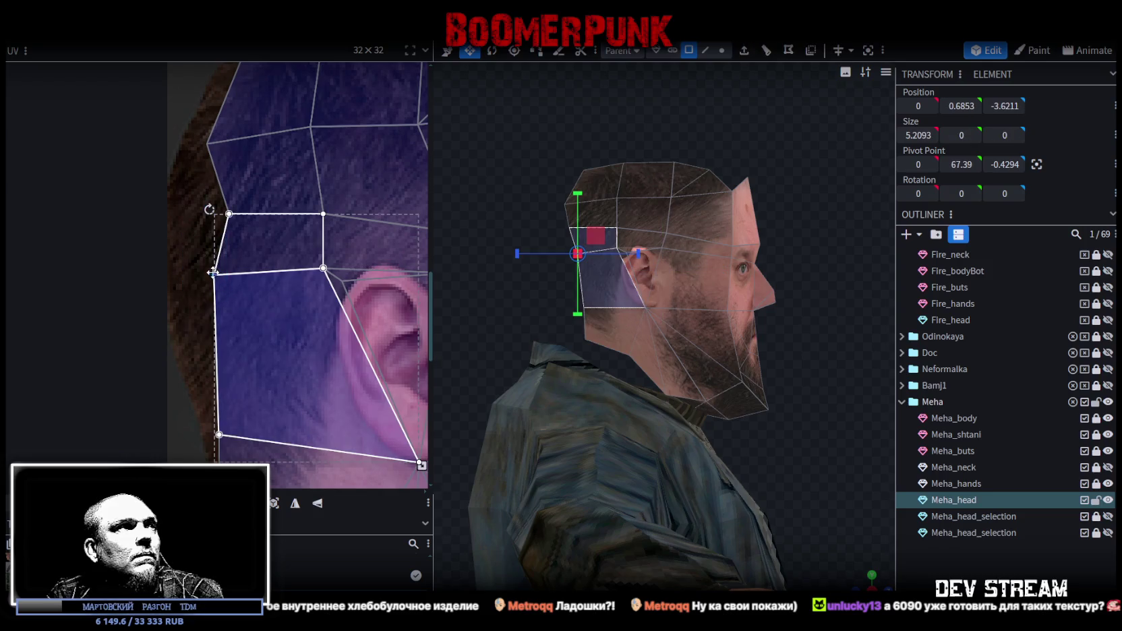
{"action": "left_click_drag", "start_coordinate": [195, 287], "coordinate": [169, 304]}
{"action": "left_click", "coordinate": [229, 202]}
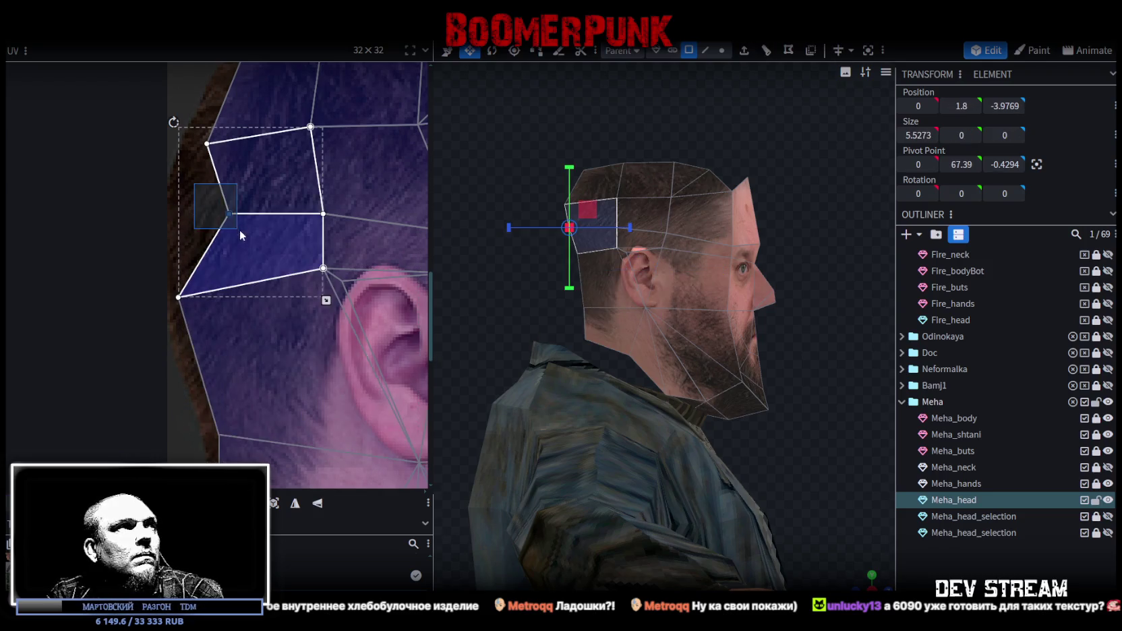
{"action": "left_click_drag", "start_coordinate": [228, 214], "coordinate": [168, 208]}
{"action": "scroll", "coordinate": [169, 207], "scroll_direction": "up", "scroll_amount": 3}
{"action": "left_click", "coordinate": [214, 298]}
{"action": "left_click", "coordinate": [214, 297]}
{"action": "left_click_drag", "start_coordinate": [200, 278], "coordinate": [191, 254]}
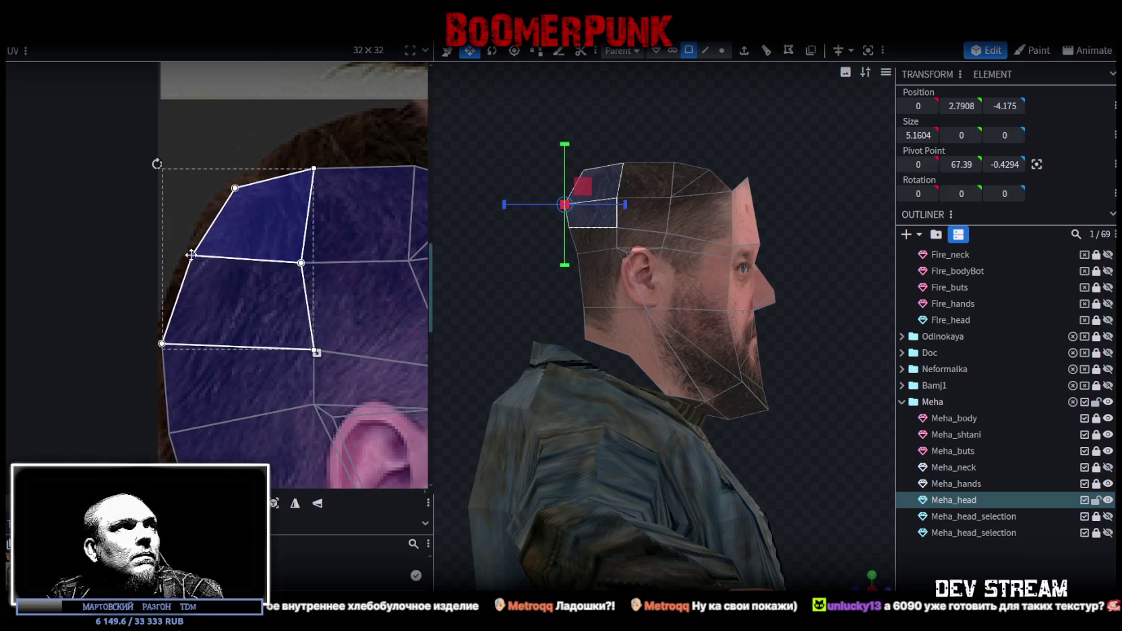
Orbit the 3D view to face the head from the front, in vertex selection mode
{"action": "scroll", "coordinate": [287, 297], "scroll_direction": "up", "scroll_amount": 3}
{"action": "scroll", "coordinate": [240, 233], "scroll_direction": "right", "scroll_amount": 2}
{"action": "scroll", "coordinate": [213, 253], "scroll_direction": "down", "scroll_amount": 2}
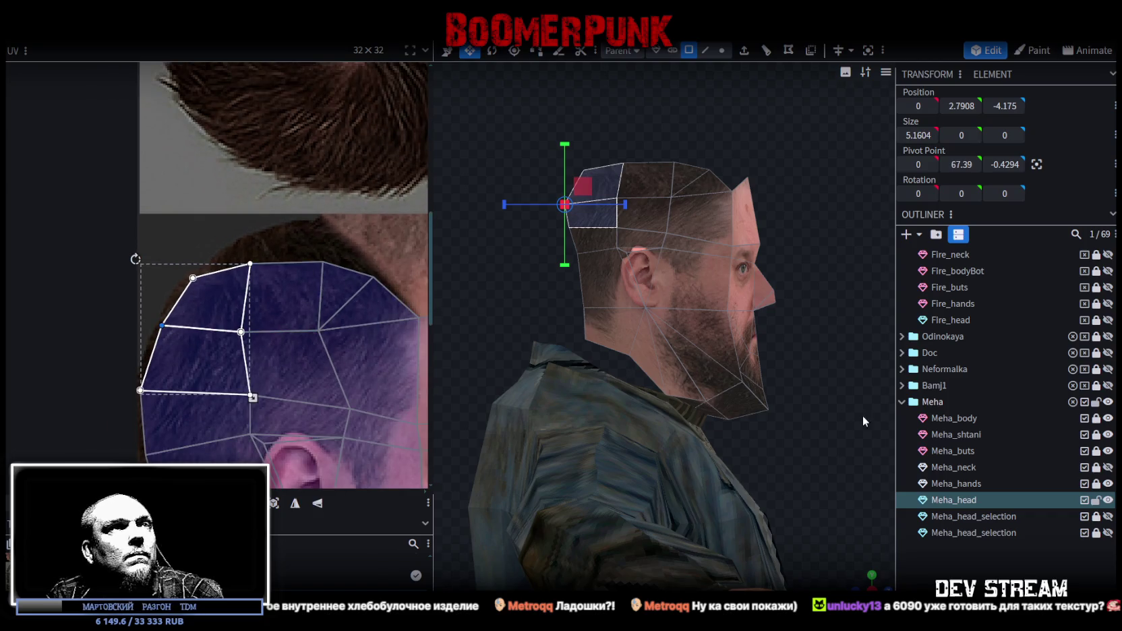
{"action": "mouse_move", "coordinate": [868, 559]}
{"action": "left_mouse_down"}
{"action": "mouse_move", "coordinate": [822, 451]}
{"action": "mouse_move", "coordinate": [702, 429]}
{"action": "mouse_move", "coordinate": [771, 403]}
{"action": "mouse_move", "coordinate": [726, 431]}
{"action": "mouse_move", "coordinate": [670, 422]}
{"action": "mouse_move", "coordinate": [706, 420]}
{"action": "mouse_move", "coordinate": [718, 405]}
{"action": "mouse_move", "coordinate": [682, 403]}
{"action": "mouse_move", "coordinate": [719, 410]}
{"action": "mouse_move", "coordinate": [693, 226]}
{"action": "left_mouse_up"}
{"action": "scroll", "coordinate": [725, 431], "scroll_direction": "up", "scroll_amount": 2}
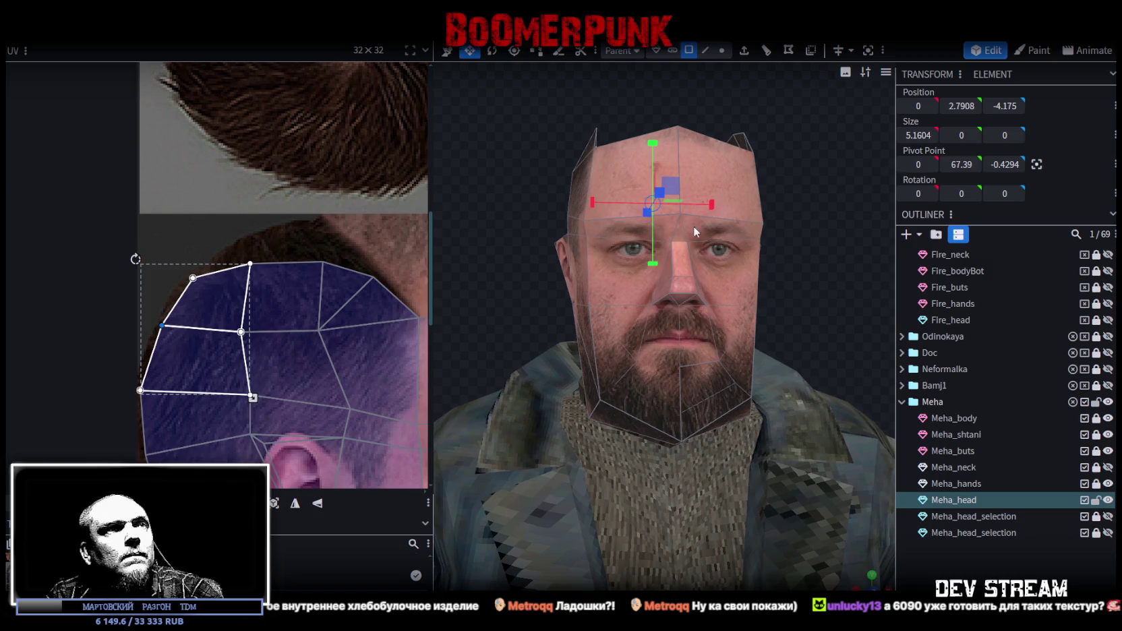
{"action": "left_click", "coordinate": [722, 49]}
Select the left and right cheek vertices on the head
{"action": "left_click", "coordinate": [589, 306]}
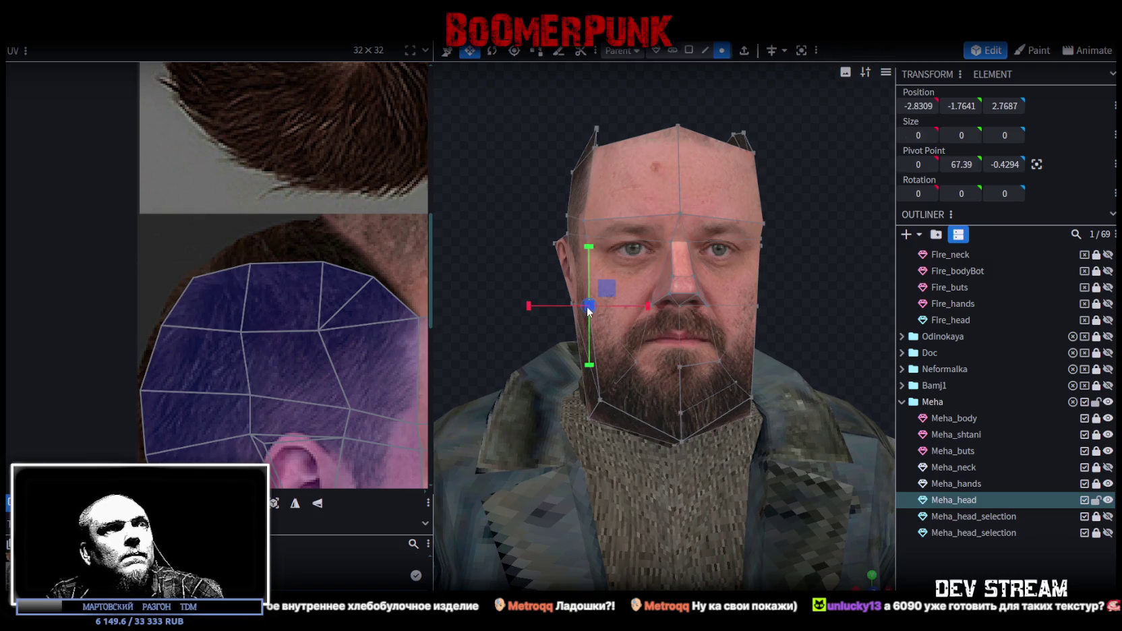
{"action": "left_click", "coordinate": [760, 306], "text": "shift"}
{"action": "mouse_move", "coordinate": [729, 306]}
{"action": "left_mouse_down"}
{"action": "mouse_move", "coordinate": [795, 292]}
{"action": "mouse_move", "coordinate": [633, 283]}
{"action": "mouse_move", "coordinate": [777, 320]}
{"action": "left_mouse_up"}
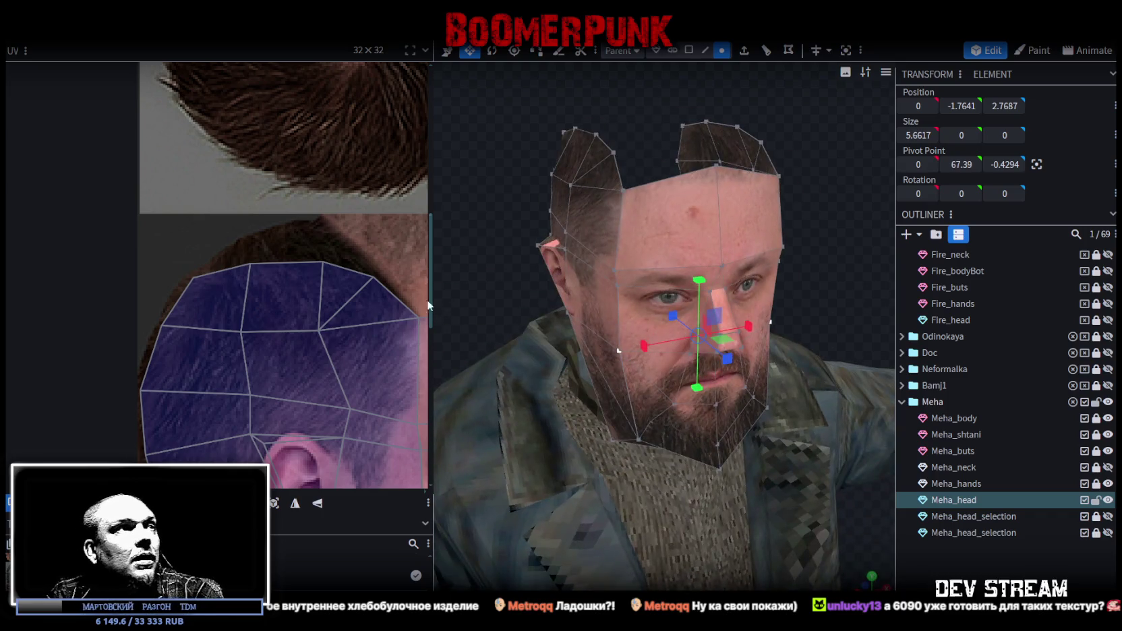
{"action": "scroll", "coordinate": [330, 352], "scroll_direction": "down", "scroll_amount": 3}
{"action": "scroll", "coordinate": [296, 250], "scroll_direction": "up", "scroll_amount": 2}
{"action": "scroll", "coordinate": [208, 292], "scroll_direction": "up", "scroll_amount": 2}
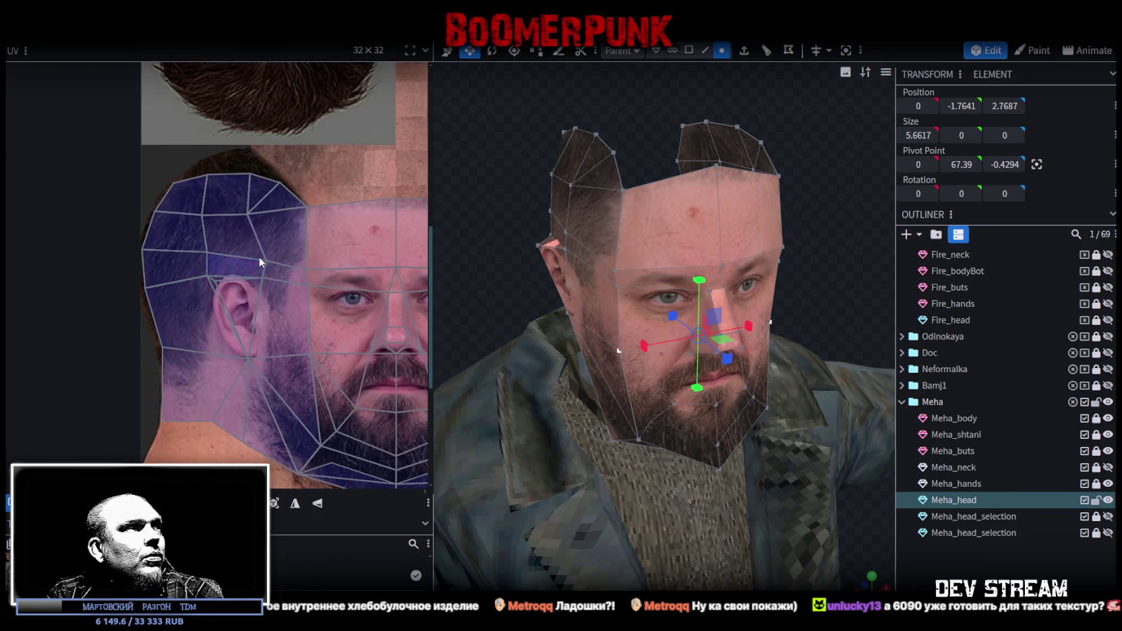
{"action": "scroll", "coordinate": [259, 251], "scroll_direction": "up", "scroll_amount": 2}
Select the upper side-of-head faces and move their inner UV vertex right toward the hairline
{"action": "left_click_drag", "start_coordinate": [261, 131], "coordinate": [267, 278]}
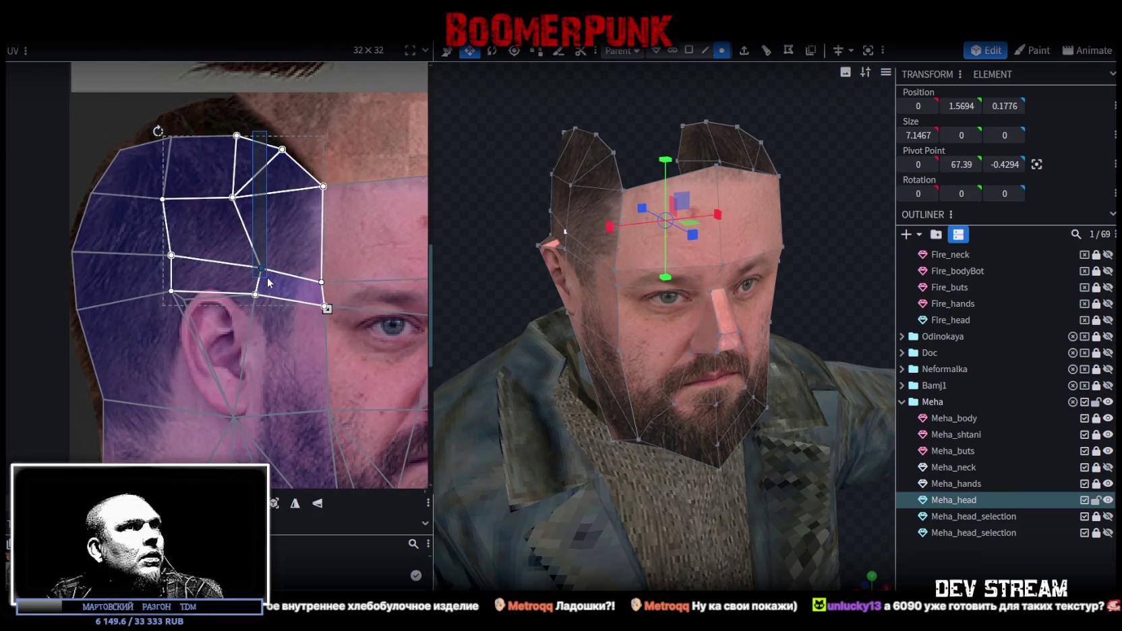
{"action": "left_click_drag", "start_coordinate": [518, 179], "coordinate": [623, 166]}
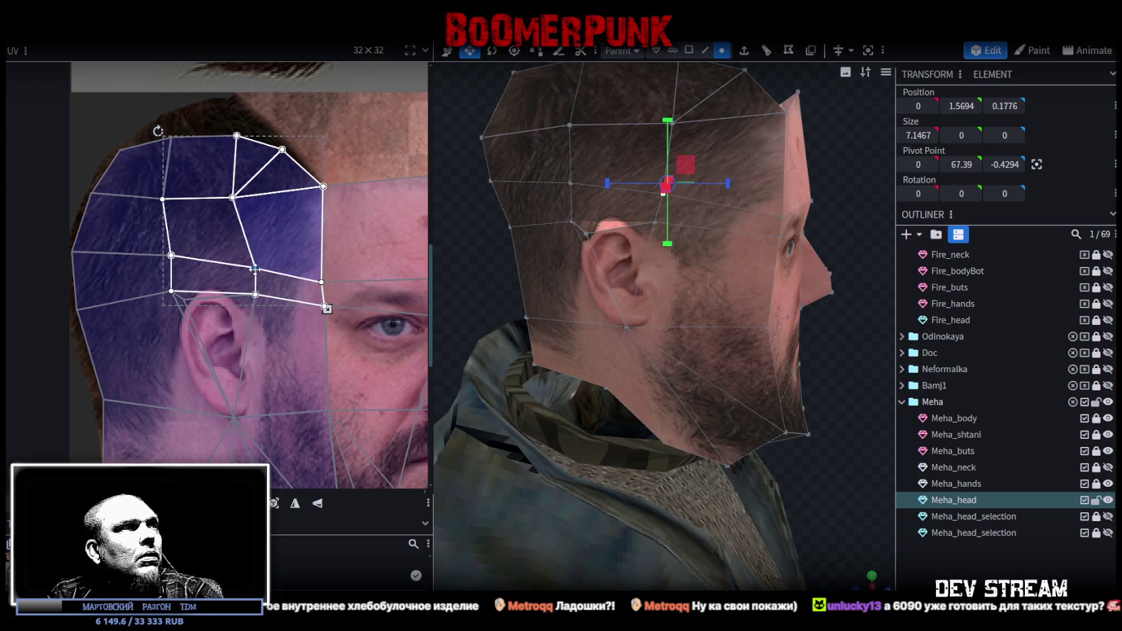
{"action": "left_click", "coordinate": [236, 142]}
{"action": "left_click_drag", "start_coordinate": [233, 197], "coordinate": [251, 197]}
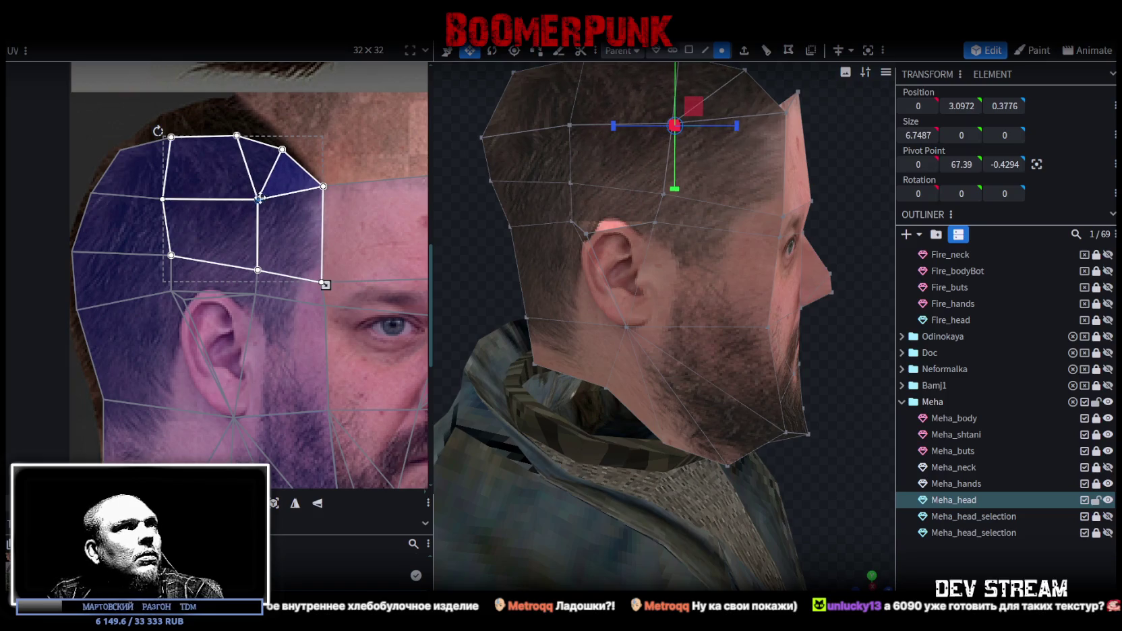
{"action": "scroll", "coordinate": [256, 202], "scroll_direction": "down", "scroll_amount": 2}
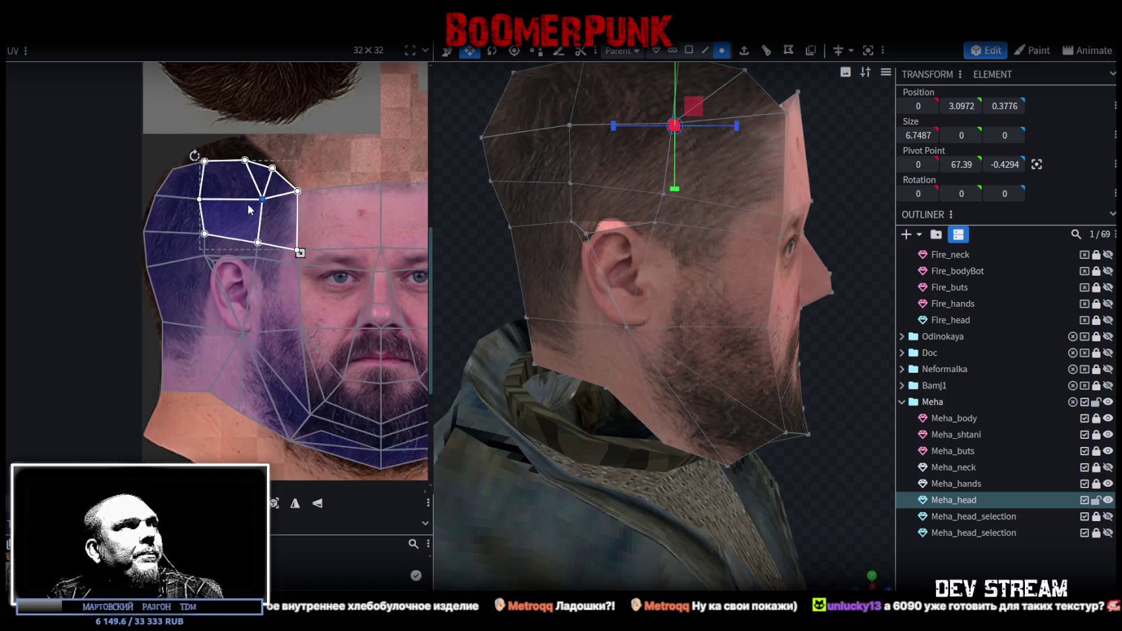
{"action": "scroll", "coordinate": [182, 163], "scroll_direction": "up", "scroll_amount": 2}
Select a cheek face in face selection mode from a front three-quarter view
{"action": "mouse_move", "coordinate": [190, 145]}
{"action": "left_mouse_down"}
{"action": "mouse_move", "coordinate": [209, 219]}
{"action": "mouse_move", "coordinate": [220, 206]}
{"action": "left_mouse_up"}
{"action": "scroll", "coordinate": [242, 214], "scroll_direction": "down", "scroll_amount": 2}
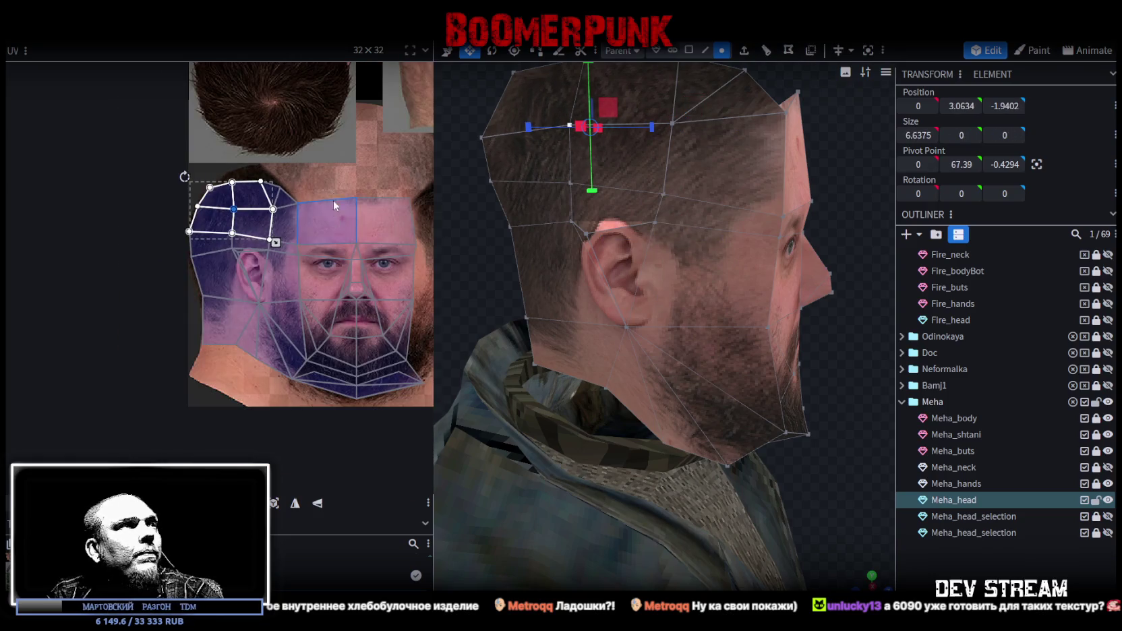
{"action": "scroll", "coordinate": [720, 343], "scroll_direction": "down", "scroll_amount": 2}
{"action": "mouse_move", "coordinate": [824, 312]}
{"action": "left_mouse_down"}
{"action": "mouse_move", "coordinate": [610, 315]}
{"action": "mouse_move", "coordinate": [757, 166]}
{"action": "left_mouse_up"}
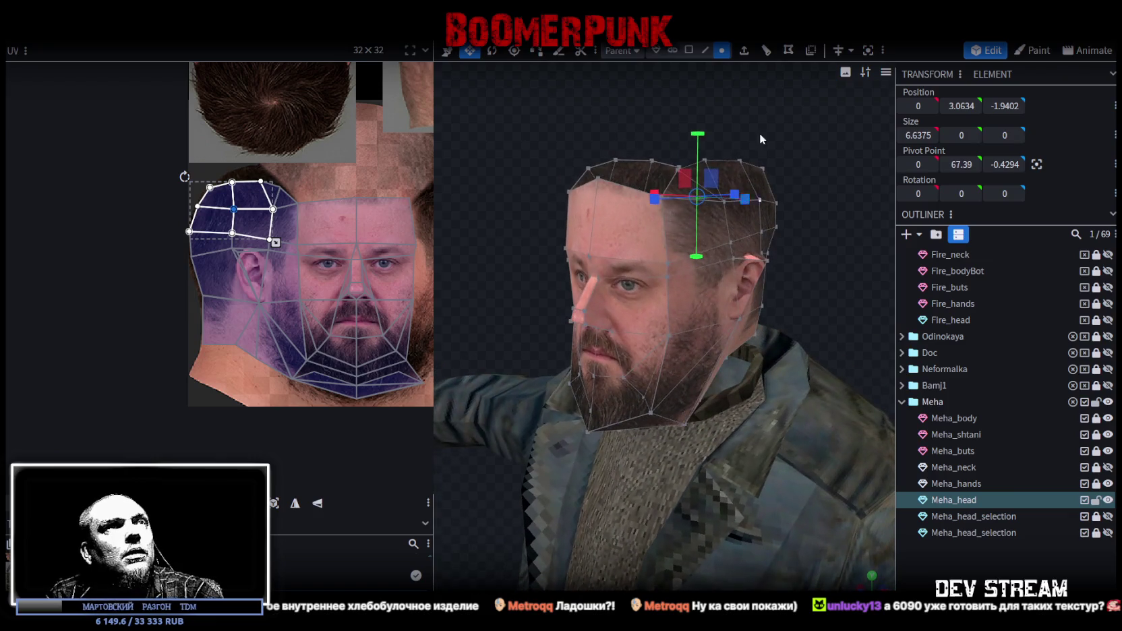
{"action": "left_click", "coordinate": [689, 50]}
{"action": "left_click", "coordinate": [716, 278]}
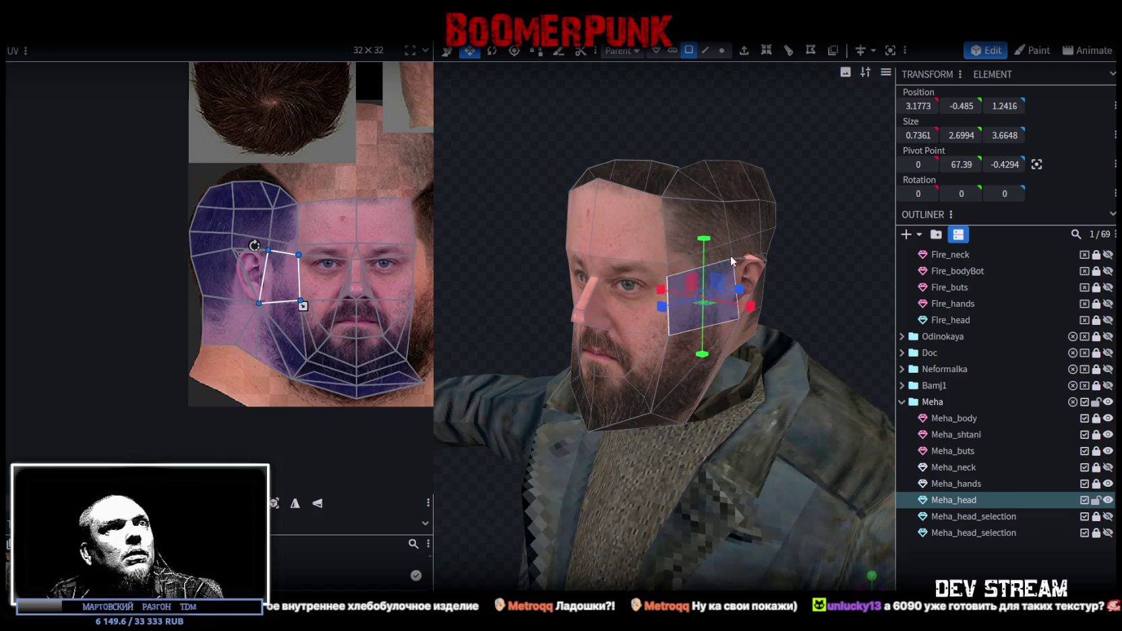
Move the side-of-head UV island to the texture's right side and mirror it on X
{"action": "double_click", "coordinate": [281, 277]}
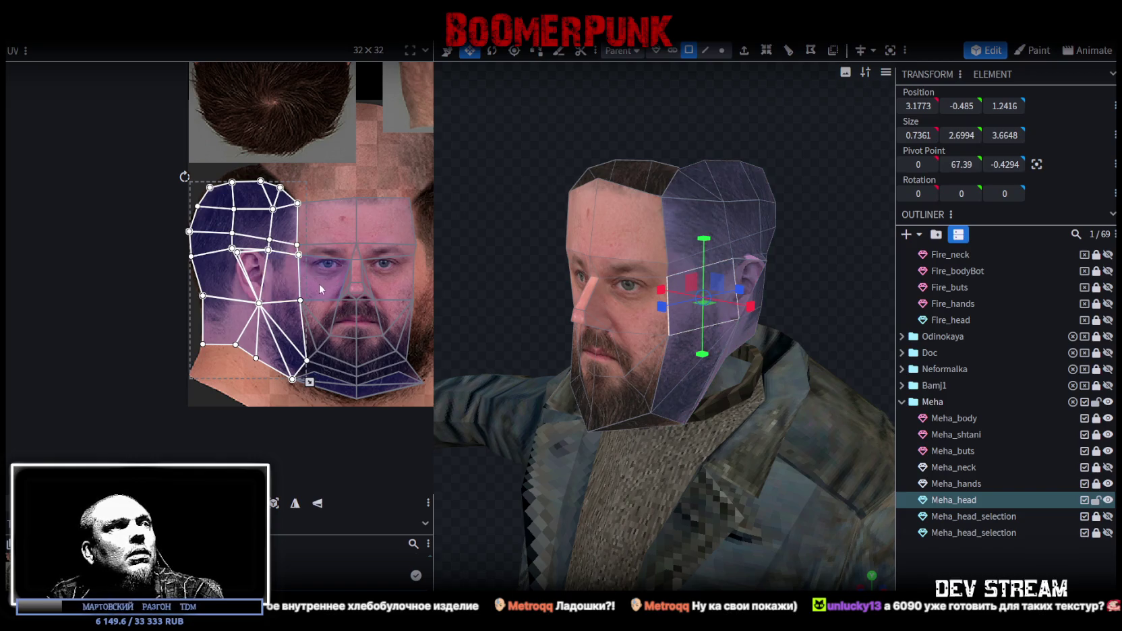
{"action": "scroll", "coordinate": [319, 283], "scroll_direction": "down", "scroll_amount": 3}
{"action": "scroll", "coordinate": [199, 267], "scroll_direction": "up", "scroll_amount": 1}
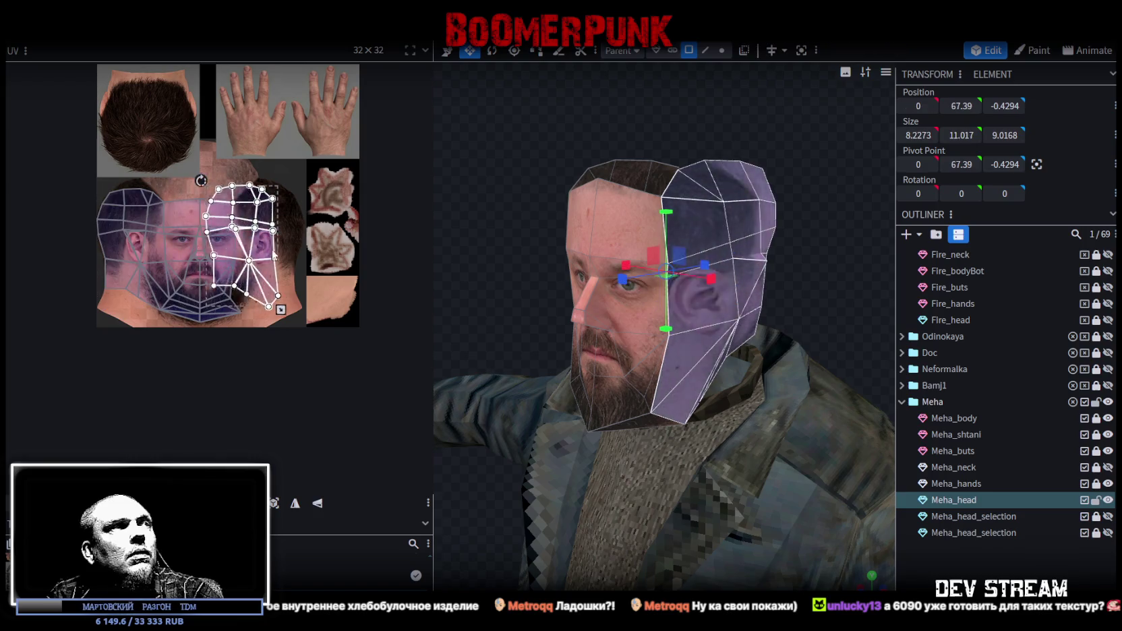
{"action": "left_click_drag", "start_coordinate": [160, 256], "coordinate": [316, 254]}
{"action": "left_click", "coordinate": [295, 502]}
{"action": "scroll", "coordinate": [324, 283], "scroll_direction": "up", "scroll_amount": 3}
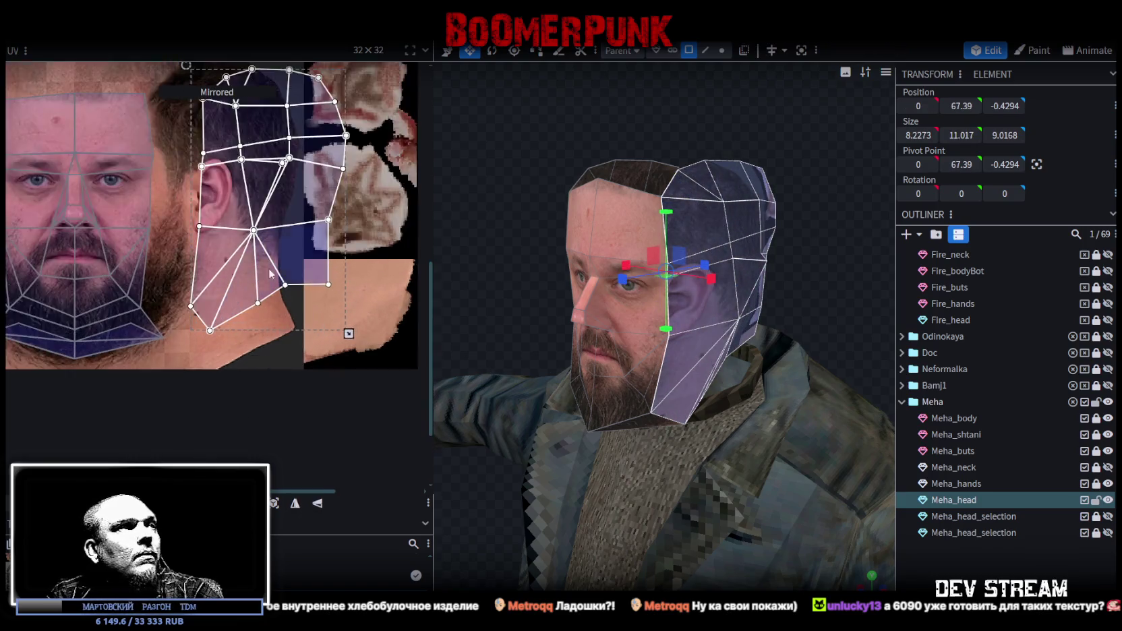
{"action": "scroll", "coordinate": [324, 283], "scroll_direction": "up", "scroll_amount": 2}
{"action": "left_click_drag", "start_coordinate": [117, 259], "coordinate": [114, 261]}
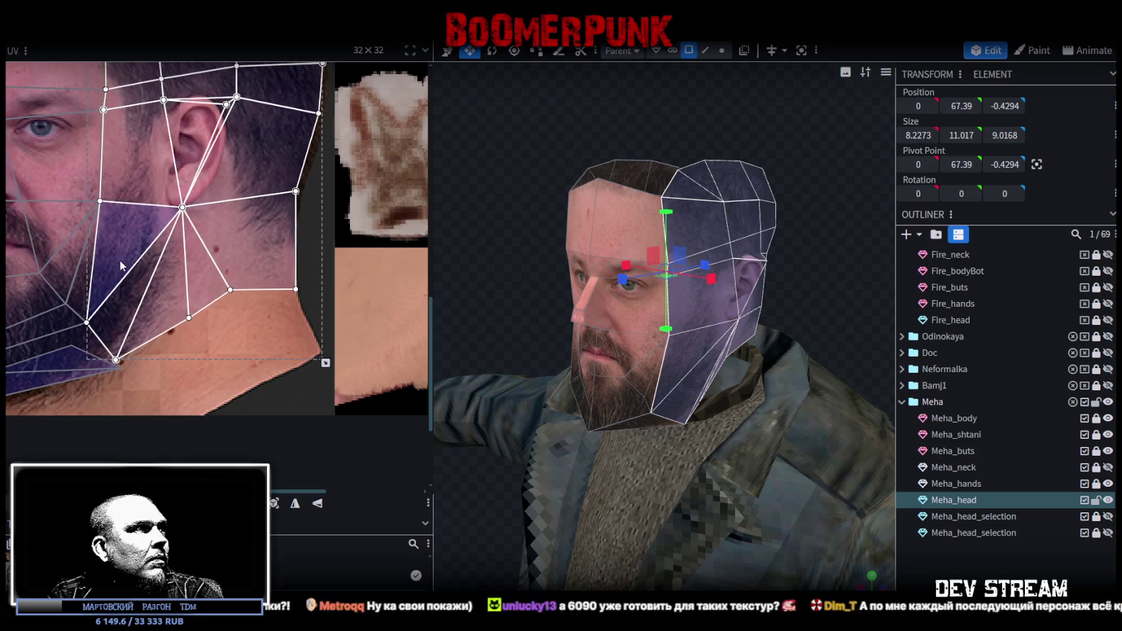
Pull the forehead face's top-right UV corner into place
{"action": "scroll", "coordinate": [118, 261], "scroll_direction": "down", "scroll_amount": 3}
{"action": "scroll", "coordinate": [149, 229], "scroll_direction": "up", "scroll_amount": 2}
{"action": "scroll", "coordinate": [179, 200], "scroll_direction": "up", "scroll_amount": 4}
{"action": "left_click", "coordinate": [151, 214]}
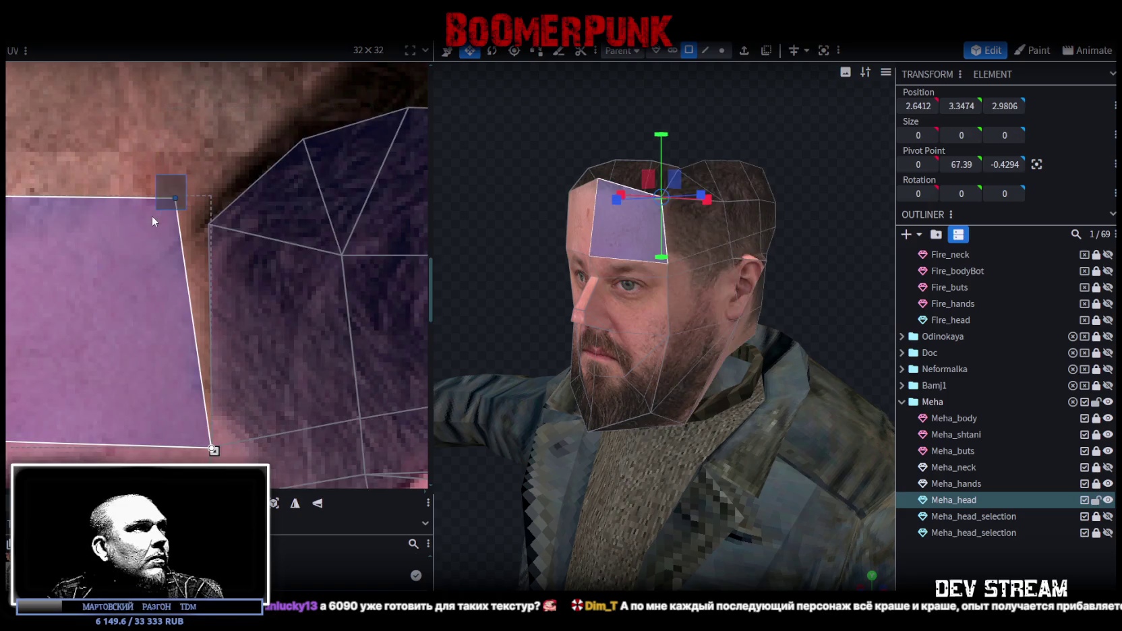
{"action": "left_click_drag", "start_coordinate": [178, 198], "coordinate": [203, 219]}
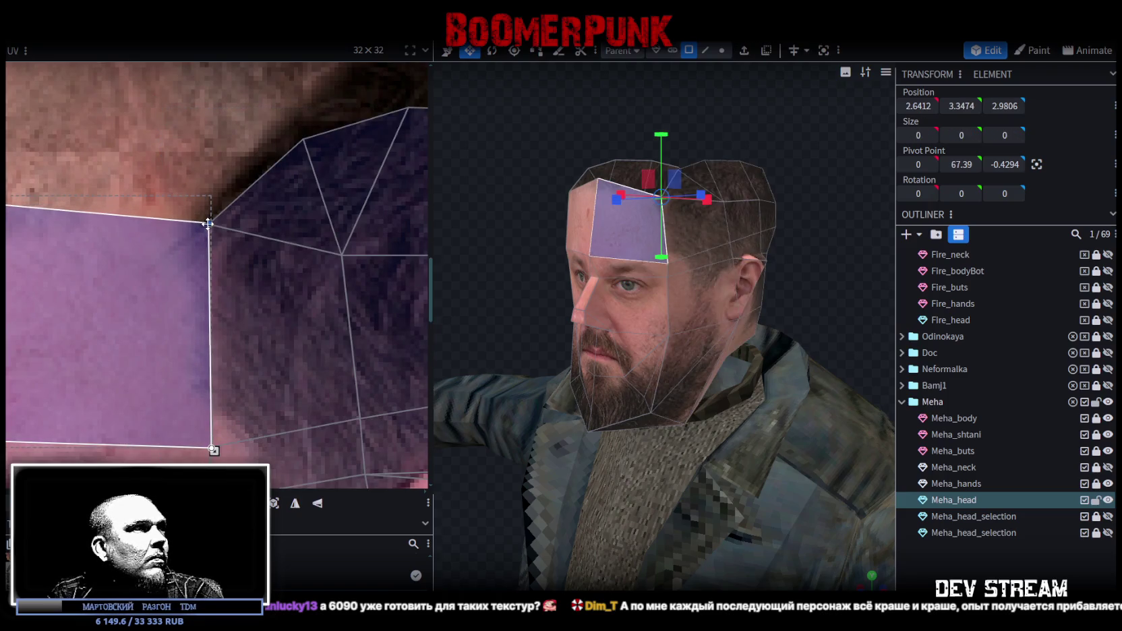
Move the chin UV vertex up and left along the beard edge
{"action": "scroll", "coordinate": [256, 222], "scroll_direction": "down", "scroll_amount": 2}
{"action": "scroll", "coordinate": [316, 366], "scroll_direction": "up", "scroll_amount": 3}
{"action": "scroll", "coordinate": [223, 324], "scroll_direction": "up", "scroll_amount": 3}
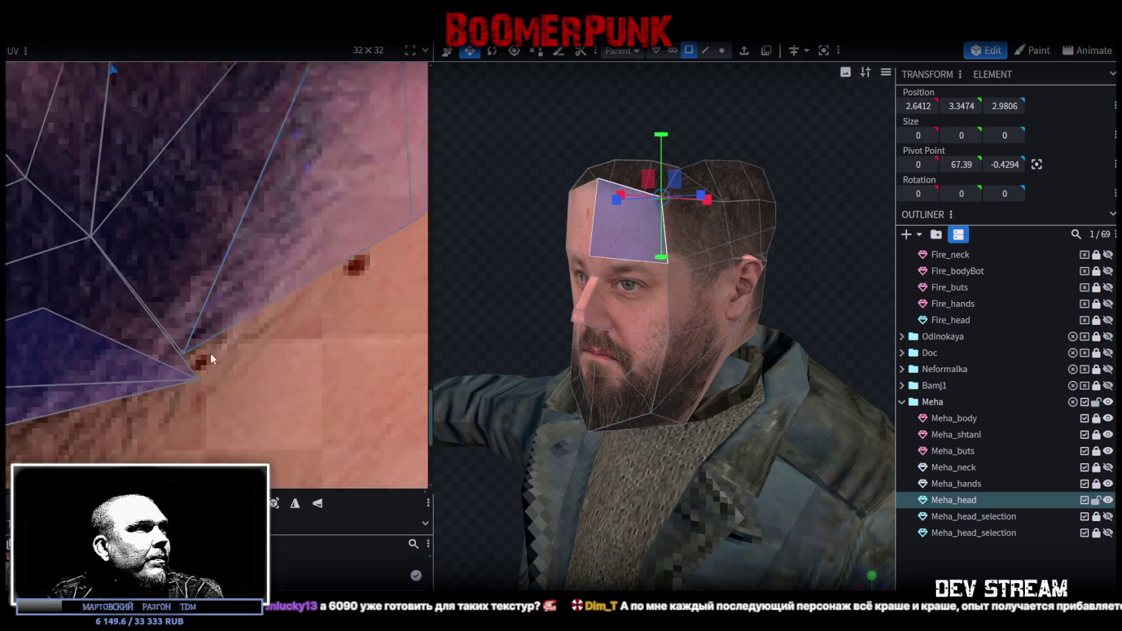
{"action": "left_click", "coordinate": [174, 375]}
{"action": "left_click", "coordinate": [196, 361]}
{"action": "left_click", "coordinate": [191, 382]}
{"action": "left_click_drag", "start_coordinate": [197, 381], "coordinate": [185, 363]}
{"action": "left_click", "coordinate": [197, 351]}
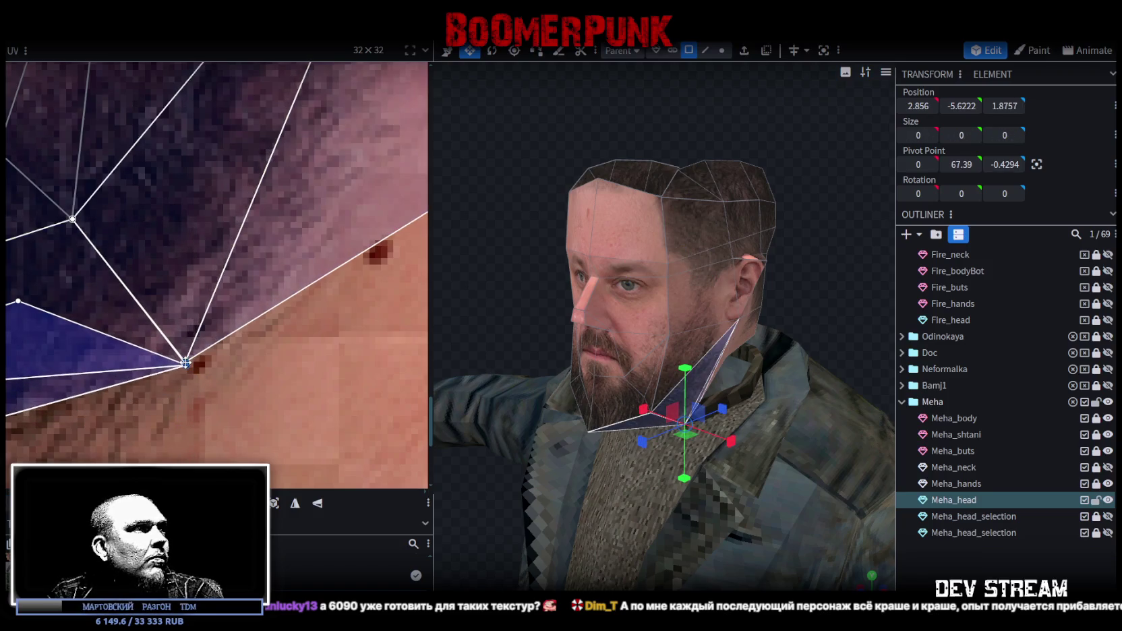
Clear the selection and select Meha_head and another head element
{"action": "scroll", "coordinate": [305, 372], "scroll_direction": "down", "scroll_amount": 3}
{"action": "left_click_drag", "start_coordinate": [495, 257], "coordinate": [815, 496]}
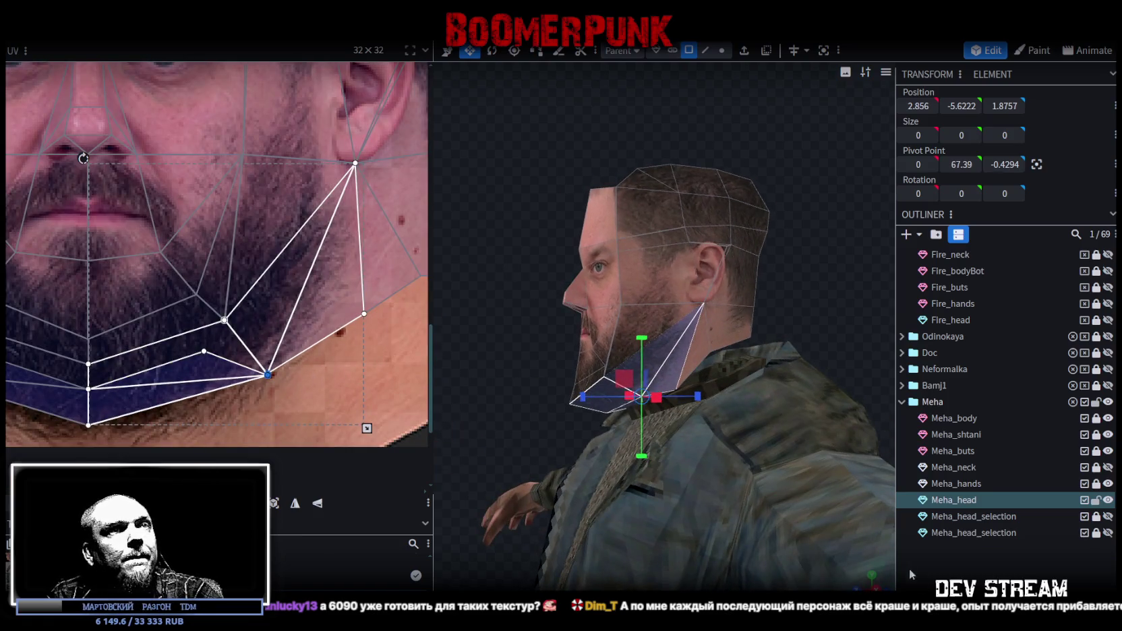
{"action": "key", "text": "Escape"}
{"action": "left_click", "coordinate": [712, 310]}
{"action": "mouse_move", "coordinate": [715, 336]}
{"action": "left_mouse_down"}
{"action": "mouse_move", "coordinate": [498, 256]}
{"action": "mouse_move", "coordinate": [767, 283]}
{"action": "mouse_move", "coordinate": [806, 263]}
{"action": "mouse_move", "coordinate": [557, 311]}
{"action": "mouse_move", "coordinate": [713, 176]}
{"action": "mouse_move", "coordinate": [541, 145]}
{"action": "mouse_move", "coordinate": [556, 147]}
{"action": "left_mouse_up"}
{"action": "left_click", "coordinate": [638, 247]}
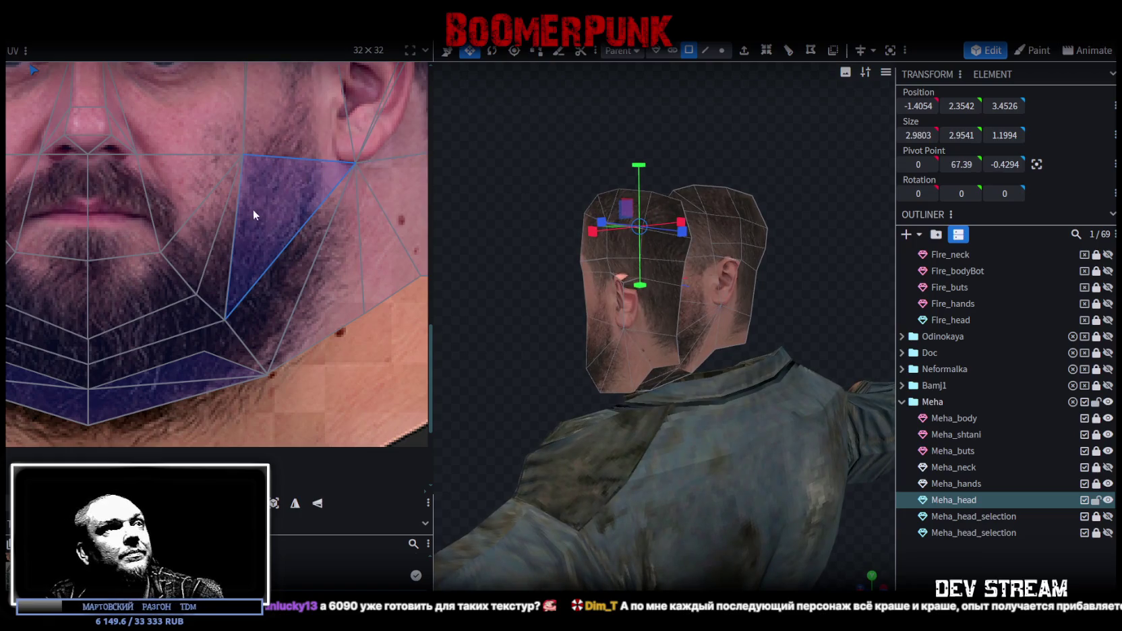
{"action": "scroll", "coordinate": [242, 207], "scroll_direction": "down", "scroll_amount": 3}
{"action": "scroll", "coordinate": [243, 209], "scroll_direction": "down", "scroll_amount": 3}
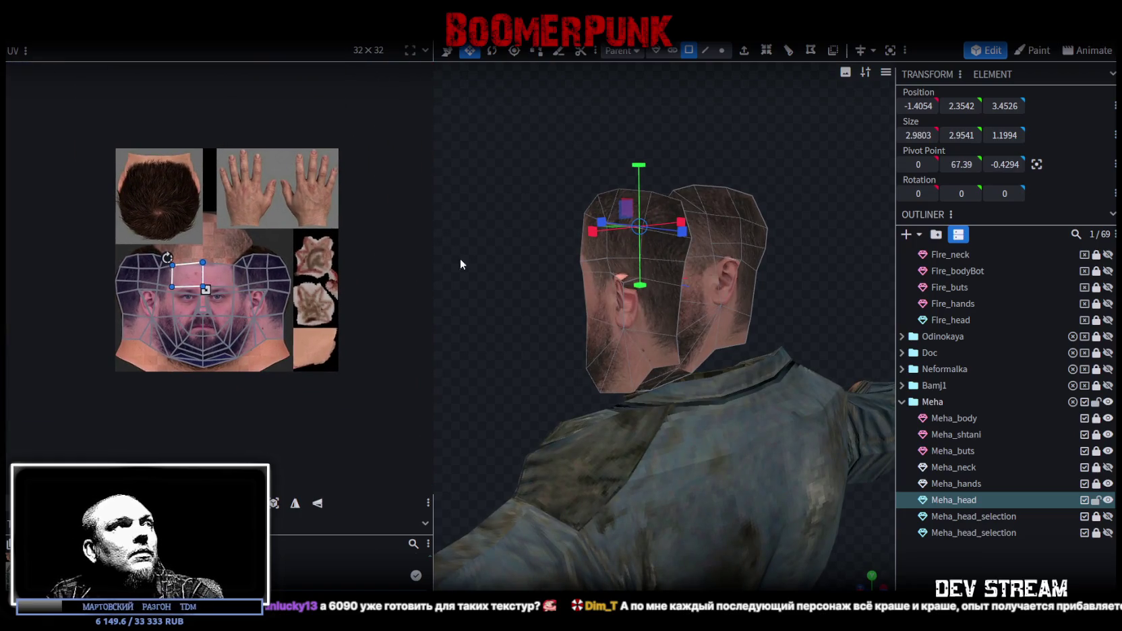
Select the first Meha_head_selection mesh and lock Meha_head against editing
{"action": "left_click_drag", "start_coordinate": [461, 263], "coordinate": [728, 290]}
{"action": "left_click", "coordinate": [1108, 532]}
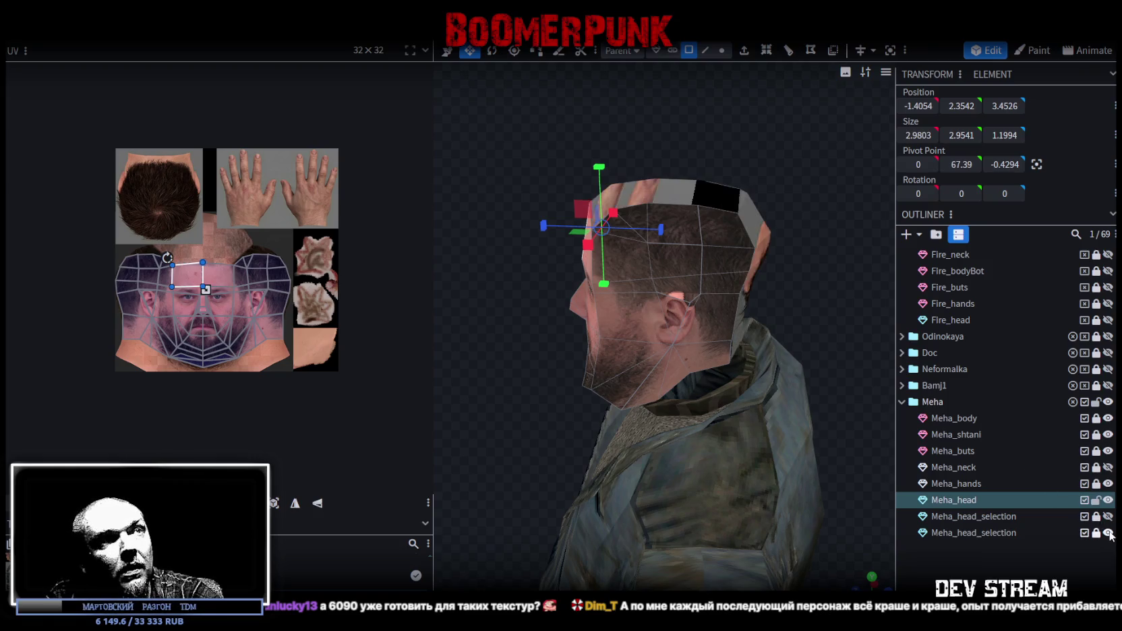
{"action": "left_click", "coordinate": [1108, 534]}
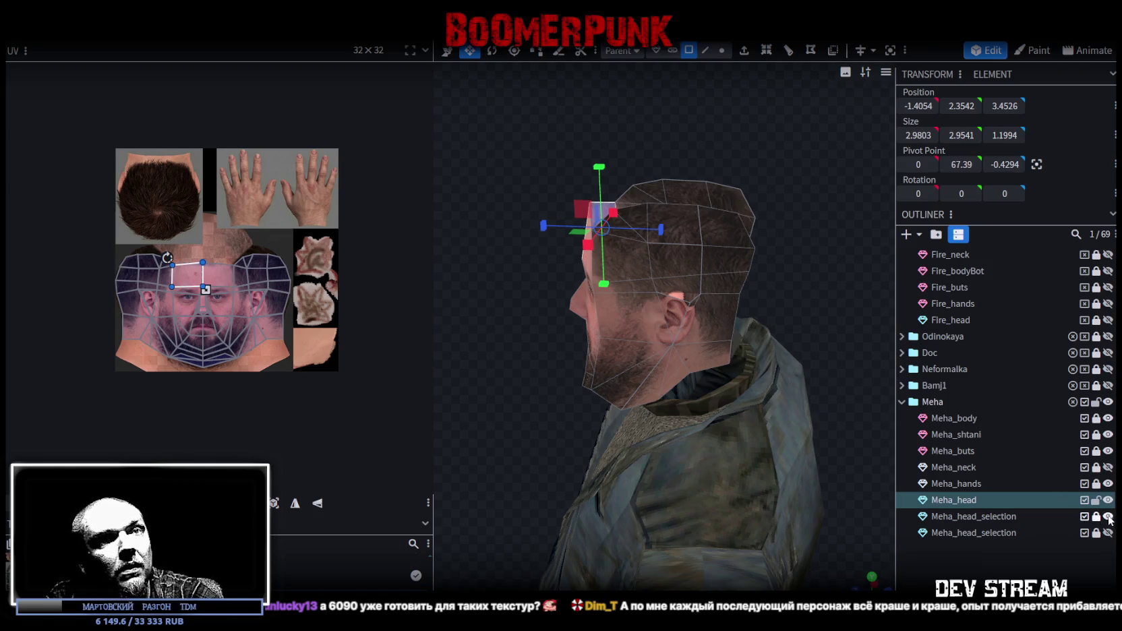
{"action": "left_click", "coordinate": [997, 517]}
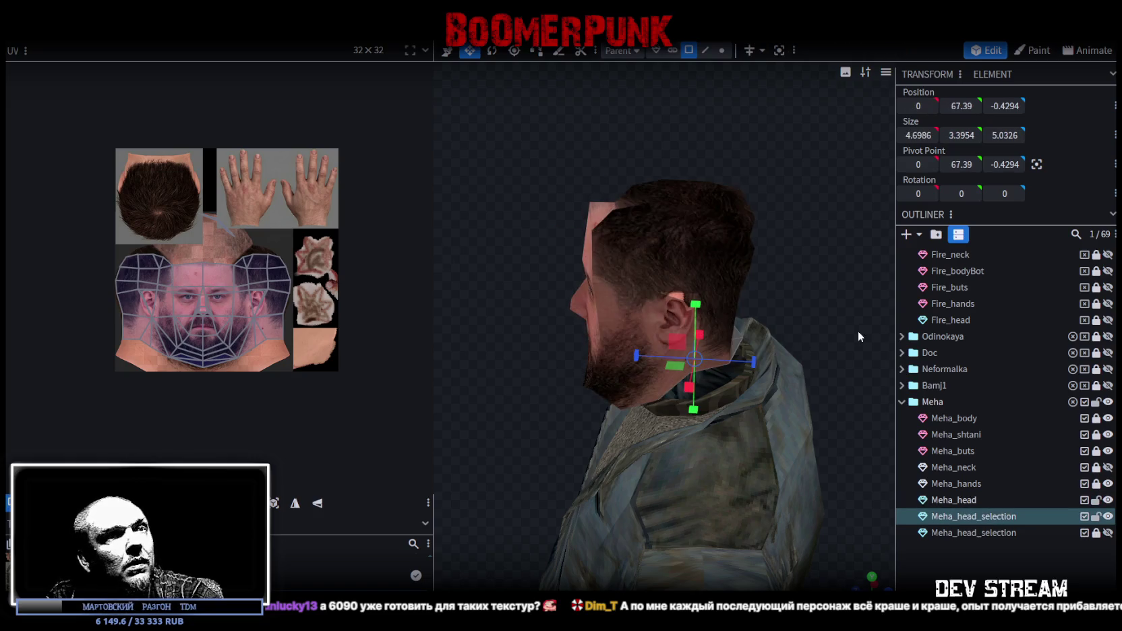
{"action": "left_click_drag", "start_coordinate": [851, 330], "coordinate": [908, 423]}
{"action": "left_click", "coordinate": [1096, 500]}
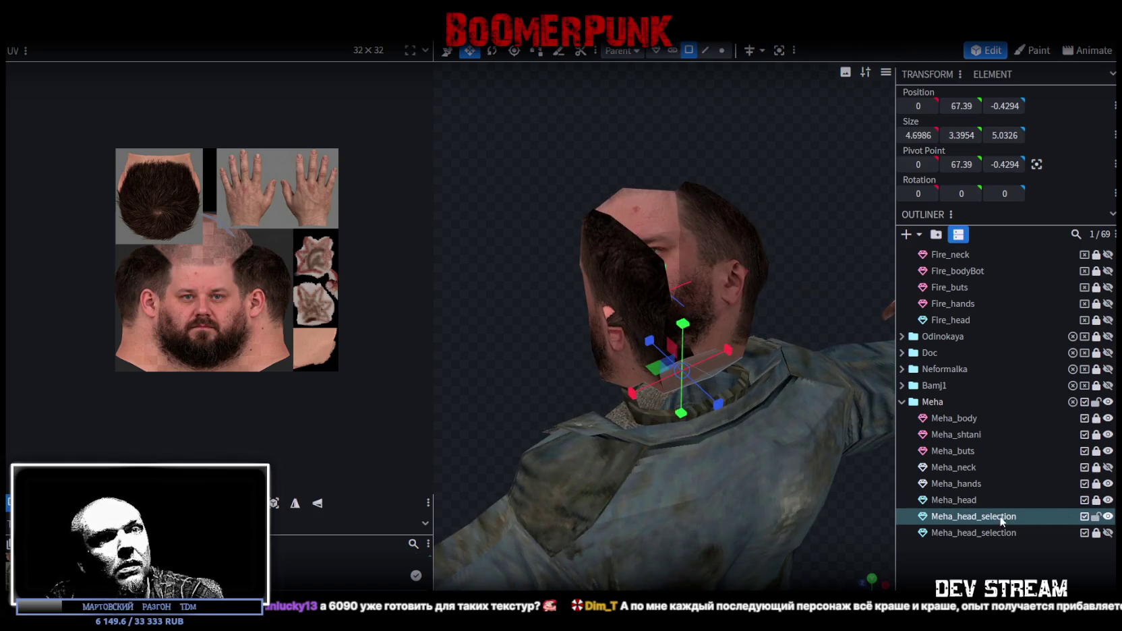
Project a Meha_head_selection face's UV from the orthographic top view
{"action": "left_click_drag", "start_coordinate": [789, 256], "coordinate": [725, 339]}
{"action": "left_click", "coordinate": [726, 339]}
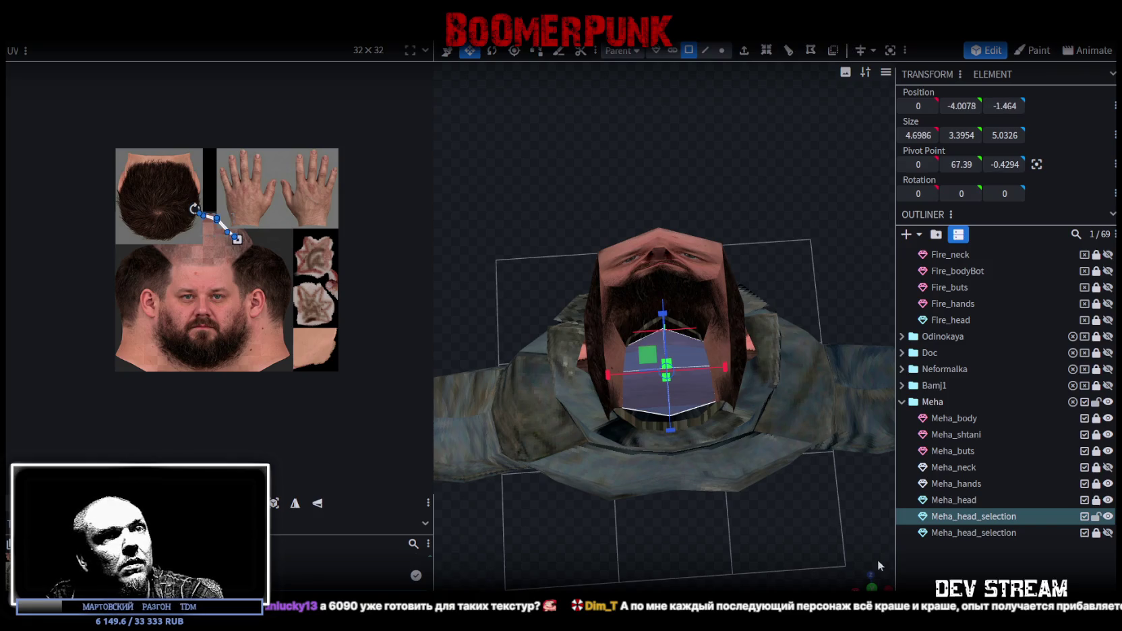
{"action": "key", "text": "KP_7"}
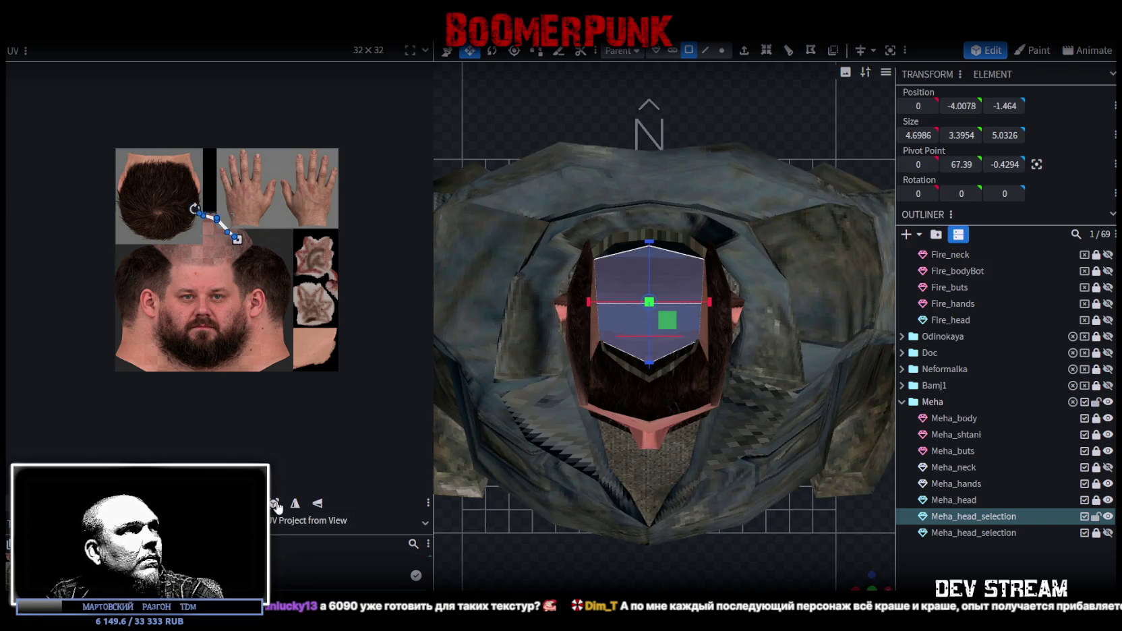
{"action": "left_click", "coordinate": [274, 503]}
{"action": "scroll", "coordinate": [166, 189], "scroll_direction": "up", "scroll_amount": 2}
{"action": "scroll", "coordinate": [165, 189], "scroll_direction": "up", "scroll_amount": 2}
{"action": "scroll", "coordinate": [285, 244], "scroll_direction": "up", "scroll_amount": 2}
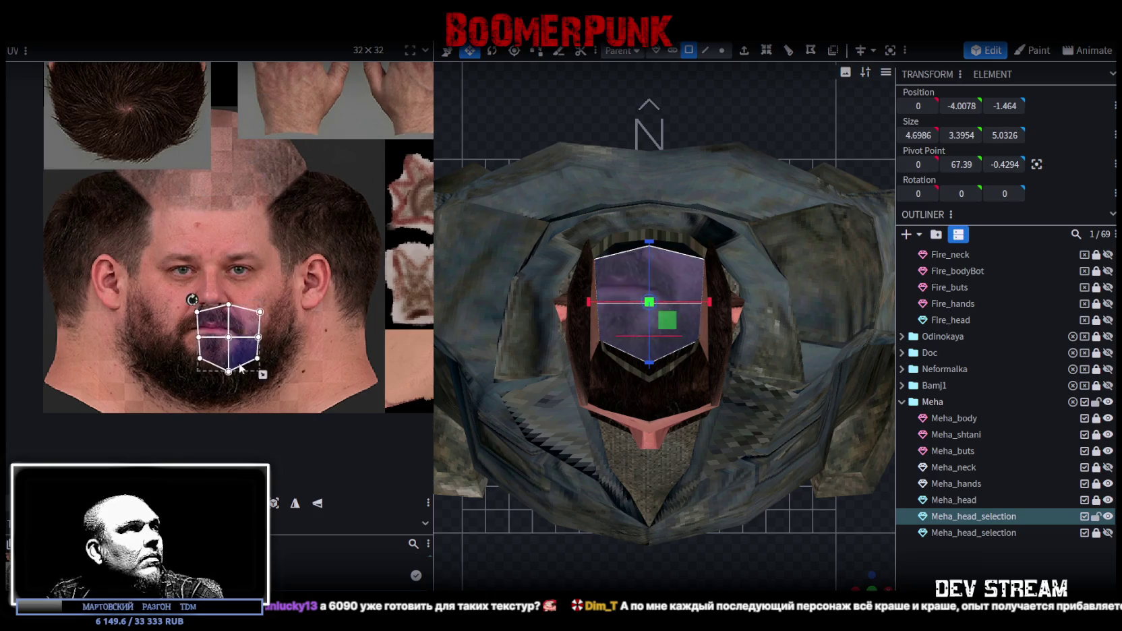
Fit the projected UV island over the beard, neck and jaw, mirror it, and nudge it left
{"action": "left_click_drag", "start_coordinate": [240, 368], "coordinate": [228, 406]}
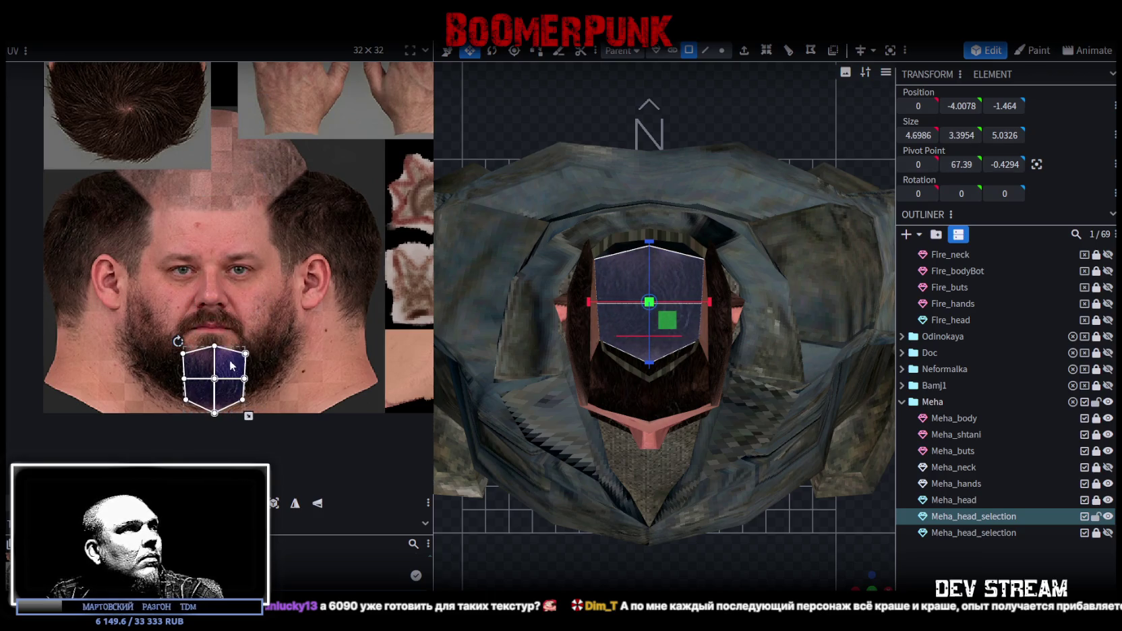
{"action": "left_click_drag", "start_coordinate": [230, 366], "coordinate": [316, 361]}
{"action": "left_click_drag", "start_coordinate": [263, 333], "coordinate": [398, 349]}
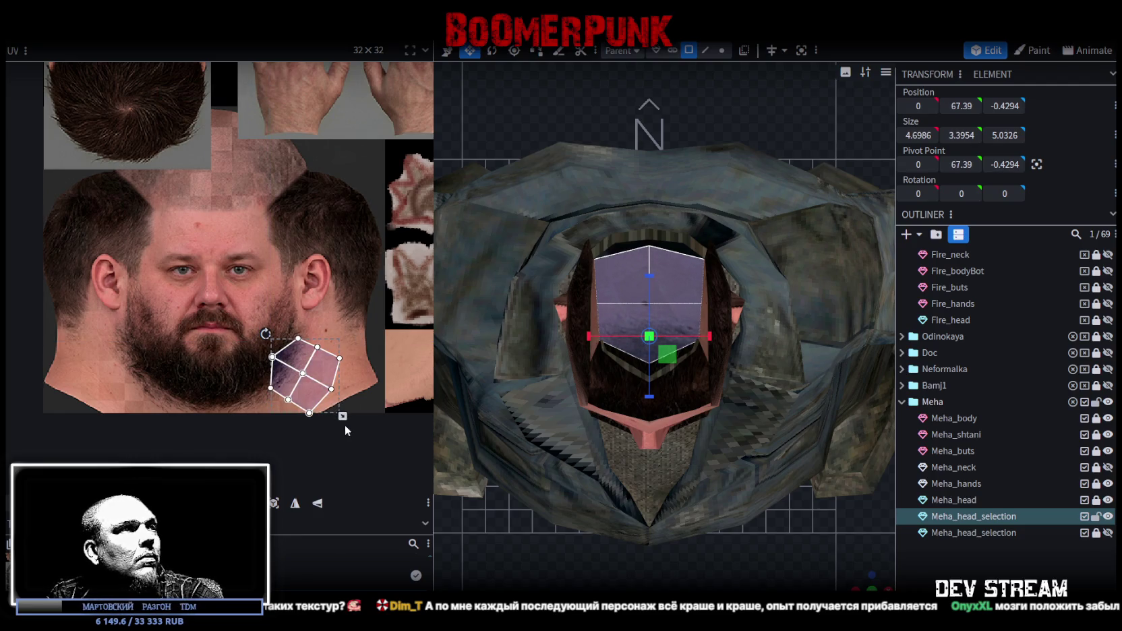
{"action": "mouse_move", "coordinate": [344, 425]}
{"action": "left_mouse_down"}
{"action": "mouse_move", "coordinate": [300, 374]}
{"action": "mouse_move", "coordinate": [131, 382]}
{"action": "left_mouse_up"}
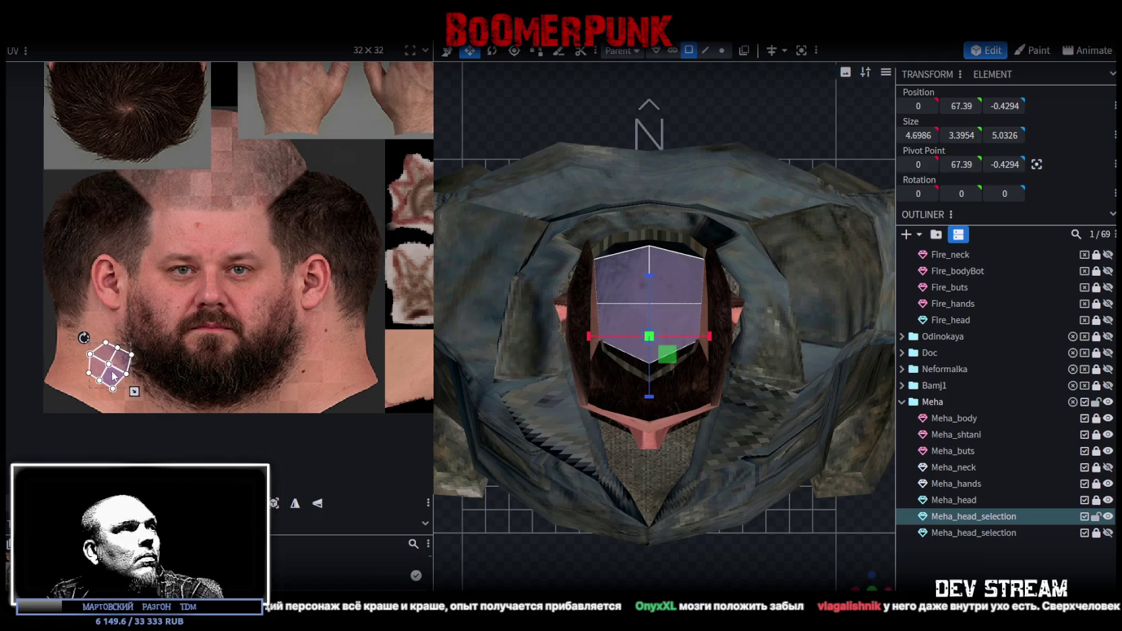
{"action": "left_click", "coordinate": [297, 503]}
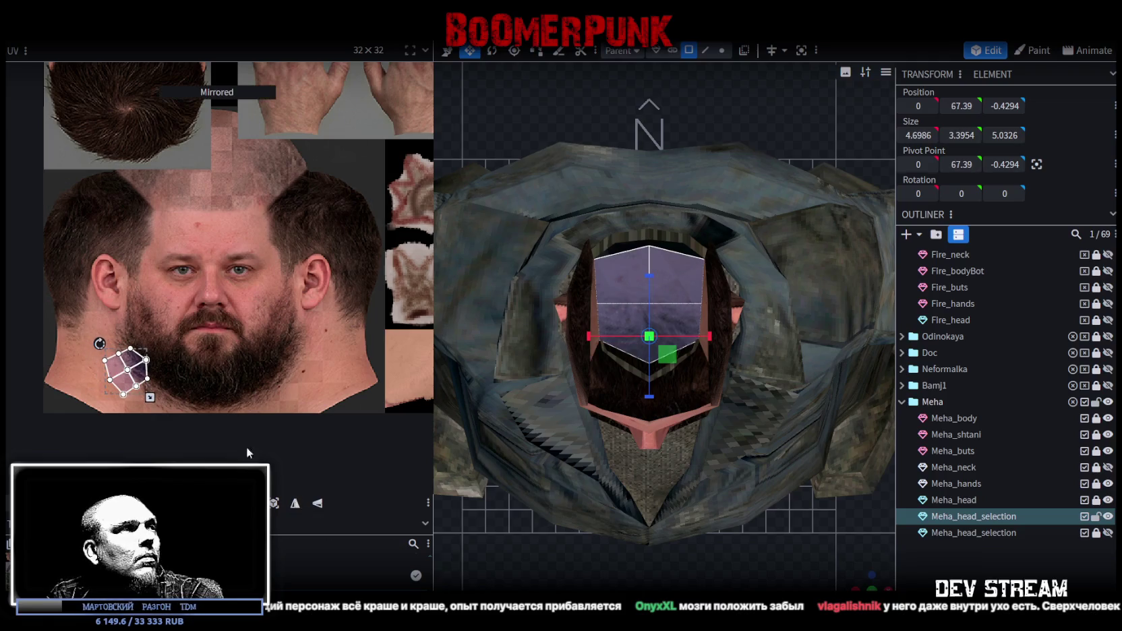
{"action": "left_click_drag", "start_coordinate": [128, 367], "coordinate": [152, 392]}
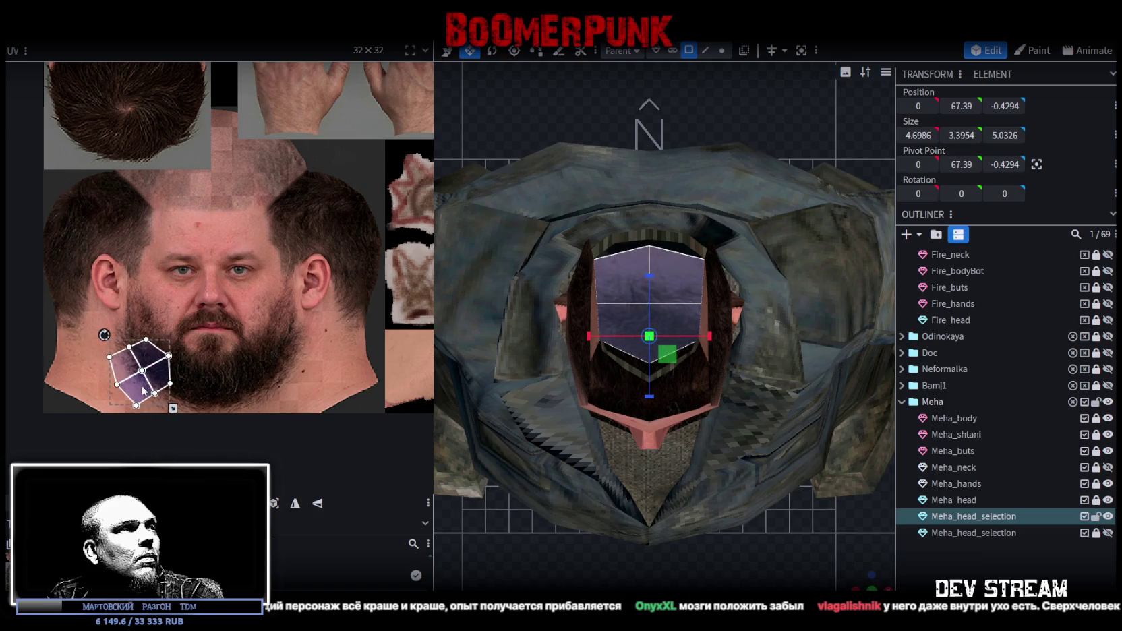
{"action": "left_click_drag", "start_coordinate": [152, 391], "coordinate": [139, 392]}
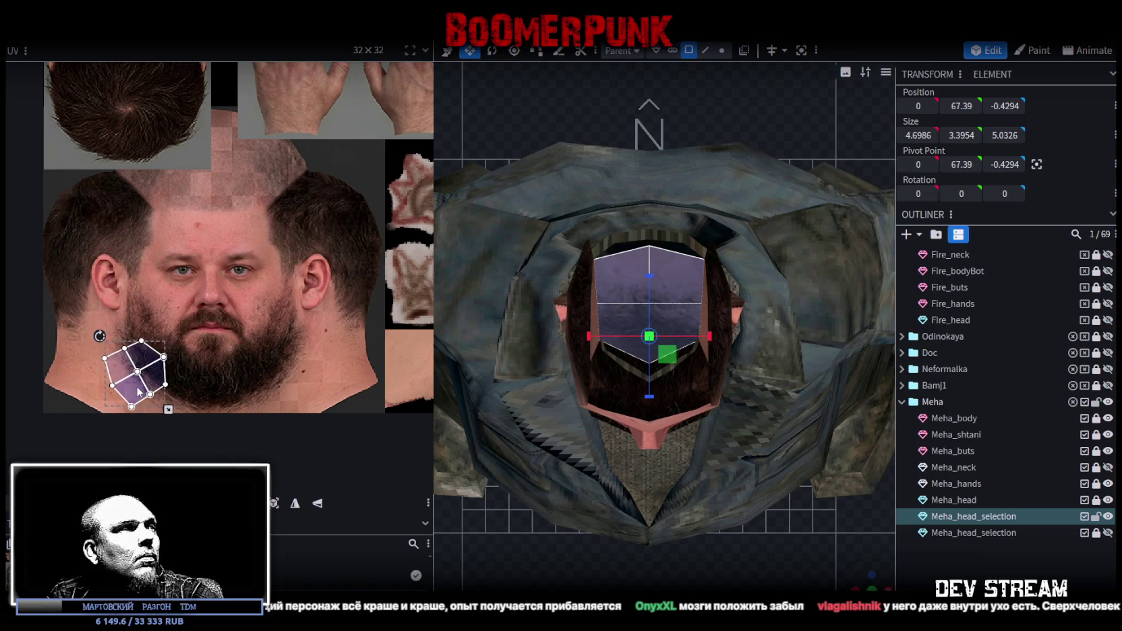
{"action": "mouse_move", "coordinate": [870, 581]}
{"action": "left_mouse_down"}
{"action": "mouse_move", "coordinate": [811, 507]}
{"action": "mouse_move", "coordinate": [651, 435]}
{"action": "mouse_move", "coordinate": [785, 226]}
{"action": "mouse_move", "coordinate": [801, 333]}
{"action": "mouse_move", "coordinate": [800, 200]}
{"action": "mouse_move", "coordinate": [814, 419]}
{"action": "mouse_move", "coordinate": [794, 382]}
{"action": "mouse_move", "coordinate": [769, 134]}
{"action": "mouse_move", "coordinate": [763, 243]}
{"action": "mouse_move", "coordinate": [497, 294]}
{"action": "mouse_move", "coordinate": [575, 292]}
{"action": "mouse_move", "coordinate": [840, 178]}
{"action": "mouse_move", "coordinate": [700, 253]}
{"action": "mouse_move", "coordinate": [809, 304]}
{"action": "mouse_move", "coordinate": [892, 287]}
{"action": "left_mouse_up"}
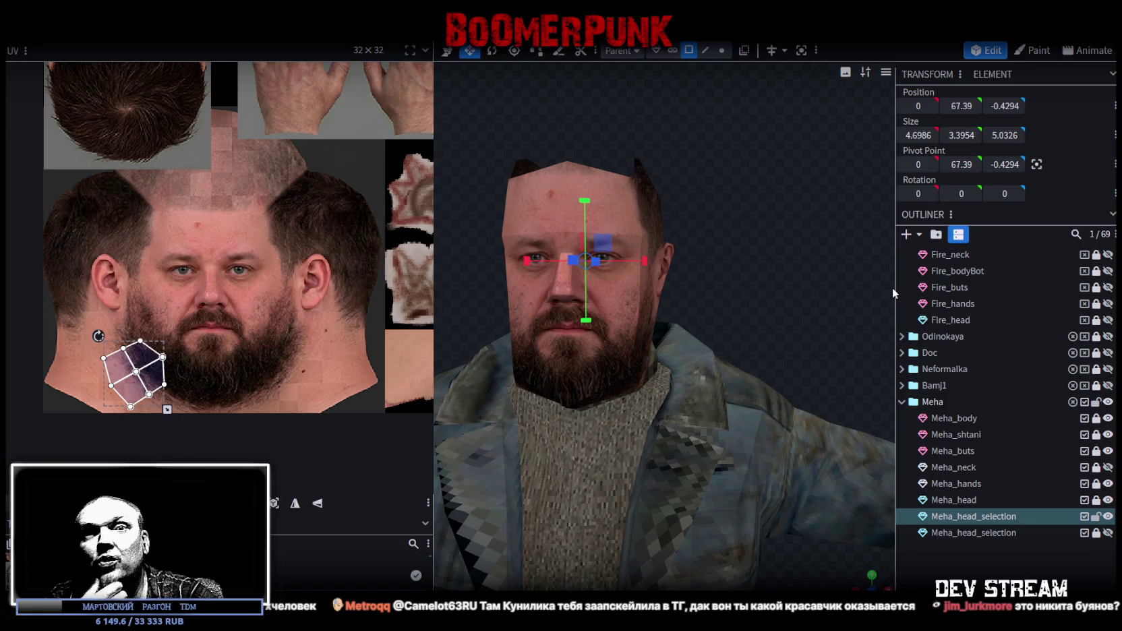
Merge Meha_head_selection into Meha_head using Merge Meshes
{"action": "mouse_move", "coordinate": [803, 232]}
{"action": "left_mouse_down"}
{"action": "mouse_move", "coordinate": [725, 195]}
{"action": "mouse_move", "coordinate": [702, 167]}
{"action": "mouse_move", "coordinate": [758, 333]}
{"action": "mouse_move", "coordinate": [794, 246]}
{"action": "mouse_move", "coordinate": [776, 254]}
{"action": "mouse_move", "coordinate": [776, 234]}
{"action": "left_mouse_up"}
{"action": "mouse_move", "coordinate": [643, 287]}
{"action": "left_mouse_down"}
{"action": "mouse_move", "coordinate": [621, 320]}
{"action": "mouse_move", "coordinate": [663, 333]}
{"action": "mouse_move", "coordinate": [681, 381]}
{"action": "mouse_move", "coordinate": [711, 408]}
{"action": "mouse_move", "coordinate": [727, 352]}
{"action": "mouse_move", "coordinate": [690, 383]}
{"action": "mouse_move", "coordinate": [736, 462]}
{"action": "mouse_move", "coordinate": [688, 239]}
{"action": "mouse_move", "coordinate": [678, 269]}
{"action": "mouse_move", "coordinate": [717, 286]}
{"action": "mouse_move", "coordinate": [737, 262]}
{"action": "mouse_move", "coordinate": [719, 260]}
{"action": "left_mouse_up"}
{"action": "scroll", "coordinate": [733, 255], "scroll_direction": "up", "scroll_amount": 5}
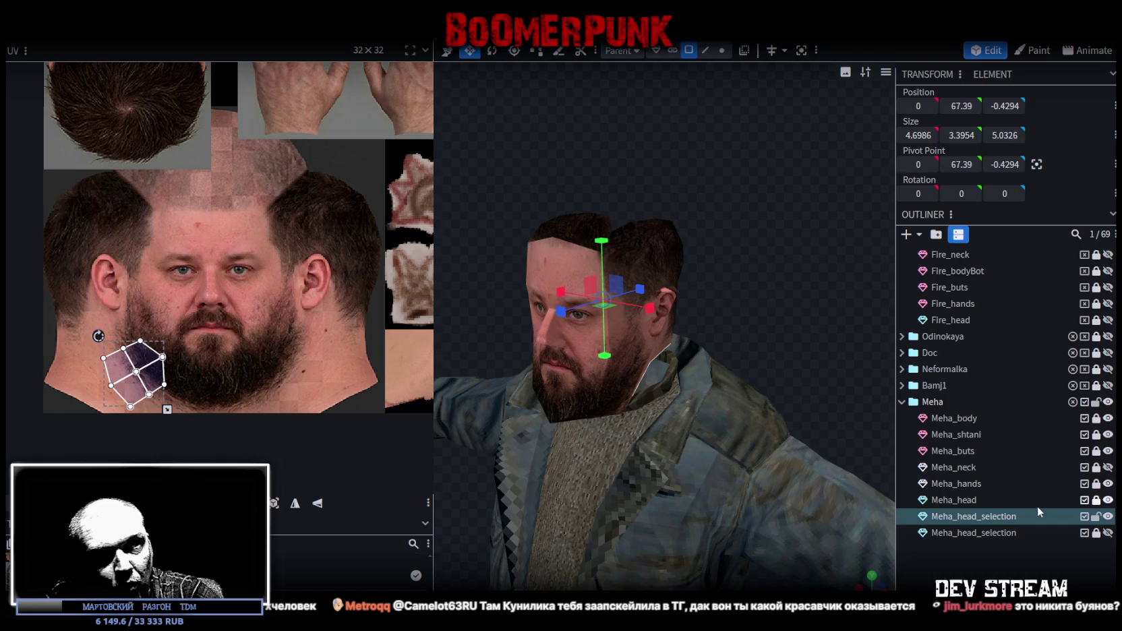
{"action": "left_click", "coordinate": [973, 502], "text": "ctrl"}
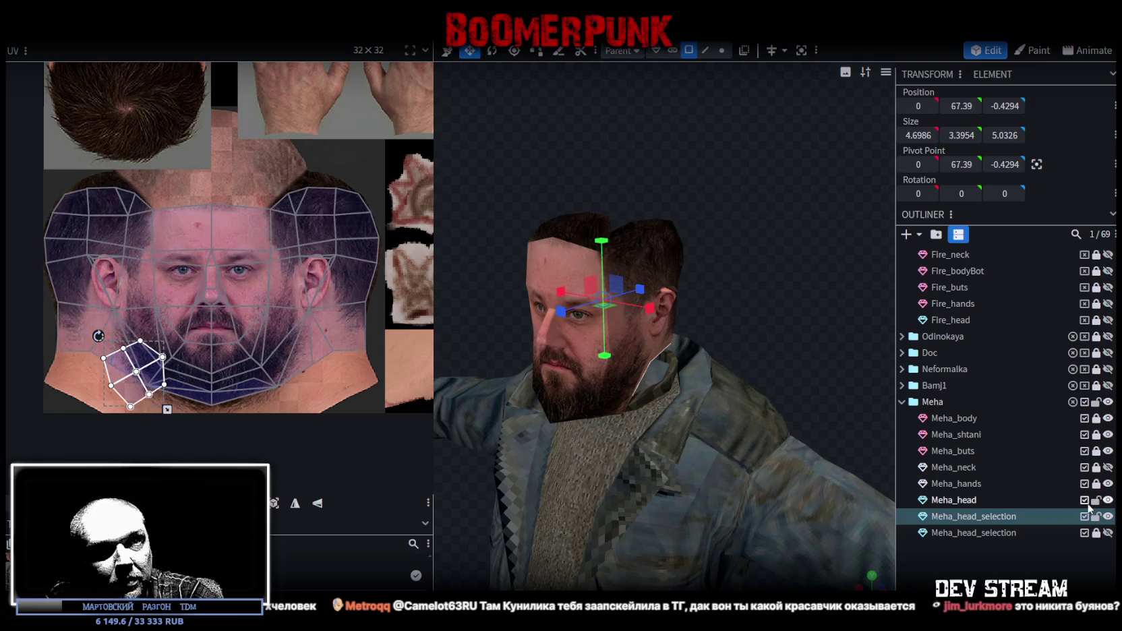
{"action": "right_click", "coordinate": [973, 517]}
{"action": "left_click", "coordinate": [1012, 287]}
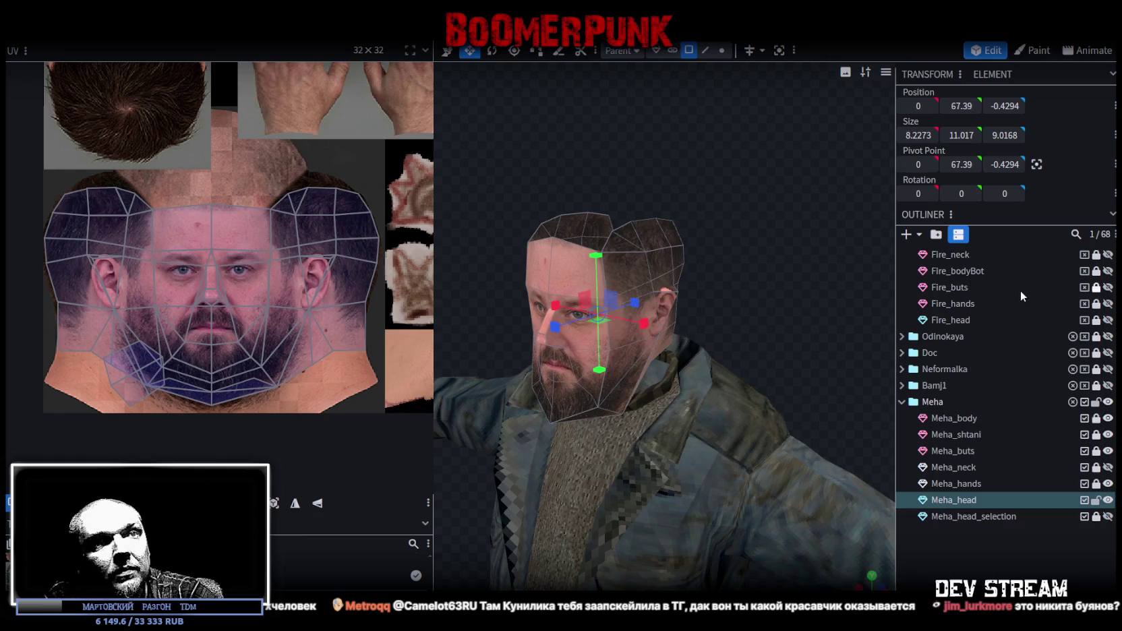
{"action": "left_click_drag", "start_coordinate": [796, 134], "coordinate": [753, 79]}
Weld the 7 overlapping duplicate vertices of Meha_head with Auto Fix > Merge Vertices
{"action": "left_click", "coordinate": [721, 50]}
{"action": "mouse_move", "coordinate": [695, 202]}
{"action": "left_mouse_down"}
{"action": "mouse_move", "coordinate": [650, 267]}
{"action": "mouse_move", "coordinate": [627, 270]}
{"action": "left_mouse_up"}
{"action": "left_click", "coordinate": [563, 148]}
{"action": "mouse_move", "coordinate": [752, 259]}
{"action": "left_mouse_down"}
{"action": "mouse_move", "coordinate": [710, 264]}
{"action": "mouse_move", "coordinate": [742, 260]}
{"action": "left_mouse_up"}
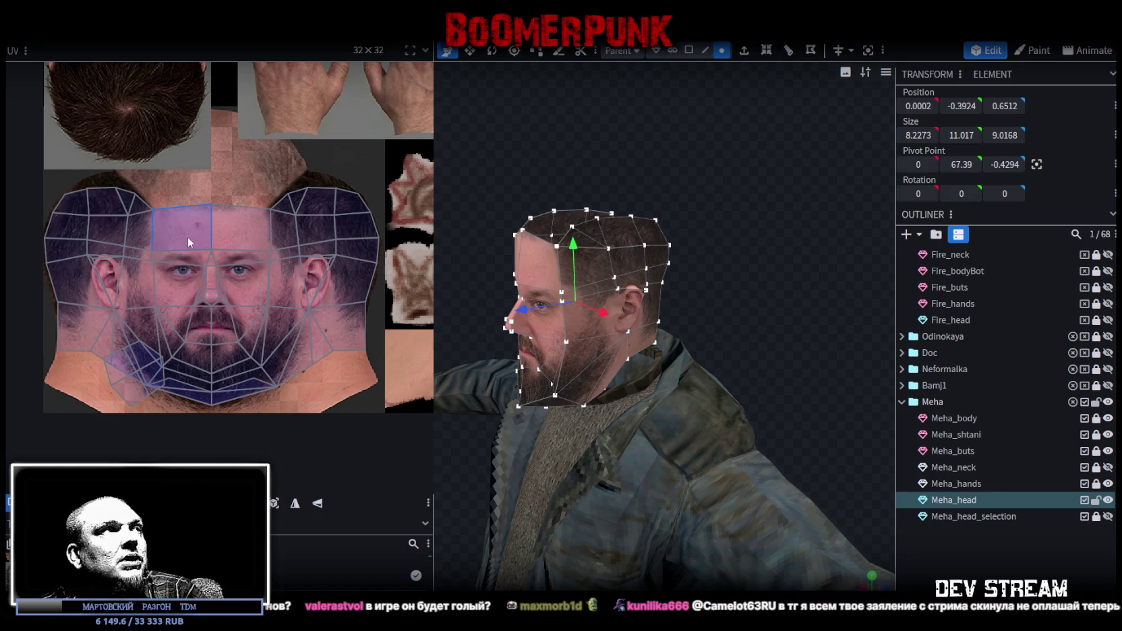
{"action": "scroll", "coordinate": [244, 243], "scroll_direction": "up", "scroll_amount": 3}
{"action": "scroll", "coordinate": [275, 287], "scroll_direction": "down", "scroll_amount": 2}
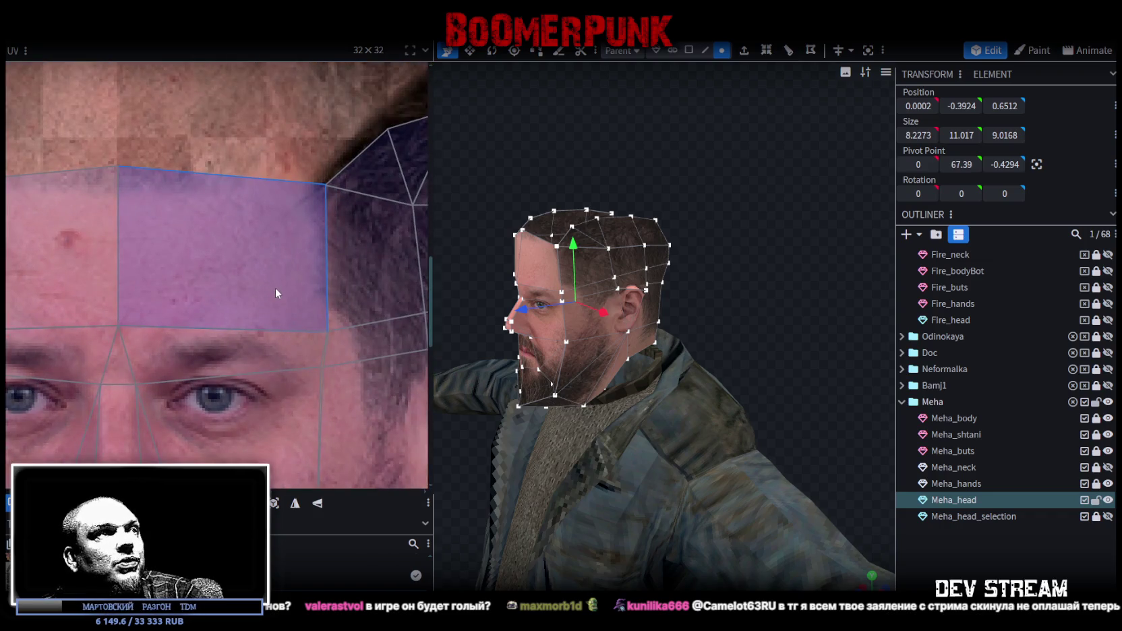
{"action": "scroll", "coordinate": [278, 288], "scroll_direction": "up", "scroll_amount": 1}
{"action": "mouse_move", "coordinate": [684, 239]}
{"action": "left_mouse_down"}
{"action": "mouse_move", "coordinate": [775, 215]}
{"action": "mouse_move", "coordinate": [753, 218]}
{"action": "left_mouse_up"}
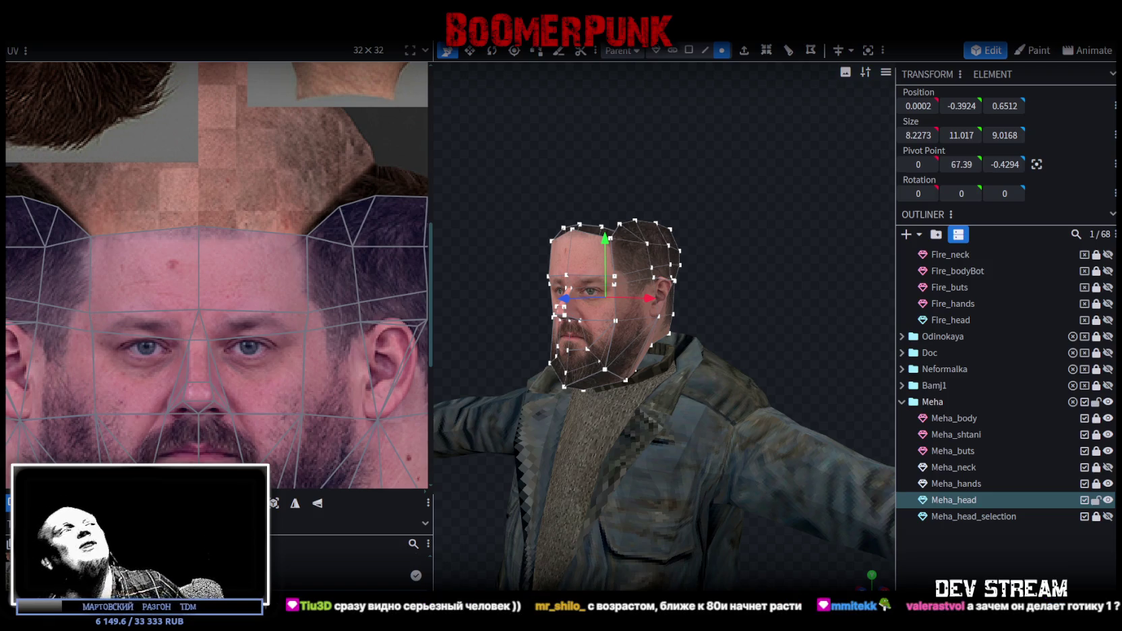
Unhide, unlock and select the Meha_head_selection piece
{"action": "mouse_move", "coordinate": [815, 313]}
{"action": "left_mouse_down"}
{"action": "mouse_move", "coordinate": [655, 309]}
{"action": "mouse_move", "coordinate": [681, 319]}
{"action": "mouse_move", "coordinate": [716, 313]}
{"action": "left_mouse_up"}
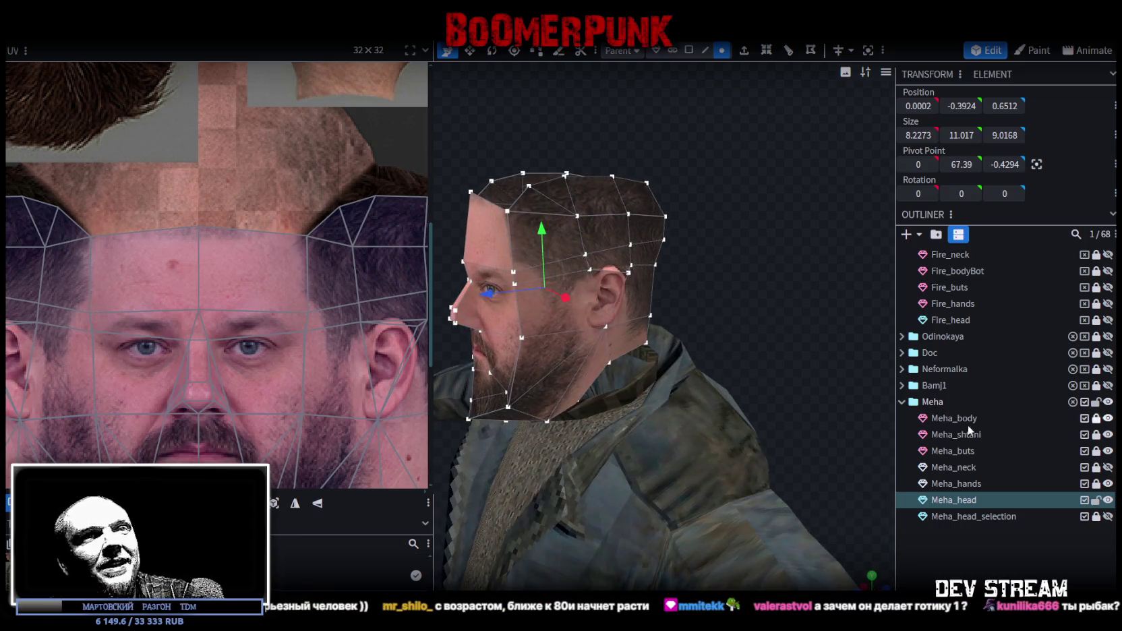
{"action": "left_click", "coordinate": [1108, 517]}
{"action": "left_click", "coordinate": [1097, 518]}
{"action": "left_click", "coordinate": [984, 517]}
{"action": "mouse_move", "coordinate": [692, 308]}
{"action": "left_mouse_down"}
{"action": "mouse_move", "coordinate": [764, 274]}
{"action": "mouse_move", "coordinate": [762, 243]}
{"action": "left_mouse_up"}
Split the selected back-of-head faces off into a new mesh, Meha_head_selection_selection
{"action": "left_click", "coordinate": [689, 49]}
{"action": "left_click", "coordinate": [673, 241]}
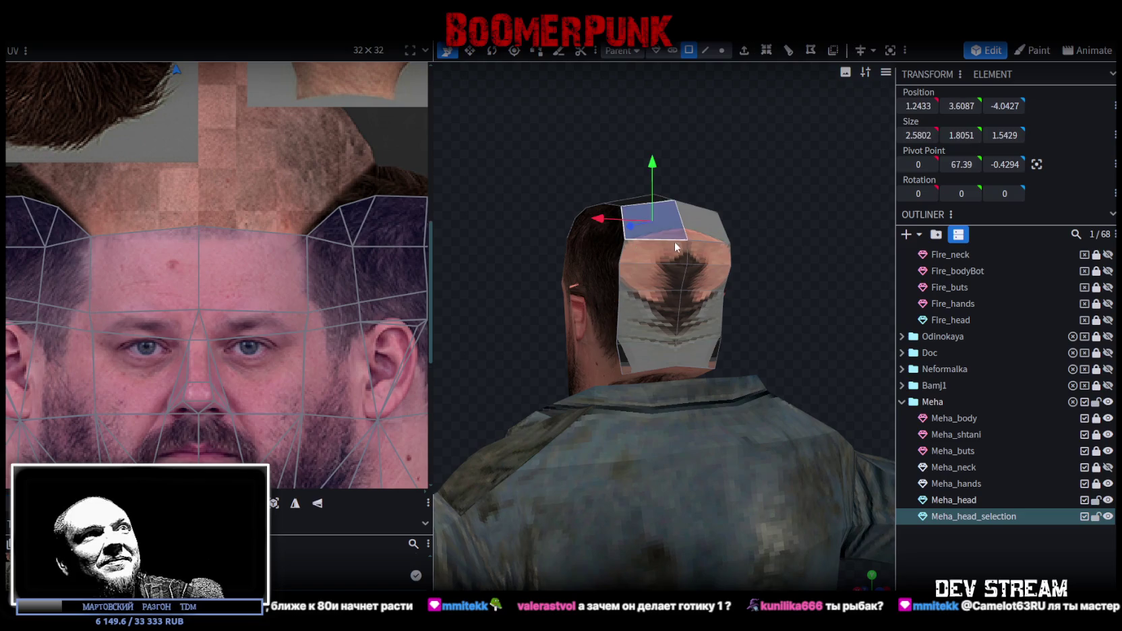
{"action": "left_click", "coordinate": [674, 253], "text": "shift"}
{"action": "left_click", "coordinate": [660, 278], "text": "shift"}
{"action": "left_click", "coordinate": [703, 305], "text": "shift"}
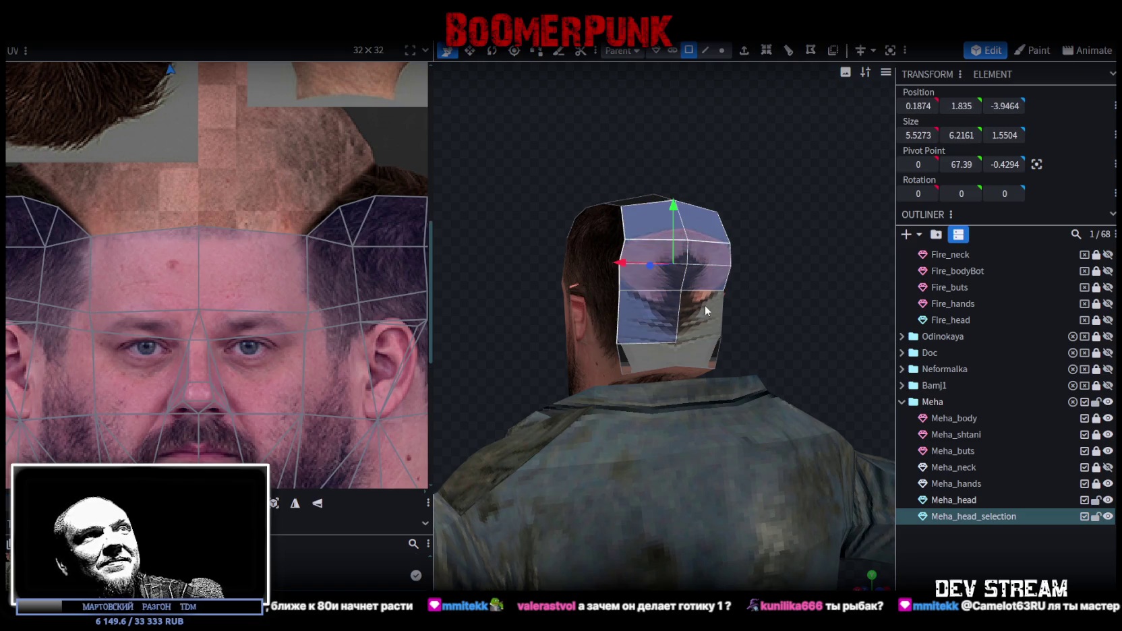
{"action": "left_click", "coordinate": [684, 337], "text": "shift"}
{"action": "left_click", "coordinate": [690, 358], "text": "shift"}
{"action": "mouse_move", "coordinate": [702, 357]}
{"action": "left_mouse_down"}
{"action": "mouse_move", "coordinate": [764, 344]}
{"action": "mouse_move", "coordinate": [757, 300]}
{"action": "left_mouse_up"}
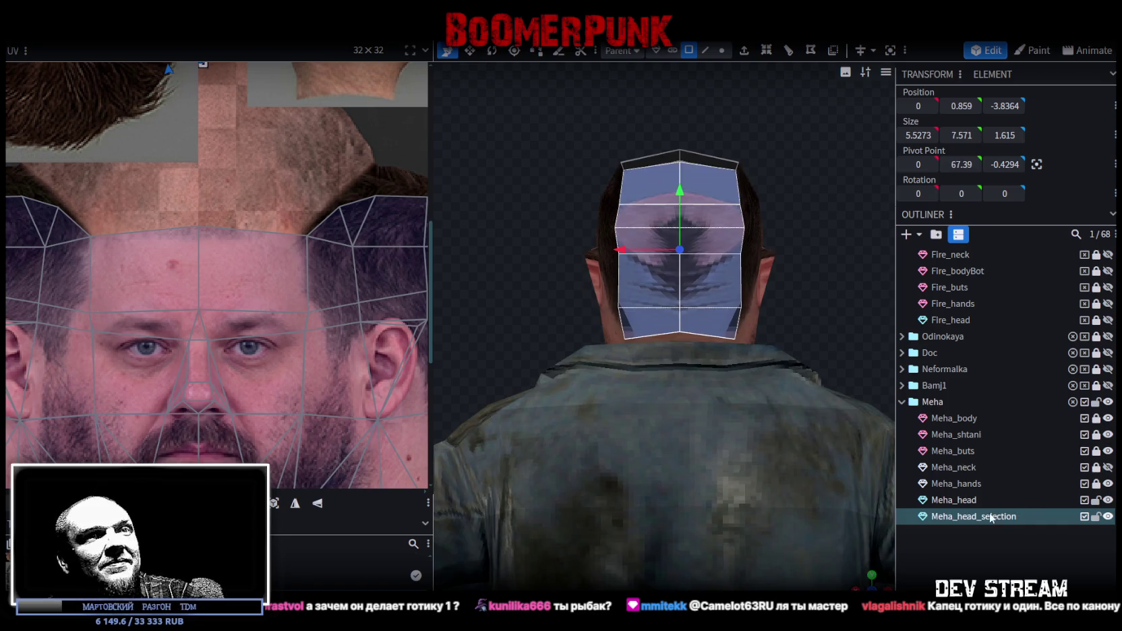
{"action": "right_click", "coordinate": [718, 197]}
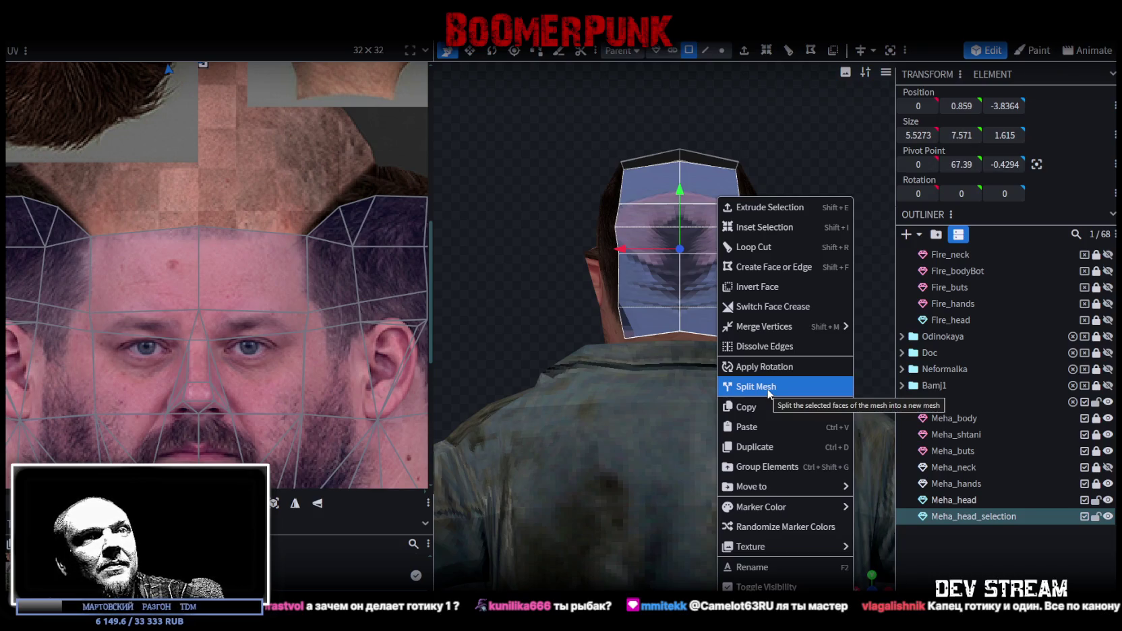
{"action": "left_click", "coordinate": [768, 391]}
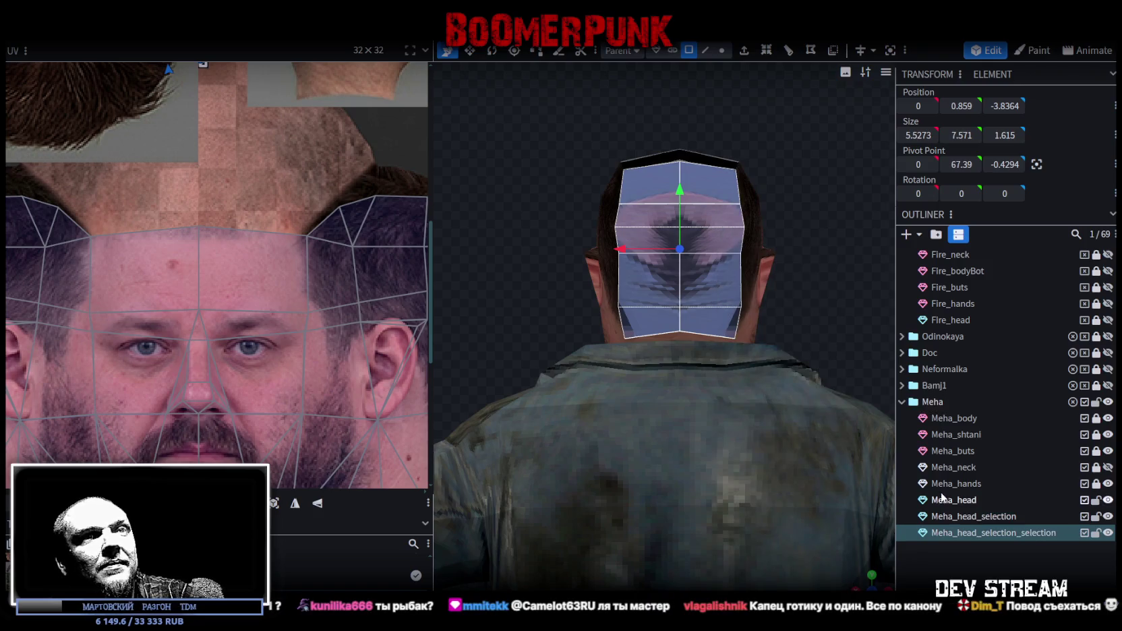
{"action": "scroll", "coordinate": [181, 267], "scroll_direction": "down", "scroll_amount": 3}
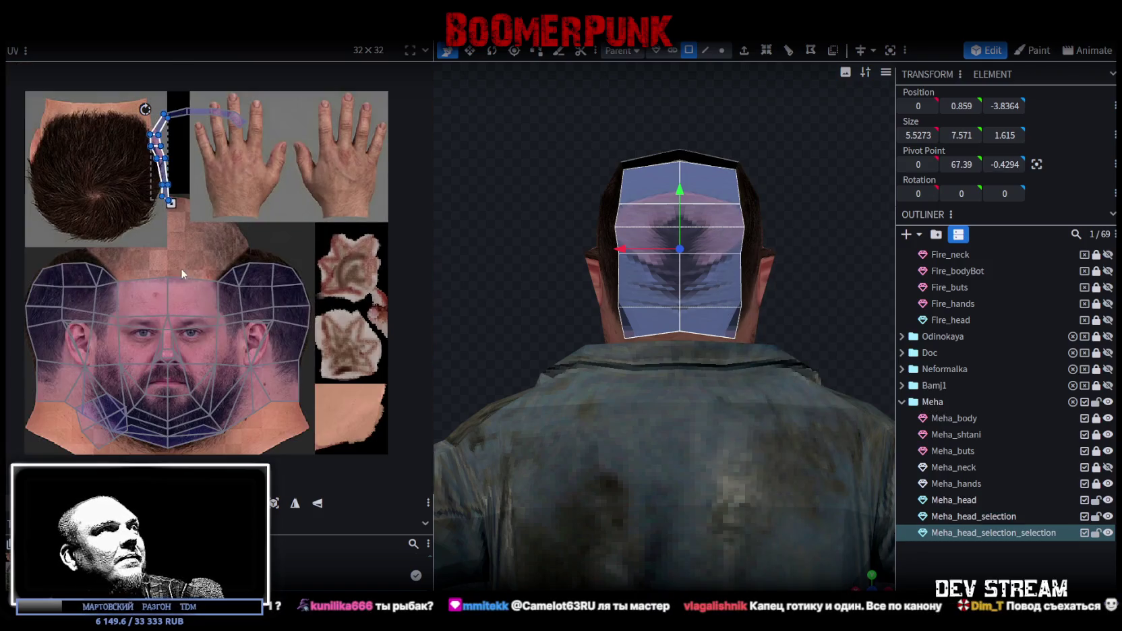
Re-project the split piece's UVs and place the island over the crown hair texture
{"action": "left_click", "coordinate": [274, 503]}
{"action": "middle_click_drag", "start_coordinate": [207, 218], "coordinate": [258, 272]}
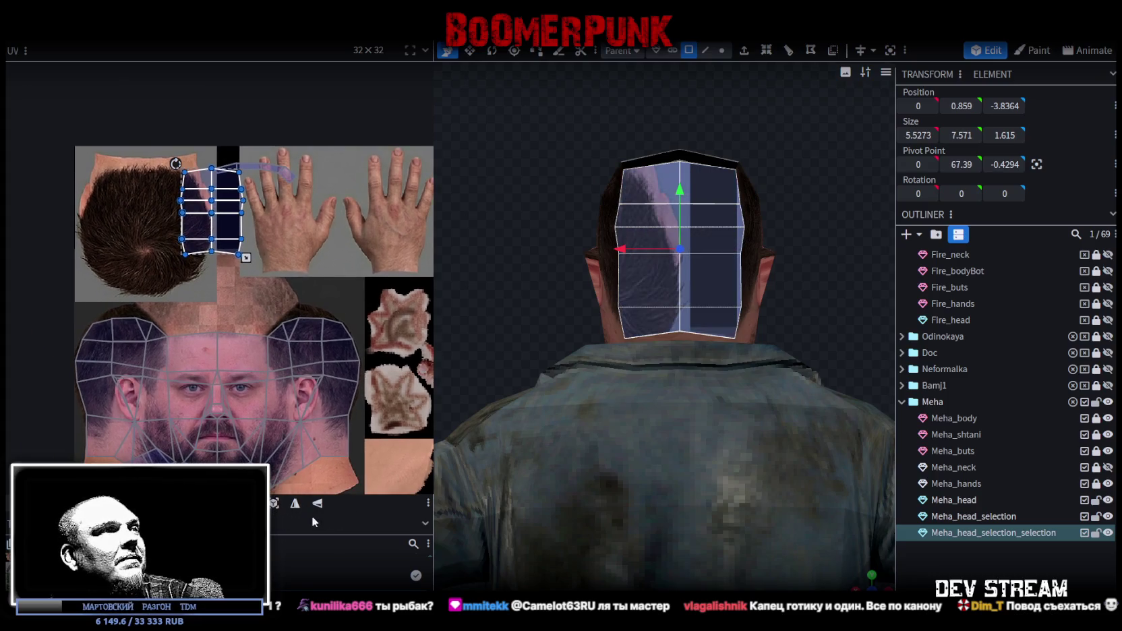
{"action": "left_click_drag", "start_coordinate": [229, 246], "coordinate": [161, 236]}
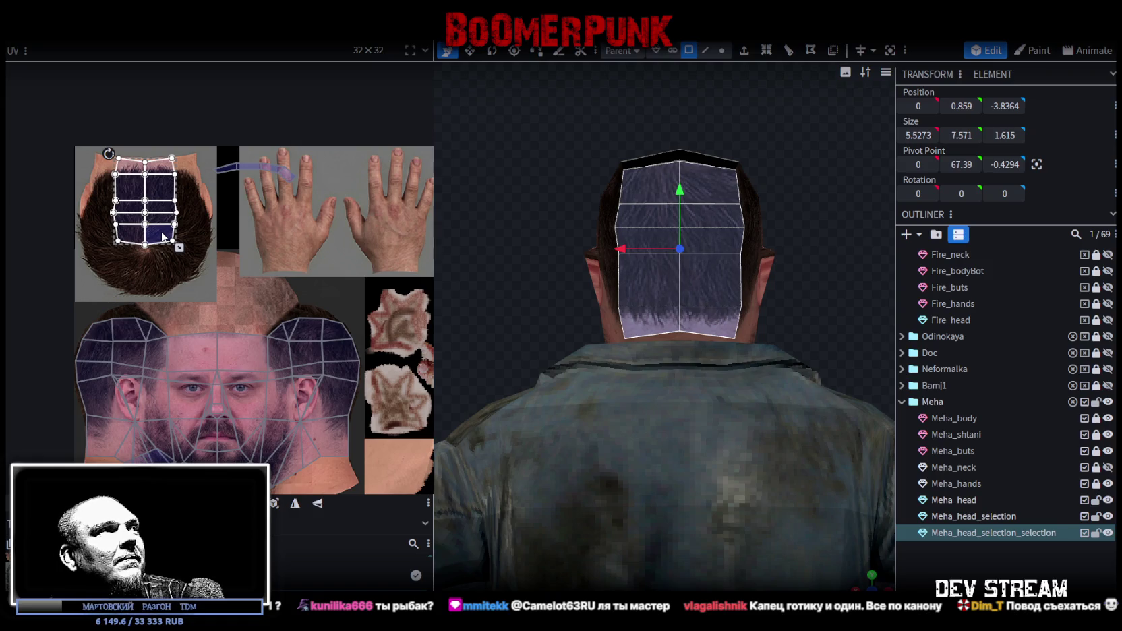
{"action": "scroll", "coordinate": [123, 140], "scroll_direction": "up", "scroll_amount": 2}
{"action": "left_click", "coordinate": [169, 193]}
{"action": "scroll", "coordinate": [169, 189], "scroll_direction": "up", "scroll_amount": 1}
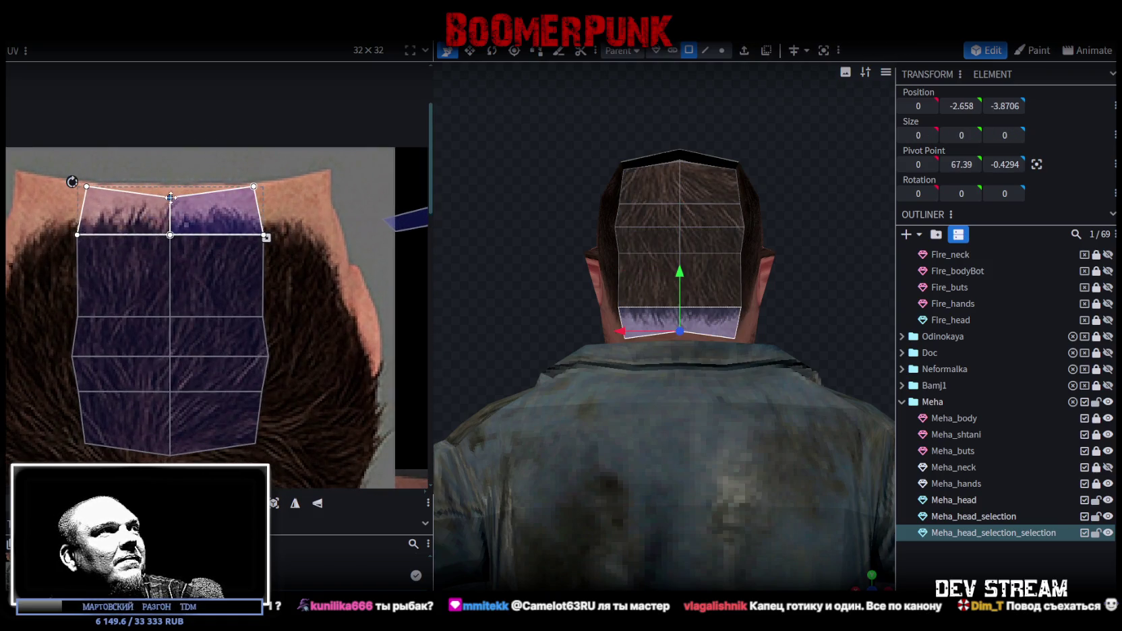
Select the back-of-head hair piece together with Meha_head
{"action": "mouse_move", "coordinate": [557, 323]}
{"action": "left_mouse_down"}
{"action": "mouse_move", "coordinate": [585, 397]}
{"action": "mouse_move", "coordinate": [494, 370]}
{"action": "mouse_move", "coordinate": [651, 340]}
{"action": "left_mouse_up"}
{"action": "left_click", "coordinate": [585, 398]}
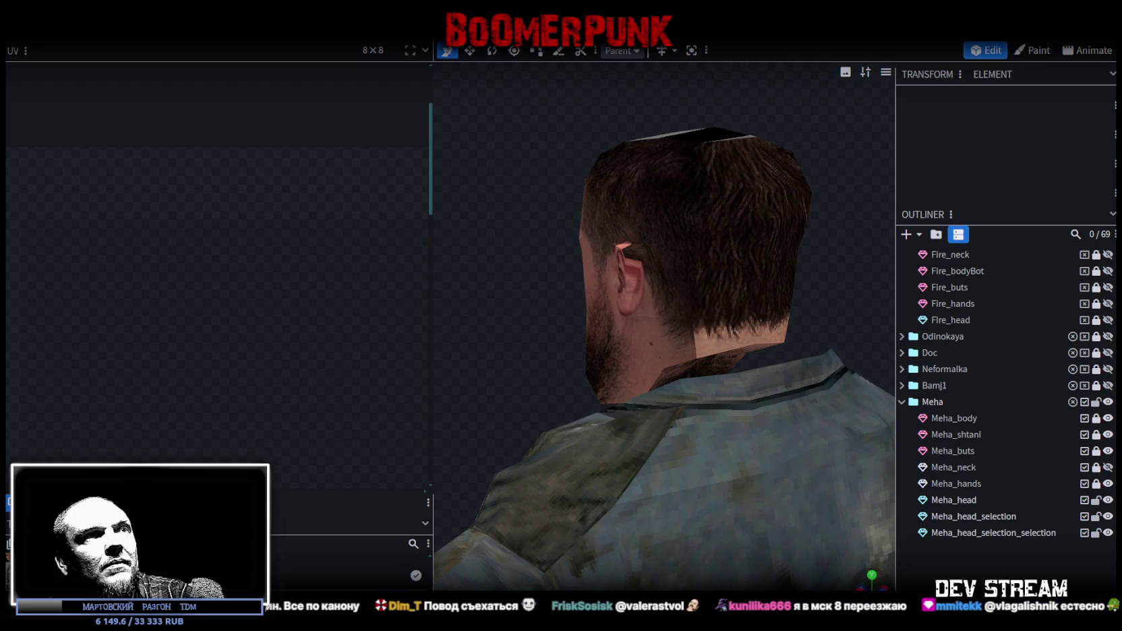
{"action": "left_click", "coordinate": [748, 318]}
{"action": "left_click", "coordinate": [146, 219]}
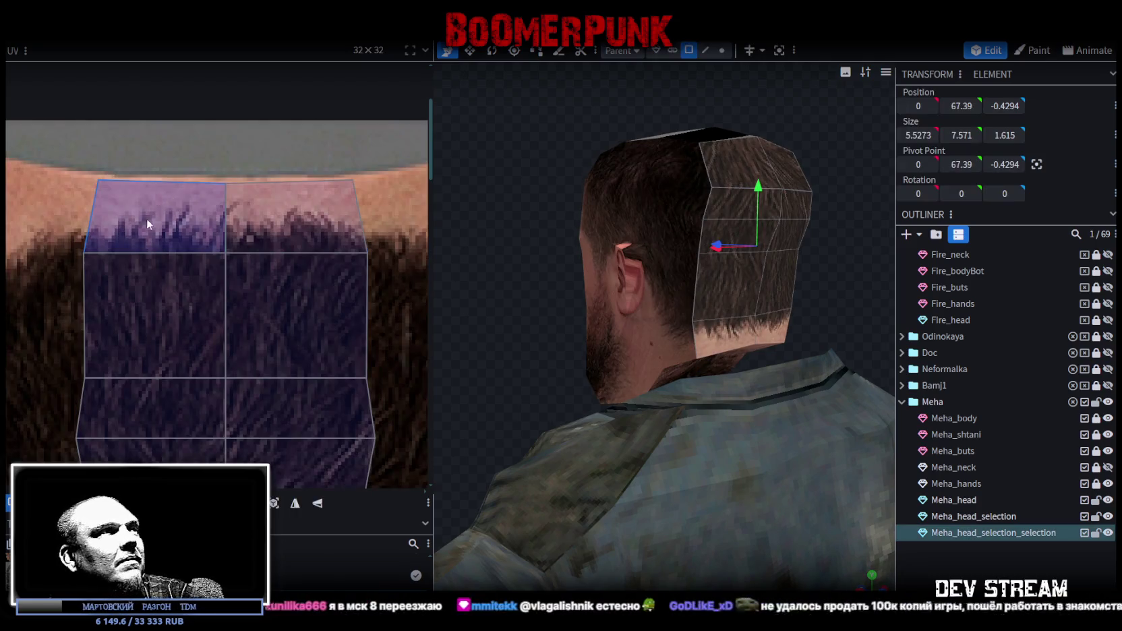
{"action": "scroll", "coordinate": [76, 242], "scroll_direction": "down", "scroll_amount": 3}
{"action": "scroll", "coordinate": [64, 214], "scroll_direction": "down", "scroll_amount": 2}
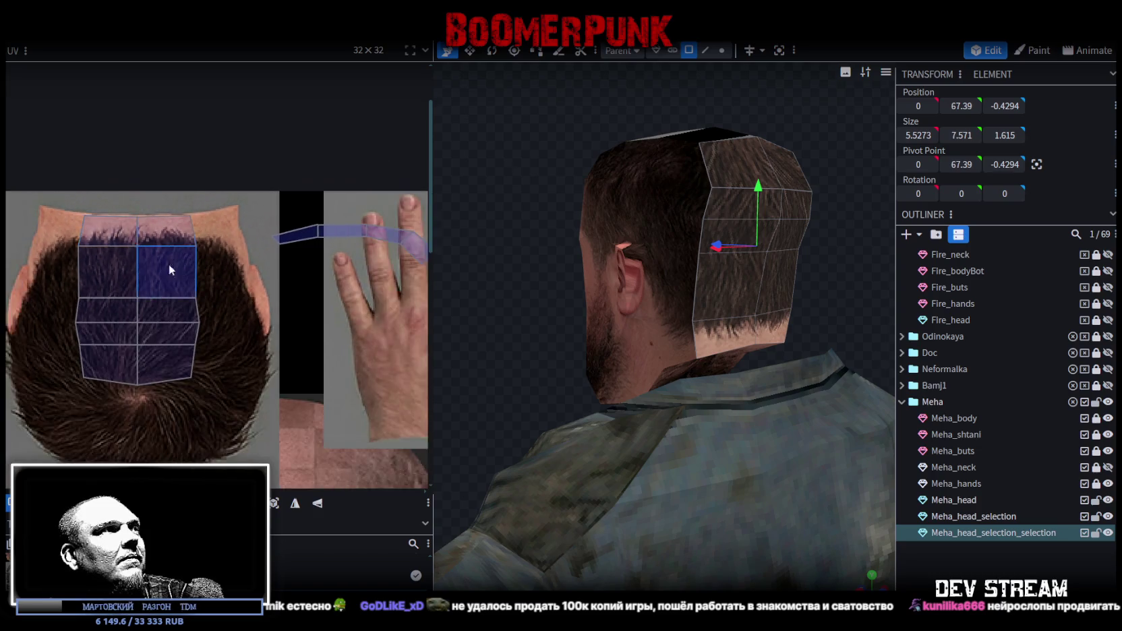
{"action": "scroll", "coordinate": [161, 260], "scroll_direction": "down", "scroll_amount": 1}
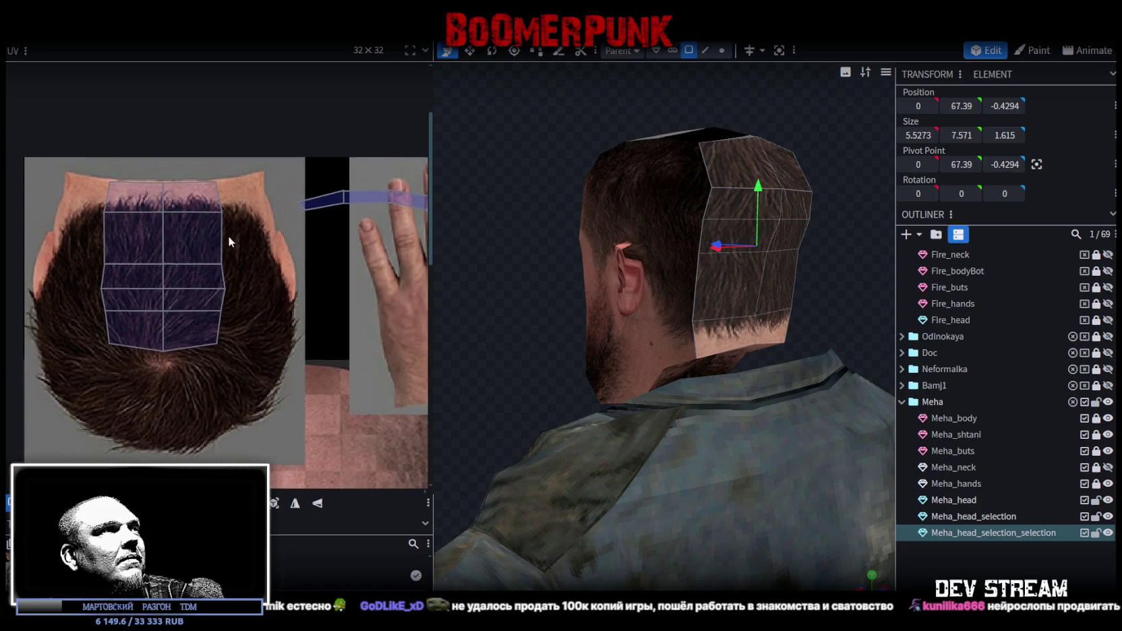
{"action": "left_click", "coordinate": [978, 500], "text": "ctrl"}
Merge Meha_head_selection_selection into Meha_head and weld the resulting 13 duplicate vertices
{"action": "right_click", "coordinate": [978, 536]}
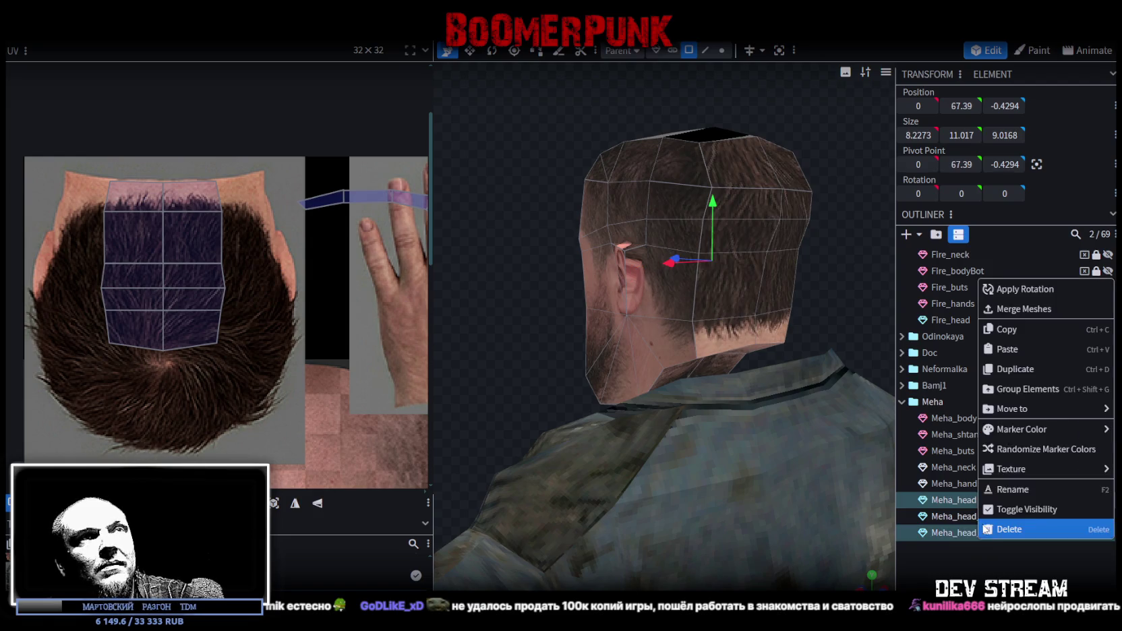
{"action": "left_click", "coordinate": [1012, 308]}
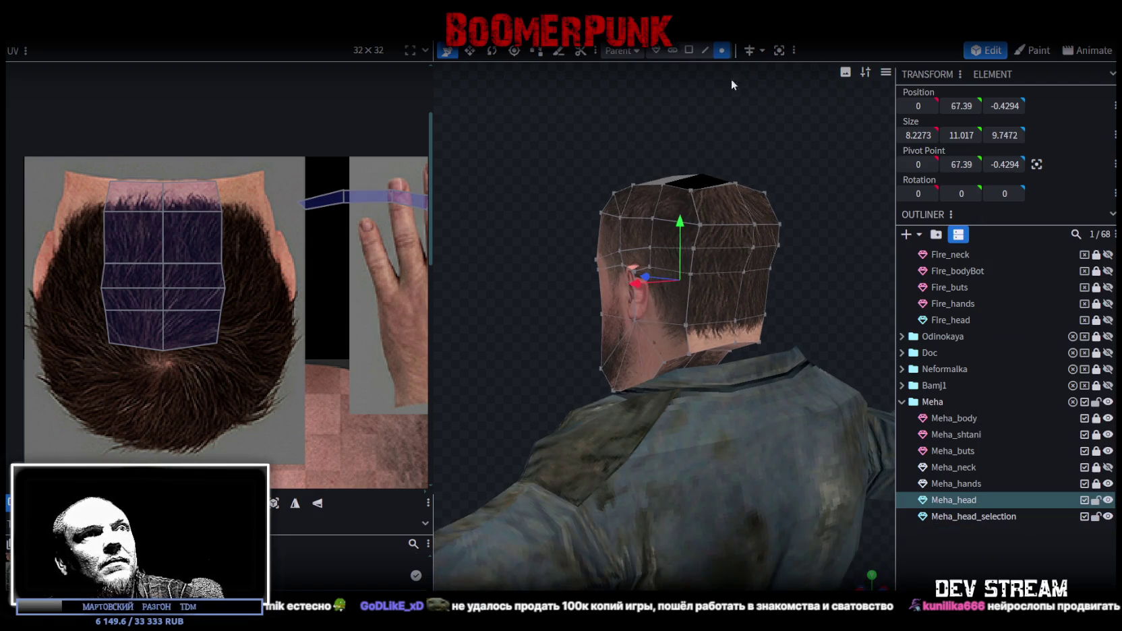
{"action": "left_click", "coordinate": [721, 50]}
{"action": "mouse_move", "coordinate": [687, 226]}
{"action": "left_mouse_down"}
{"action": "mouse_move", "coordinate": [686, 208]}
{"action": "mouse_move", "coordinate": [686, 228]}
{"action": "left_mouse_up"}
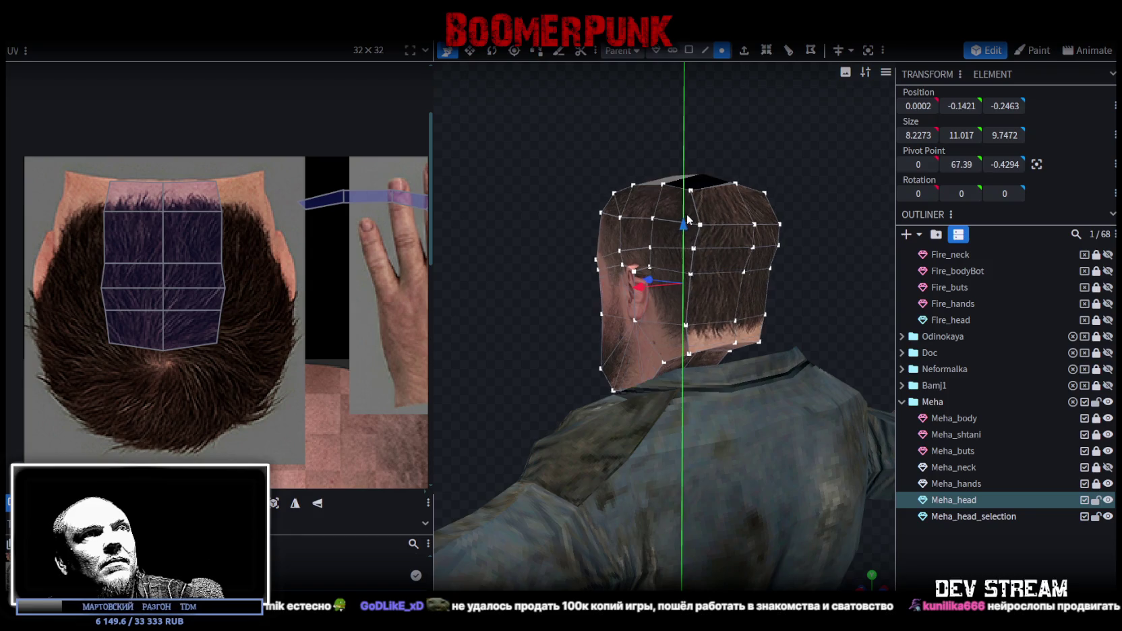
{"action": "left_click", "coordinate": [565, 145]}
{"action": "left_click", "coordinate": [806, 291]}
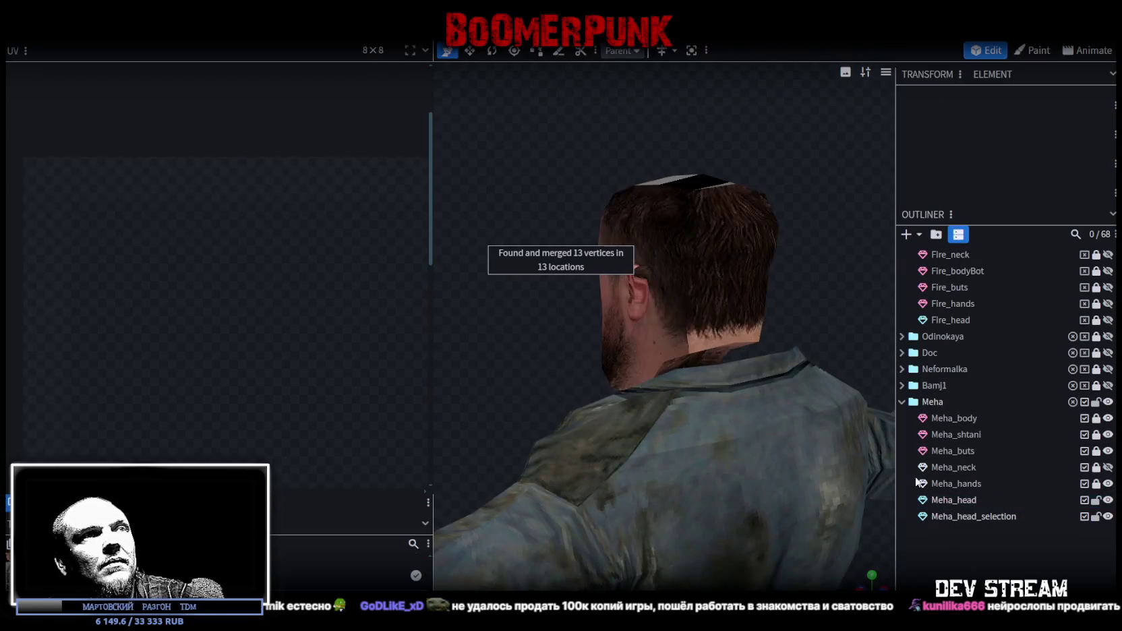
{"action": "mouse_move", "coordinate": [806, 292]}
{"action": "left_mouse_down"}
{"action": "mouse_move", "coordinate": [554, 310]}
{"action": "mouse_move", "coordinate": [865, 308]}
{"action": "left_mouse_up"}
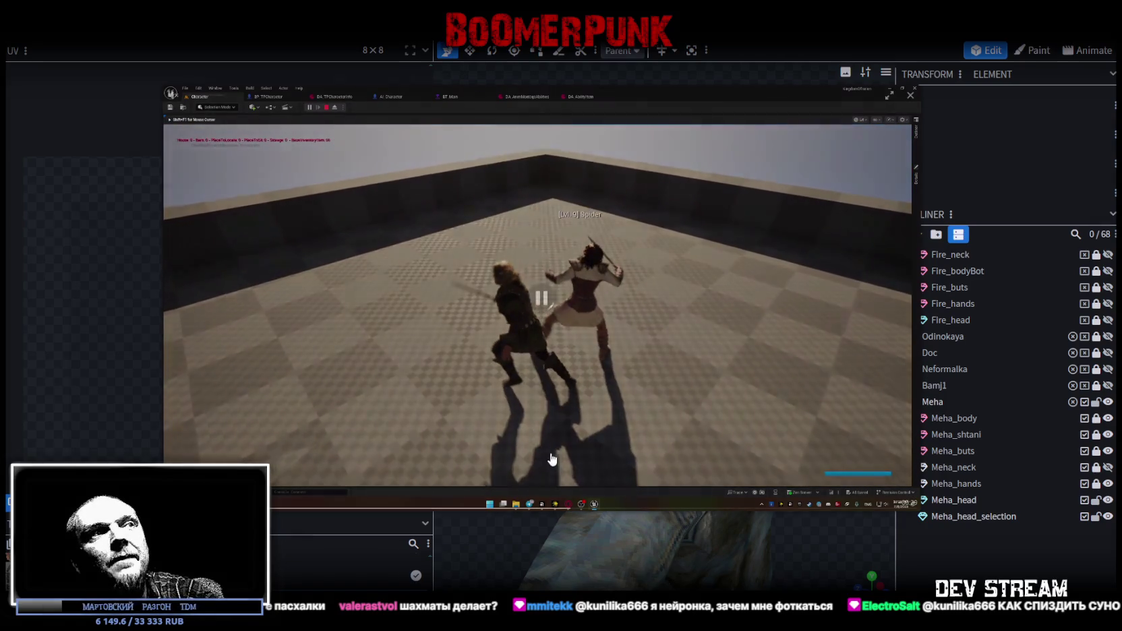
Pause the Unreal Engine clip of two fighters in the arena, then resume it
{"action": "left_click", "coordinate": [651, 380]}
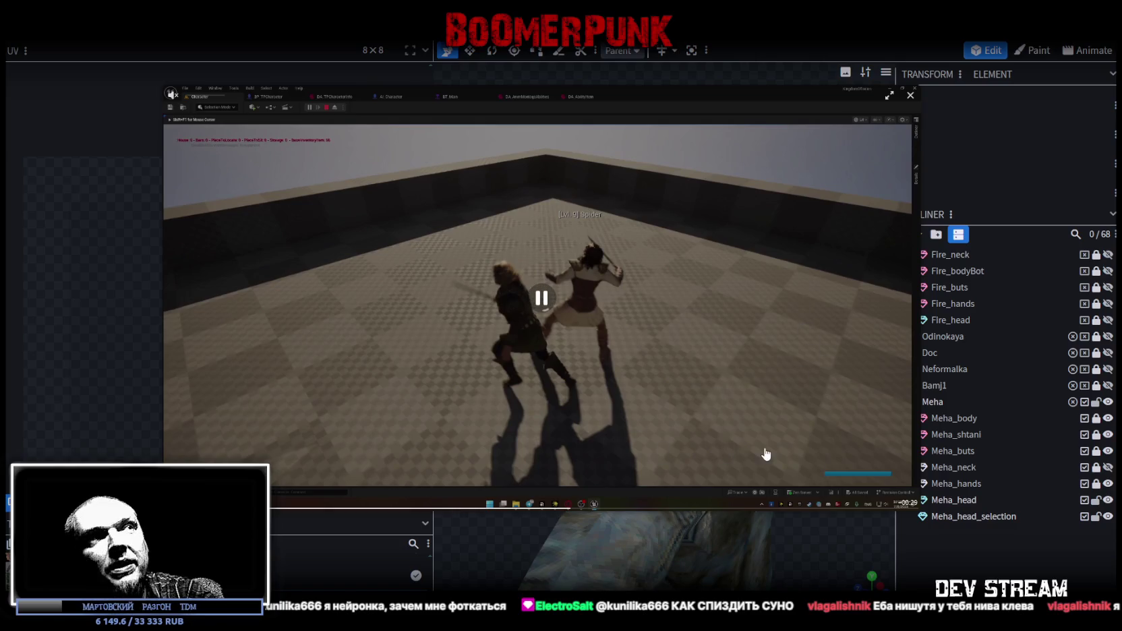
{"action": "mouse_move", "coordinate": [745, 366]}
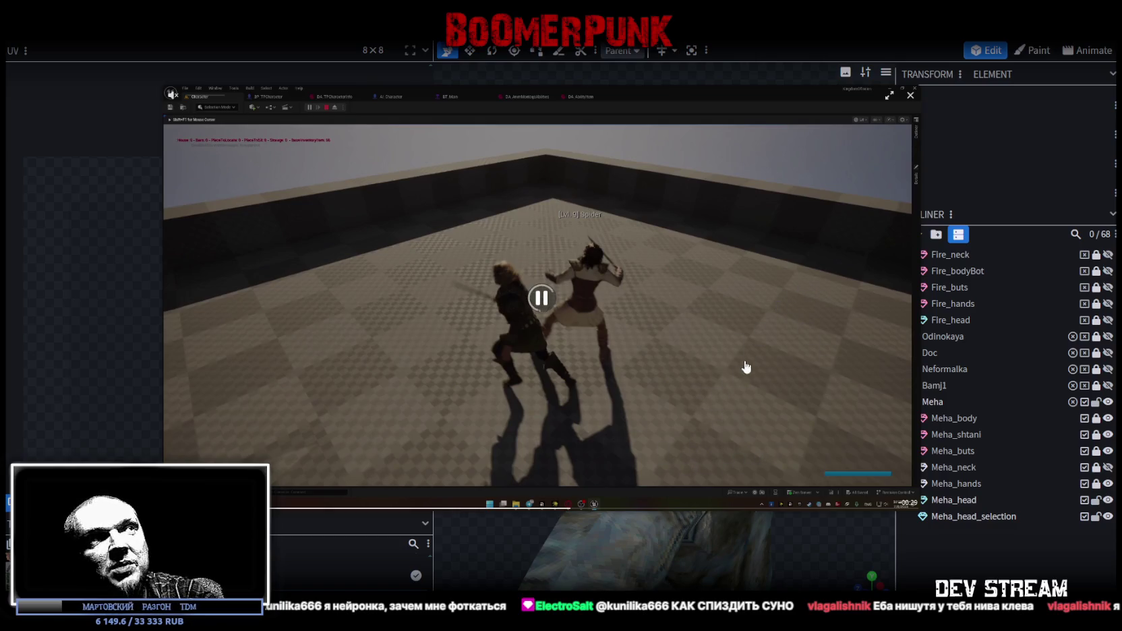
{"action": "left_click", "coordinate": [839, 392]}
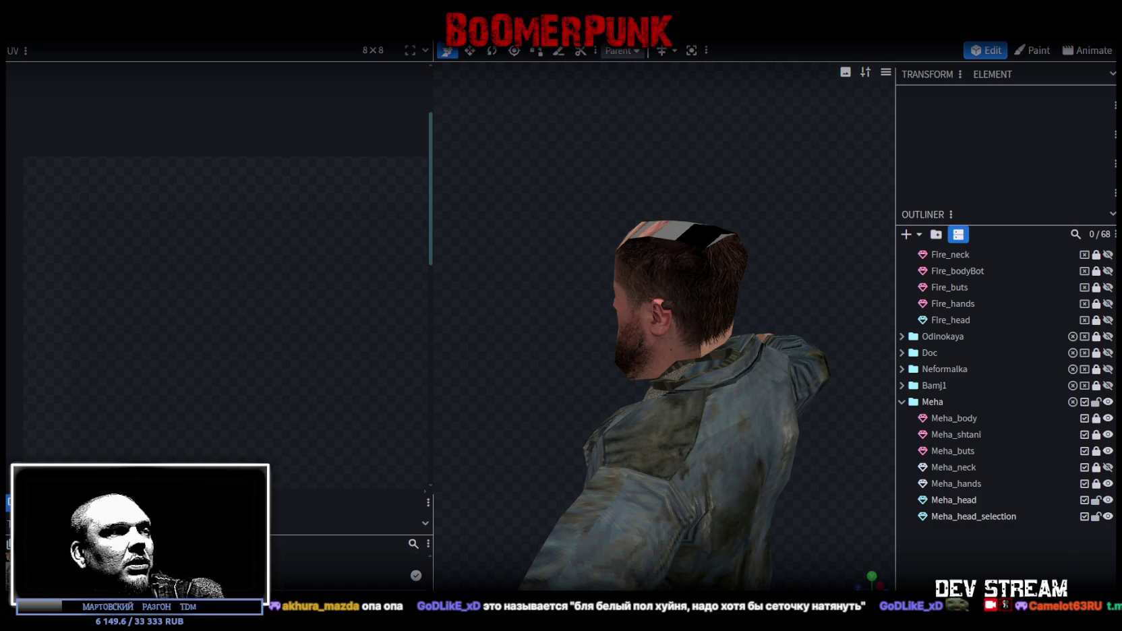
Orbit the Blockbench view toward Meha's photo-textured face to inspect the head
{"action": "scroll", "coordinate": [621, 421], "scroll_direction": "down", "scroll_amount": 3}
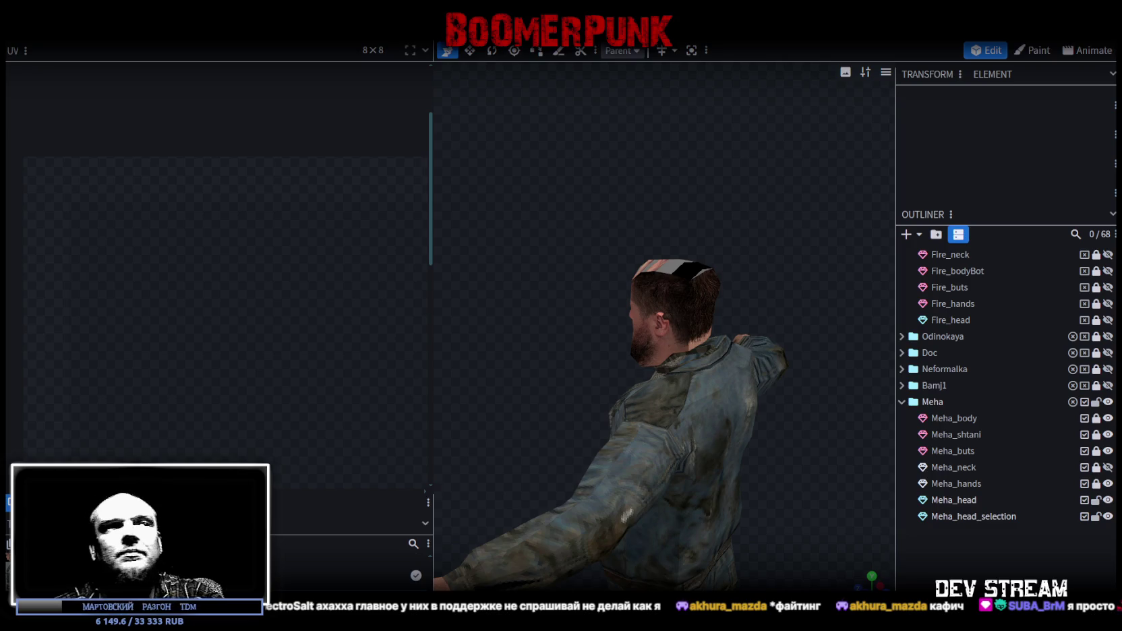
{"action": "mouse_move", "coordinate": [628, 426]}
{"action": "left_mouse_down"}
{"action": "mouse_move", "coordinate": [461, 304]}
{"action": "mouse_move", "coordinate": [266, 300]}
{"action": "mouse_move", "coordinate": [584, 372]}
{"action": "mouse_move", "coordinate": [578, 356]}
{"action": "left_mouse_up"}
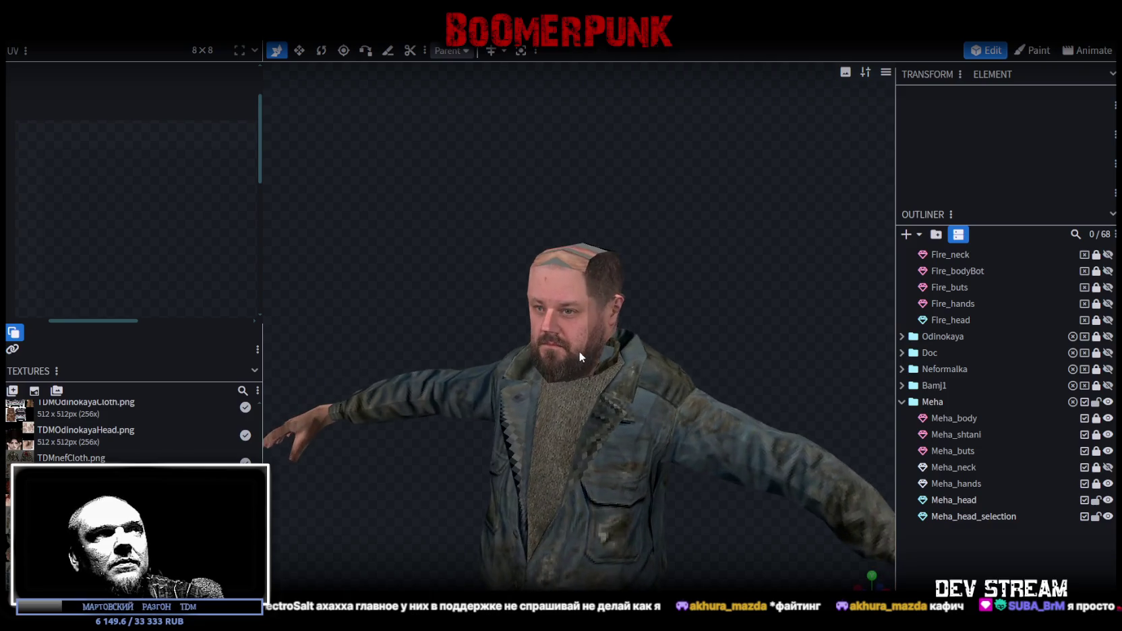
{"action": "scroll", "coordinate": [647, 273], "scroll_direction": "up", "scroll_amount": 2}
{"action": "scroll", "coordinate": [628, 243], "scroll_direction": "up", "scroll_amount": 2}
{"action": "left_click", "coordinate": [579, 213]}
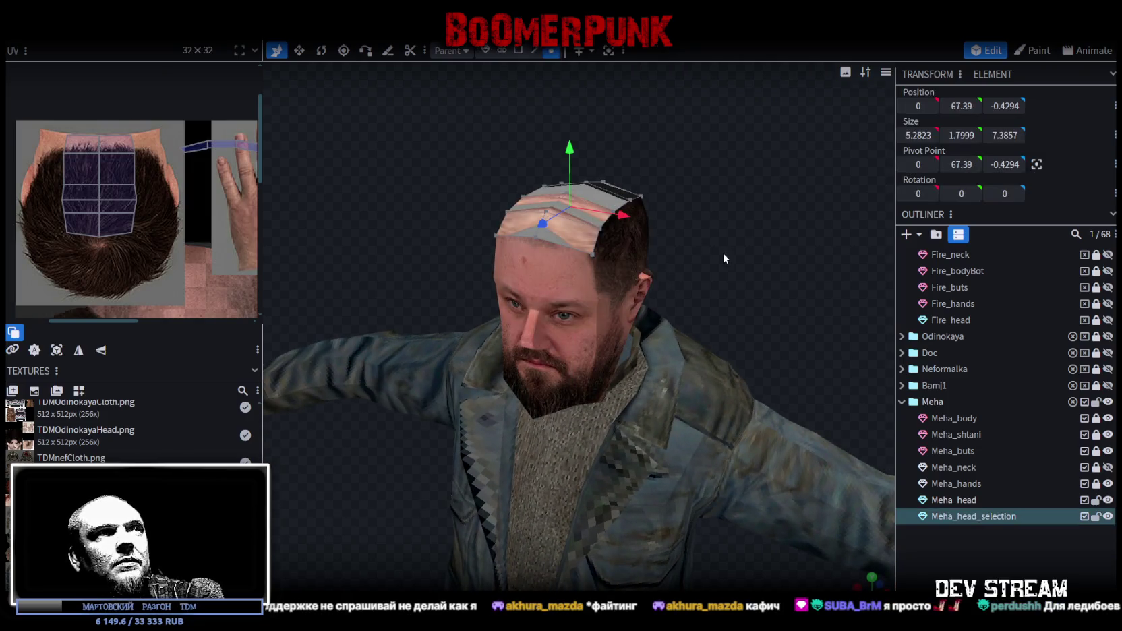
{"action": "left_click", "coordinate": [518, 51]}
{"action": "scroll", "coordinate": [776, 275], "scroll_direction": "up", "scroll_amount": 2}
{"action": "scroll", "coordinate": [762, 289], "scroll_direction": "down", "scroll_amount": 1}
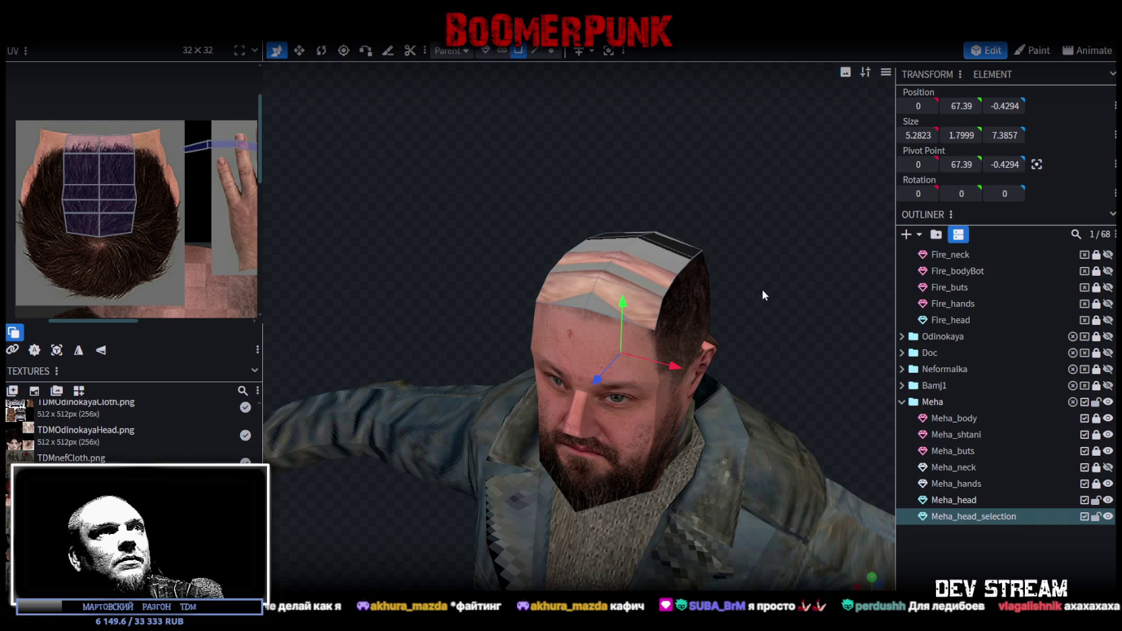
{"action": "mouse_move", "coordinate": [764, 281]}
{"action": "left_mouse_down"}
{"action": "mouse_move", "coordinate": [776, 320]}
{"action": "mouse_move", "coordinate": [766, 300]}
{"action": "mouse_move", "coordinate": [786, 291]}
{"action": "left_mouse_up"}
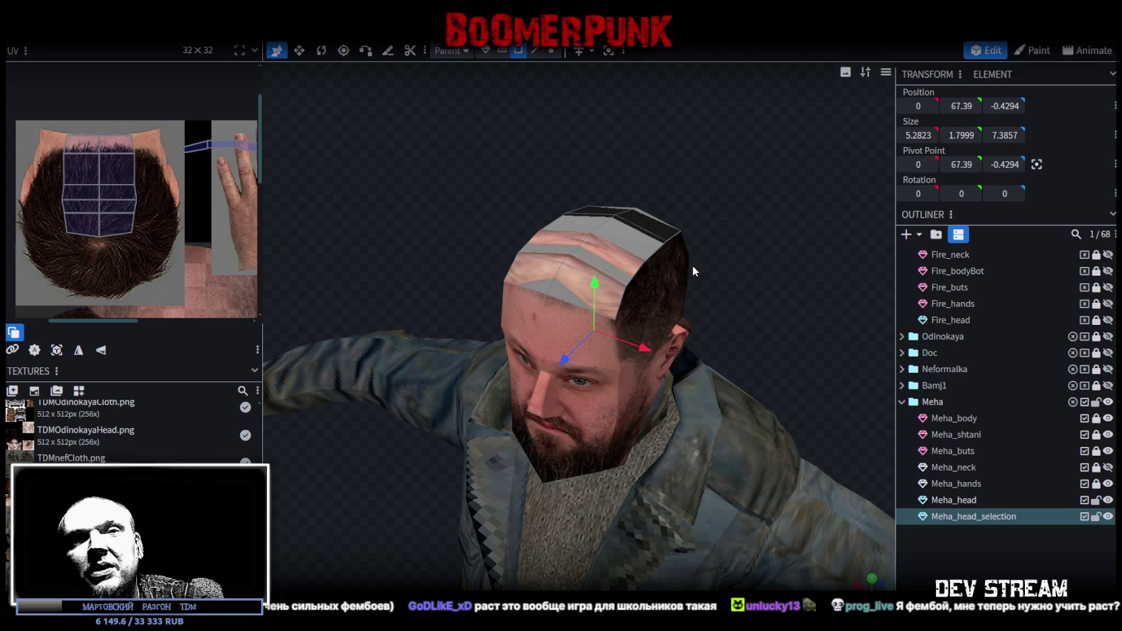
{"action": "mouse_move", "coordinate": [688, 260]}
{"action": "left_mouse_down"}
{"action": "mouse_move", "coordinate": [754, 215]}
{"action": "mouse_move", "coordinate": [729, 278]}
{"action": "mouse_move", "coordinate": [750, 266]}
{"action": "left_mouse_up"}
{"action": "left_click", "coordinate": [625, 266]}
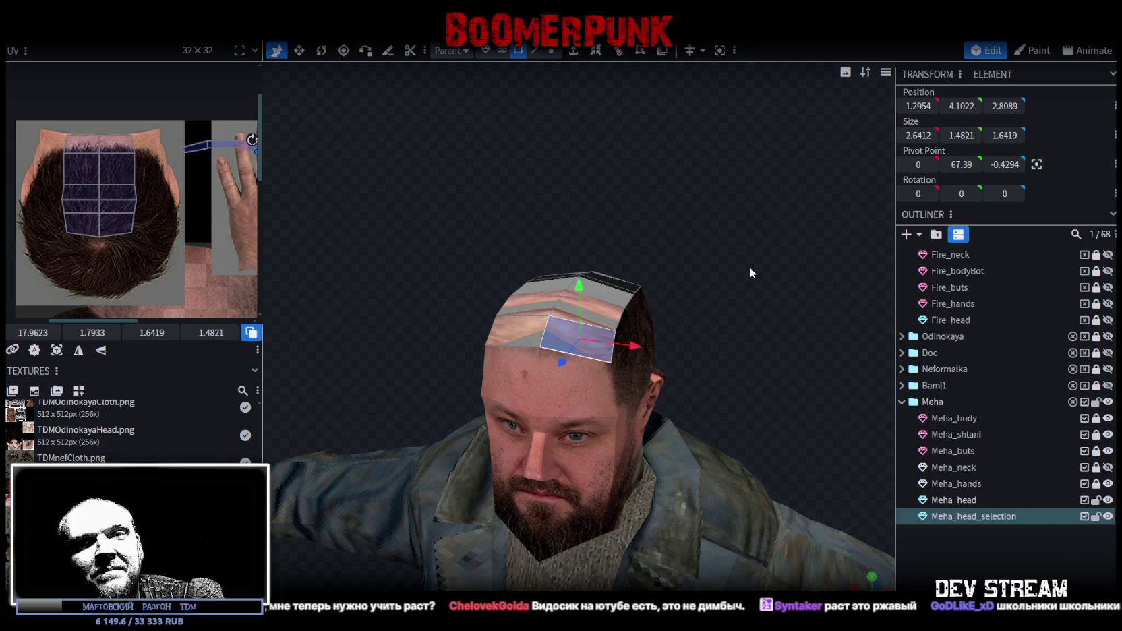
{"action": "left_click_drag", "start_coordinate": [749, 266], "coordinate": [743, 263]}
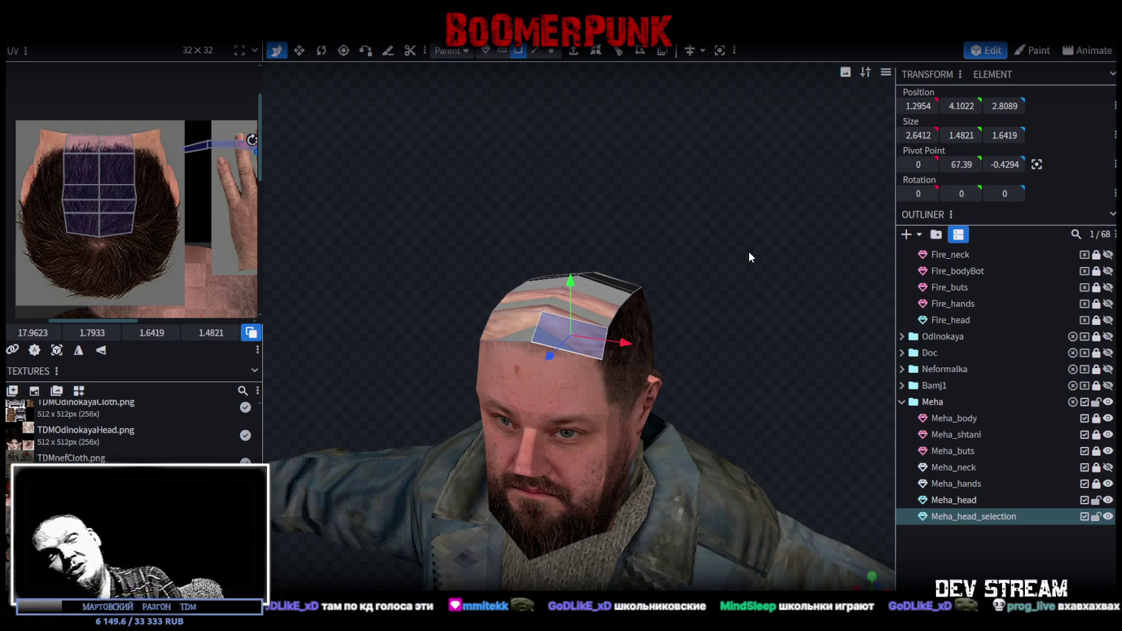
{"action": "left_click_drag", "start_coordinate": [747, 241], "coordinate": [764, 266]}
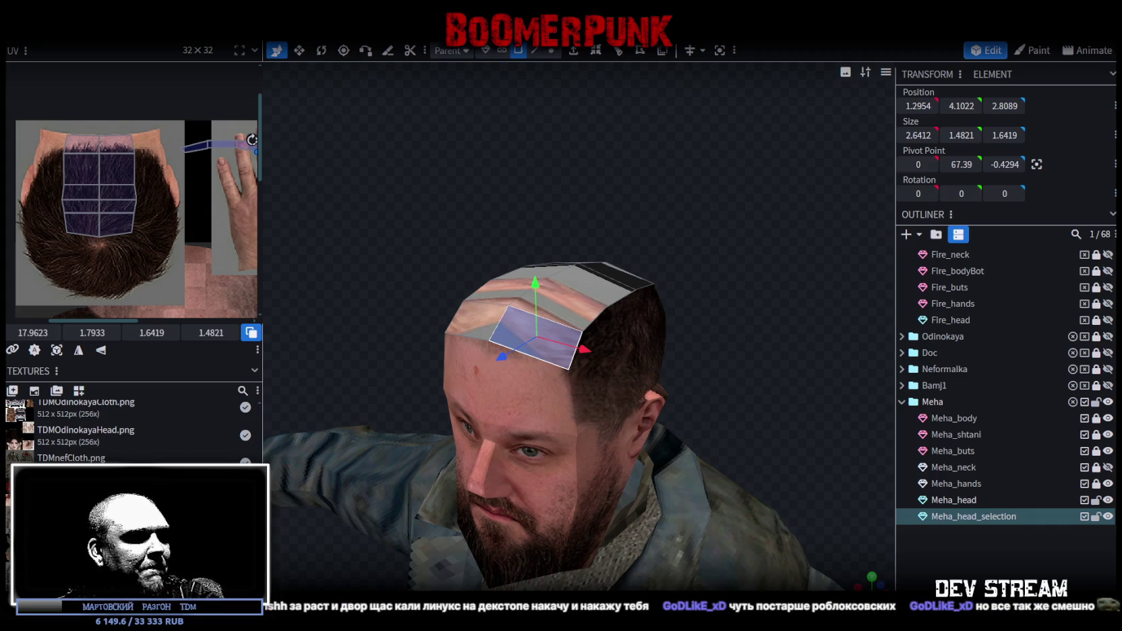
{"action": "key", "text": "alt+Tab"}
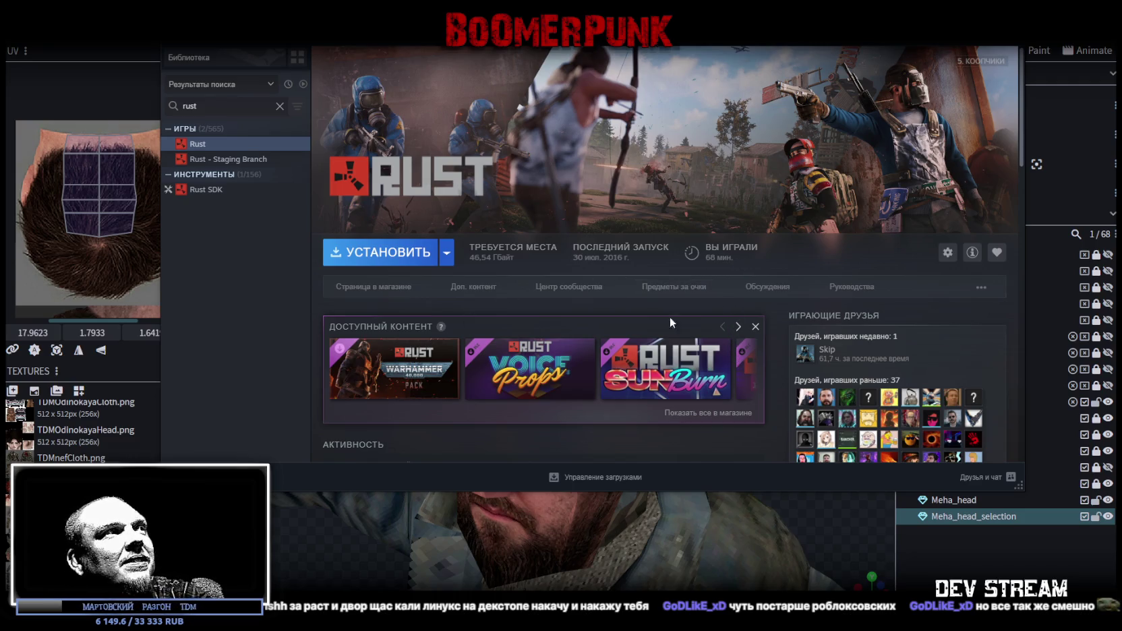
{"action": "key", "text": "alt+Tab"}
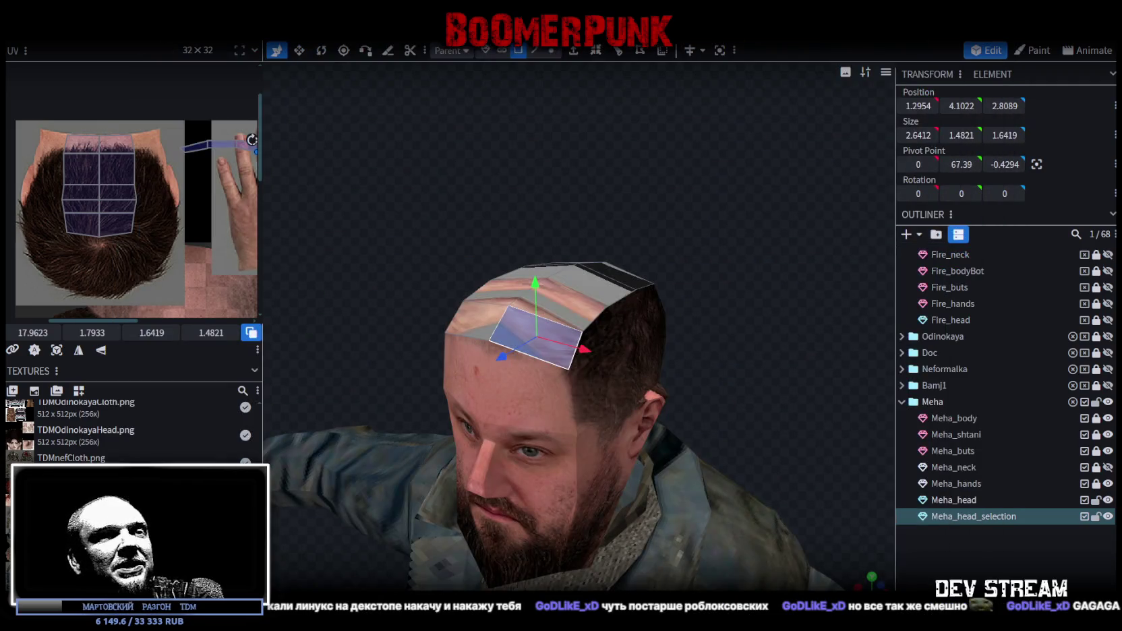
{"action": "mouse_move", "coordinate": [729, 248]}
{"action": "left_mouse_down"}
{"action": "mouse_move", "coordinate": [775, 317]}
{"action": "mouse_move", "coordinate": [731, 389]}
{"action": "mouse_move", "coordinate": [678, 358]}
{"action": "left_mouse_up"}
{"action": "scroll", "coordinate": [772, 314], "scroll_direction": "up", "scroll_amount": 3}
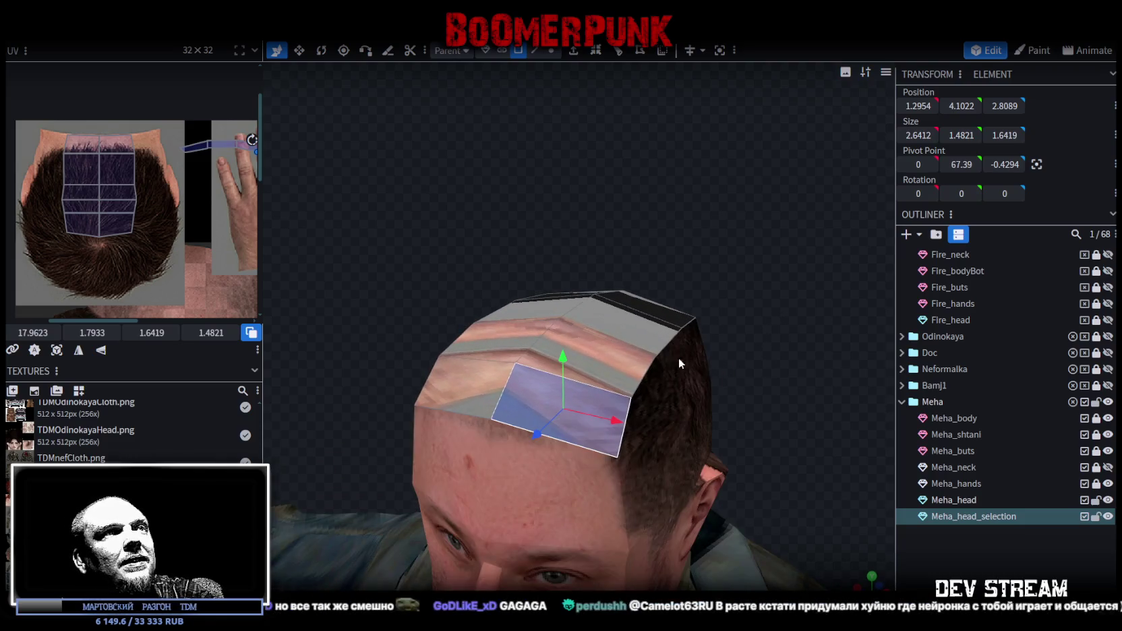
Select the top faces of Meha_head, narrowing to the two front faces
{"action": "left_click", "coordinate": [479, 388], "text": "shift"}
{"action": "left_click", "coordinate": [592, 407], "text": "shift"}
{"action": "left_click", "coordinate": [559, 350], "text": "shift"}
{"action": "left_click", "coordinate": [494, 337], "text": "shift"}
{"action": "left_click", "coordinate": [584, 303], "text": "shift"}
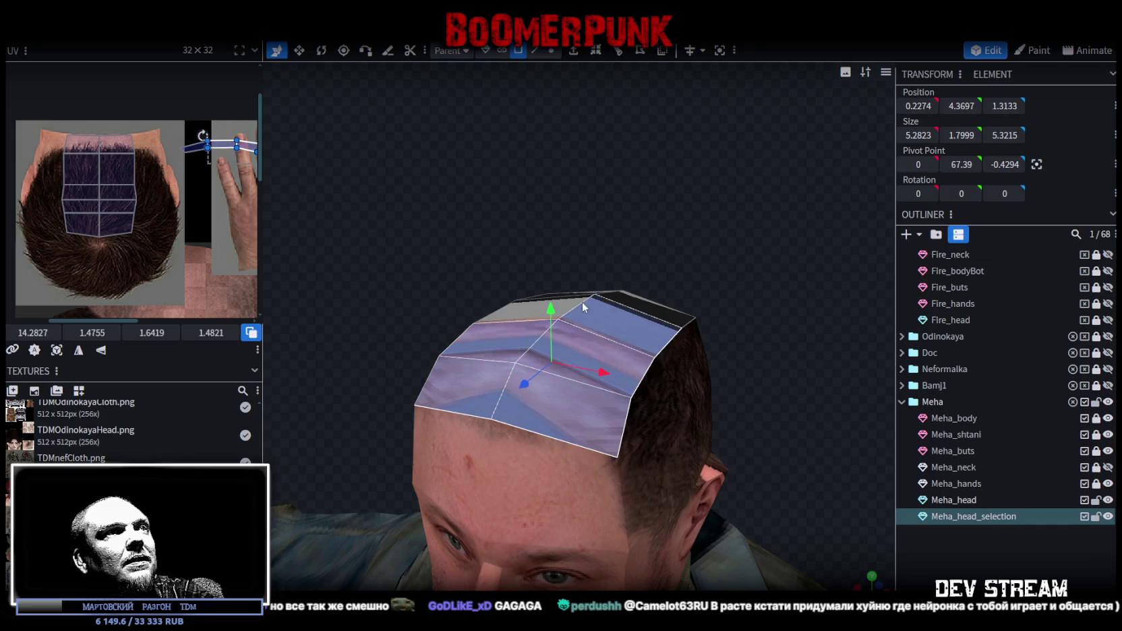
{"action": "left_click", "coordinate": [584, 303], "text": "shift"}
{"action": "left_click", "coordinate": [681, 319], "text": "shift"}
{"action": "left_click_drag", "start_coordinate": [704, 245], "coordinate": [640, 296]}
{"action": "mouse_move", "coordinate": [782, 325]}
{"action": "left_mouse_down"}
{"action": "mouse_move", "coordinate": [561, 250]}
{"action": "mouse_move", "coordinate": [656, 251]}
{"action": "mouse_move", "coordinate": [453, 224]}
{"action": "mouse_move", "coordinate": [609, 244]}
{"action": "left_mouse_up"}
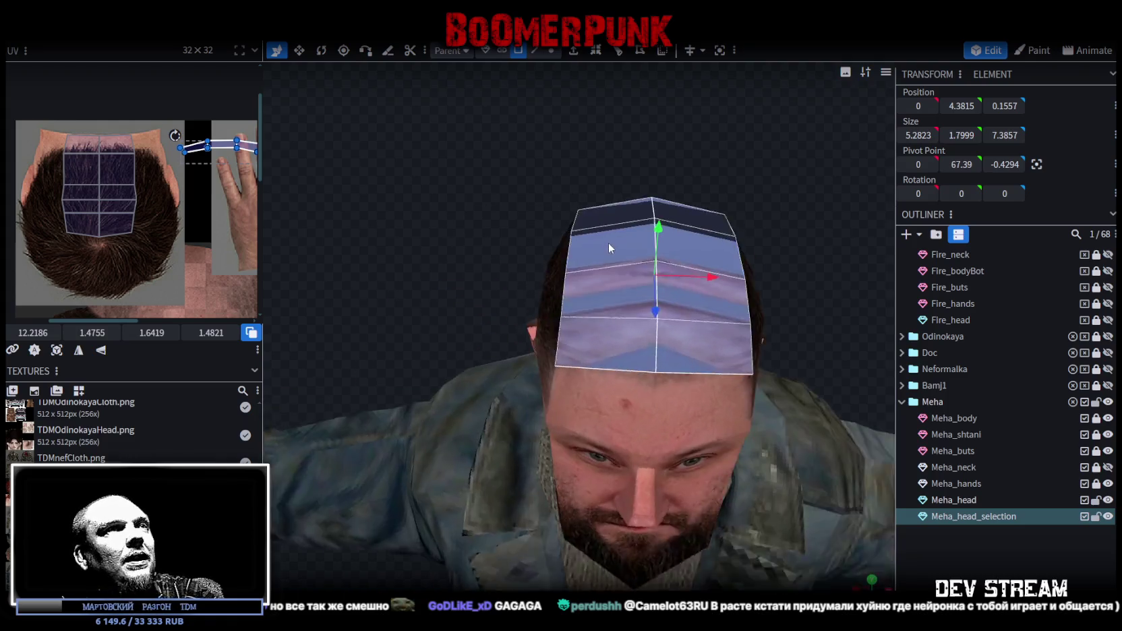
{"action": "left_click", "coordinate": [606, 344]}
{"action": "left_click", "coordinate": [721, 341], "text": "shift"}
{"action": "mouse_move", "coordinate": [721, 341]}
{"action": "left_mouse_down"}
{"action": "mouse_move", "coordinate": [781, 236]}
{"action": "mouse_move", "coordinate": [803, 224]}
{"action": "mouse_move", "coordinate": [761, 232]}
{"action": "left_mouse_up"}
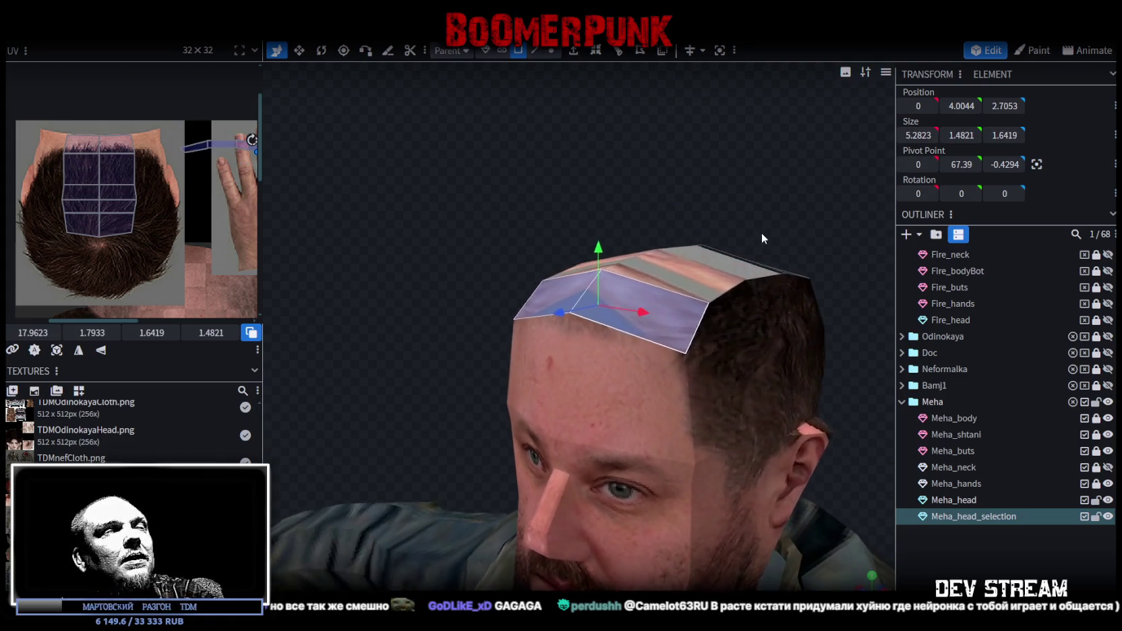
Extrude the two front faces with the Z+ direction
{"action": "left_click", "coordinate": [577, 57]}
{"action": "mouse_move", "coordinate": [685, 133]}
{"action": "left_mouse_down"}
{"action": "mouse_move", "coordinate": [635, 150]}
{"action": "mouse_move", "coordinate": [645, 140]}
{"action": "mouse_move", "coordinate": [670, 150]}
{"action": "mouse_move", "coordinate": [649, 160]}
{"action": "left_mouse_up"}
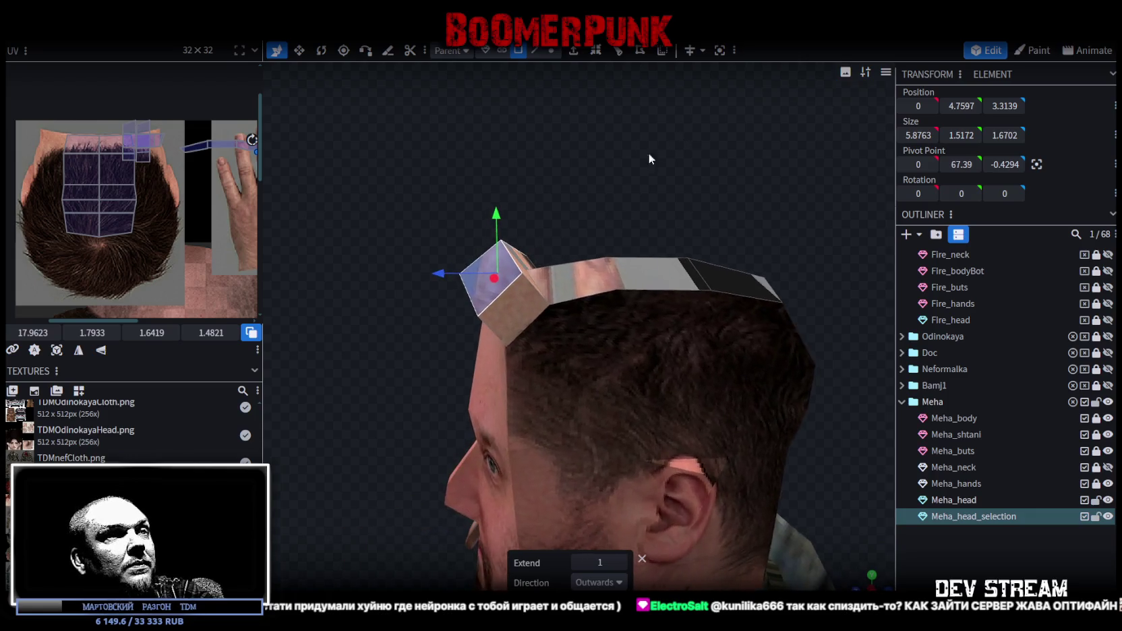
{"action": "left_click", "coordinate": [619, 584]}
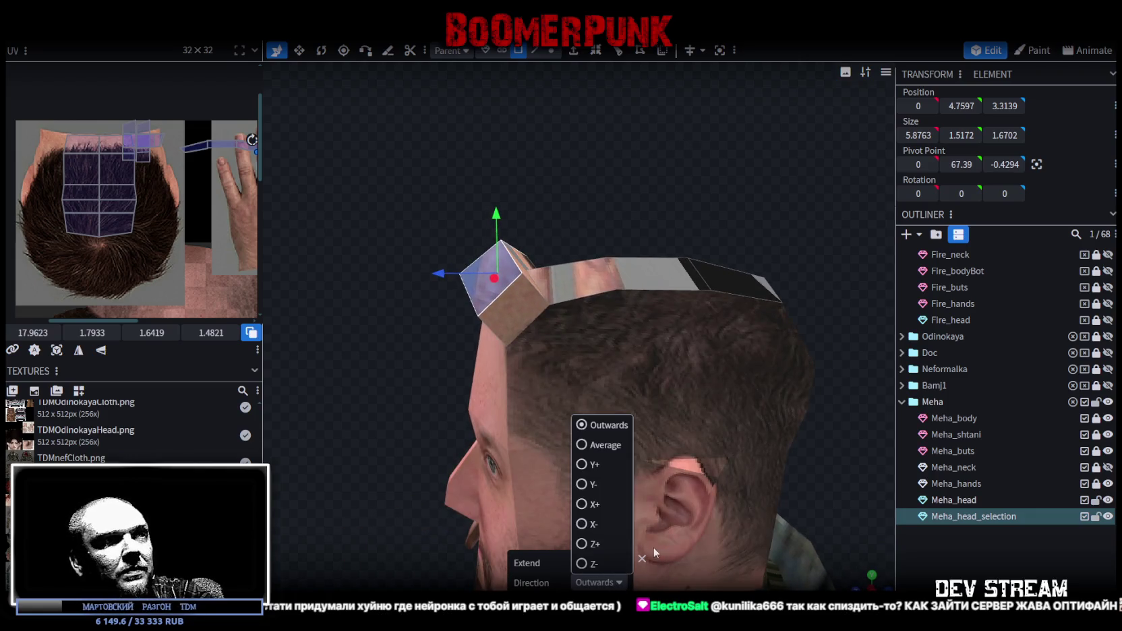
{"action": "left_click", "coordinate": [582, 543]}
{"action": "mouse_move", "coordinate": [414, 389]}
{"action": "left_mouse_down"}
{"action": "mouse_move", "coordinate": [491, 410]}
{"action": "mouse_move", "coordinate": [421, 386]}
{"action": "mouse_move", "coordinate": [431, 371]}
{"action": "left_mouse_up"}
{"action": "left_click_drag", "start_coordinate": [530, 148], "coordinate": [535, 156]}
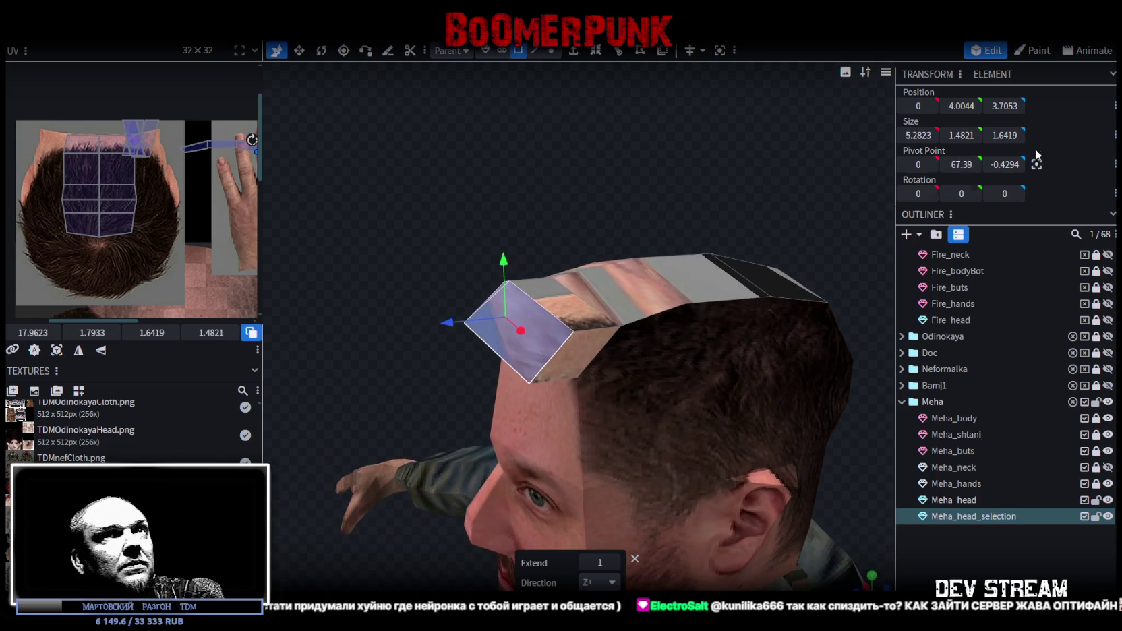
Thin the extruded block and move it back and down over the forehead
{"action": "key", "text": "s"}
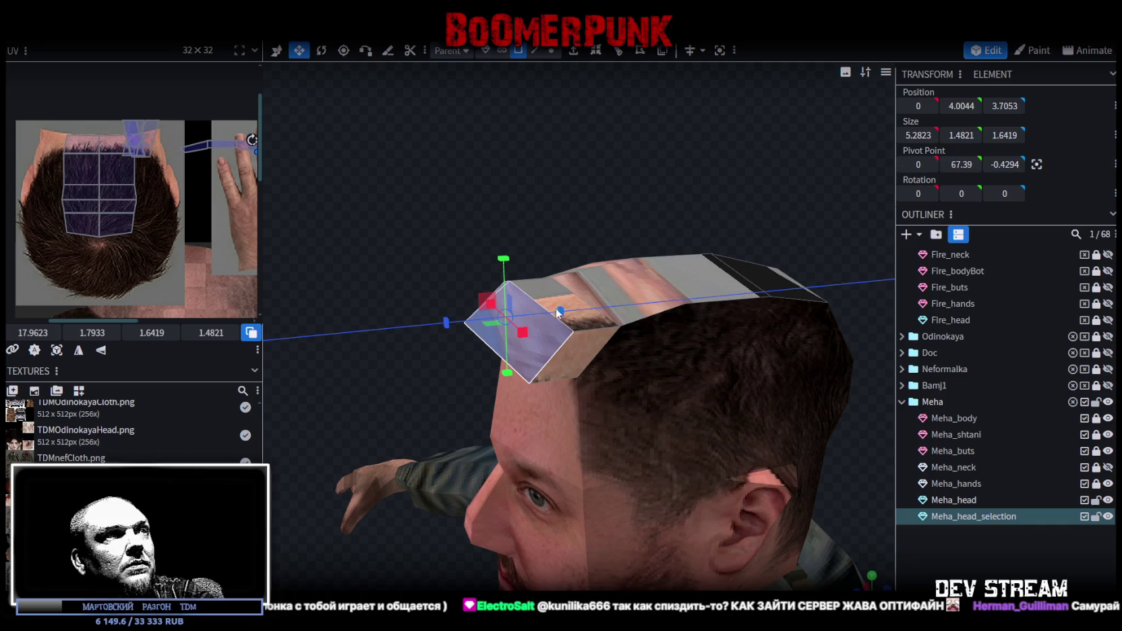
{"action": "left_click_drag", "start_coordinate": [570, 308], "coordinate": [539, 313]}
{"action": "key", "text": "v"}
{"action": "mouse_move", "coordinate": [588, 224]}
{"action": "left_mouse_down"}
{"action": "mouse_move", "coordinate": [604, 153]}
{"action": "mouse_move", "coordinate": [585, 169]}
{"action": "mouse_move", "coordinate": [551, 267]}
{"action": "left_mouse_up"}
{"action": "mouse_move", "coordinate": [452, 265]}
{"action": "left_mouse_down"}
{"action": "mouse_move", "coordinate": [469, 267]}
{"action": "mouse_move", "coordinate": [462, 224]}
{"action": "mouse_move", "coordinate": [659, 224]}
{"action": "mouse_move", "coordinate": [681, 190]}
{"action": "mouse_move", "coordinate": [669, 131]}
{"action": "mouse_move", "coordinate": [657, 305]}
{"action": "left_mouse_up"}
{"action": "left_click_drag", "start_coordinate": [618, 260], "coordinate": [618, 287]}
{"action": "mouse_move", "coordinate": [667, 317]}
{"action": "left_mouse_down"}
{"action": "mouse_move", "coordinate": [716, 391]}
{"action": "mouse_move", "coordinate": [618, 315]}
{"action": "mouse_move", "coordinate": [756, 397]}
{"action": "mouse_move", "coordinate": [450, 385]}
{"action": "mouse_move", "coordinate": [675, 382]}
{"action": "left_mouse_up"}
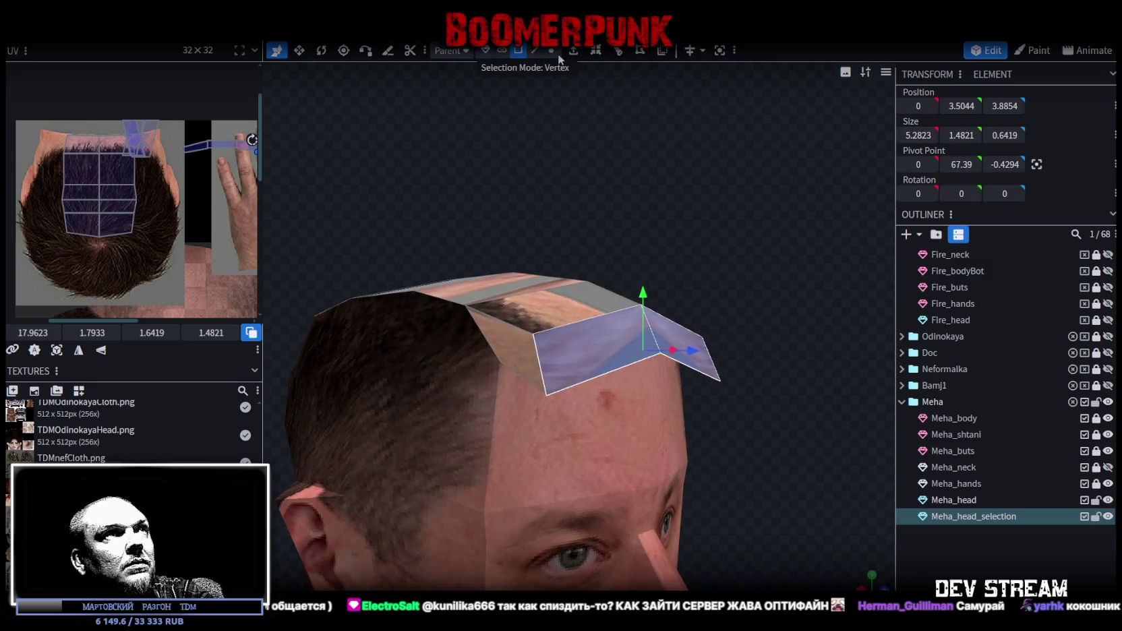
Raise the fringe tip vertices and pull them back toward the head
{"action": "left_click", "coordinate": [551, 50]}
{"action": "left_click", "coordinate": [549, 393]}
{"action": "left_click", "coordinate": [721, 380], "text": "shift"}
{"action": "left_click_drag", "start_coordinate": [648, 337], "coordinate": [648, 310]}
{"action": "left_click_drag", "start_coordinate": [773, 443], "coordinate": [805, 400]}
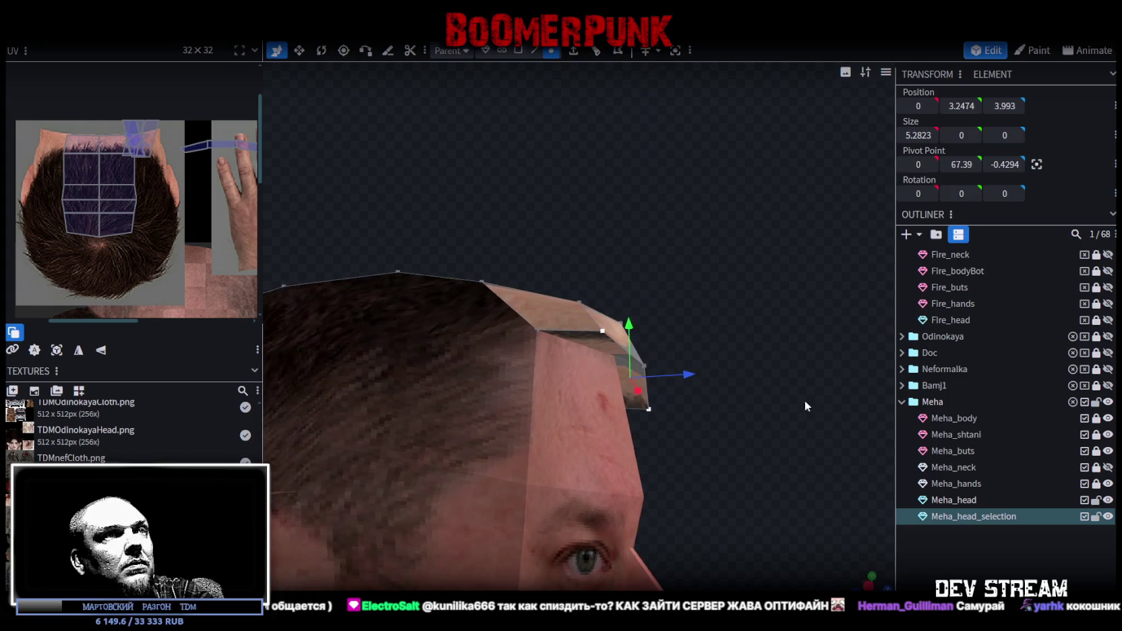
{"action": "mouse_move", "coordinate": [643, 367]}
{"action": "left_mouse_down"}
{"action": "mouse_move", "coordinate": [679, 376]}
{"action": "mouse_move", "coordinate": [713, 322]}
{"action": "left_mouse_up"}
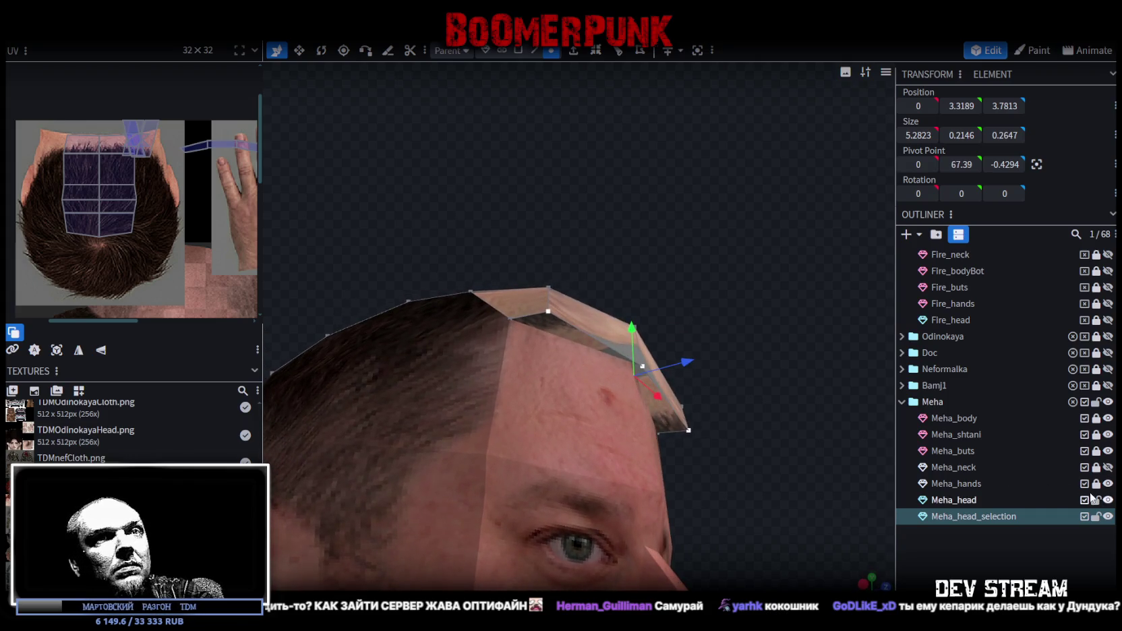
Hide Meha_head and select the fringe's corner vertices on both sides
{"action": "left_click", "coordinate": [1108, 499]}
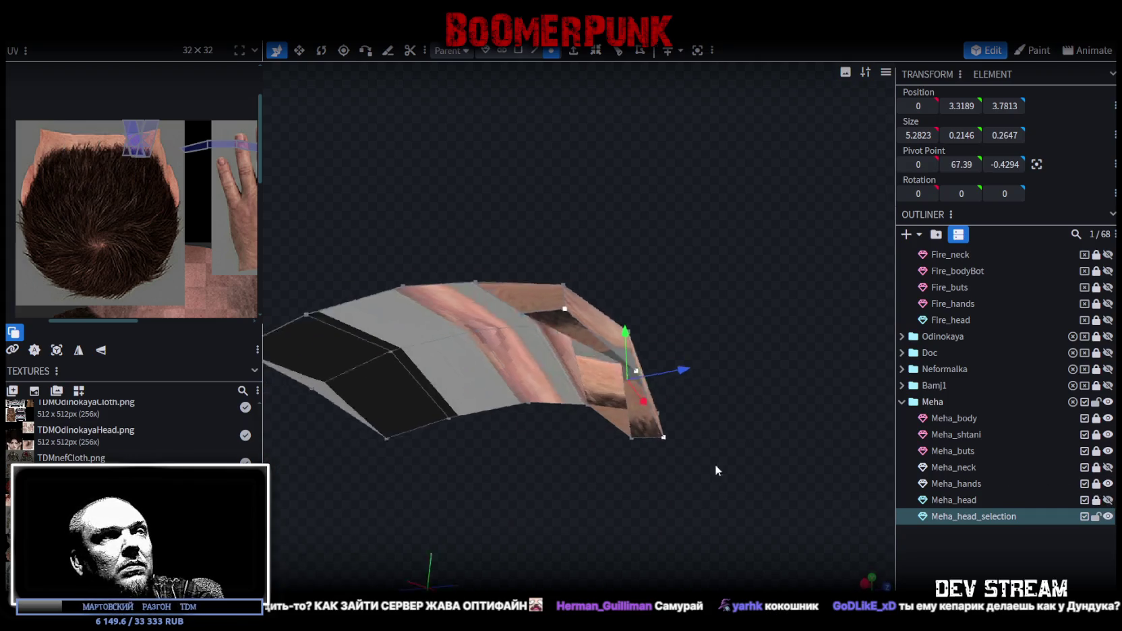
{"action": "left_click_drag", "start_coordinate": [715, 464], "coordinate": [803, 463]}
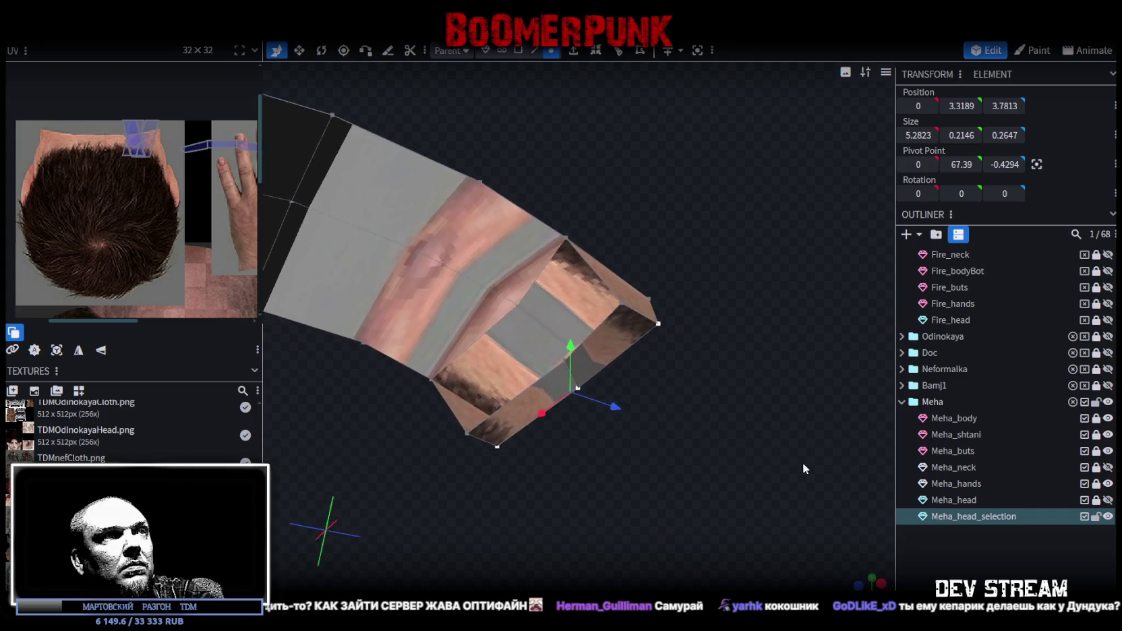
{"action": "left_click", "coordinate": [663, 332], "text": "shift"}
{"action": "left_click_drag", "start_coordinate": [669, 386], "coordinate": [602, 444]}
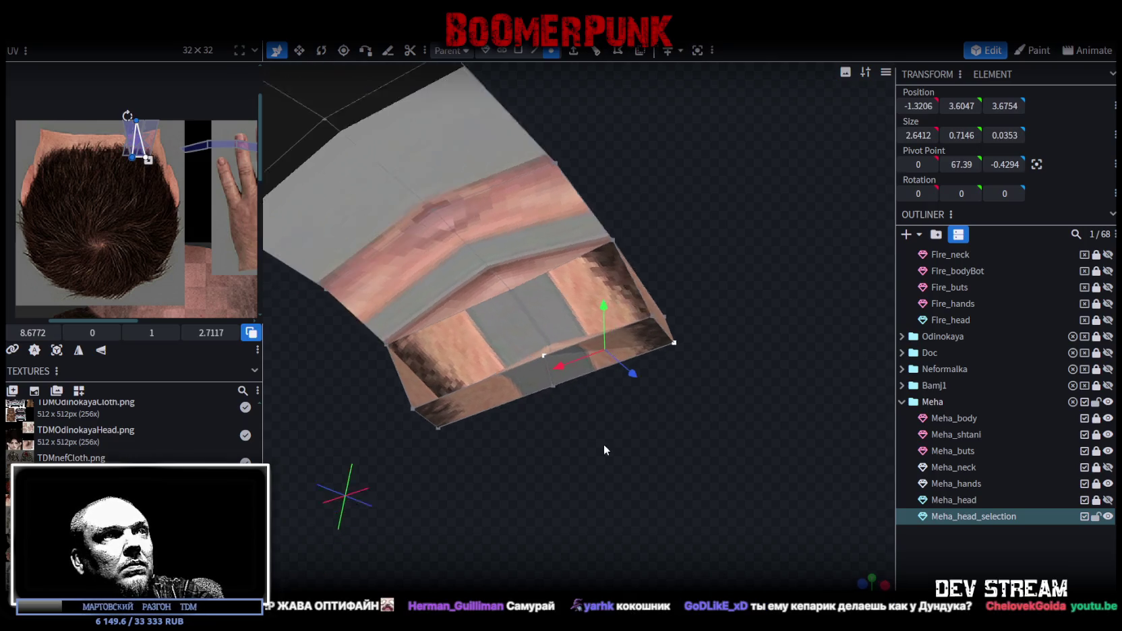
{"action": "left_click", "coordinate": [540, 353]}
{"action": "left_click", "coordinate": [427, 423], "text": "shift"}
{"action": "left_click_drag", "start_coordinate": [656, 405], "coordinate": [550, 458]}
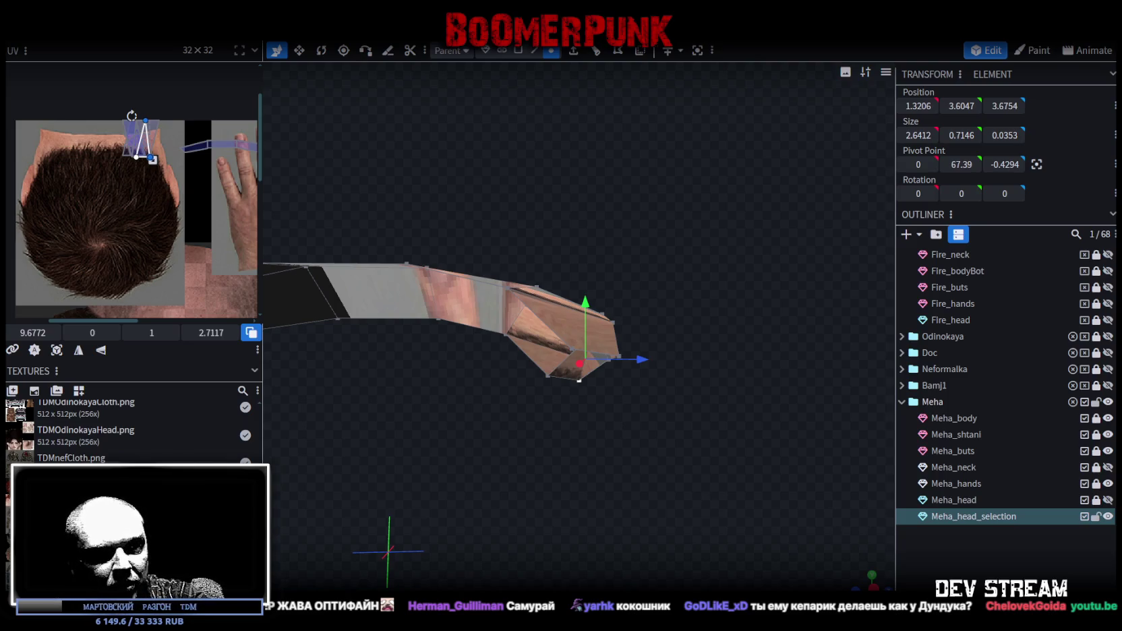
{"action": "mouse_move", "coordinate": [329, 374]}
{"action": "left_mouse_down"}
{"action": "mouse_move", "coordinate": [508, 433]}
{"action": "mouse_move", "coordinate": [586, 445]}
{"action": "mouse_move", "coordinate": [479, 497]}
{"action": "mouse_move", "coordinate": [503, 507]}
{"action": "mouse_move", "coordinate": [518, 400]}
{"action": "mouse_move", "coordinate": [522, 484]}
{"action": "mouse_move", "coordinate": [505, 516]}
{"action": "mouse_move", "coordinate": [435, 465]}
{"action": "mouse_move", "coordinate": [524, 444]}
{"action": "mouse_move", "coordinate": [495, 481]}
{"action": "mouse_move", "coordinate": [482, 443]}
{"action": "mouse_move", "coordinate": [485, 458]}
{"action": "left_mouse_up"}
{"action": "left_click", "coordinate": [536, 51]}
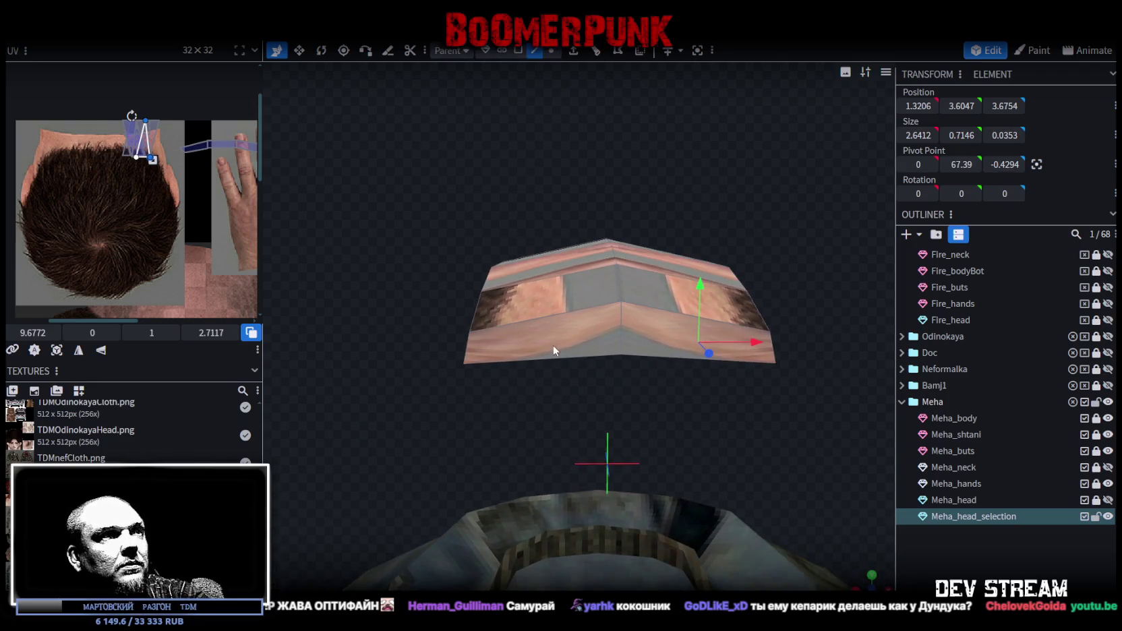
Add a loop cut across the hair piece at the selected edge
{"action": "left_click", "coordinate": [548, 348]}
{"action": "mouse_move", "coordinate": [545, 347]}
{"action": "left_mouse_down"}
{"action": "mouse_move", "coordinate": [578, 327]}
{"action": "mouse_move", "coordinate": [567, 319]}
{"action": "mouse_move", "coordinate": [579, 168]}
{"action": "mouse_move", "coordinate": [572, 208]}
{"action": "mouse_move", "coordinate": [582, 197]}
{"action": "mouse_move", "coordinate": [620, 346]}
{"action": "left_mouse_up"}
{"action": "left_click", "coordinate": [565, 310]}
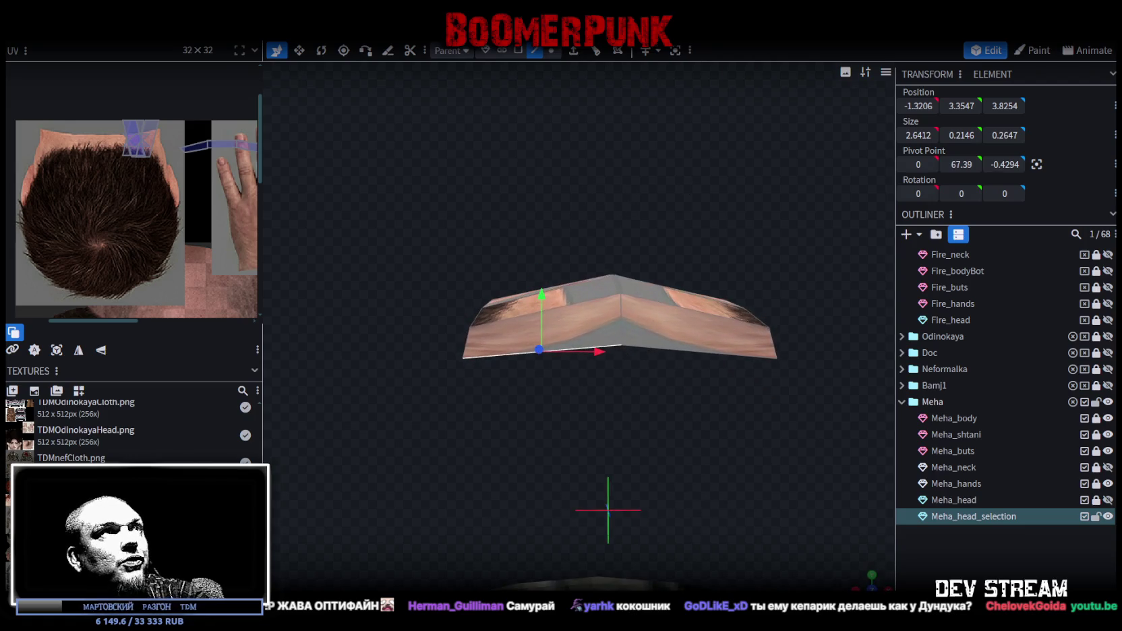
{"action": "left_click", "coordinate": [596, 54]}
{"action": "left_click", "coordinate": [698, 313]}
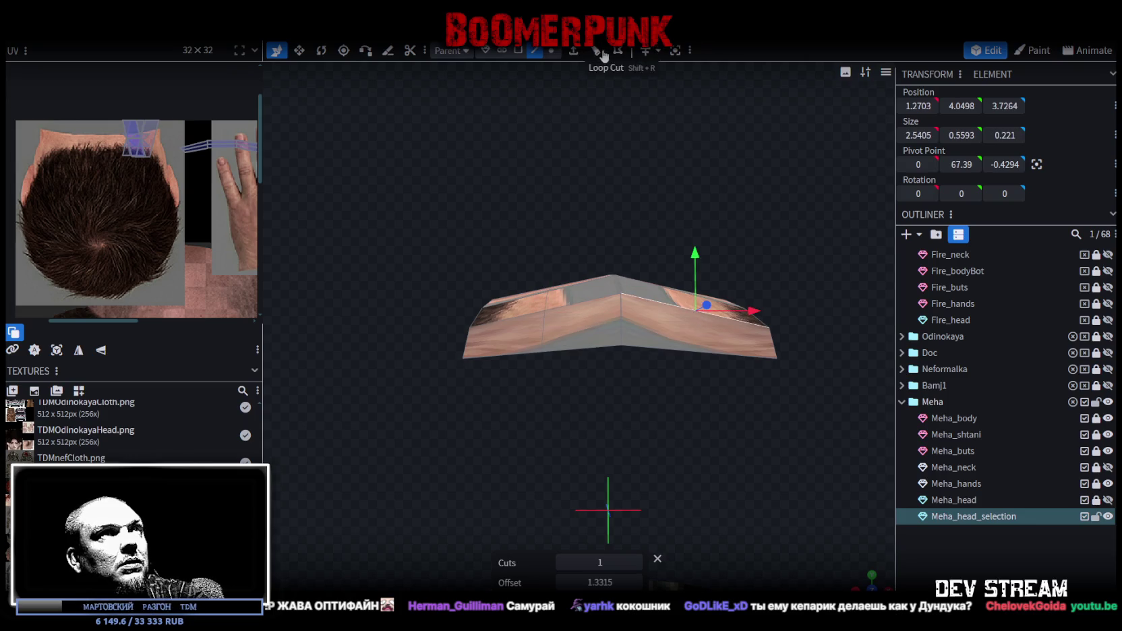
{"action": "mouse_move", "coordinate": [658, 146]}
{"action": "left_mouse_down"}
{"action": "mouse_move", "coordinate": [645, 199]}
{"action": "mouse_move", "coordinate": [732, 175]}
{"action": "mouse_move", "coordinate": [678, 333]}
{"action": "mouse_move", "coordinate": [722, 382]}
{"action": "mouse_move", "coordinate": [659, 396]}
{"action": "mouse_move", "coordinate": [698, 386]}
{"action": "mouse_move", "coordinate": [470, 397]}
{"action": "mouse_move", "coordinate": [459, 409]}
{"action": "mouse_move", "coordinate": [590, 82]}
{"action": "left_mouse_up"}
Raise the four front faces of the hair piece along Y to start a spike
{"action": "left_click", "coordinate": [517, 51]}
{"action": "left_click", "coordinate": [541, 302]}
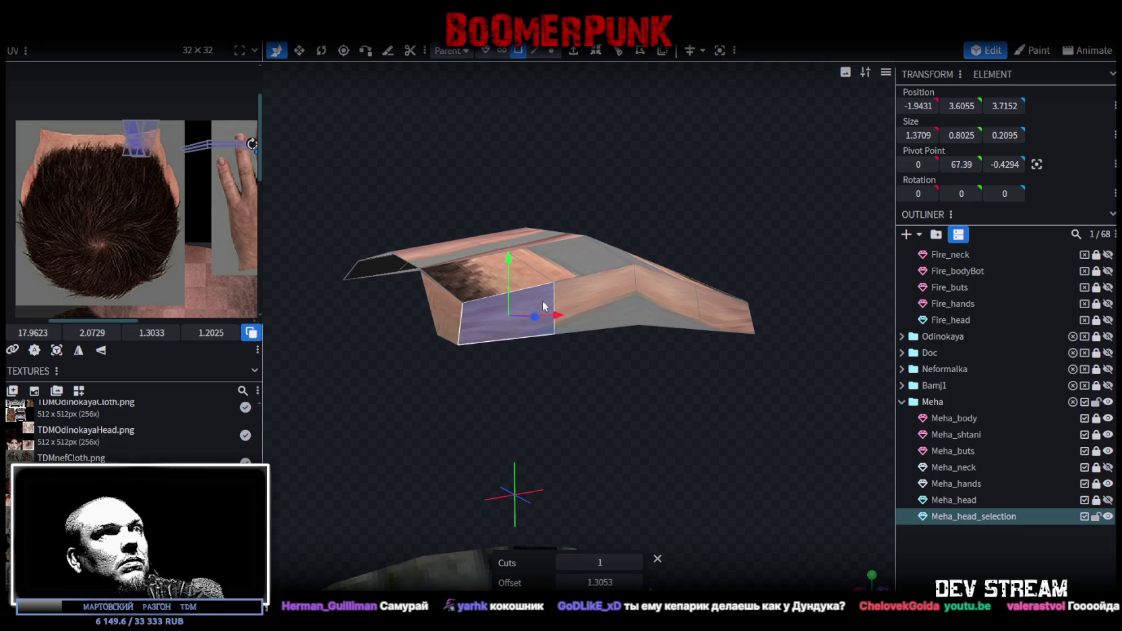
{"action": "left_click", "coordinate": [593, 303], "text": "shift"}
{"action": "left_click", "coordinate": [668, 296], "text": "shift"}
{"action": "left_click", "coordinate": [712, 307], "text": "shift"}
{"action": "left_click_drag", "start_coordinate": [630, 232], "coordinate": [629, 221]}
{"action": "mouse_move", "coordinate": [499, 141]}
{"action": "left_mouse_down"}
{"action": "mouse_move", "coordinate": [373, 182]}
{"action": "mouse_move", "coordinate": [750, 134]}
{"action": "mouse_move", "coordinate": [582, 71]}
{"action": "mouse_move", "coordinate": [710, 160]}
{"action": "mouse_move", "coordinate": [600, 239]}
{"action": "mouse_move", "coordinate": [675, 101]}
{"action": "left_mouse_up"}
{"action": "left_click", "coordinate": [552, 51]}
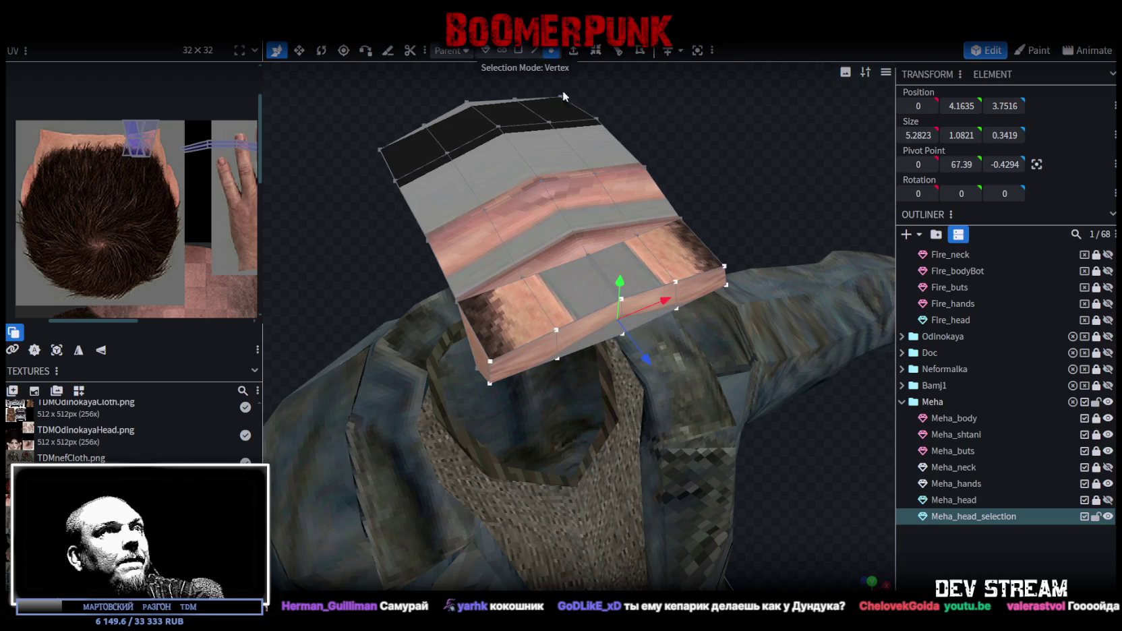
Merge the middle-ridge vertices, then the bottom-edge vertices, each into a single point
{"action": "left_click", "coordinate": [587, 255]}
{"action": "left_click", "coordinate": [523, 276], "text": "shift"}
{"action": "left_click", "coordinate": [637, 236], "text": "shift"}
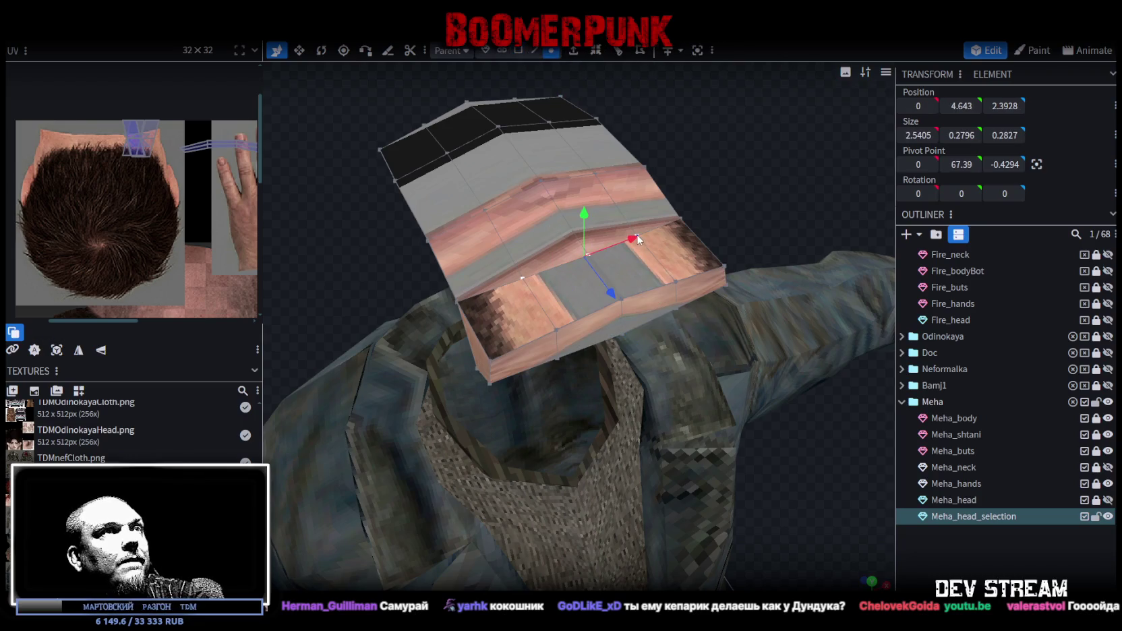
{"action": "right_click", "coordinate": [590, 252]}
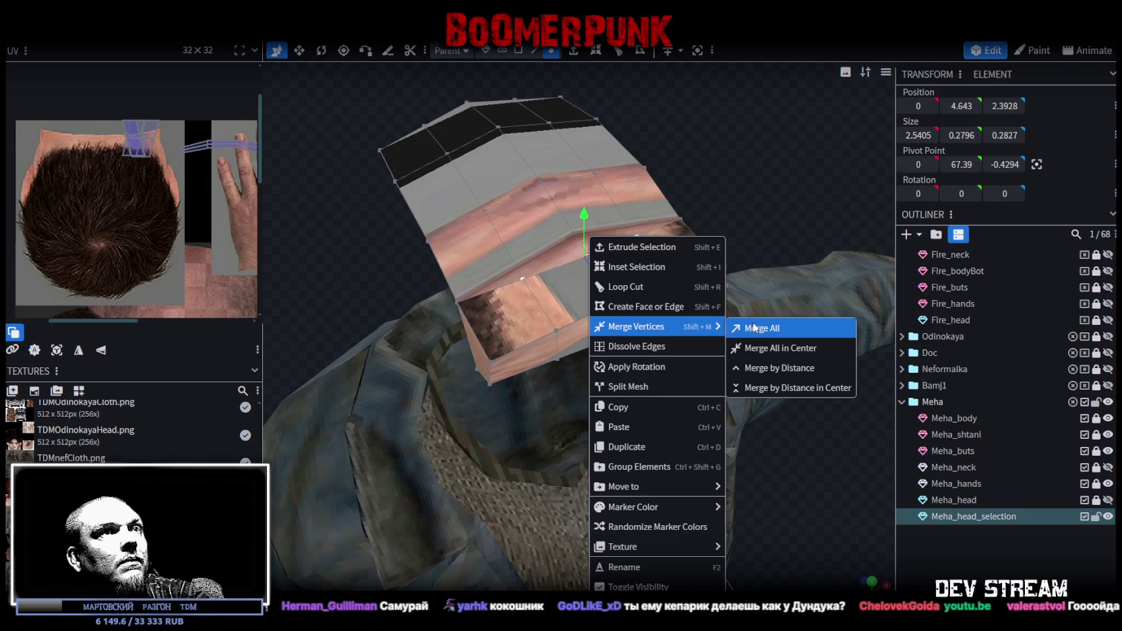
{"action": "left_click", "coordinate": [766, 332]}
{"action": "mouse_move", "coordinate": [730, 215]}
{"action": "left_mouse_down"}
{"action": "mouse_move", "coordinate": [737, 277]}
{"action": "mouse_move", "coordinate": [725, 270]}
{"action": "mouse_move", "coordinate": [677, 354]}
{"action": "mouse_move", "coordinate": [793, 281]}
{"action": "mouse_move", "coordinate": [671, 204]}
{"action": "mouse_move", "coordinate": [634, 277]}
{"action": "left_mouse_up"}
{"action": "left_click", "coordinate": [581, 359]}
{"action": "left_click", "coordinate": [485, 366], "text": "shift"}
{"action": "left_click", "coordinate": [671, 354], "text": "shift"}
{"action": "right_click", "coordinate": [671, 353]}
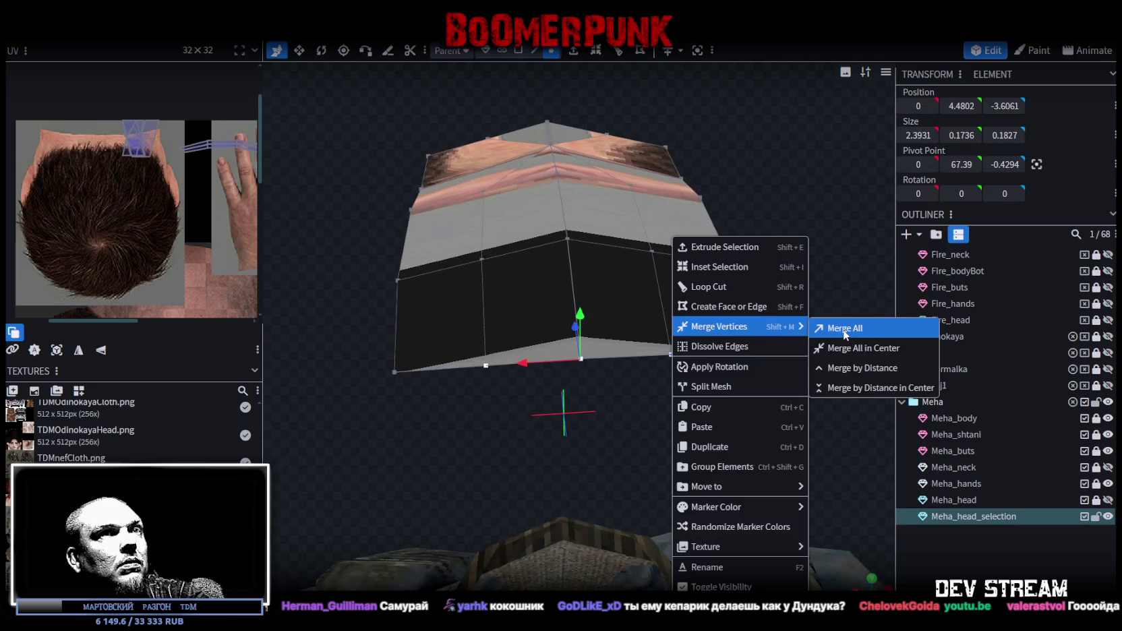
{"action": "left_click", "coordinate": [838, 329]}
{"action": "mouse_move", "coordinate": [798, 266]}
{"action": "left_mouse_down"}
{"action": "mouse_move", "coordinate": [789, 322]}
{"action": "mouse_move", "coordinate": [611, 263]}
{"action": "left_mouse_up"}
Merge the three middle-row vertices, then the bottom-row vertices, into single points again
{"action": "left_click", "coordinate": [558, 256]}
{"action": "left_click", "coordinate": [481, 269], "text": "shift"}
{"action": "left_click", "coordinate": [634, 263], "text": "shift"}
{"action": "right_click", "coordinate": [632, 268]}
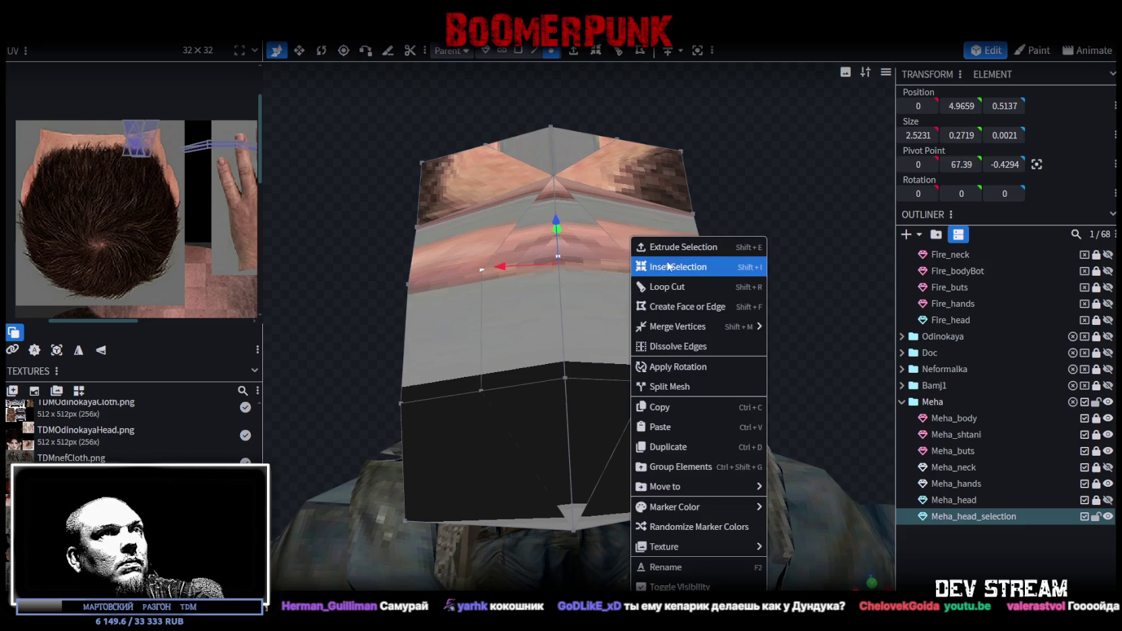
{"action": "left_click", "coordinate": [806, 329]}
{"action": "left_click", "coordinate": [565, 380]}
{"action": "left_click", "coordinate": [481, 390], "text": "shift"}
{"action": "left_click", "coordinate": [649, 382], "text": "shift"}
{"action": "right_click", "coordinate": [647, 381]}
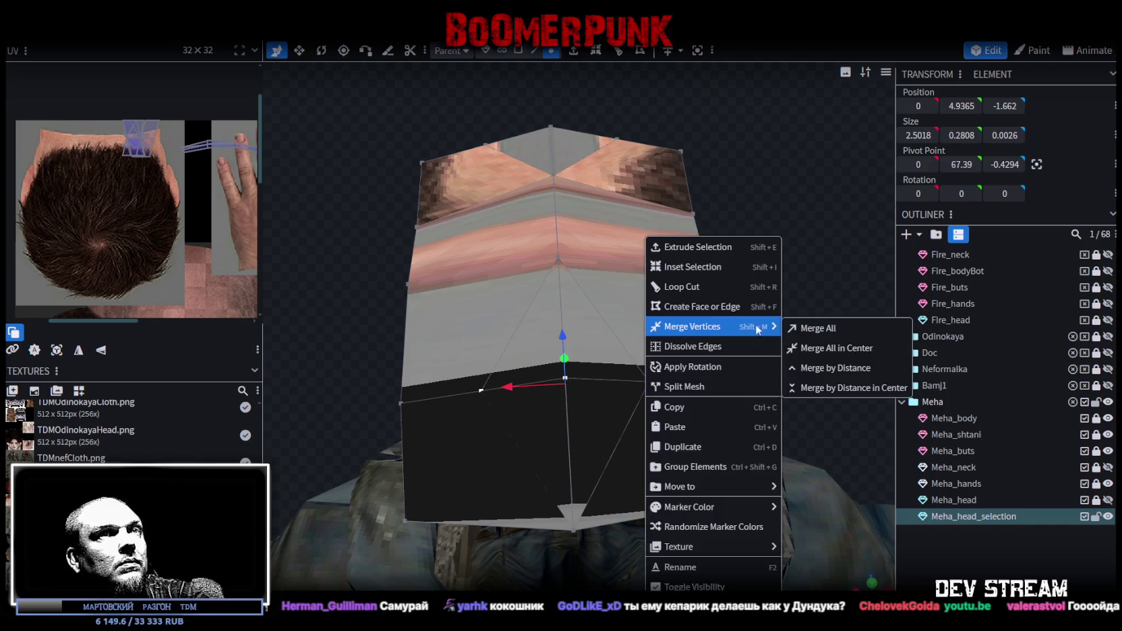
{"action": "left_click", "coordinate": [809, 331]}
{"action": "mouse_move", "coordinate": [777, 323]}
{"action": "left_mouse_down"}
{"action": "mouse_move", "coordinate": [570, 218]}
{"action": "mouse_move", "coordinate": [622, 418]}
{"action": "mouse_move", "coordinate": [613, 361]}
{"action": "left_mouse_up"}
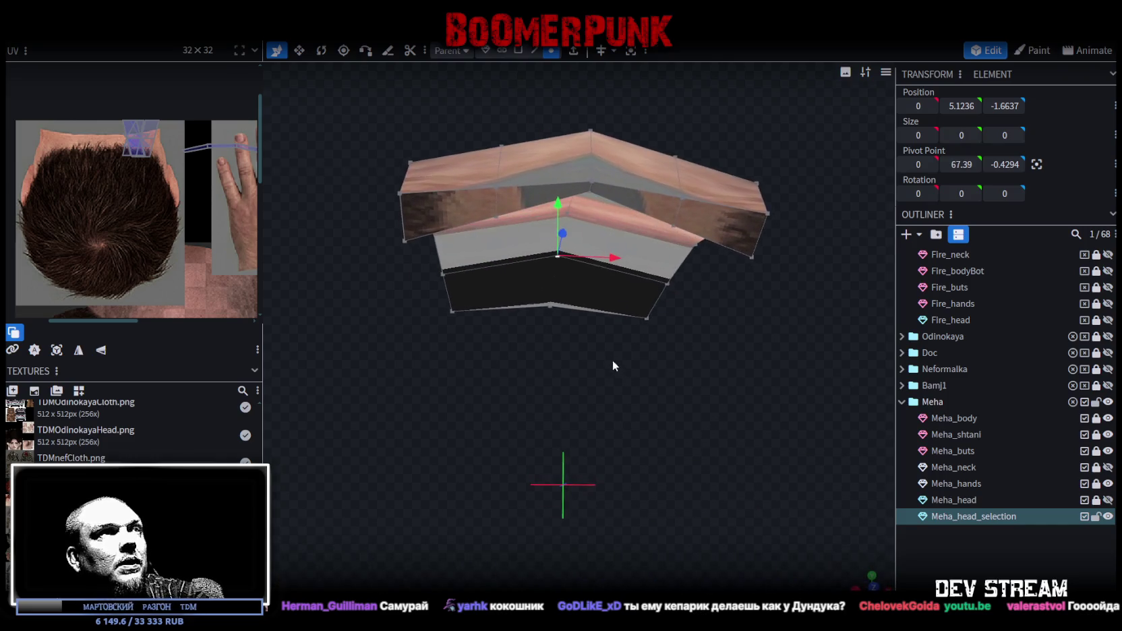
Select two faces of the fringe piece
{"action": "left_click", "coordinate": [535, 50]}
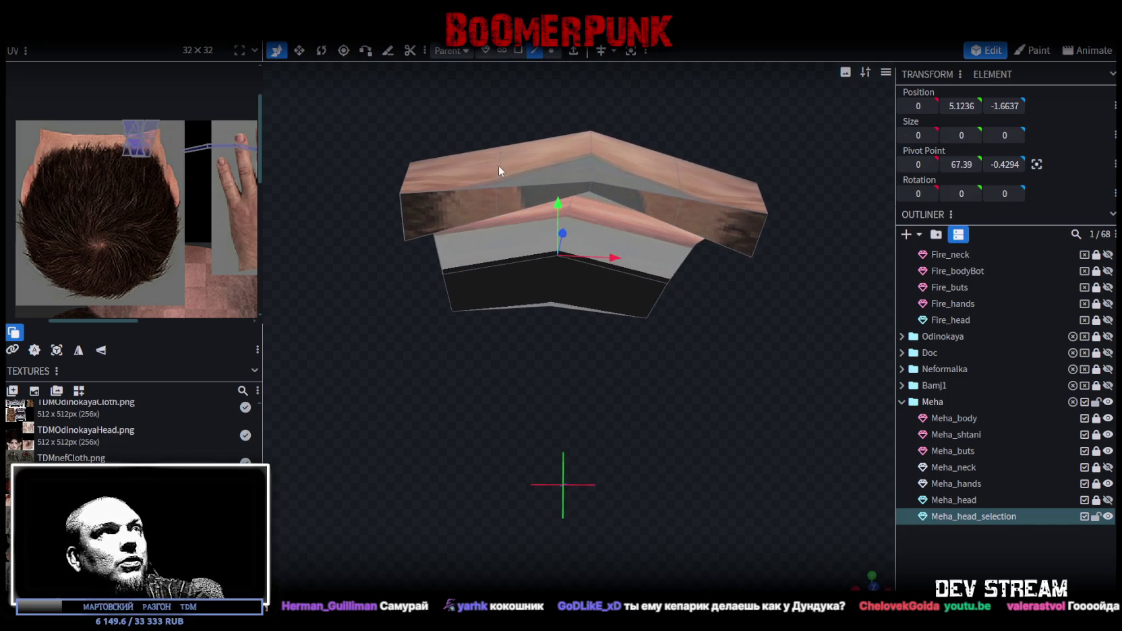
{"action": "left_click", "coordinate": [499, 171]}
{"action": "left_click", "coordinate": [676, 183], "text": "shift"}
{"action": "mouse_move", "coordinate": [597, 338]}
{"action": "left_mouse_down"}
{"action": "mouse_move", "coordinate": [765, 449]}
{"action": "mouse_move", "coordinate": [750, 371]}
{"action": "mouse_move", "coordinate": [776, 371]}
{"action": "mouse_move", "coordinate": [817, 251]}
{"action": "mouse_move", "coordinate": [798, 237]}
{"action": "left_mouse_up"}
Unhide Meha_head and push the fringe faces near the forehead forward by 0.1
{"action": "key", "text": "Escape"}
{"action": "left_click", "coordinate": [1108, 500]}
{"action": "mouse_move", "coordinate": [806, 329]}
{"action": "left_mouse_down"}
{"action": "mouse_move", "coordinate": [747, 372]}
{"action": "mouse_move", "coordinate": [769, 404]}
{"action": "mouse_move", "coordinate": [789, 382]}
{"action": "left_mouse_up"}
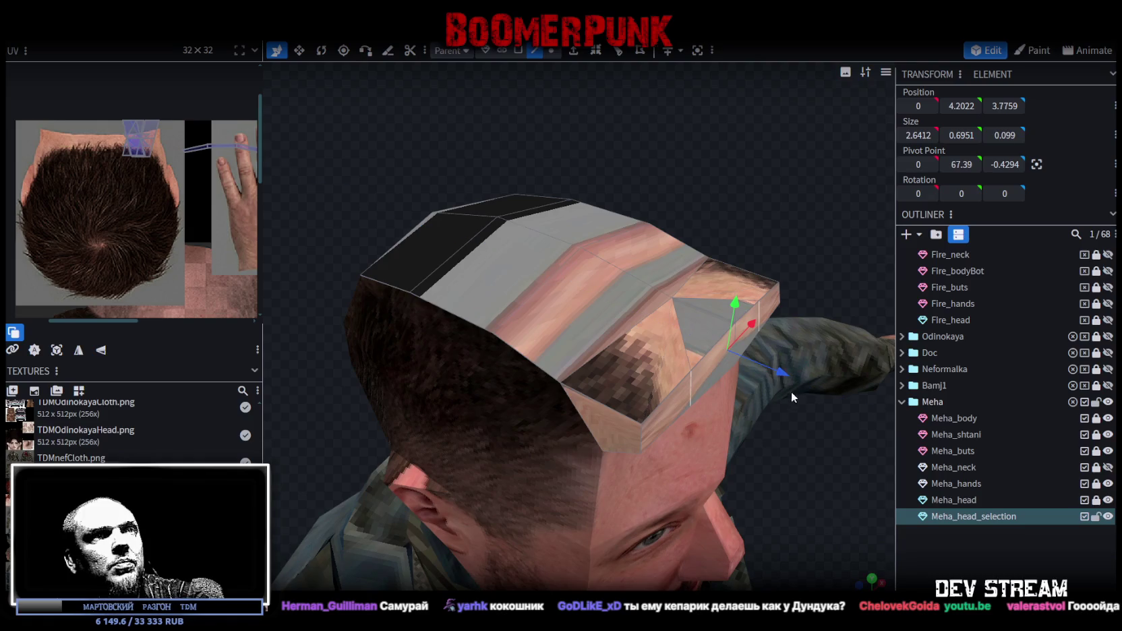
{"action": "left_click", "coordinate": [734, 340]}
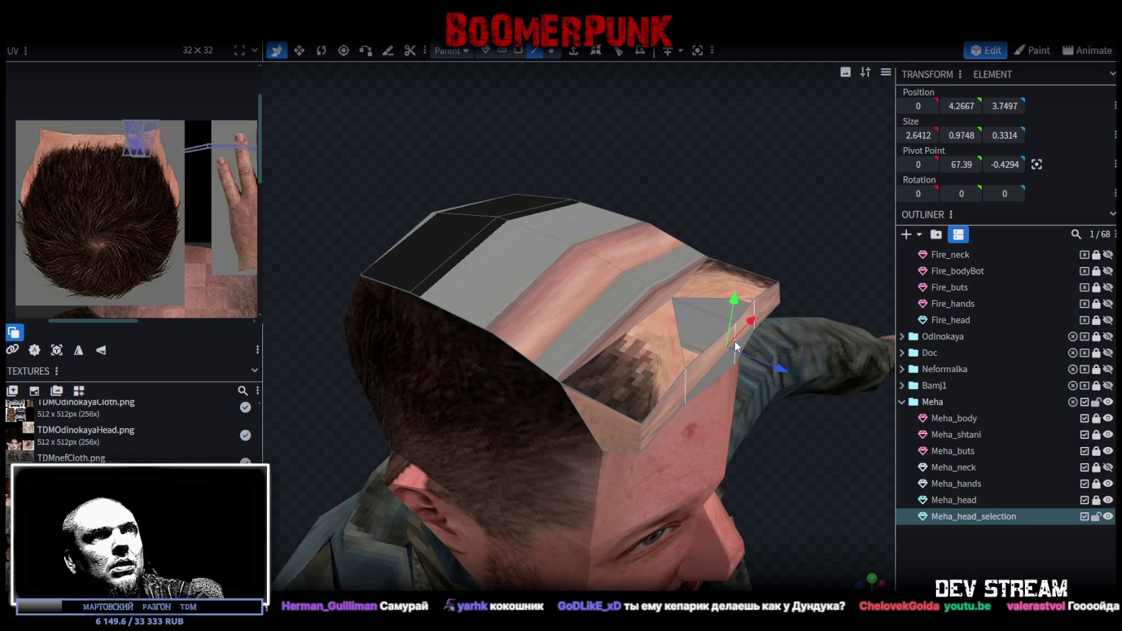
{"action": "left_click_drag", "start_coordinate": [778, 368], "coordinate": [789, 382]}
{"action": "left_click_drag", "start_coordinate": [828, 495], "coordinate": [818, 436]}
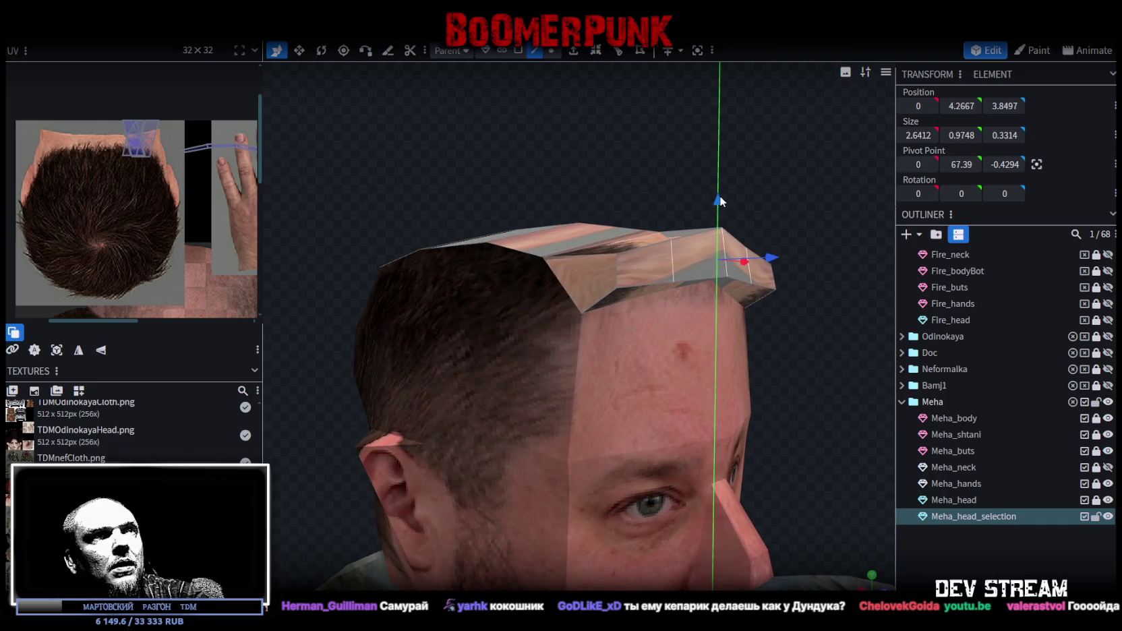
Raise two fringe vertices by 0.2, then lower them slightly
{"action": "left_click", "coordinate": [551, 50]}
{"action": "left_click", "coordinate": [672, 239]}
{"action": "left_click", "coordinate": [745, 238], "text": "shift"}
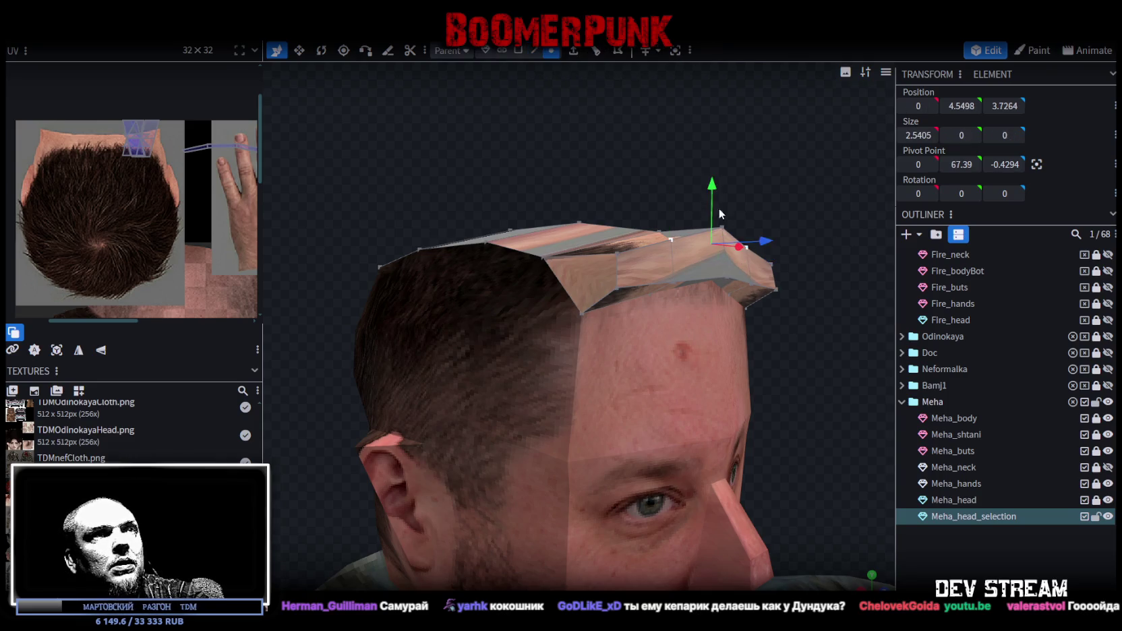
{"action": "left_click_drag", "start_coordinate": [712, 187], "coordinate": [708, 178]}
{"action": "left_click_drag", "start_coordinate": [664, 128], "coordinate": [668, 161]}
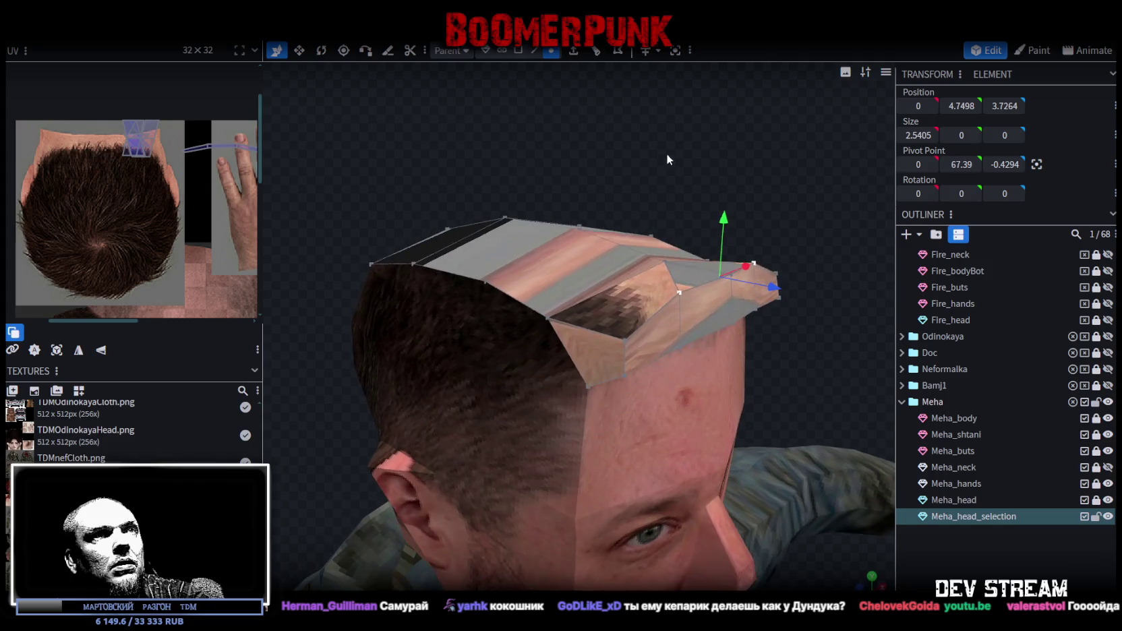
{"action": "left_click_drag", "start_coordinate": [724, 226], "coordinate": [723, 236]}
{"action": "mouse_move", "coordinate": [735, 176]}
{"action": "left_mouse_down"}
{"action": "mouse_move", "coordinate": [765, 165]}
{"action": "mouse_move", "coordinate": [759, 348]}
{"action": "left_mouse_up"}
Merge two pairs of neighbouring fringe vertices into single points
{"action": "left_click", "coordinate": [658, 372]}
{"action": "left_click", "coordinate": [703, 358], "text": "shift"}
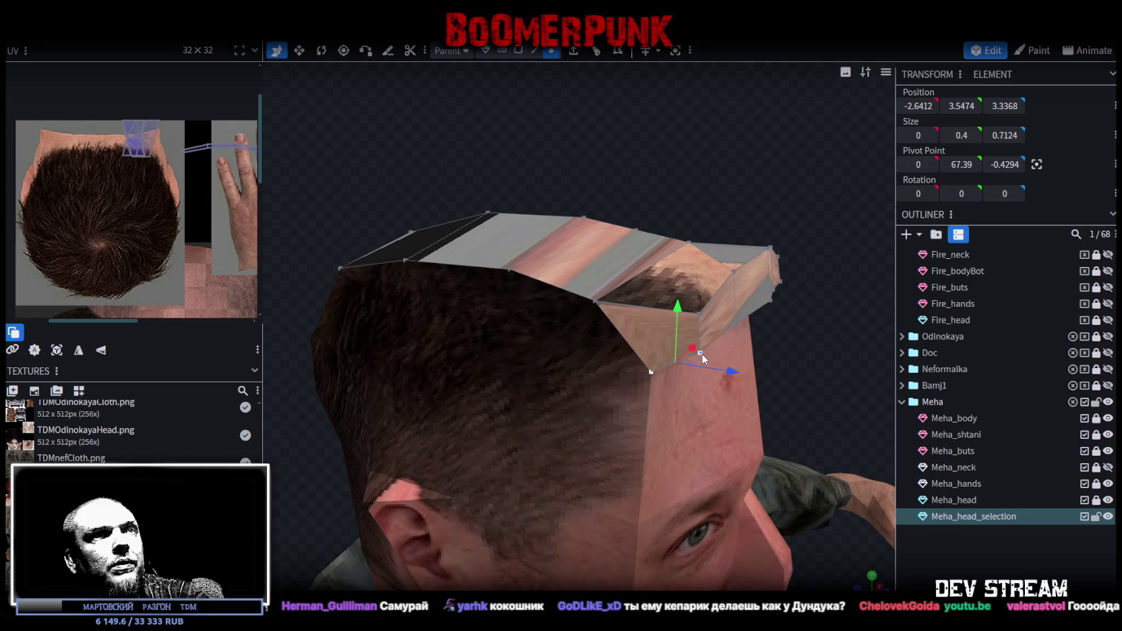
{"action": "right_click", "coordinate": [704, 358]}
{"action": "left_click", "coordinate": [801, 329]}
{"action": "left_click", "coordinate": [596, 305]}
{"action": "left_click", "coordinate": [697, 314], "text": "shift"}
{"action": "right_click", "coordinate": [697, 313]}
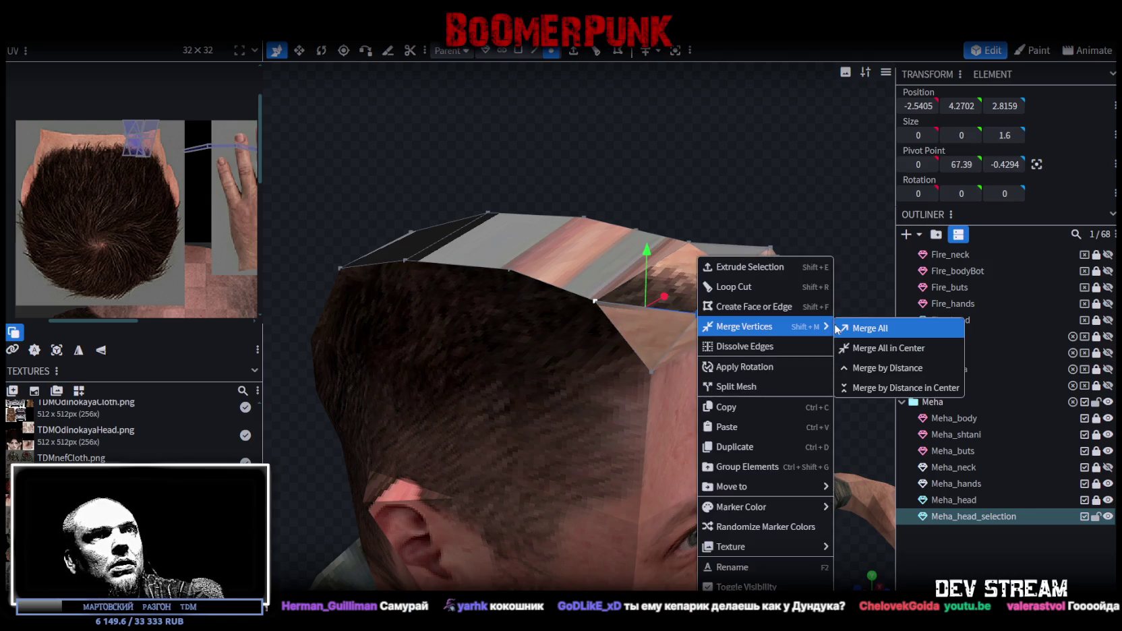
{"action": "left_click", "coordinate": [867, 333]}
Narrow the fringe's top edge from 5.28 to 4.08 wide
{"action": "mouse_move", "coordinate": [828, 287]}
{"action": "left_mouse_down"}
{"action": "mouse_move", "coordinate": [772, 326]}
{"action": "mouse_move", "coordinate": [695, 302]}
{"action": "mouse_move", "coordinate": [694, 283]}
{"action": "mouse_move", "coordinate": [744, 283]}
{"action": "mouse_move", "coordinate": [589, 274]}
{"action": "mouse_move", "coordinate": [727, 113]}
{"action": "left_mouse_up"}
{"action": "left_click", "coordinate": [588, 307]}
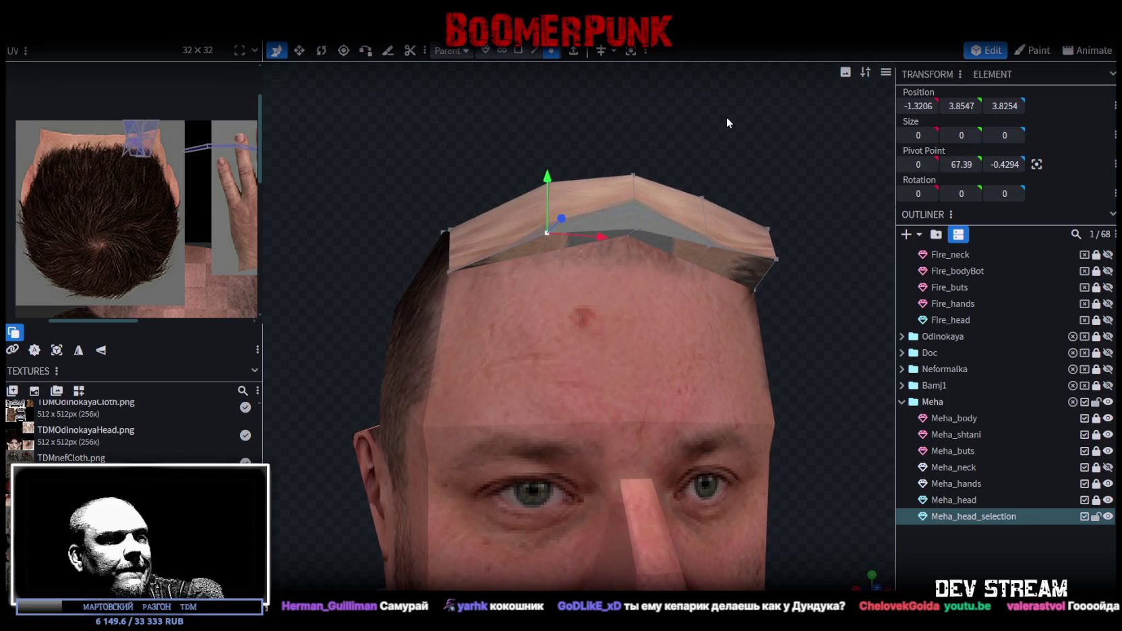
{"action": "mouse_move", "coordinate": [726, 116]}
{"action": "left_mouse_down"}
{"action": "mouse_move", "coordinate": [786, 163]}
{"action": "mouse_move", "coordinate": [803, 158]}
{"action": "mouse_move", "coordinate": [795, 181]}
{"action": "mouse_move", "coordinate": [726, 226]}
{"action": "mouse_move", "coordinate": [747, 204]}
{"action": "mouse_move", "coordinate": [740, 216]}
{"action": "mouse_move", "coordinate": [751, 144]}
{"action": "mouse_move", "coordinate": [603, 77]}
{"action": "left_mouse_up"}
{"action": "left_click", "coordinate": [535, 50]}
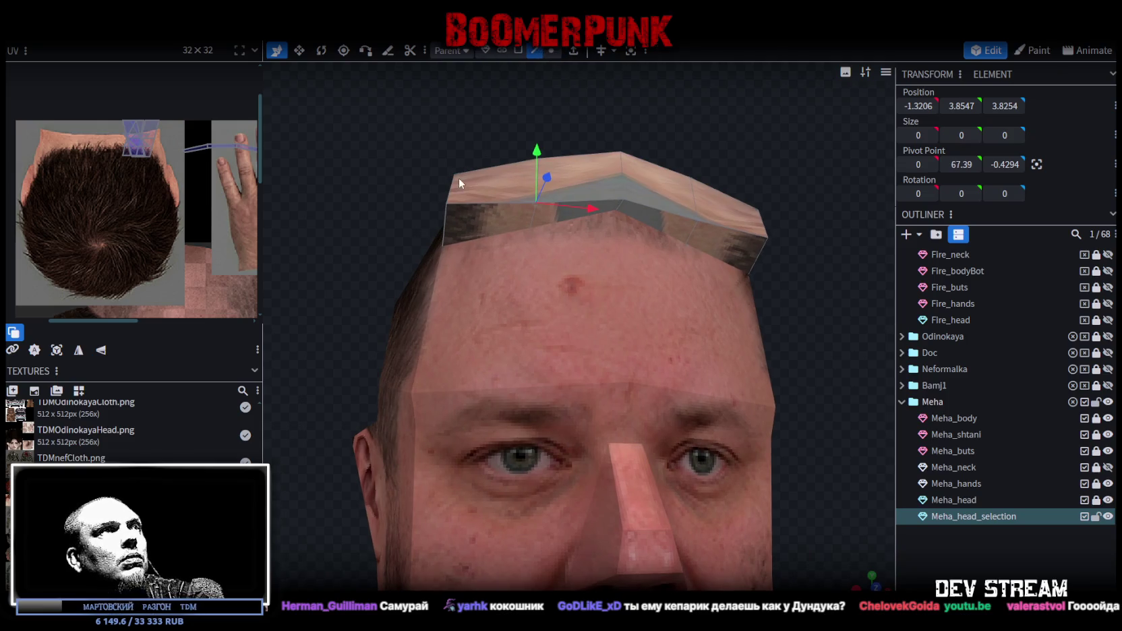
{"action": "left_click", "coordinate": [595, 197]}
{"action": "left_click", "coordinate": [759, 223], "text": "shift"}
{"action": "key", "text": "v"}
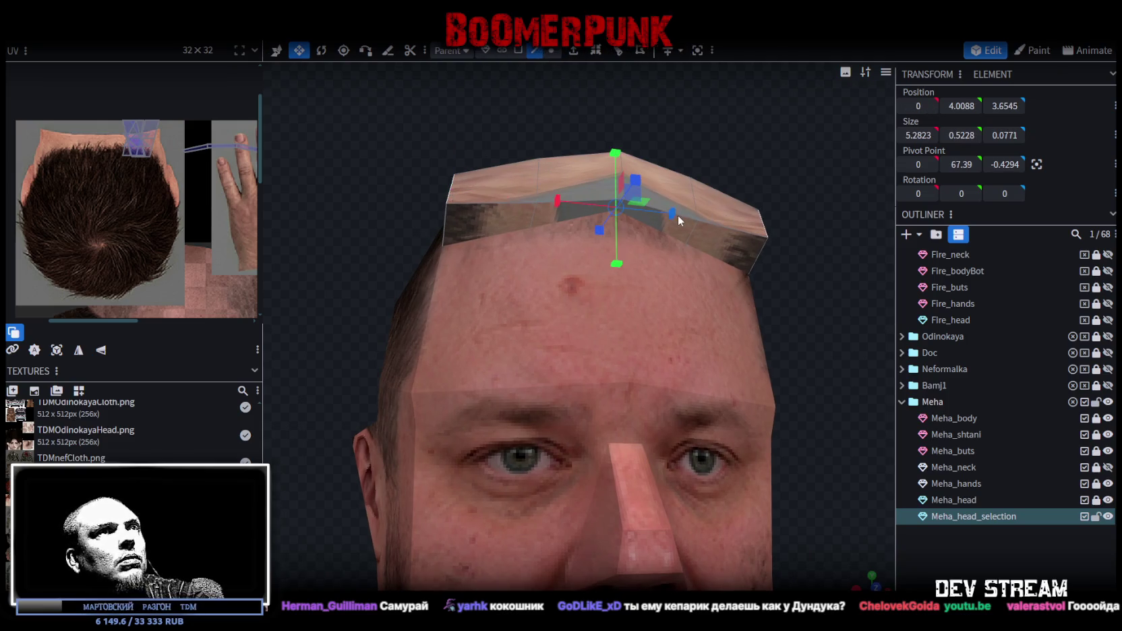
{"action": "left_click_drag", "start_coordinate": [678, 214], "coordinate": [642, 206]}
Raise the fringe's front top edge by 0.3
{"action": "mouse_move", "coordinate": [472, 151]}
{"action": "left_mouse_down"}
{"action": "mouse_move", "coordinate": [539, 174]}
{"action": "mouse_move", "coordinate": [477, 204]}
{"action": "mouse_move", "coordinate": [489, 220]}
{"action": "mouse_move", "coordinate": [530, 211]}
{"action": "left_mouse_up"}
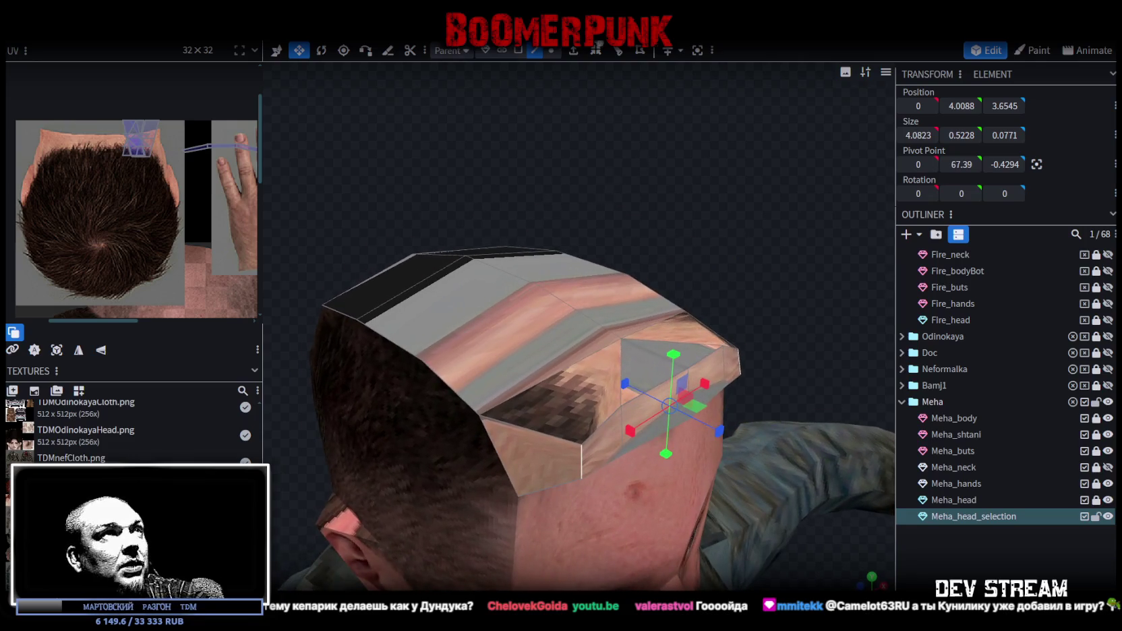
{"action": "left_click", "coordinate": [538, 57]}
{"action": "left_click", "coordinate": [615, 418]}
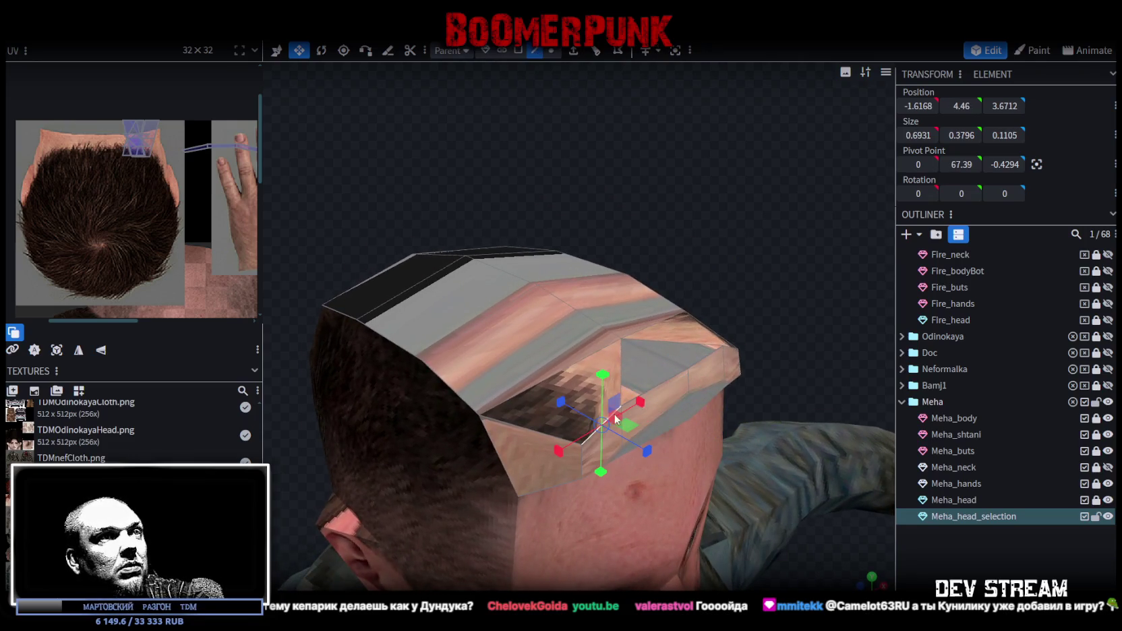
{"action": "left_click", "coordinate": [707, 359], "text": "shift"}
{"action": "left_click_drag", "start_coordinate": [818, 291], "coordinate": [740, 280]}
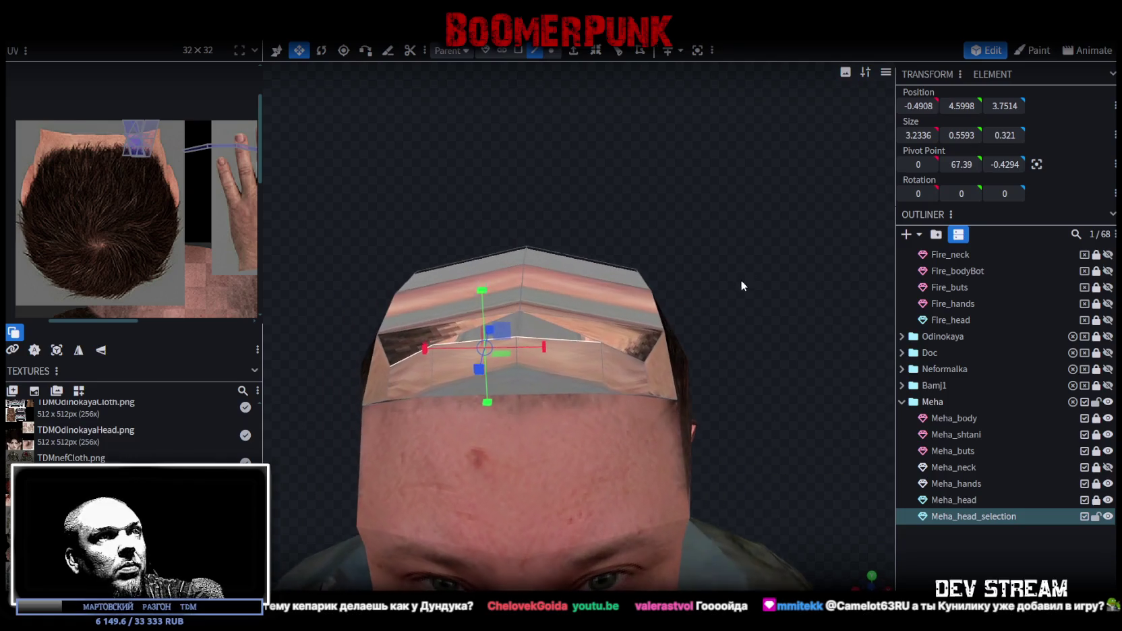
{"action": "left_click", "coordinate": [625, 359]}
{"action": "left_click_drag", "start_coordinate": [624, 358], "coordinate": [662, 307]}
{"action": "key", "text": "v"}
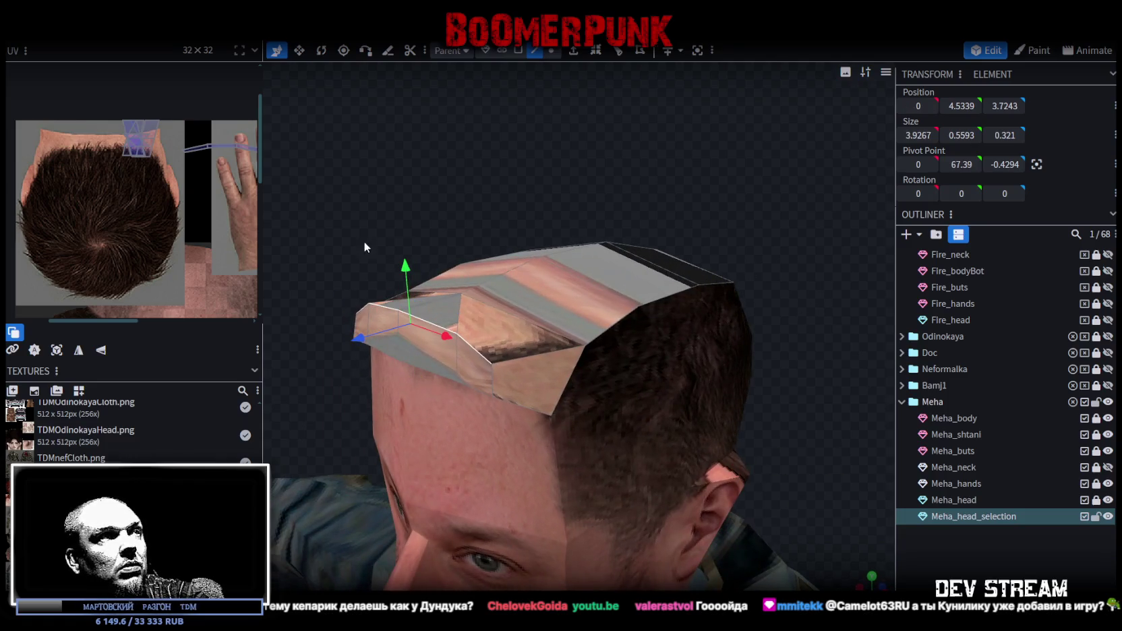
{"action": "left_click_drag", "start_coordinate": [405, 264], "coordinate": [407, 250]}
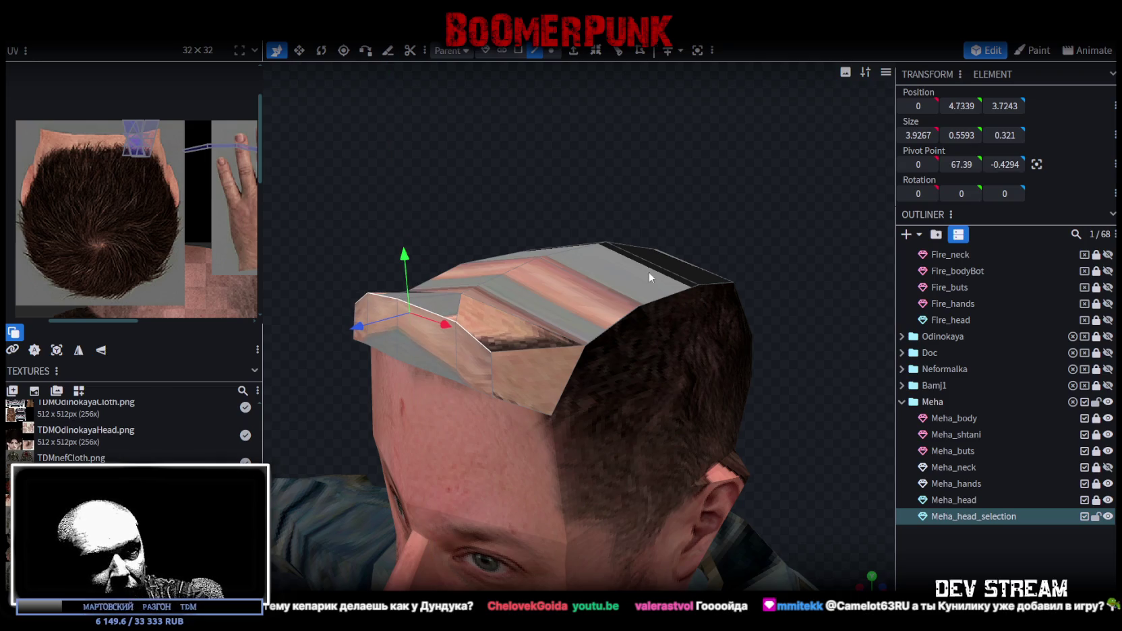
Raise a matching pair of fringe vertices by 0.2 in front view
{"action": "mouse_move", "coordinate": [653, 250]}
{"action": "left_mouse_down"}
{"action": "mouse_move", "coordinate": [589, 203]}
{"action": "mouse_move", "coordinate": [529, 195]}
{"action": "mouse_move", "coordinate": [585, 169]}
{"action": "mouse_move", "coordinate": [678, 211]}
{"action": "mouse_move", "coordinate": [709, 166]}
{"action": "left_mouse_up"}
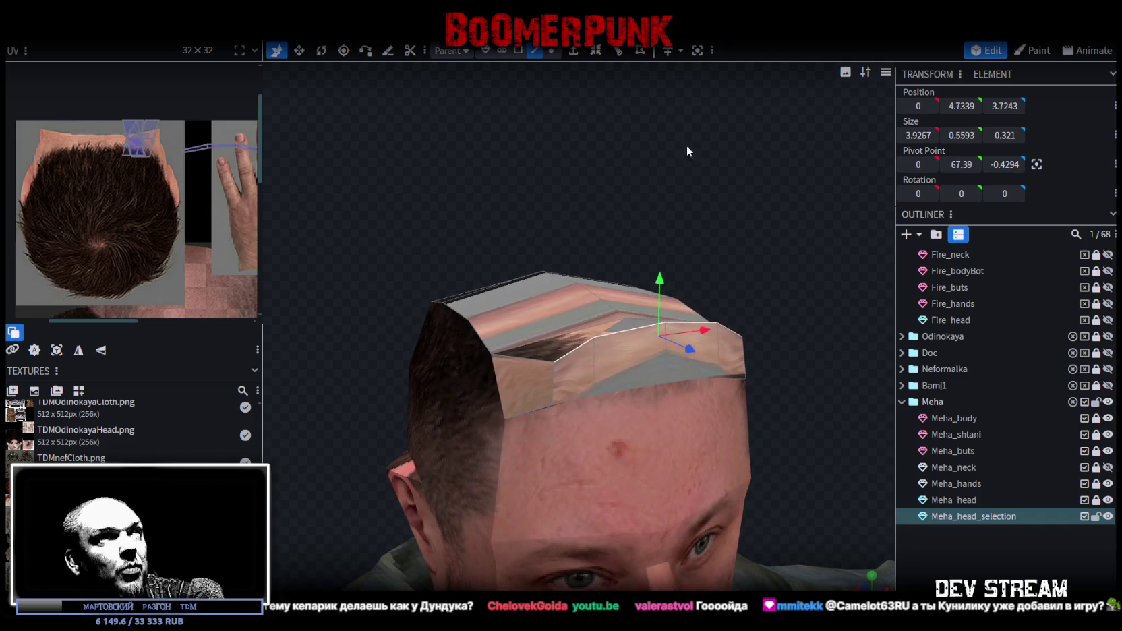
{"action": "left_click", "coordinate": [552, 52]}
{"action": "left_click", "coordinate": [555, 363]}
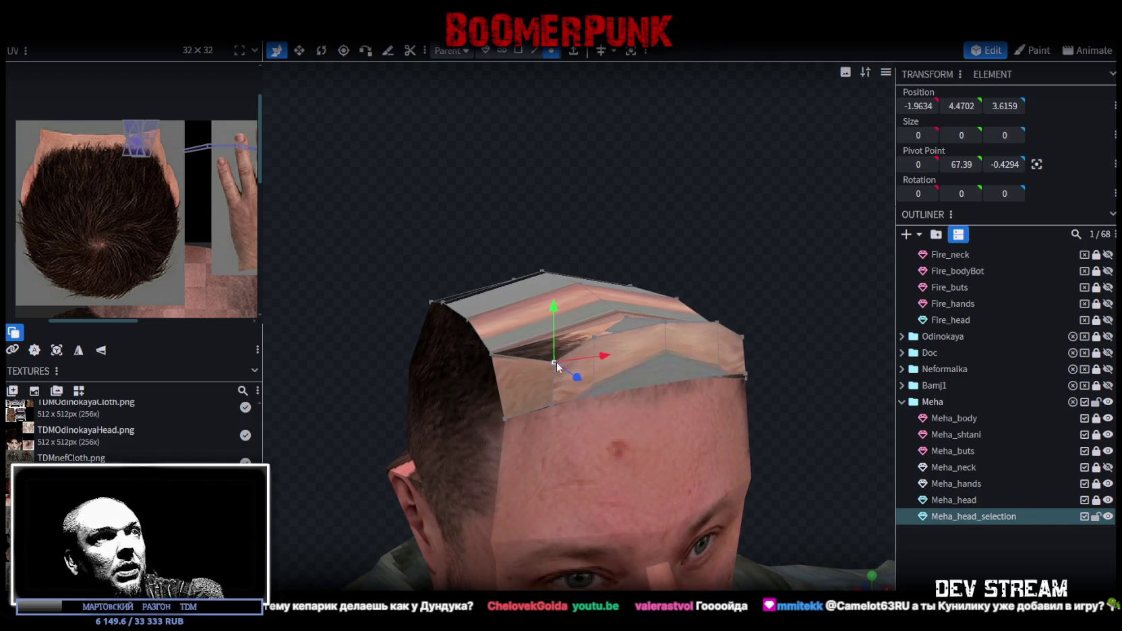
{"action": "left_click", "coordinate": [744, 338], "text": "shift"}
{"action": "key", "text": "KP_1"}
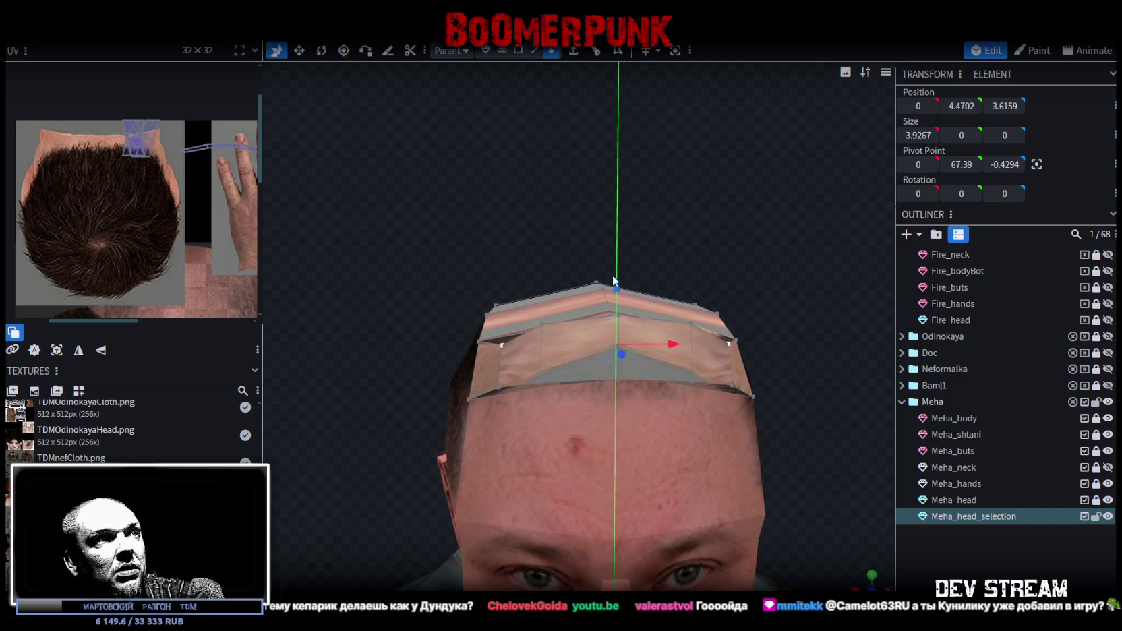
{"action": "mouse_move", "coordinate": [614, 280]}
{"action": "left_mouse_down"}
{"action": "mouse_move", "coordinate": [773, 350]}
{"action": "mouse_move", "coordinate": [634, 306]}
{"action": "mouse_move", "coordinate": [800, 370]}
{"action": "mouse_move", "coordinate": [782, 232]}
{"action": "mouse_move", "coordinate": [698, 265]}
{"action": "left_mouse_up"}
Select the fringe's apex vertex and its two neighbours for merging
{"action": "left_click", "coordinate": [495, 325]}
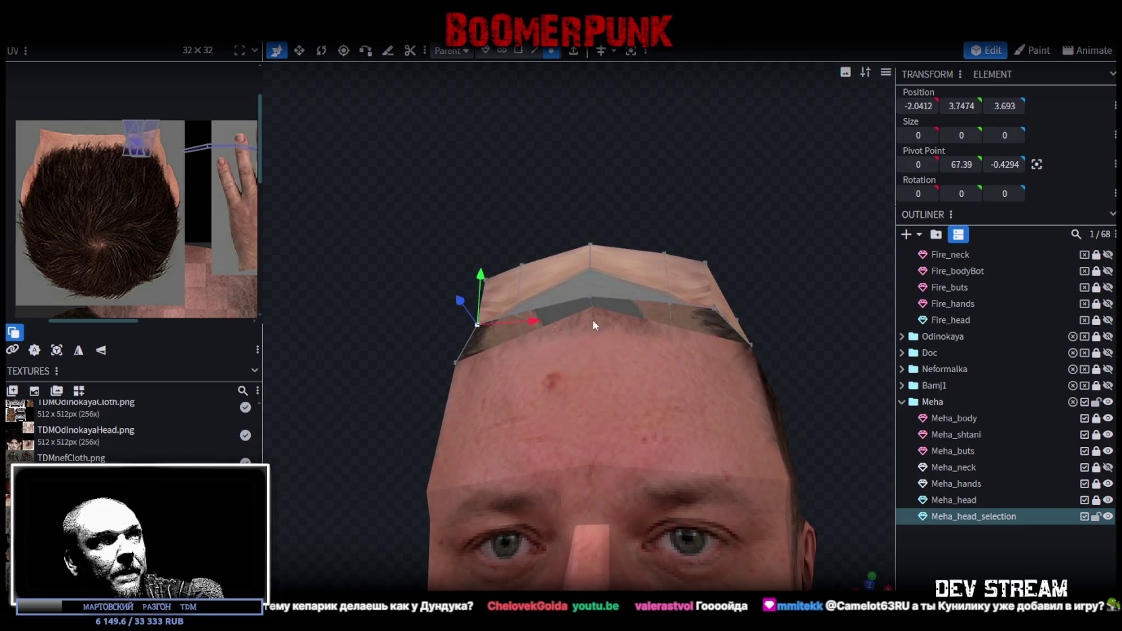
{"action": "left_click", "coordinate": [714, 307], "text": "shift"}
{"action": "mouse_move", "coordinate": [710, 309]}
{"action": "left_mouse_down"}
{"action": "mouse_move", "coordinate": [787, 280]}
{"action": "mouse_move", "coordinate": [776, 298]}
{"action": "mouse_move", "coordinate": [793, 307]}
{"action": "left_mouse_up"}
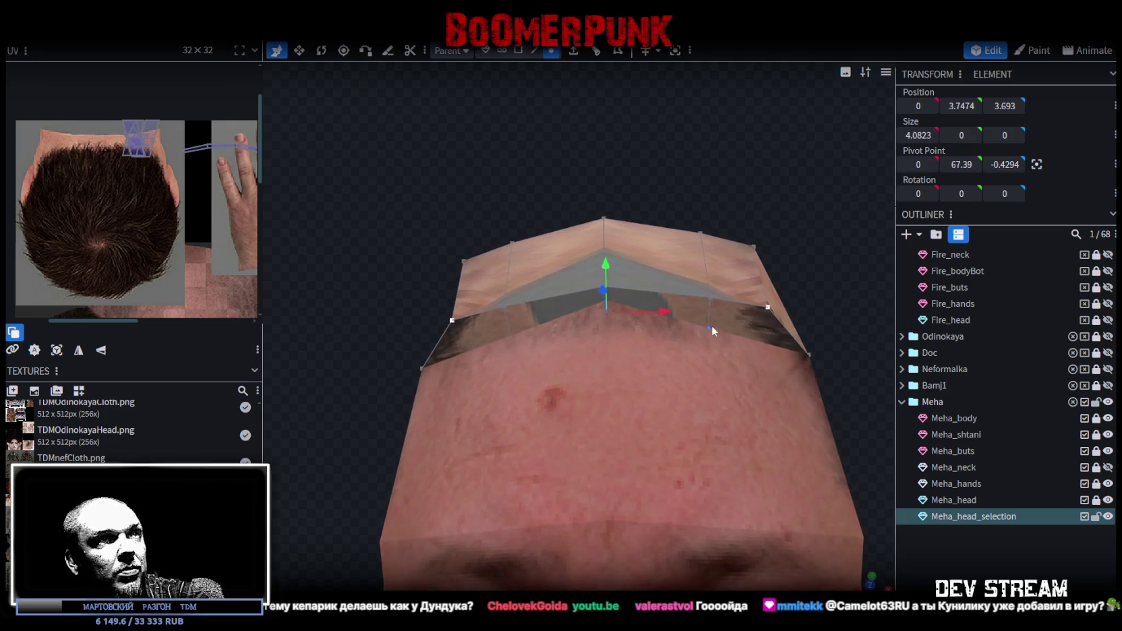
{"action": "left_click", "coordinate": [644, 305]}
{"action": "left_click", "coordinate": [602, 301]}
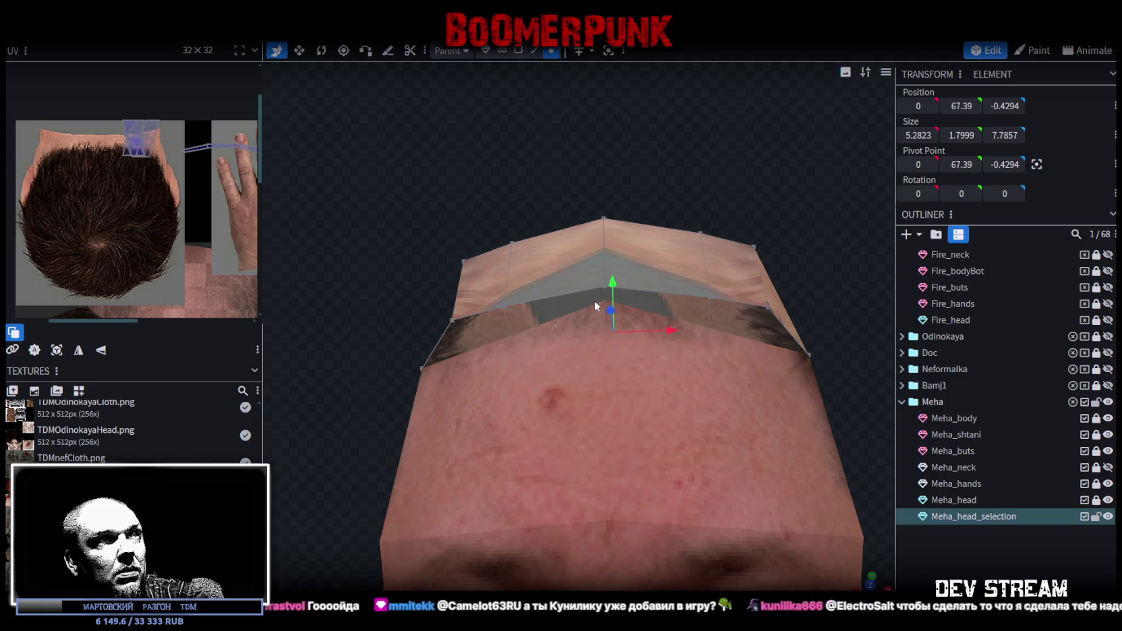
{"action": "left_click", "coordinate": [518, 333], "text": "shift"}
{"action": "left_click", "coordinate": [710, 329], "text": "shift"}
{"action": "right_click", "coordinate": [708, 325]}
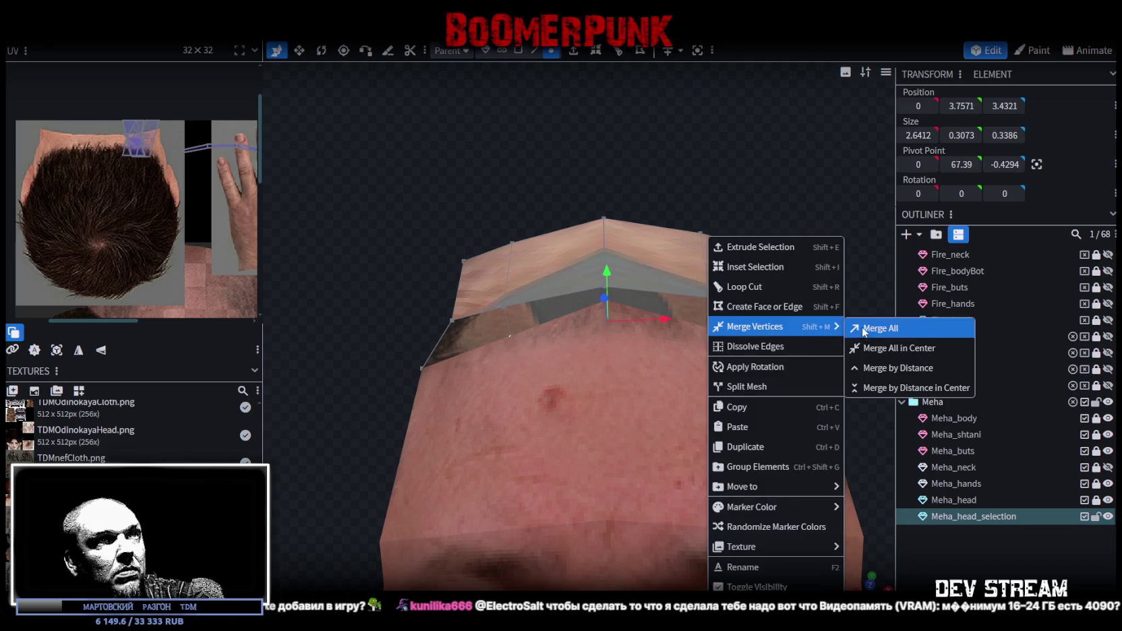
{"action": "left_click", "coordinate": [864, 328]}
{"action": "mouse_move", "coordinate": [793, 296]}
{"action": "left_mouse_down"}
{"action": "mouse_move", "coordinate": [721, 143]}
{"action": "mouse_move", "coordinate": [657, 189]}
{"action": "mouse_move", "coordinate": [753, 177]}
{"action": "left_mouse_up"}
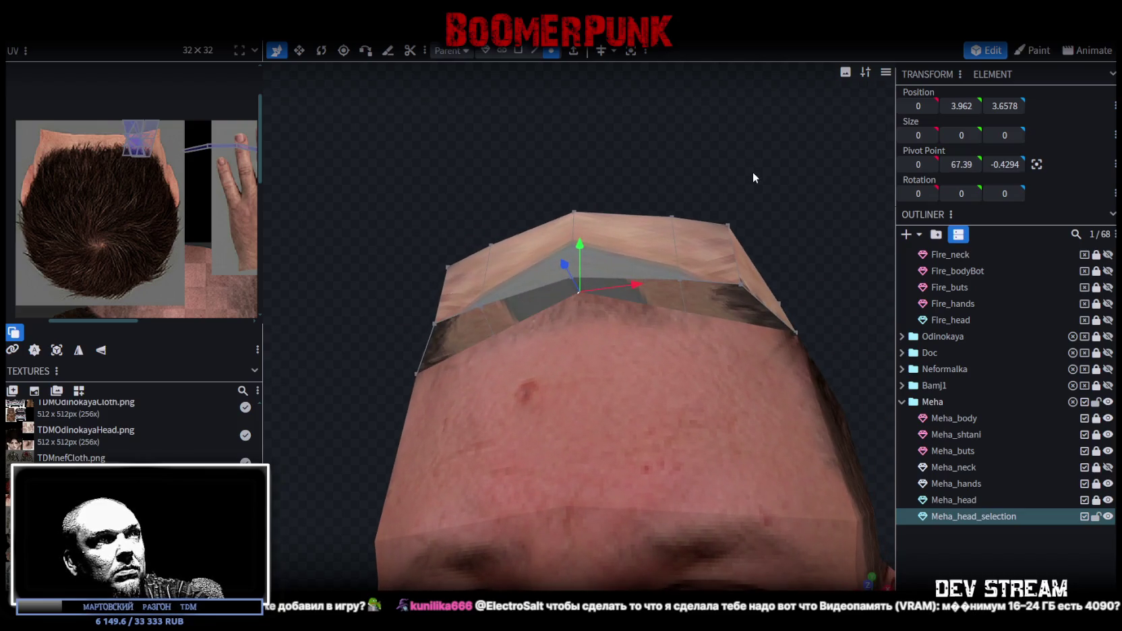
{"action": "mouse_move", "coordinate": [745, 263]}
{"action": "left_mouse_down"}
{"action": "mouse_move", "coordinate": [739, 131]}
{"action": "mouse_move", "coordinate": [681, 234]}
{"action": "mouse_move", "coordinate": [714, 131]}
{"action": "mouse_move", "coordinate": [702, 163]}
{"action": "left_mouse_up"}
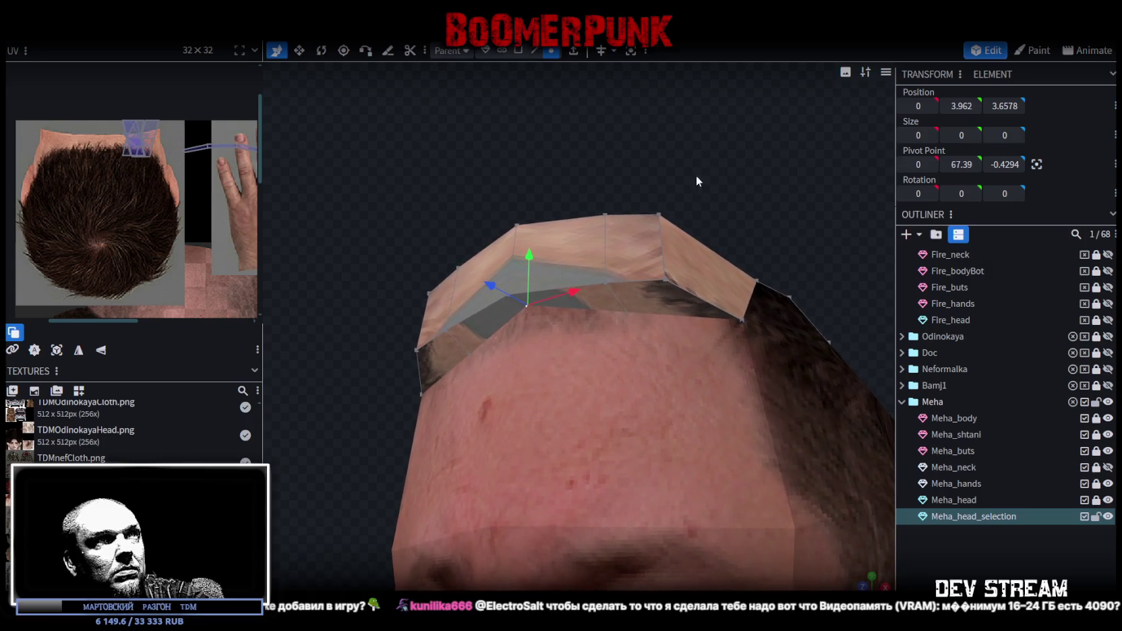
{"action": "left_click", "coordinate": [666, 278]}
{"action": "left_click", "coordinate": [605, 280], "text": "shift"}
{"action": "right_click", "coordinate": [603, 282]}
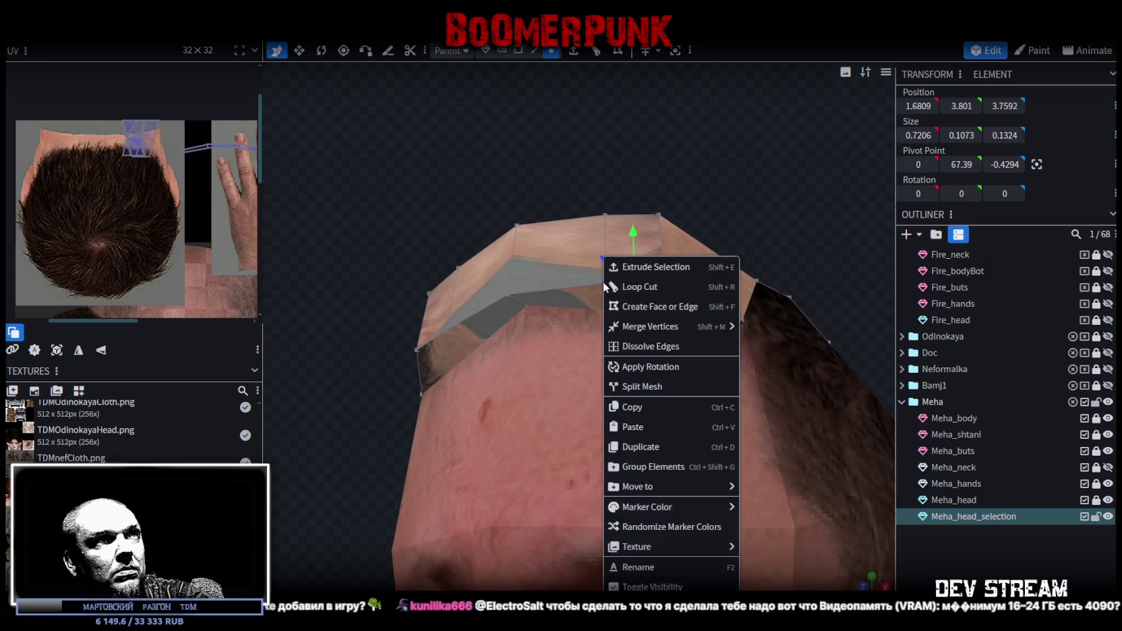
{"action": "left_click_drag", "start_coordinate": [772, 238], "coordinate": [795, 139]}
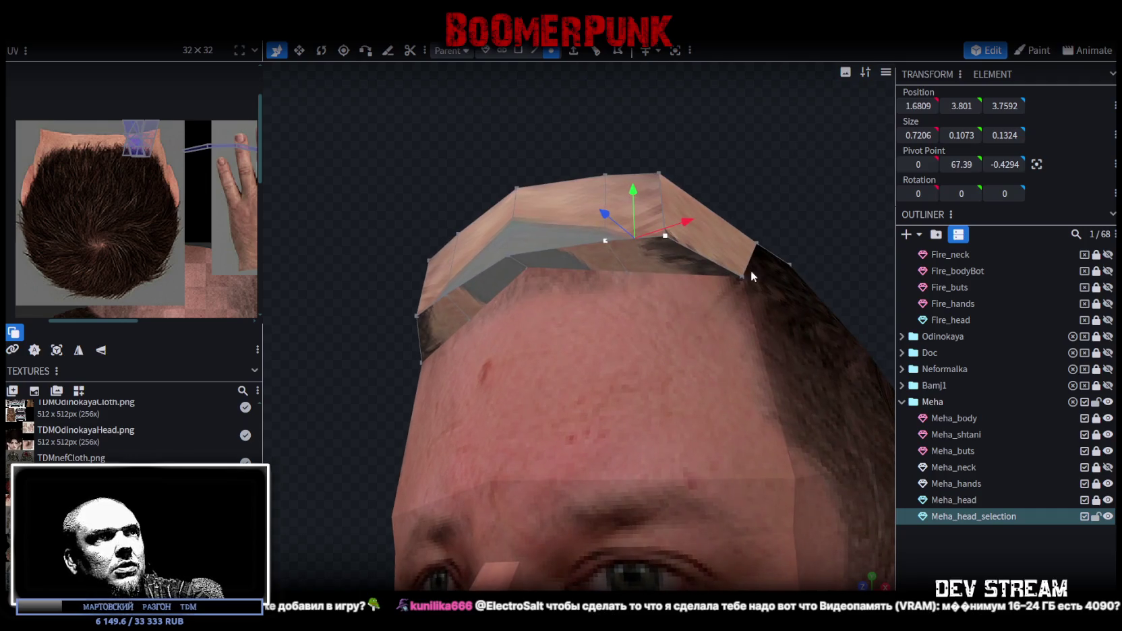
{"action": "mouse_move", "coordinate": [721, 146]}
{"action": "left_mouse_down"}
{"action": "mouse_move", "coordinate": [758, 133]}
{"action": "mouse_move", "coordinate": [747, 207]}
{"action": "mouse_move", "coordinate": [760, 246]}
{"action": "mouse_move", "coordinate": [649, 245]}
{"action": "mouse_move", "coordinate": [691, 202]}
{"action": "mouse_move", "coordinate": [715, 204]}
{"action": "mouse_move", "coordinate": [519, 206]}
{"action": "mouse_move", "coordinate": [680, 199]}
{"action": "left_mouse_up"}
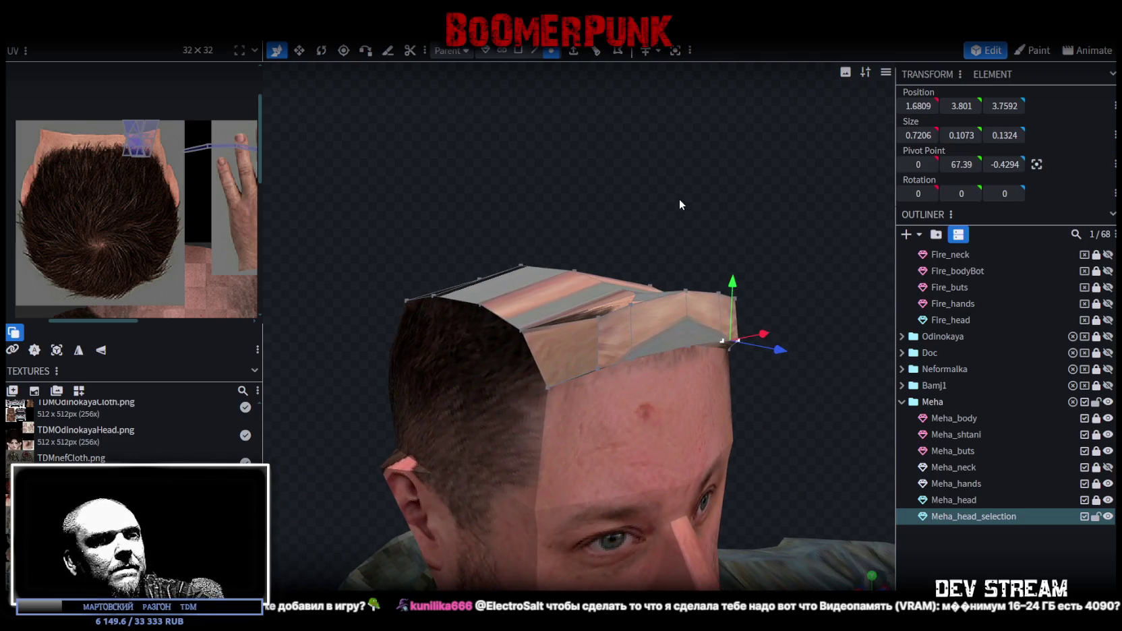
{"action": "left_click_drag", "start_coordinate": [680, 199], "coordinate": [731, 189]}
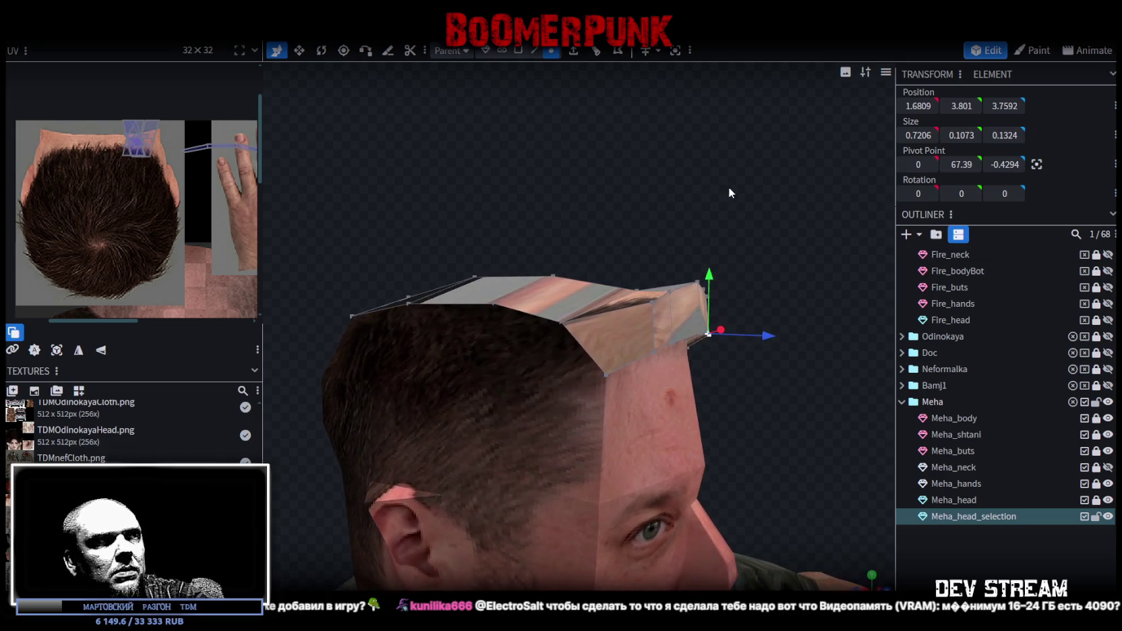
{"action": "scroll", "coordinate": [119, 197], "scroll_direction": "down", "scroll_amount": 3}
Zoom the UV editor out to the full head texture and view the hair strip from the front
{"action": "scroll", "coordinate": [155, 203], "scroll_direction": "down", "scroll_amount": 2}
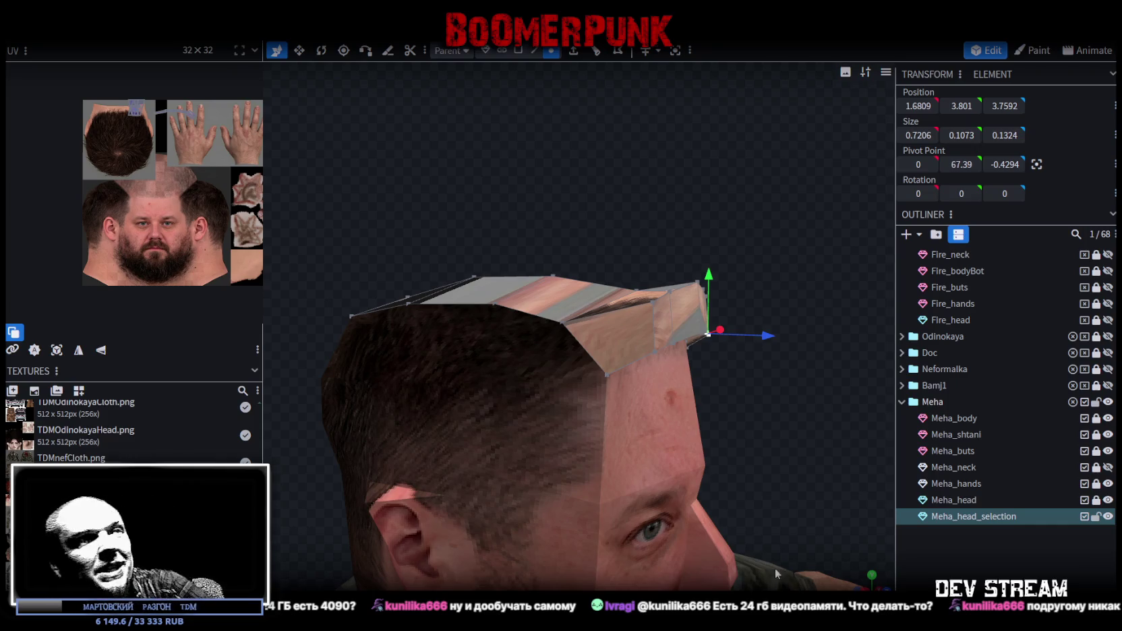
{"action": "mouse_move", "coordinate": [600, 410]}
{"action": "left_mouse_down"}
{"action": "mouse_move", "coordinate": [574, 211]}
{"action": "mouse_move", "coordinate": [693, 232]}
{"action": "mouse_move", "coordinate": [649, 259]}
{"action": "mouse_move", "coordinate": [542, 211]}
{"action": "mouse_move", "coordinate": [519, 164]}
{"action": "mouse_move", "coordinate": [494, 182]}
{"action": "mouse_move", "coordinate": [499, 203]}
{"action": "mouse_move", "coordinate": [480, 243]}
{"action": "mouse_move", "coordinate": [344, 222]}
{"action": "left_mouse_up"}
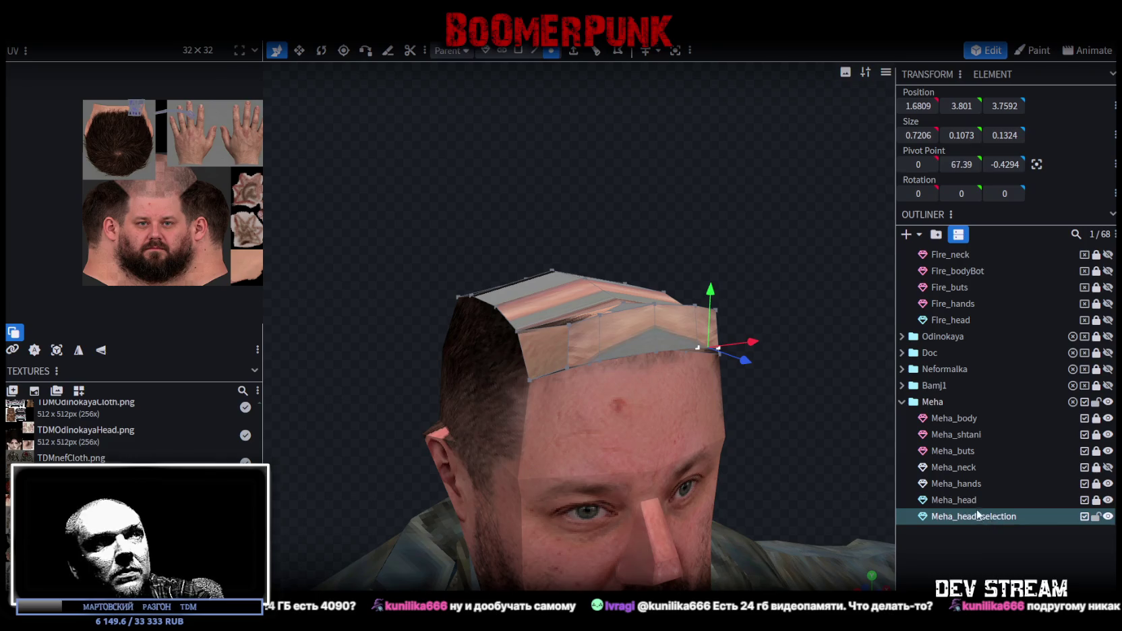
{"action": "left_click", "coordinate": [519, 51]}
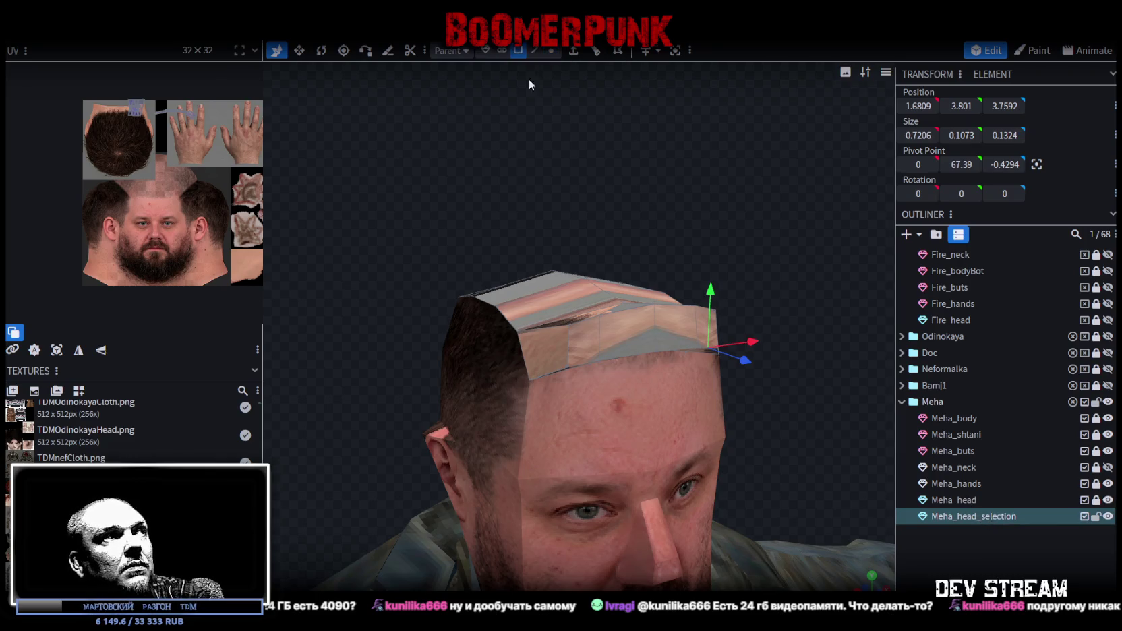
Project the cap's UVs from top view, then move and flip the island over the hair crown
{"action": "double_click", "coordinate": [592, 339]}
{"action": "mouse_move", "coordinate": [814, 322]}
{"action": "left_mouse_down"}
{"action": "mouse_move", "coordinate": [781, 403]}
{"action": "mouse_move", "coordinate": [658, 429]}
{"action": "left_mouse_up"}
{"action": "key", "text": "KP_7"}
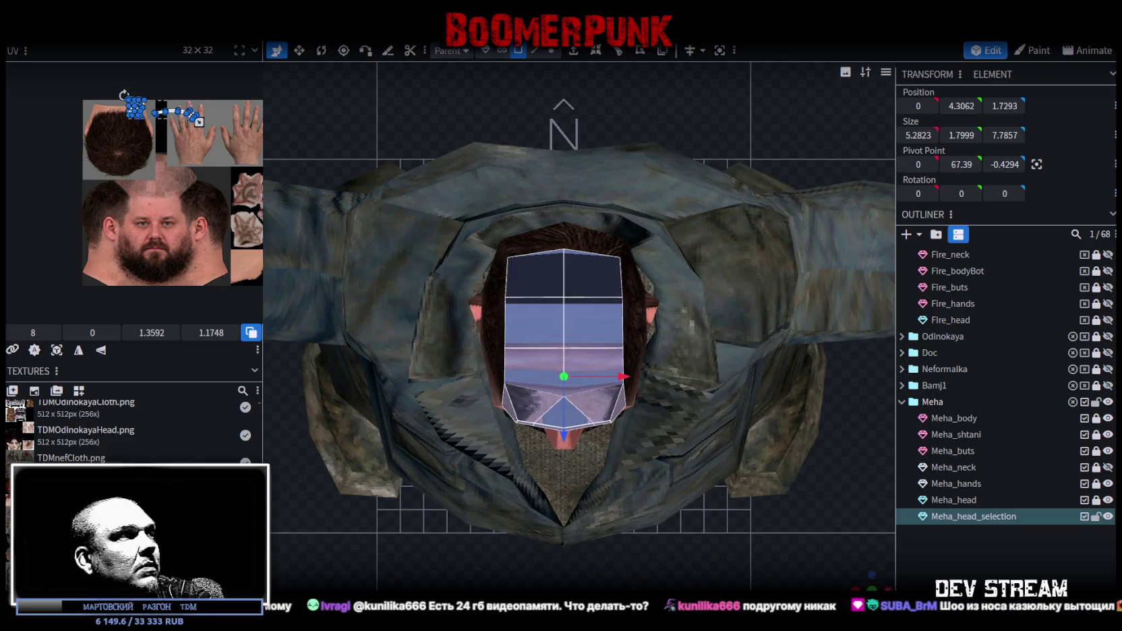
{"action": "left_click", "coordinate": [57, 350]}
{"action": "scroll", "coordinate": [162, 155], "scroll_direction": "up", "scroll_amount": 3}
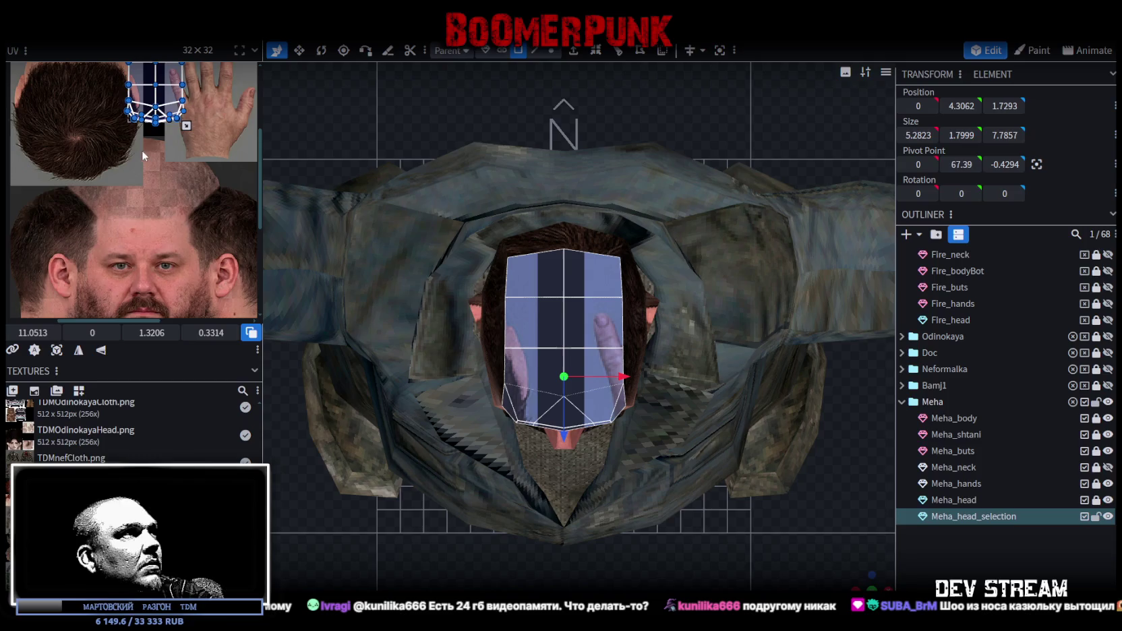
{"action": "scroll", "coordinate": [162, 155], "scroll_direction": "up", "scroll_amount": 2}
{"action": "left_click_drag", "start_coordinate": [236, 176], "coordinate": [139, 229]}
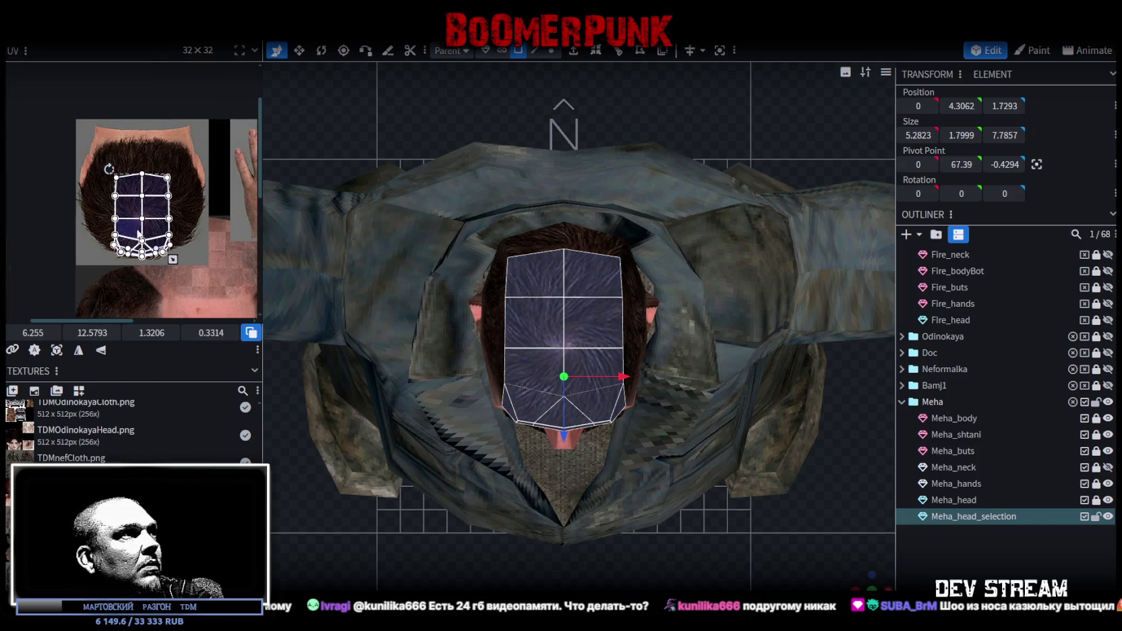
{"action": "scroll", "coordinate": [142, 229], "scroll_direction": "up", "scroll_amount": 2}
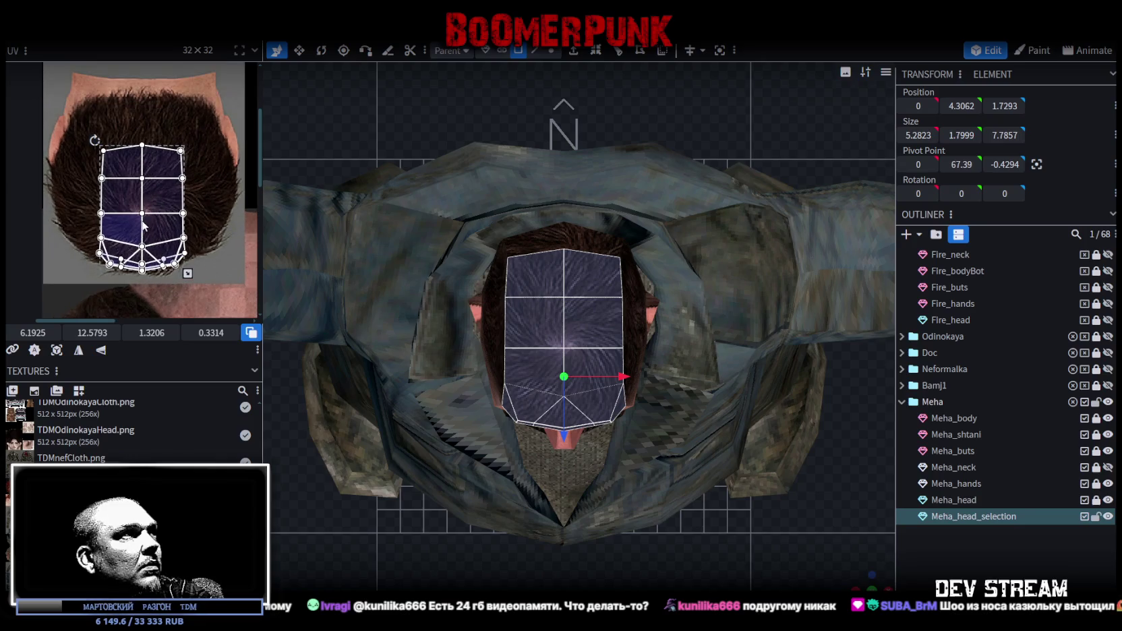
{"action": "left_click", "coordinate": [100, 350]}
{"action": "mouse_move", "coordinate": [159, 221]}
{"action": "left_mouse_down"}
{"action": "mouse_move", "coordinate": [160, 179]}
{"action": "mouse_move", "coordinate": [162, 189]}
{"action": "left_mouse_up"}
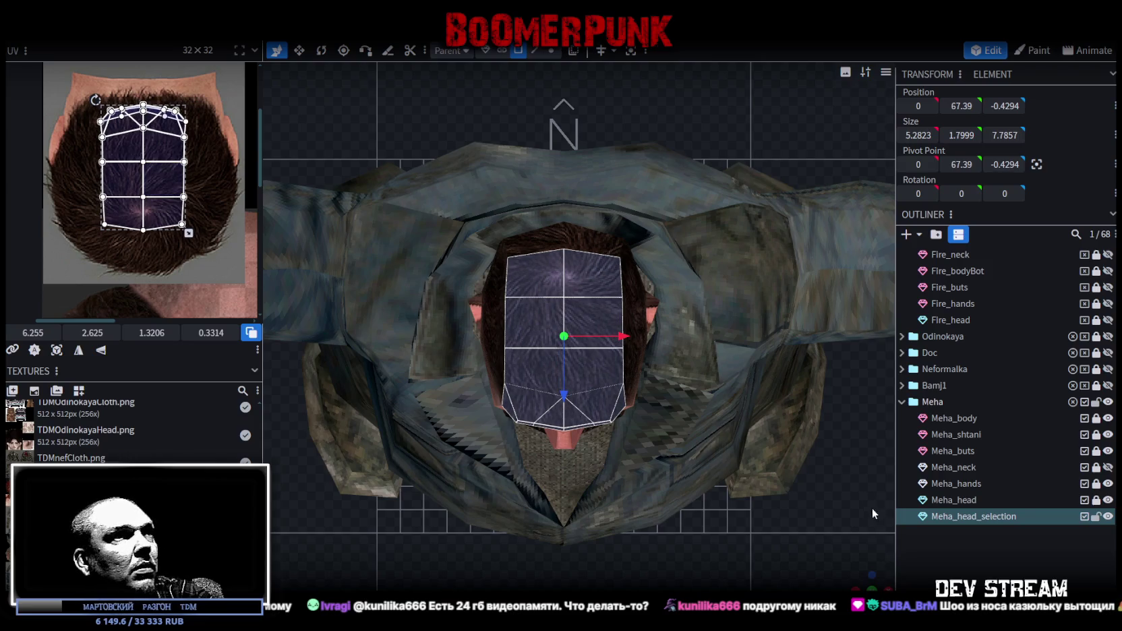
{"action": "scroll", "coordinate": [644, 438], "scroll_direction": "up", "scroll_amount": 3}
{"action": "scroll", "coordinate": [644, 438], "scroll_direction": "up", "scroll_amount": 3}
{"action": "scroll", "coordinate": [645, 433], "scroll_direction": "down", "scroll_amount": 5}
Orbit around the character to check the hair texture, then clear the selection
{"action": "mouse_move", "coordinate": [629, 402]}
{"action": "left_mouse_down"}
{"action": "mouse_move", "coordinate": [625, 420]}
{"action": "mouse_move", "coordinate": [776, 401]}
{"action": "mouse_move", "coordinate": [671, 351]}
{"action": "mouse_move", "coordinate": [695, 468]}
{"action": "mouse_move", "coordinate": [677, 417]}
{"action": "left_mouse_up"}
{"action": "left_click", "coordinate": [900, 556]}
{"action": "mouse_move", "coordinate": [718, 448]}
{"action": "left_mouse_down"}
{"action": "mouse_move", "coordinate": [660, 445]}
{"action": "mouse_move", "coordinate": [666, 453]}
{"action": "mouse_move", "coordinate": [559, 389]}
{"action": "mouse_move", "coordinate": [431, 497]}
{"action": "mouse_move", "coordinate": [619, 417]}
{"action": "mouse_move", "coordinate": [628, 358]}
{"action": "mouse_move", "coordinate": [689, 284]}
{"action": "mouse_move", "coordinate": [718, 269]}
{"action": "mouse_move", "coordinate": [671, 261]}
{"action": "mouse_move", "coordinate": [618, 277]}
{"action": "mouse_move", "coordinate": [633, 211]}
{"action": "left_mouse_up"}
{"action": "scroll", "coordinate": [643, 357], "scroll_direction": "up", "scroll_amount": 2}
{"action": "left_click", "coordinate": [611, 165]}
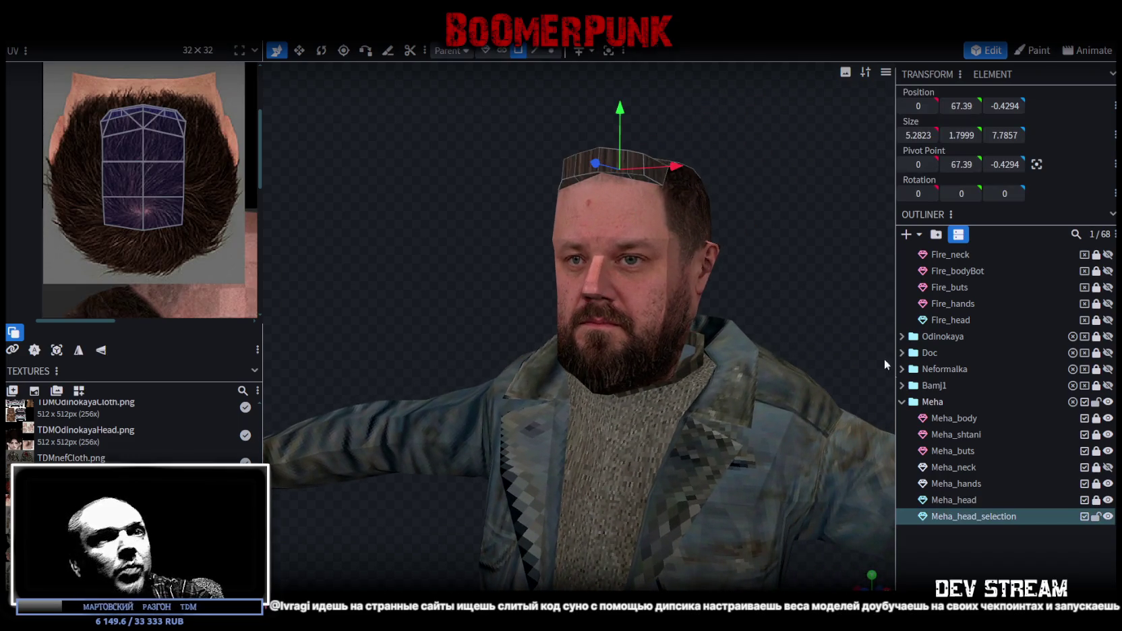
{"action": "left_click", "coordinate": [1095, 500]}
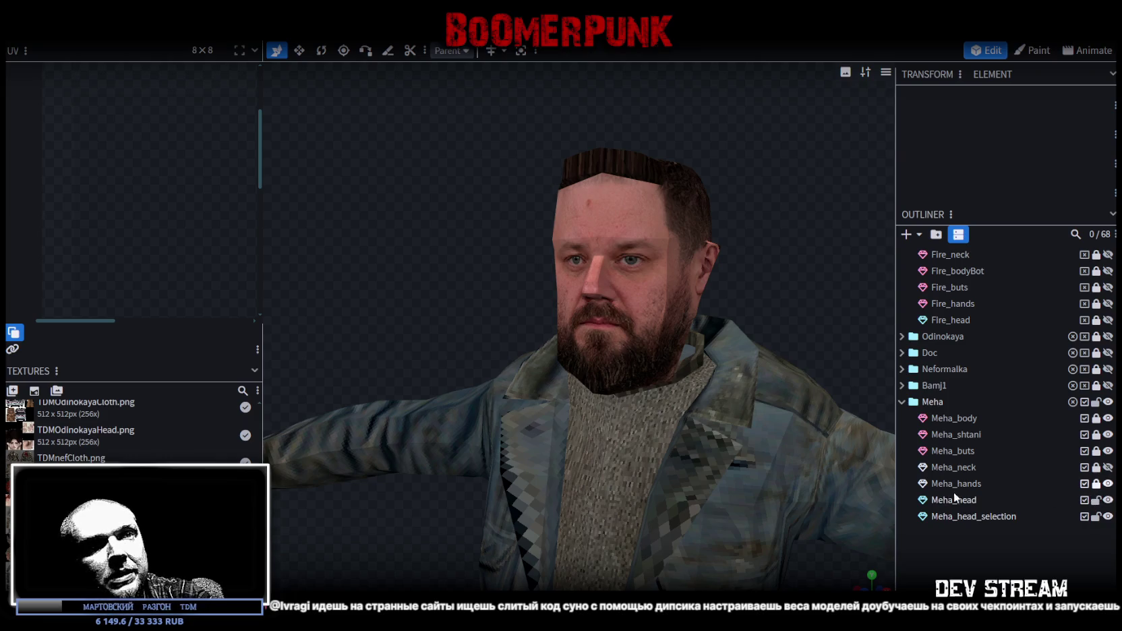
Merge Meha_head and Meha_head_selection into one mesh, welding the 12 overlapping vertices
{"action": "left_click", "coordinate": [954, 500]}
{"action": "left_click", "coordinate": [961, 516], "text": "shift"}
{"action": "right_click", "coordinate": [965, 516]}
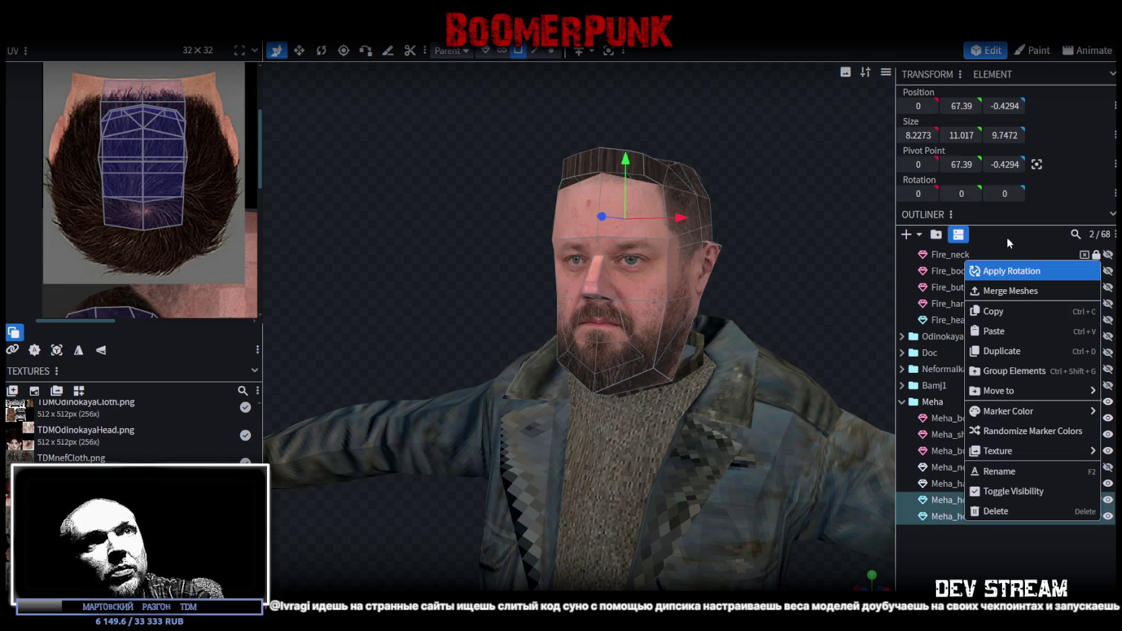
{"action": "left_click", "coordinate": [1010, 291]}
{"action": "scroll", "coordinate": [784, 174], "scroll_direction": "down", "scroll_amount": 3}
{"action": "left_click_drag", "start_coordinate": [607, 233], "coordinate": [606, 216]}
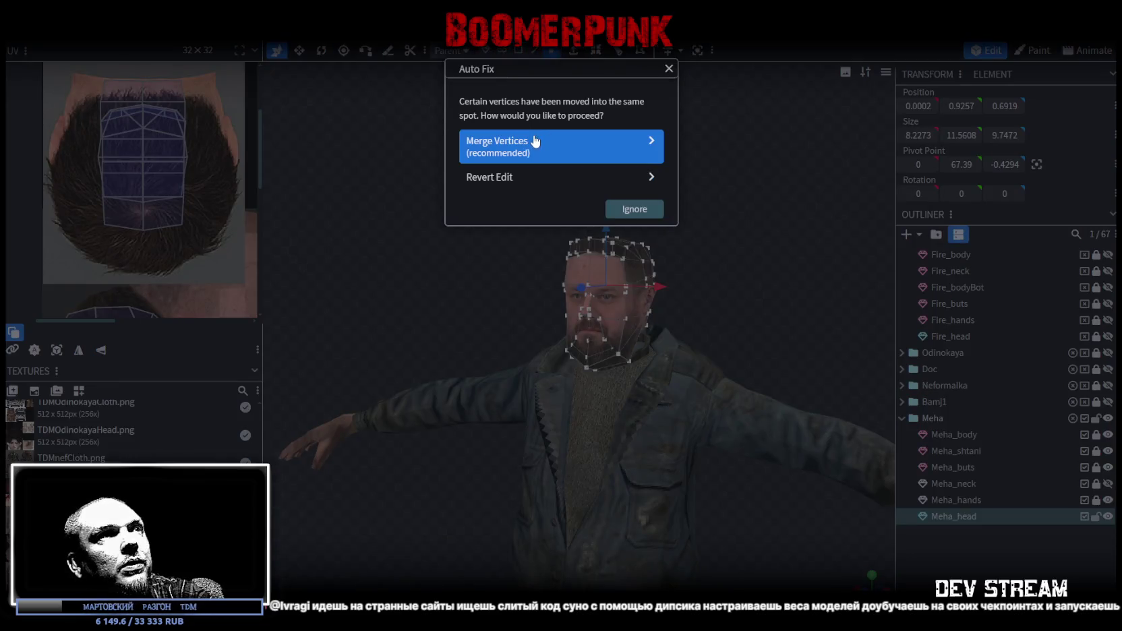
{"action": "left_click", "coordinate": [535, 141]}
Zoom into the UV editor and pick a hairline UV point on the forehead
{"action": "scroll", "coordinate": [768, 167], "scroll_direction": "up", "scroll_amount": 3}
{"action": "scroll", "coordinate": [172, 259], "scroll_direction": "down", "scroll_amount": 2}
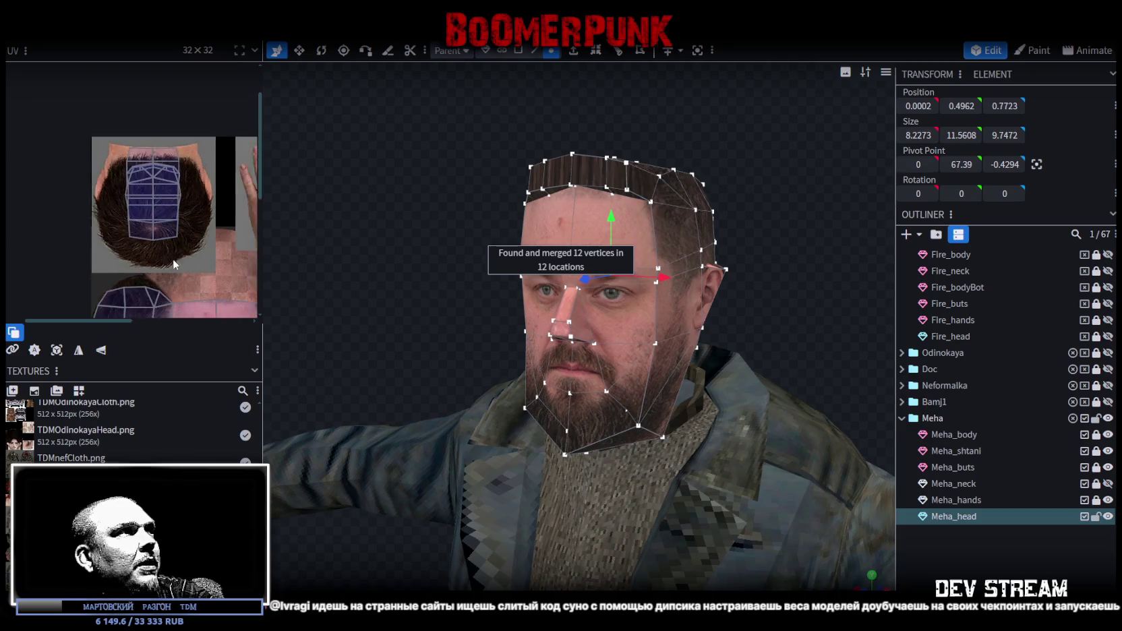
{"action": "scroll", "coordinate": [160, 162], "scroll_direction": "up", "scroll_amount": 2}
{"action": "scroll", "coordinate": [172, 162], "scroll_direction": "up", "scroll_amount": 2}
{"action": "scroll", "coordinate": [147, 209], "scroll_direction": "up", "scroll_amount": 2}
{"action": "left_click", "coordinate": [148, 208]}
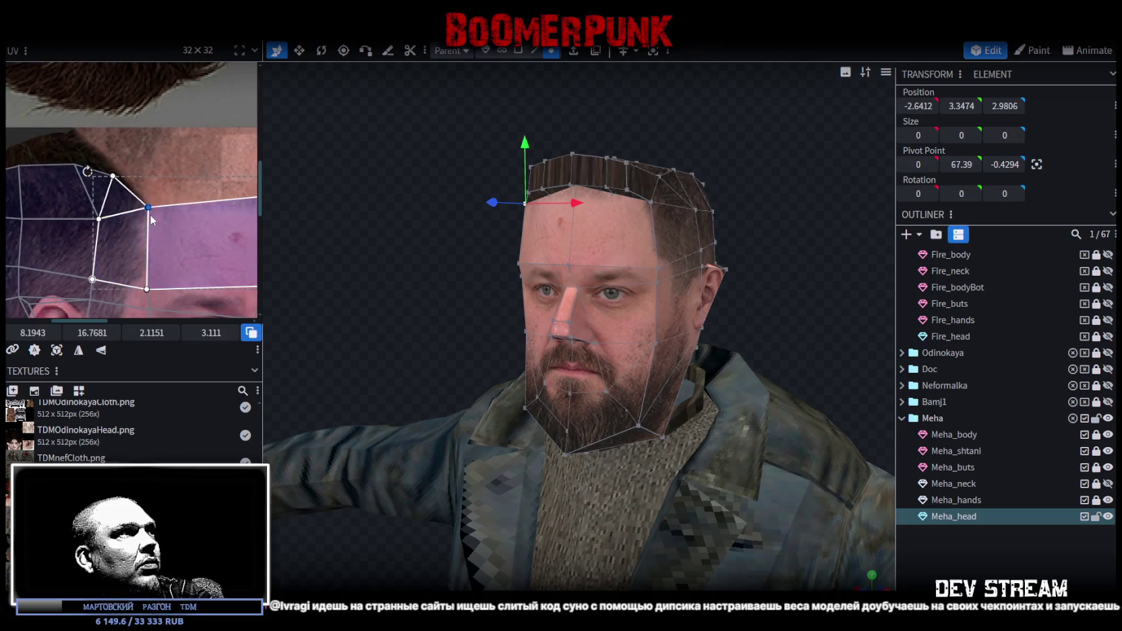
Shift the two hairline UV points on either side of the forehead to match
{"action": "left_click_drag", "start_coordinate": [148, 207], "coordinate": [159, 207]}
{"action": "scroll", "coordinate": [510, 285], "scroll_direction": "down", "scroll_amount": 3}
{"action": "mouse_move", "coordinate": [511, 285]}
{"action": "left_mouse_down"}
{"action": "mouse_move", "coordinate": [684, 289]}
{"action": "mouse_move", "coordinate": [385, 315]}
{"action": "mouse_move", "coordinate": [640, 318]}
{"action": "left_mouse_up"}
{"action": "scroll", "coordinate": [627, 313], "scroll_direction": "up", "scroll_amount": 2}
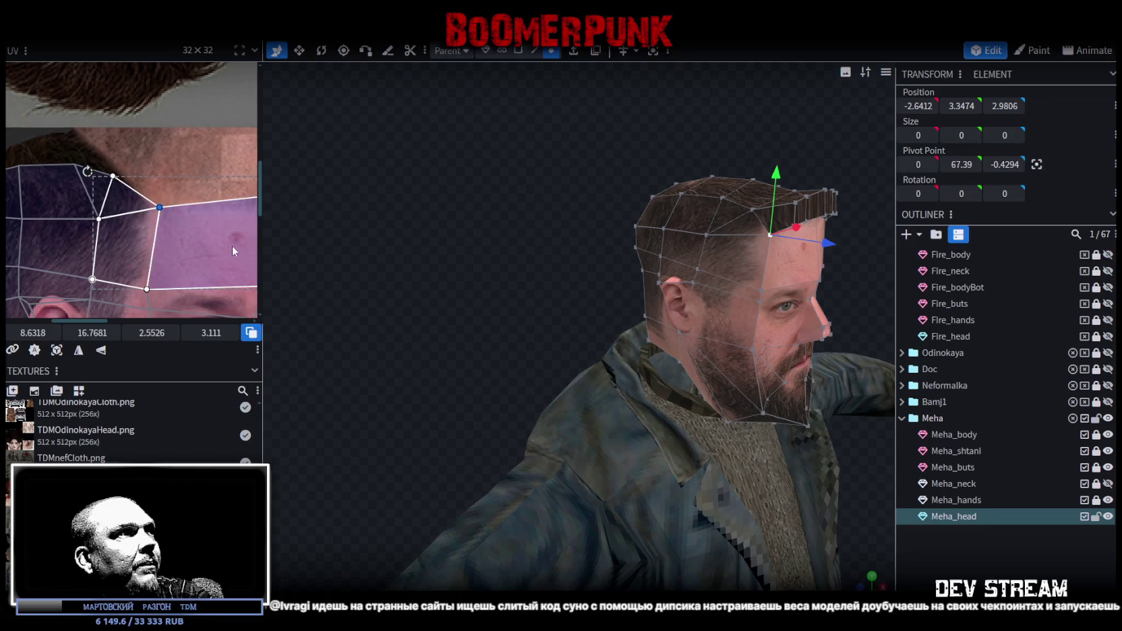
{"action": "left_click", "coordinate": [161, 210]}
{"action": "left_click_drag", "start_coordinate": [159, 207], "coordinate": [139, 210]}
{"action": "mouse_move", "coordinate": [357, 246]}
{"action": "left_mouse_down"}
{"action": "mouse_move", "coordinate": [247, 237]}
{"action": "mouse_move", "coordinate": [644, 241]}
{"action": "mouse_move", "coordinate": [696, 222]}
{"action": "left_mouse_up"}
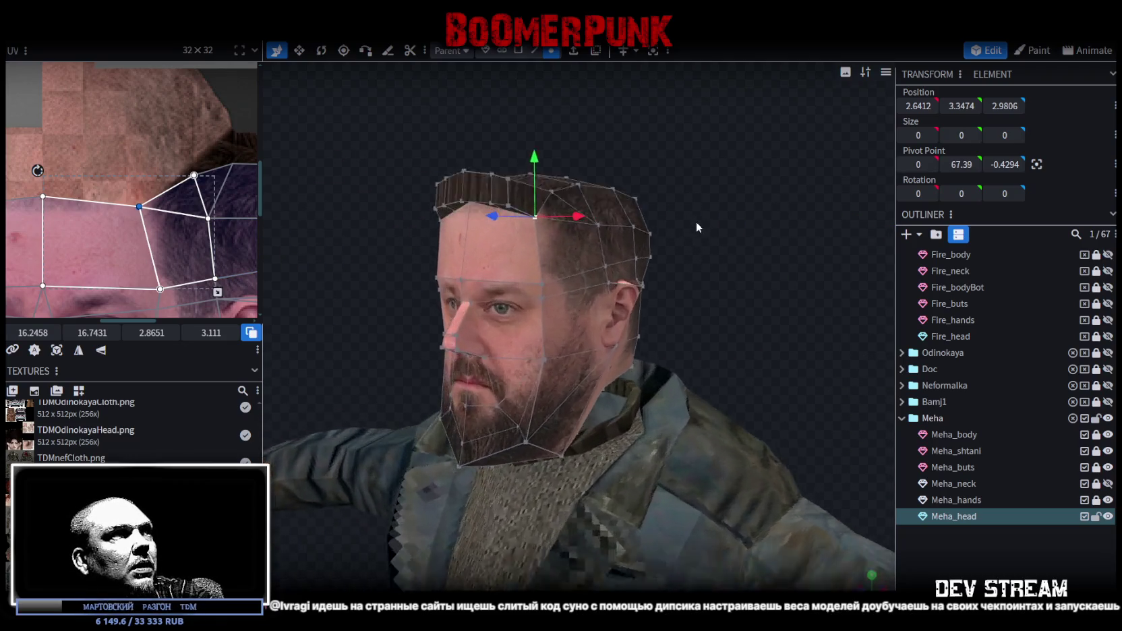
Lower the front hair edge by 0.3 and dismiss the concave-faces warning
{"action": "left_click", "coordinate": [534, 52]}
{"action": "scroll", "coordinate": [452, 138], "scroll_direction": "up", "scroll_amount": 2}
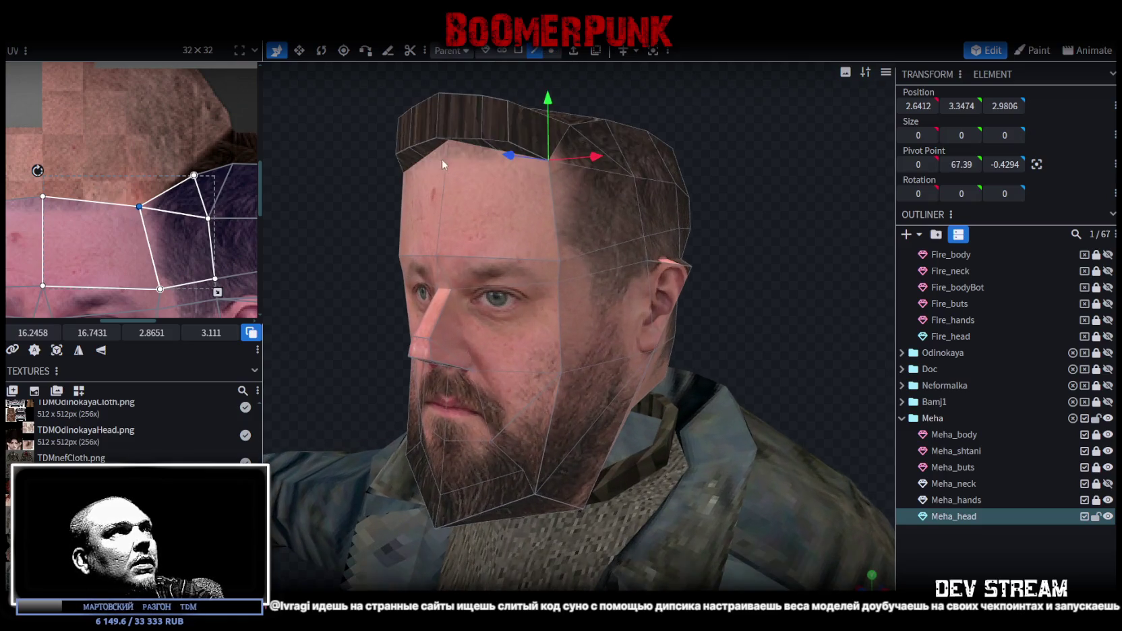
{"action": "left_click", "coordinate": [435, 148]}
{"action": "scroll", "coordinate": [481, 138], "scroll_direction": "up", "scroll_amount": 2}
{"action": "right_click_drag", "start_coordinate": [480, 138], "coordinate": [508, 181]}
{"action": "left_click", "coordinate": [484, 150], "text": "shift"}
{"action": "left_click_drag", "start_coordinate": [391, 148], "coordinate": [410, 106]}
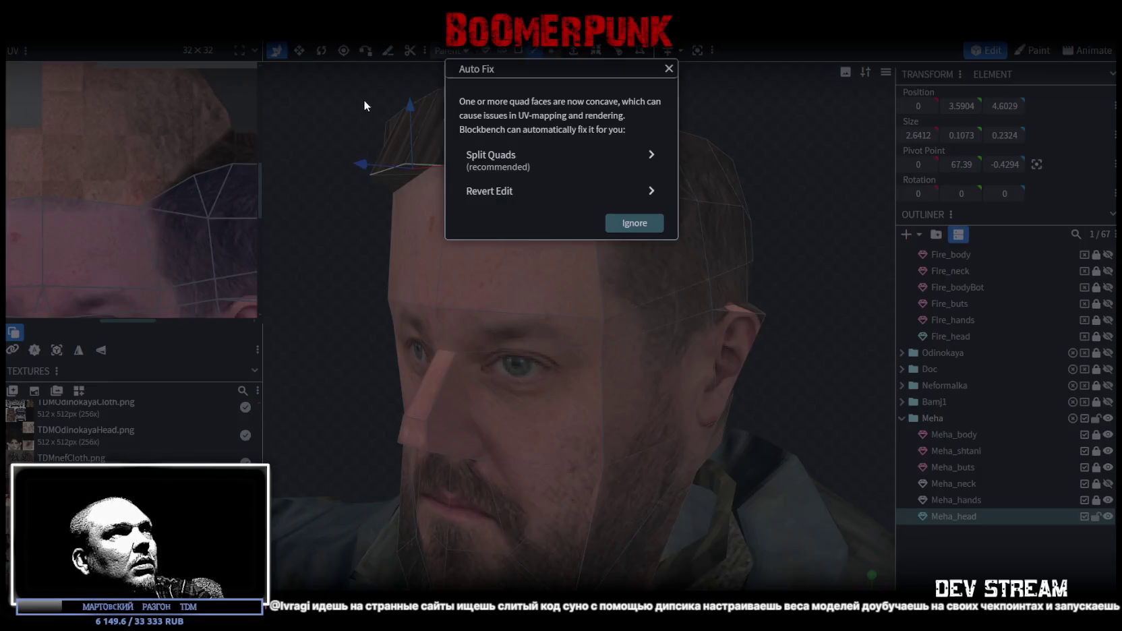
{"action": "key", "text": "Escape"}
Select vertices along the fringe from below and open their mesh actions
{"action": "mouse_move", "coordinate": [499, 126]}
{"action": "left_mouse_down"}
{"action": "mouse_move", "coordinate": [679, 214]}
{"action": "mouse_move", "coordinate": [733, 151]}
{"action": "mouse_move", "coordinate": [688, 85]}
{"action": "left_mouse_up"}
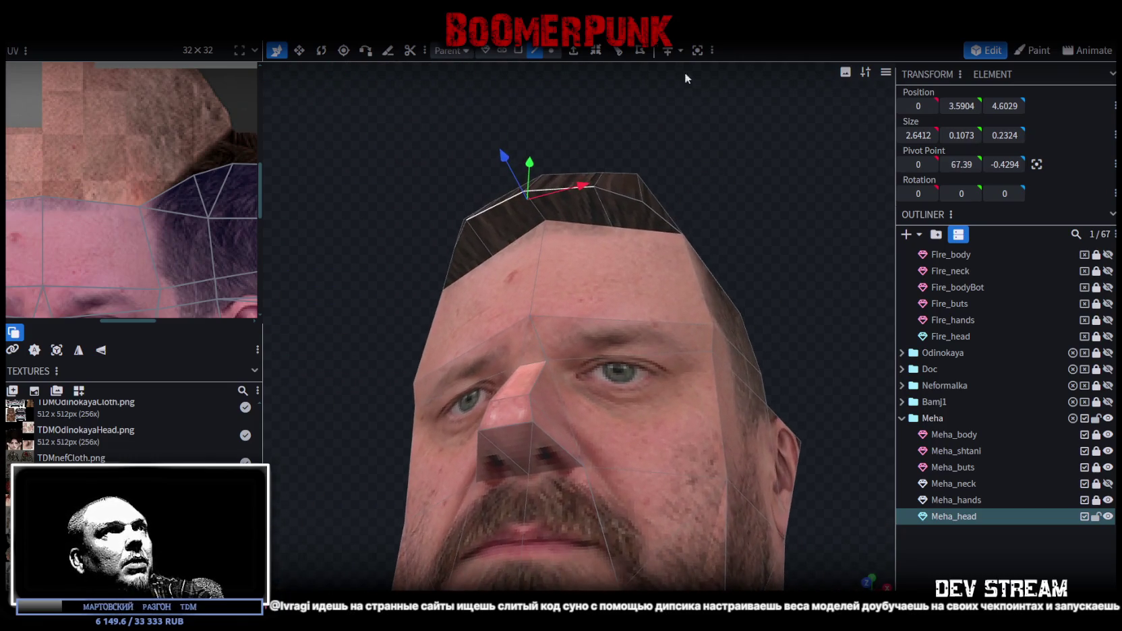
{"action": "left_click", "coordinate": [551, 50]}
{"action": "left_click", "coordinate": [540, 201], "text": "shift"}
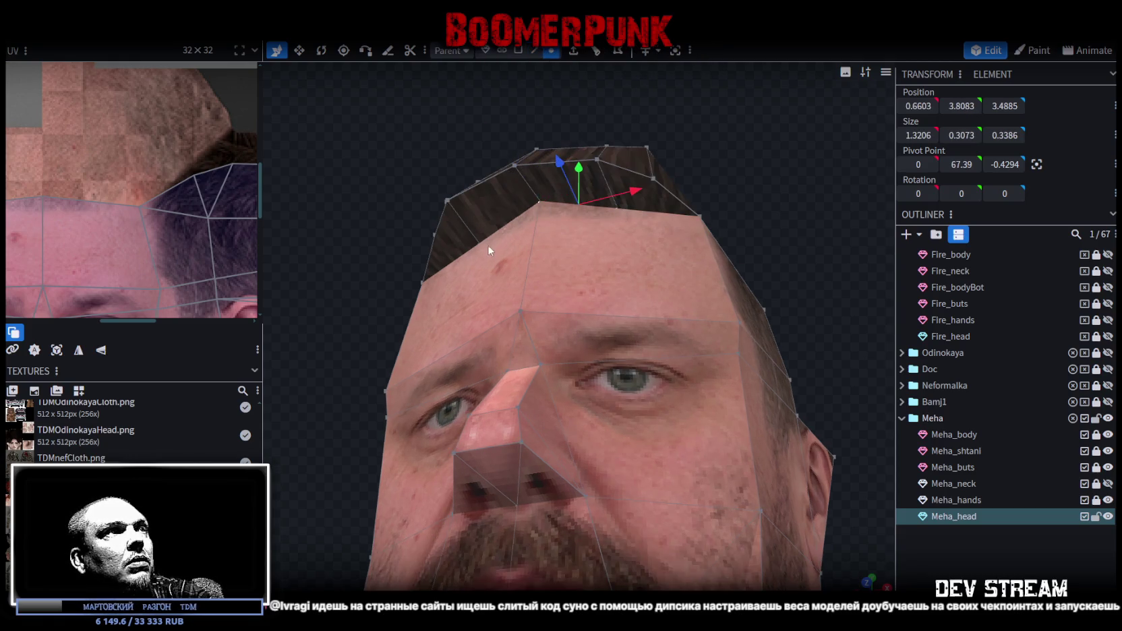
{"action": "right_click", "coordinate": [480, 240]}
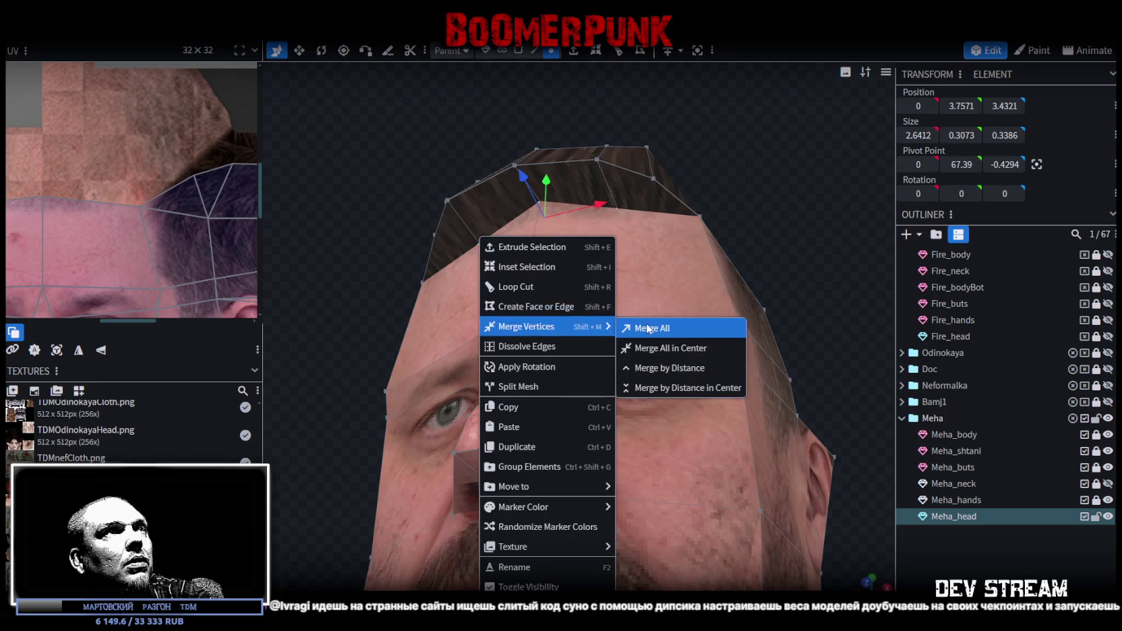
Merge the selected fringe vertices into one, then select two vertices on top of the fringe
{"action": "mouse_move", "coordinate": [526, 327]}
{"action": "left_click", "coordinate": [651, 326]}
{"action": "left_click_drag", "start_coordinate": [699, 224], "coordinate": [736, 138]}
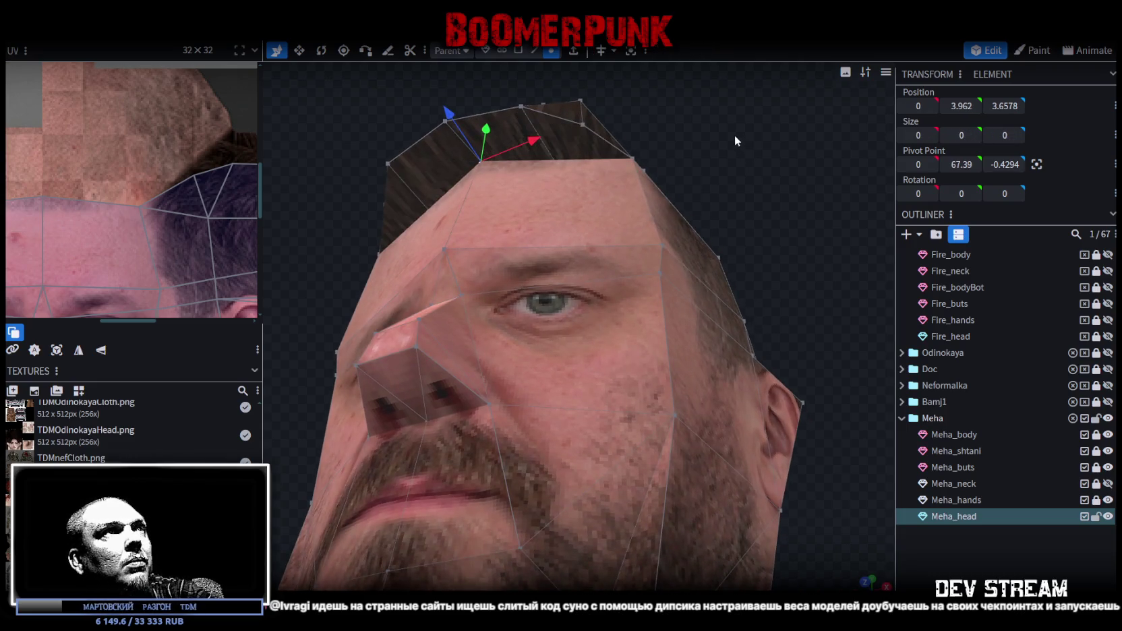
{"action": "left_click", "coordinate": [553, 160]}
{"action": "left_click", "coordinate": [583, 124], "text": "shift"}
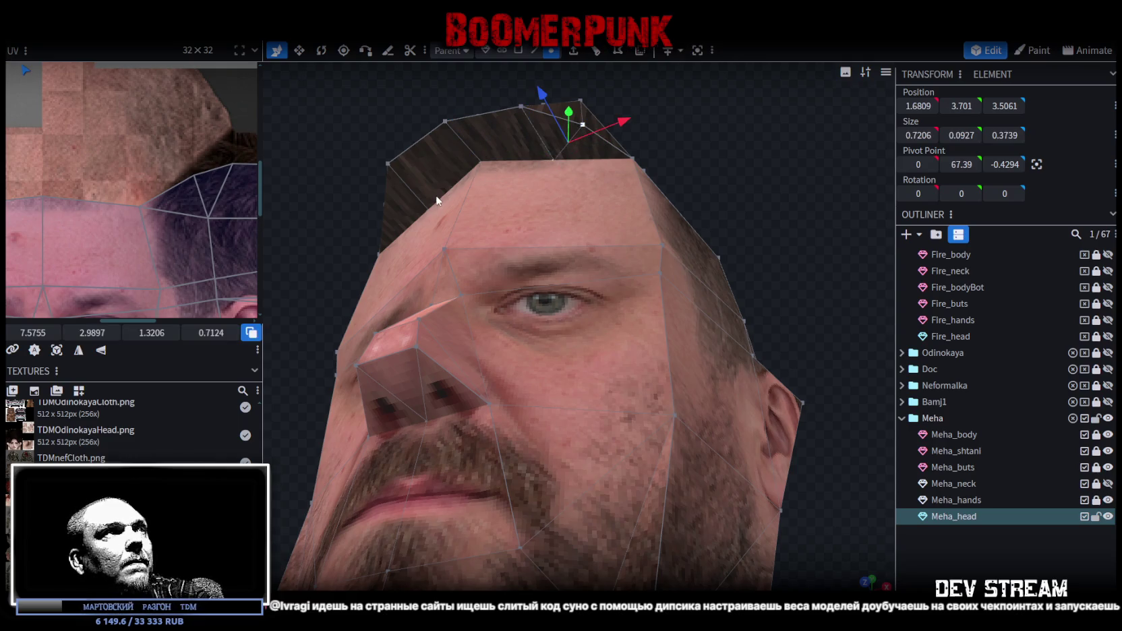
{"action": "scroll", "coordinate": [409, 204], "scroll_direction": "up", "scroll_amount": 3}
{"action": "scroll", "coordinate": [473, 217], "scroll_direction": "up", "scroll_amount": 3}
Merge the fringe's centre-top vertex with its two neighbours into one point
{"action": "left_click", "coordinate": [768, 317]}
{"action": "left_click", "coordinate": [730, 305], "text": "shift"}
{"action": "mouse_move", "coordinate": [729, 304]}
{"action": "left_mouse_down"}
{"action": "mouse_move", "coordinate": [578, 251]}
{"action": "mouse_move", "coordinate": [614, 264]}
{"action": "left_mouse_up"}
{"action": "left_click", "coordinate": [601, 272]}
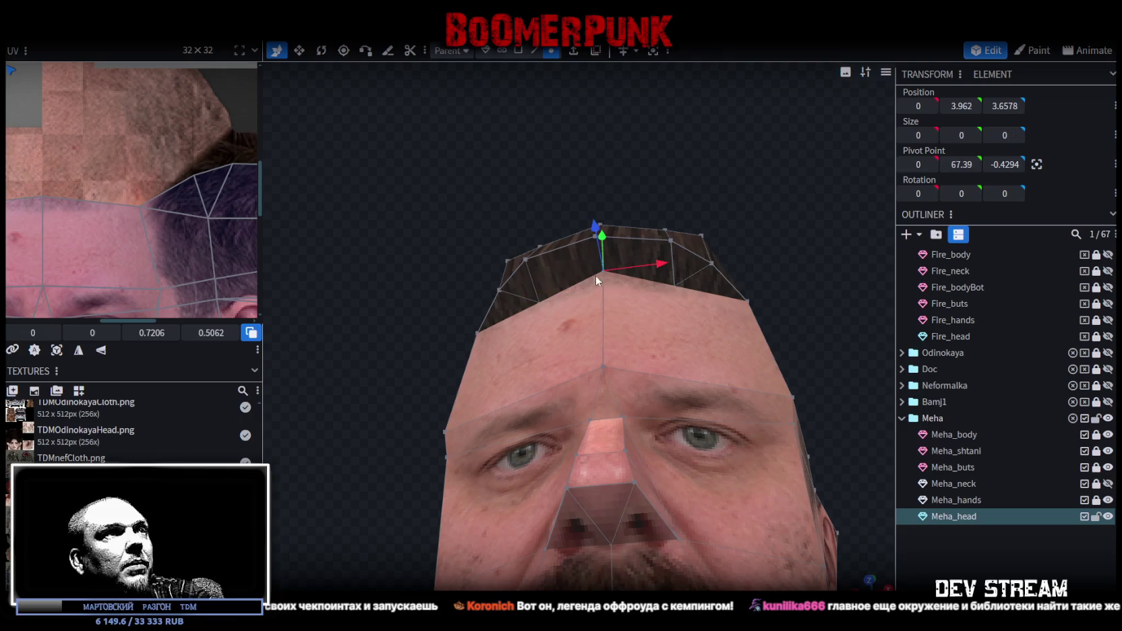
{"action": "left_click", "coordinate": [537, 302], "text": "shift"}
{"action": "left_click", "coordinate": [677, 282], "text": "shift"}
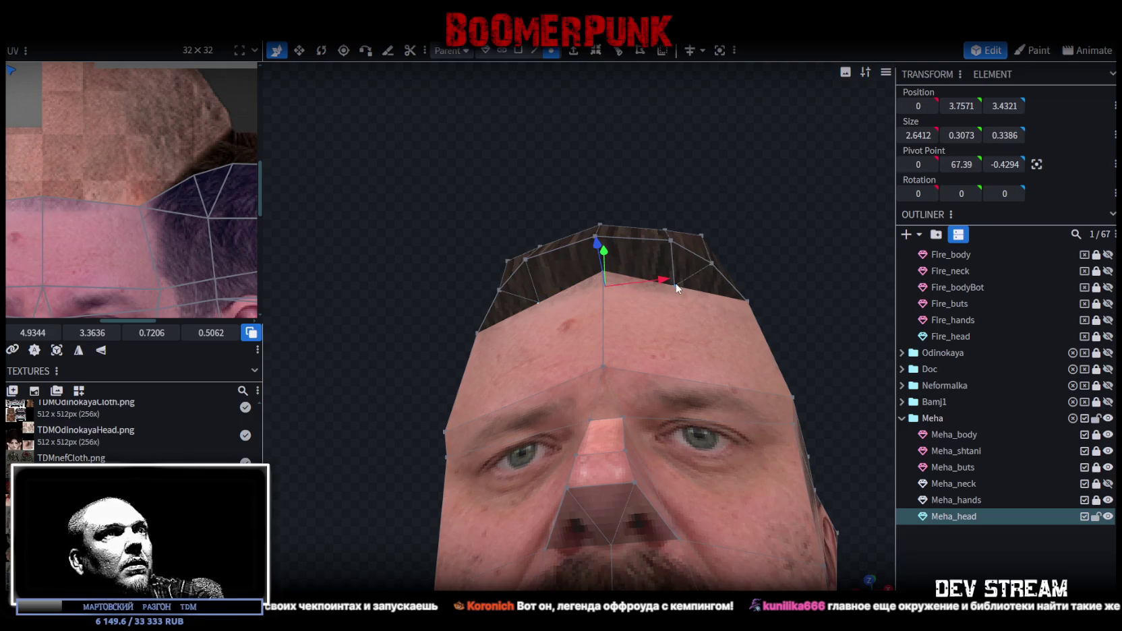
{"action": "right_click", "coordinate": [677, 283]}
{"action": "left_click", "coordinate": [848, 328]}
Pull two vertices on the hair's side down and outward
{"action": "mouse_move", "coordinate": [792, 294]}
{"action": "left_mouse_down"}
{"action": "mouse_move", "coordinate": [634, 182]}
{"action": "mouse_move", "coordinate": [529, 263]}
{"action": "mouse_move", "coordinate": [598, 218]}
{"action": "mouse_move", "coordinate": [621, 266]}
{"action": "mouse_move", "coordinate": [596, 197]}
{"action": "mouse_move", "coordinate": [546, 328]}
{"action": "left_mouse_up"}
{"action": "left_click", "coordinate": [516, 349]}
{"action": "left_click", "coordinate": [530, 375], "text": "shift"}
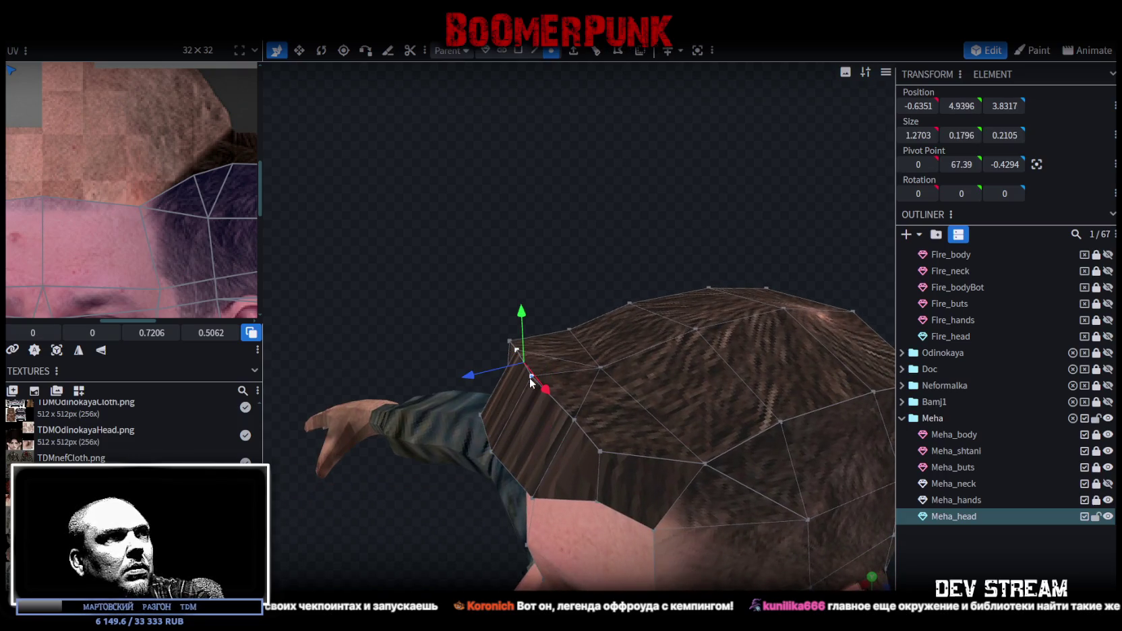
{"action": "mouse_move", "coordinate": [499, 397]}
{"action": "left_mouse_down"}
{"action": "mouse_move", "coordinate": [465, 386]}
{"action": "mouse_move", "coordinate": [578, 215]}
{"action": "mouse_move", "coordinate": [574, 199]}
{"action": "mouse_move", "coordinate": [561, 223]}
{"action": "mouse_move", "coordinate": [526, 208]}
{"action": "mouse_move", "coordinate": [536, 244]}
{"action": "mouse_move", "coordinate": [533, 168]}
{"action": "left_mouse_up"}
Raise the hair's rim edges by 0.5 on Y
{"action": "left_click", "coordinate": [535, 51]}
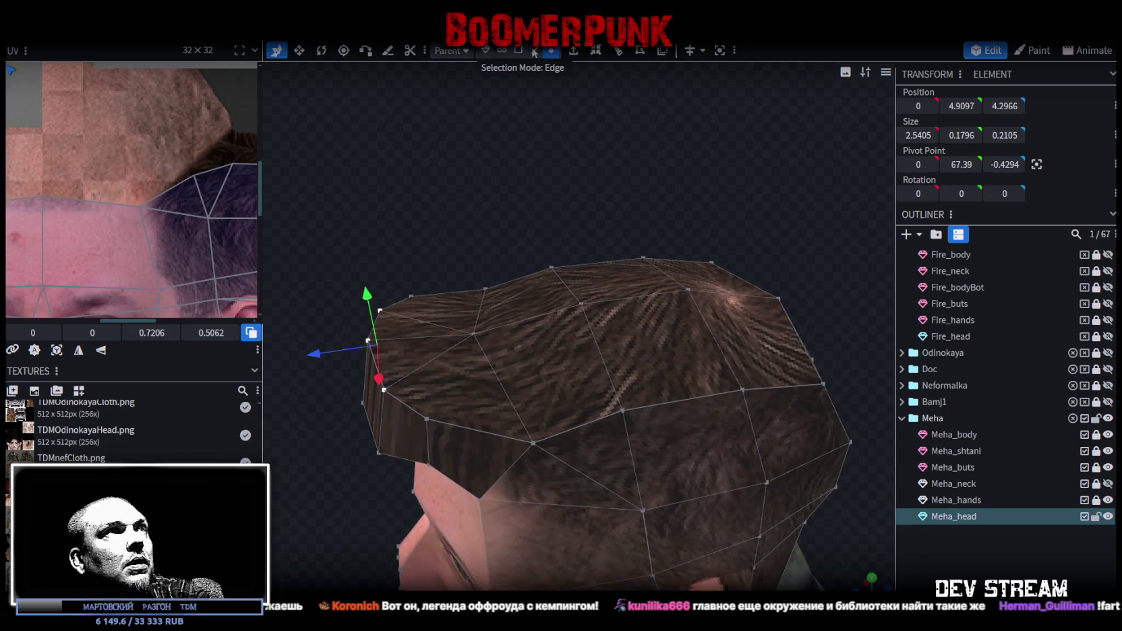
{"action": "left_click", "coordinate": [514, 401]}
{"action": "left_click", "coordinate": [607, 377]}
{"action": "left_click", "coordinate": [682, 294], "text": "shift"}
{"action": "mouse_move", "coordinate": [722, 362]}
{"action": "left_mouse_down"}
{"action": "mouse_move", "coordinate": [684, 176]}
{"action": "mouse_move", "coordinate": [547, 169]}
{"action": "mouse_move", "coordinate": [358, 195]}
{"action": "mouse_move", "coordinate": [710, 312]}
{"action": "mouse_move", "coordinate": [738, 299]}
{"action": "mouse_move", "coordinate": [699, 239]}
{"action": "left_mouse_up"}
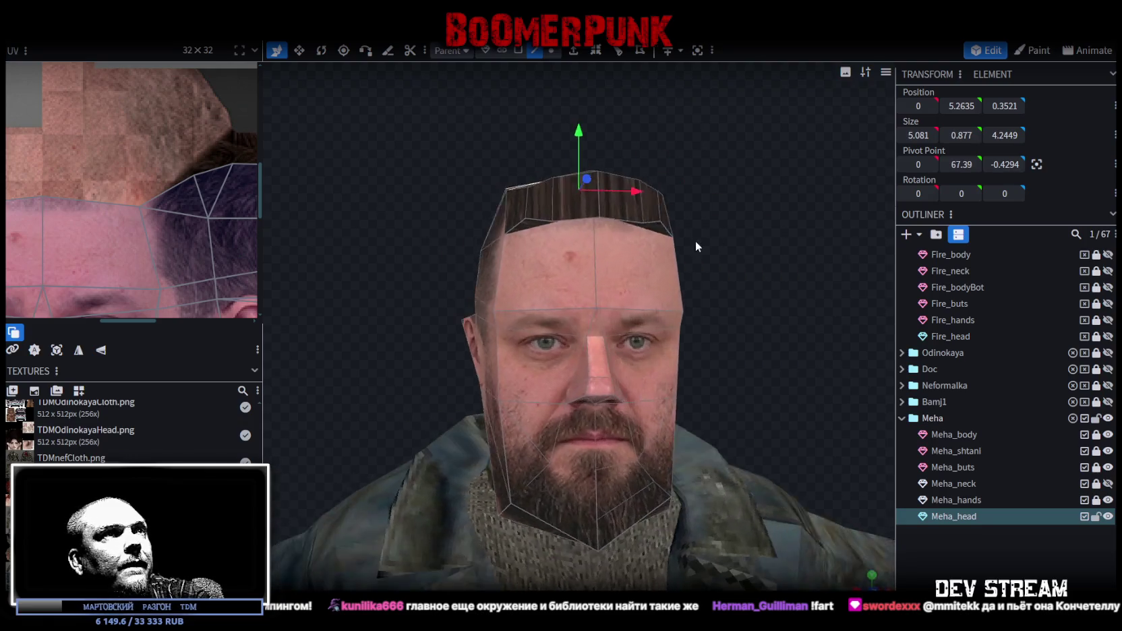
{"action": "scroll", "coordinate": [177, 204], "scroll_direction": "down", "scroll_amount": 3}
{"action": "scroll", "coordinate": [146, 162], "scroll_direction": "up", "scroll_amount": 3}
{"action": "scroll", "coordinate": [94, 127], "scroll_direction": "up", "scroll_amount": 2}
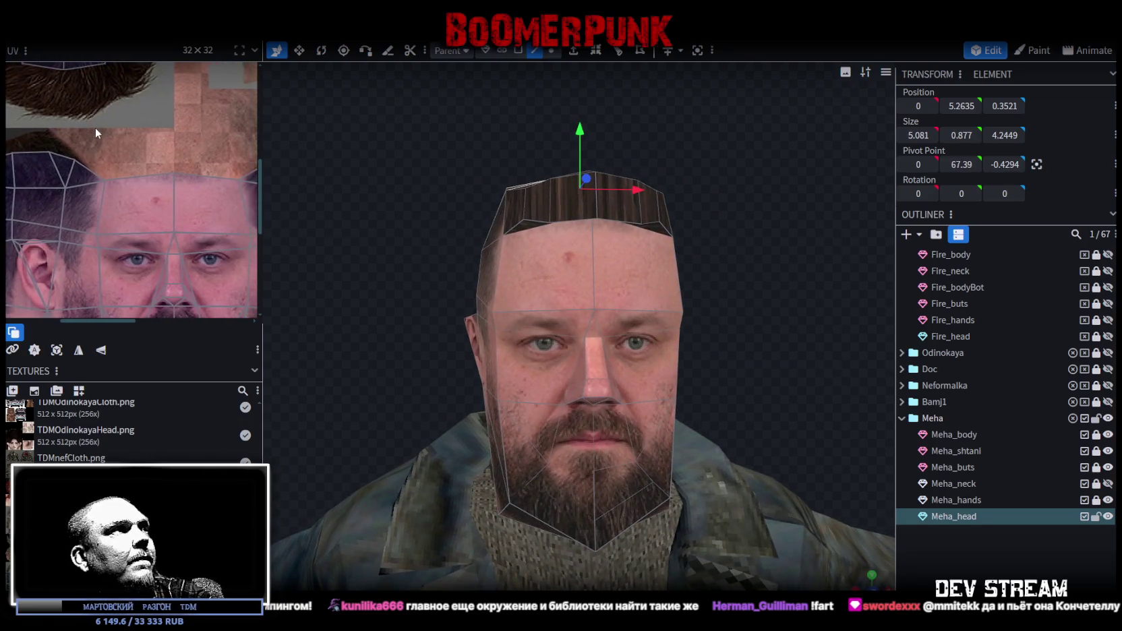
Select the forehead faces and nudge the top-centre forehead UV point onto the face photo
{"action": "scroll", "coordinate": [102, 148], "scroll_direction": "right", "scroll_amount": 2}
{"action": "left_click", "coordinate": [46, 162]}
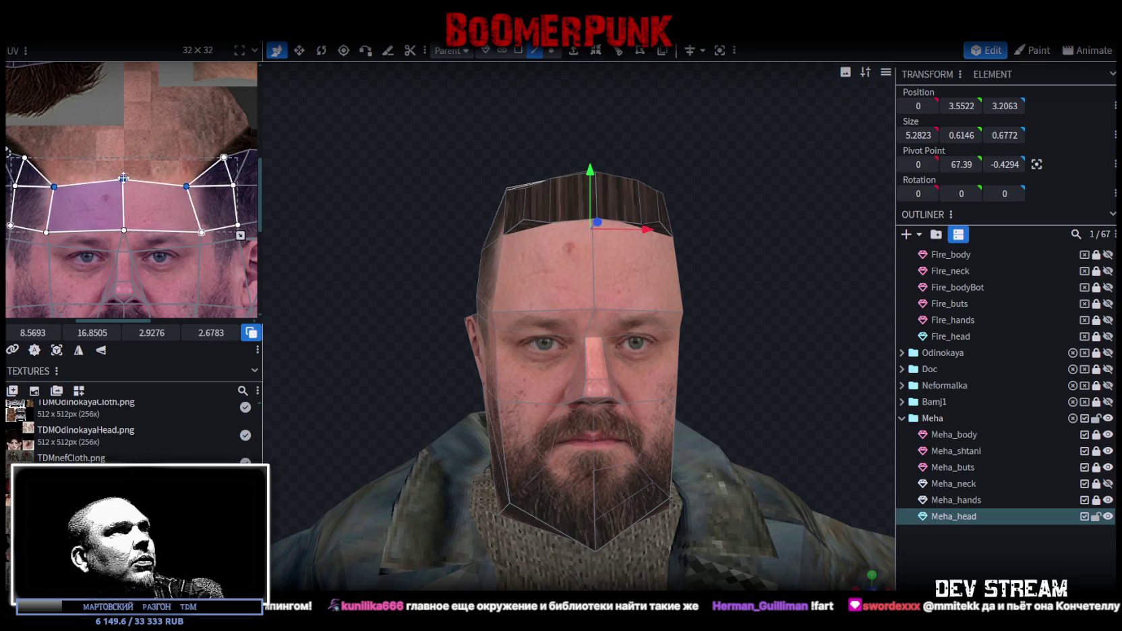
{"action": "left_click_drag", "start_coordinate": [124, 170], "coordinate": [123, 163]}
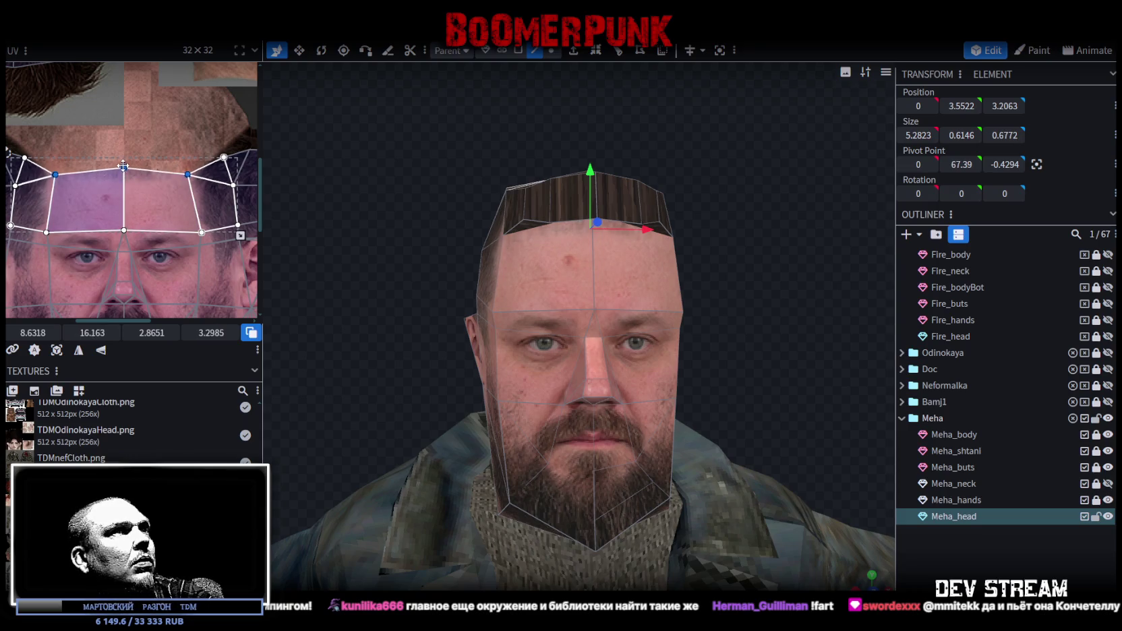
{"action": "mouse_move", "coordinate": [395, 248]}
{"action": "left_mouse_down"}
{"action": "mouse_move", "coordinate": [739, 255]}
{"action": "mouse_move", "coordinate": [467, 221]}
{"action": "left_mouse_up"}
Zoom the UV editor in and shift the shared left/right forehead UV vertex onto the photo
{"action": "left_click", "coordinate": [31, 195]}
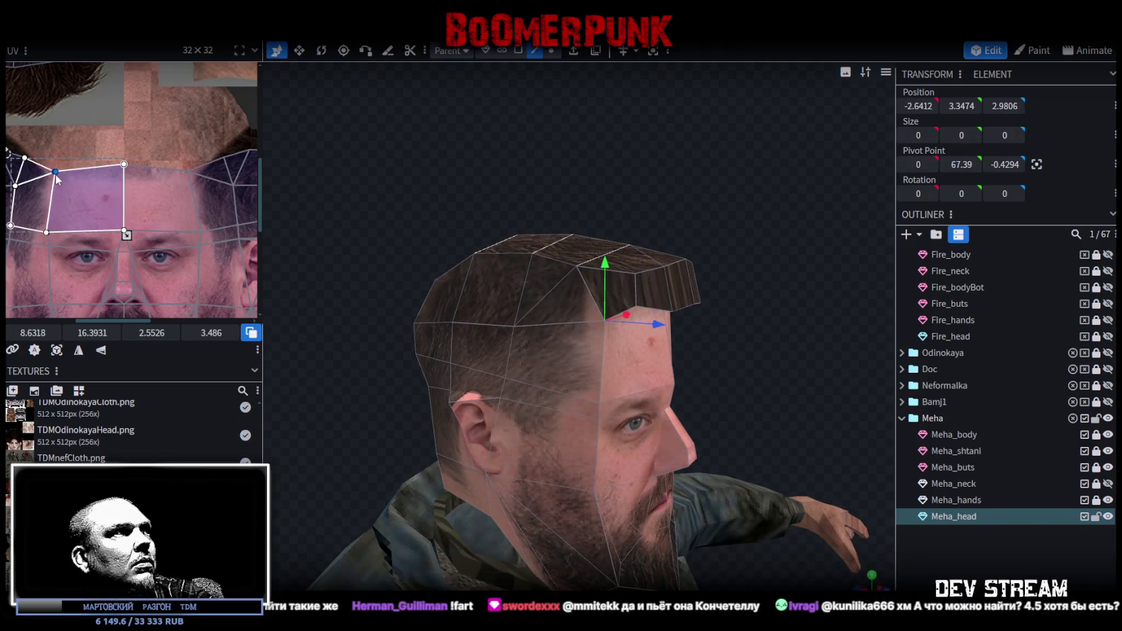
{"action": "scroll", "coordinate": [81, 177], "scroll_direction": "up", "scroll_amount": 3}
{"action": "scroll", "coordinate": [105, 173], "scroll_direction": "up", "scroll_amount": 3}
{"action": "scroll", "coordinate": [177, 196], "scroll_direction": "up", "scroll_amount": 1}
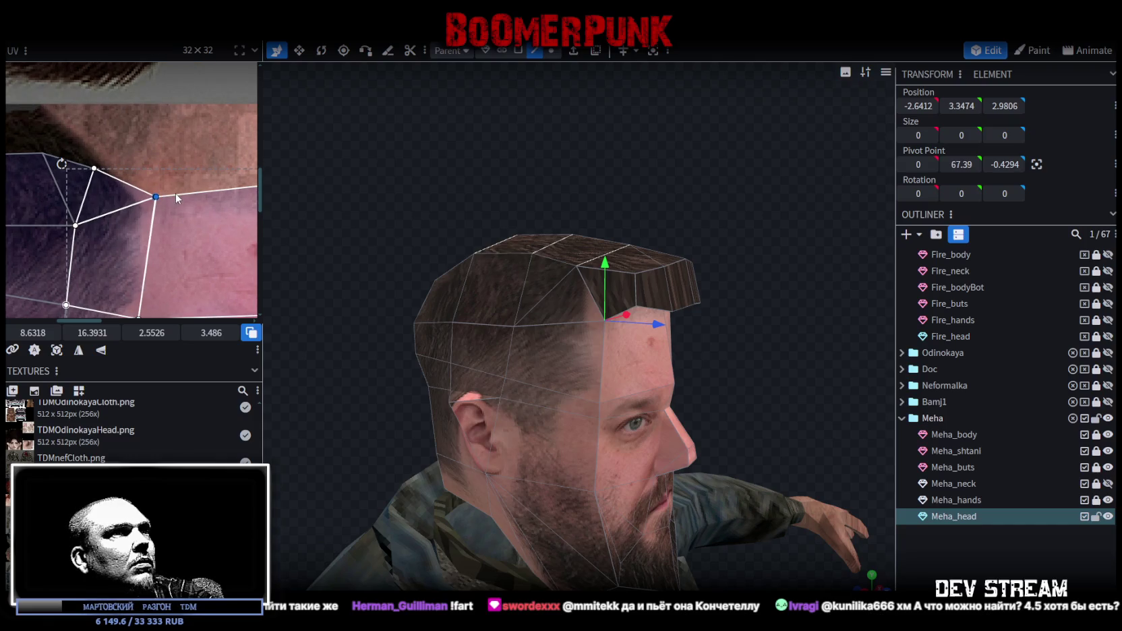
{"action": "left_click", "coordinate": [178, 190]}
{"action": "left_click_drag", "start_coordinate": [156, 197], "coordinate": [135, 203]}
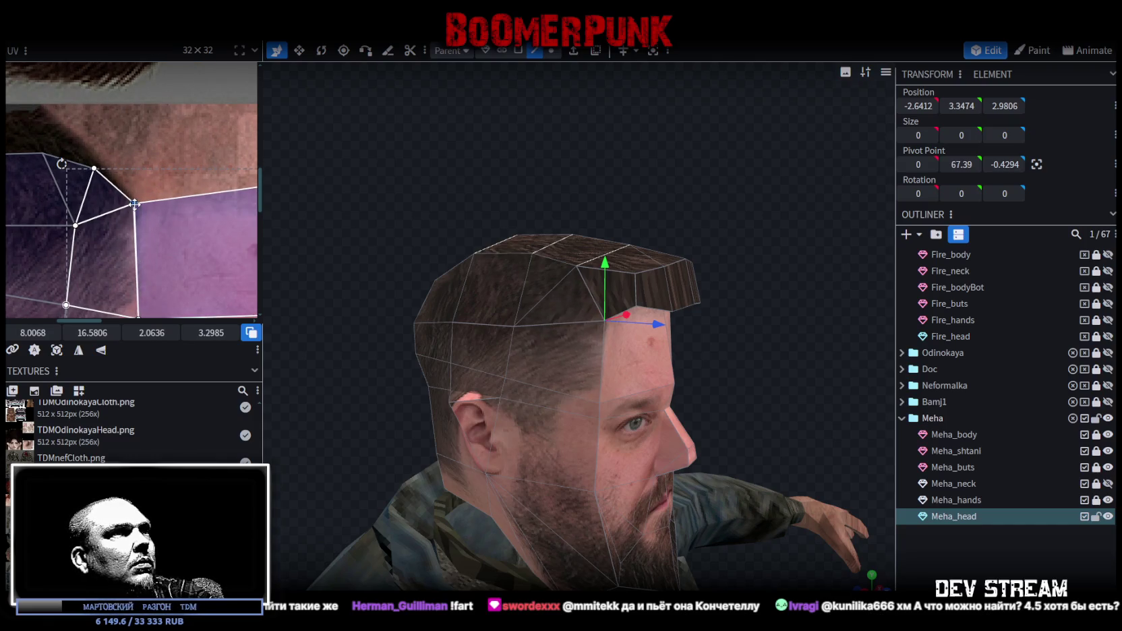
Move the other temple's hairline UV vertex right so both forehead hair edges match
{"action": "scroll", "coordinate": [180, 215], "scroll_direction": "down", "scroll_amount": 2}
{"action": "scroll", "coordinate": [180, 179], "scroll_direction": "up", "scroll_amount": 2}
{"action": "left_click", "coordinate": [126, 180]}
{"action": "left_click_drag", "start_coordinate": [132, 188], "coordinate": [157, 188]}
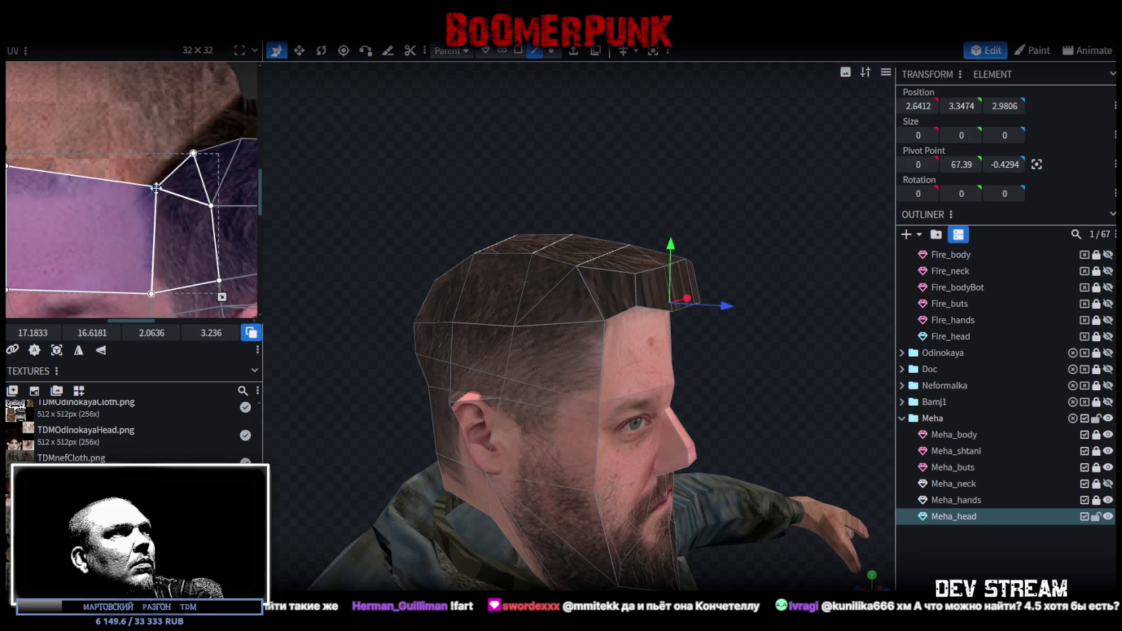
{"action": "mouse_move", "coordinate": [451, 263]}
{"action": "left_mouse_down"}
{"action": "mouse_move", "coordinate": [687, 345]}
{"action": "mouse_move", "coordinate": [522, 337]}
{"action": "mouse_move", "coordinate": [538, 343]}
{"action": "mouse_move", "coordinate": [592, 317]}
{"action": "mouse_move", "coordinate": [569, 281]}
{"action": "mouse_move", "coordinate": [579, 285]}
{"action": "mouse_move", "coordinate": [551, 281]}
{"action": "mouse_move", "coordinate": [485, 171]}
{"action": "mouse_move", "coordinate": [421, 196]}
{"action": "left_mouse_up"}
{"action": "left_click", "coordinate": [523, 254]}
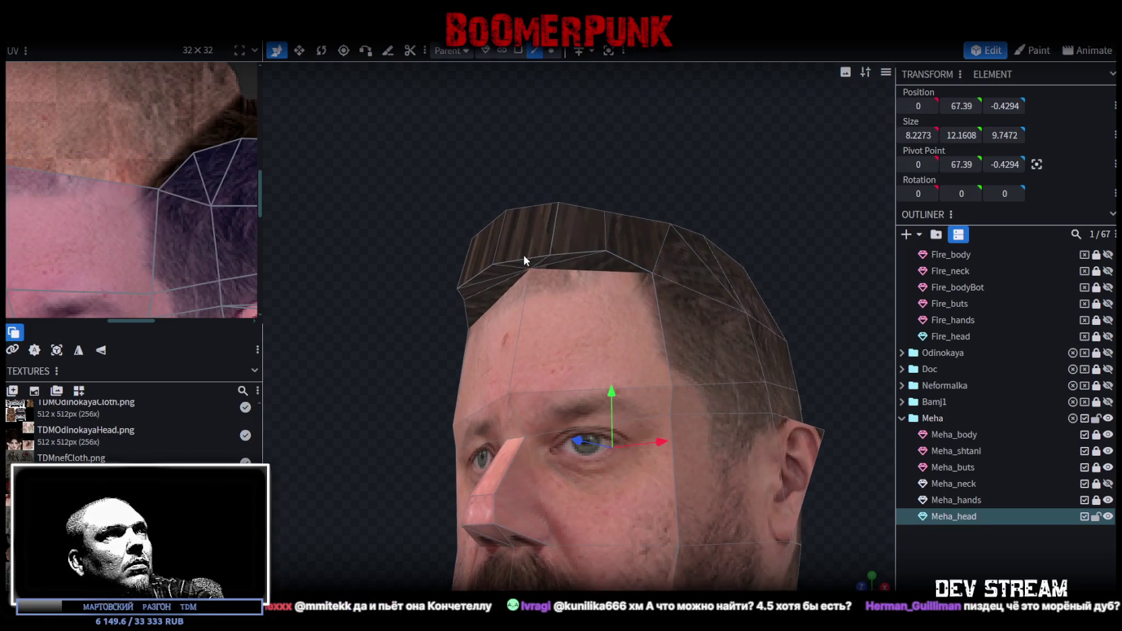
Move the hair edge, then select two fringe vertices and lower them
{"action": "left_click_drag", "start_coordinate": [502, 233], "coordinate": [502, 233]}
{"action": "left_click_drag", "start_coordinate": [567, 166], "coordinate": [654, 124]}
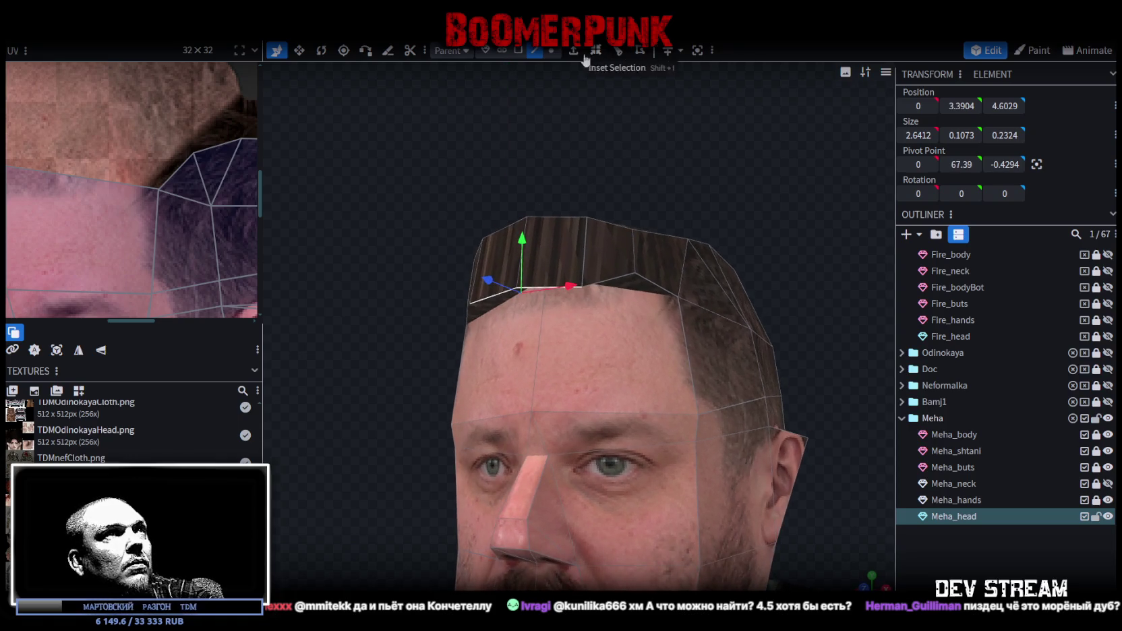
{"action": "left_click", "coordinate": [638, 272]}
{"action": "left_click_drag", "start_coordinate": [582, 170], "coordinate": [525, 263]}
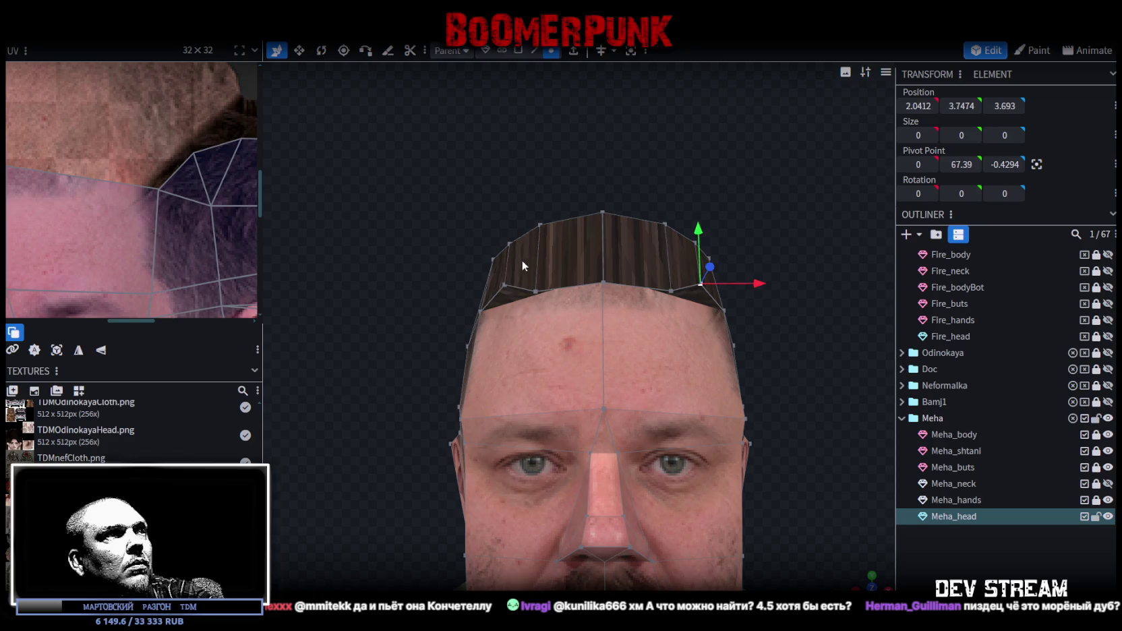
{"action": "left_click", "coordinate": [505, 285], "text": "shift"}
{"action": "left_click_drag", "start_coordinate": [604, 232], "coordinate": [603, 245]}
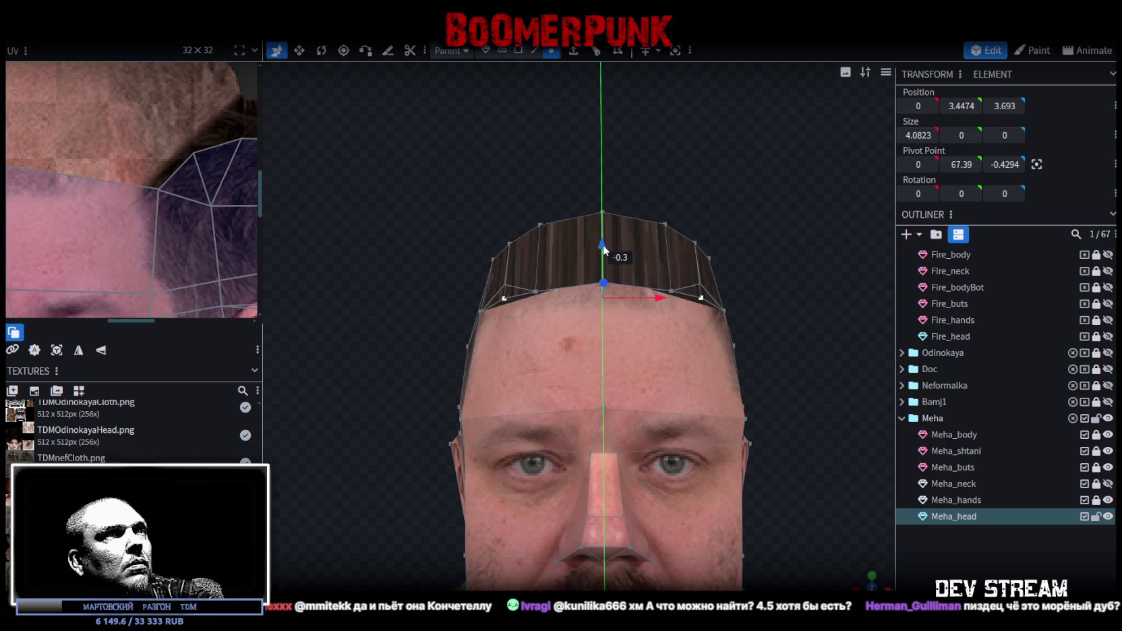
Pull a fringe vertex down into a notch, raise it slightly, and lower the top hair vertex
{"action": "left_click_drag", "start_coordinate": [721, 196], "coordinate": [683, 181]}
{"action": "left_click", "coordinate": [631, 268]}
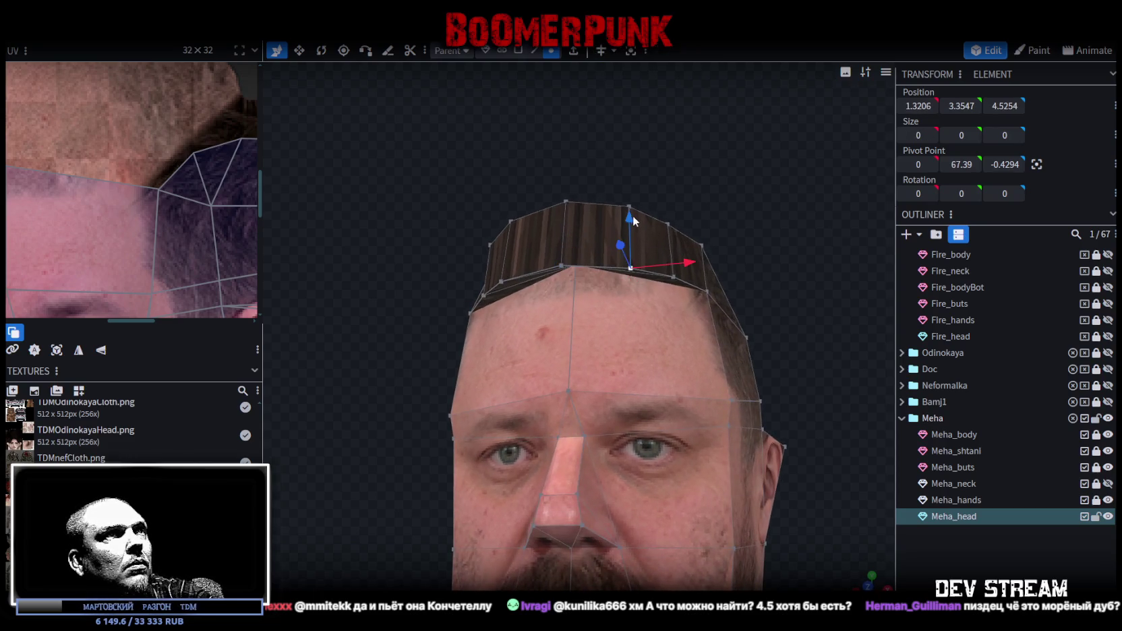
{"action": "left_click_drag", "start_coordinate": [631, 240], "coordinate": [627, 251]}
{"action": "left_click_drag", "start_coordinate": [486, 198], "coordinate": [489, 208]}
{"action": "left_click_drag", "start_coordinate": [654, 281], "coordinate": [654, 264]}
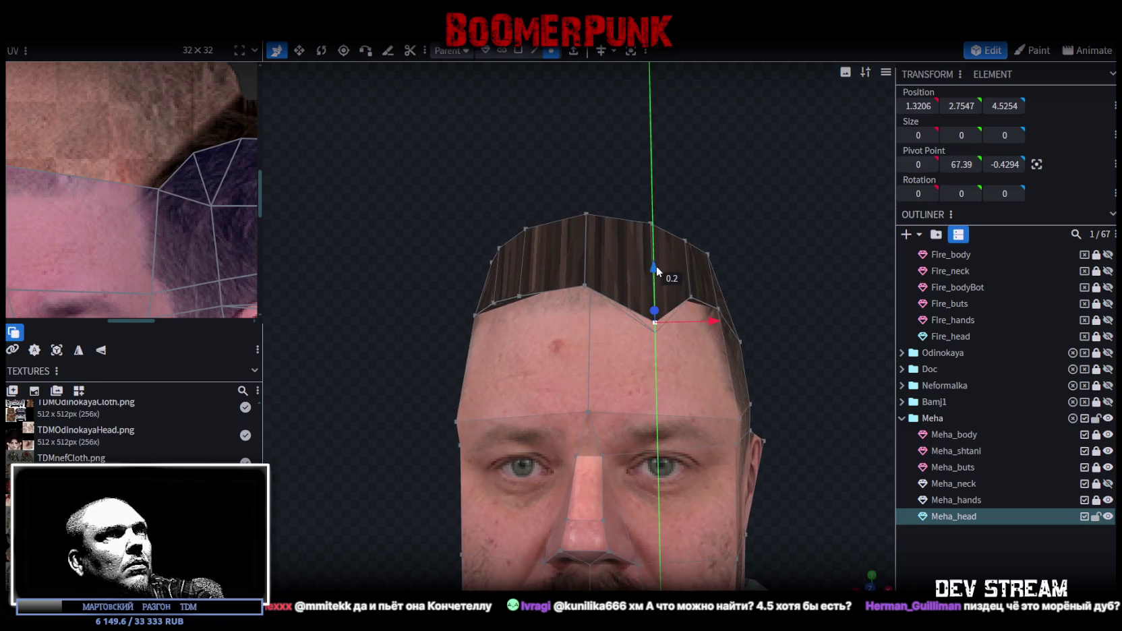
{"action": "left_click", "coordinate": [650, 223]}
{"action": "left_click_drag", "start_coordinate": [651, 172], "coordinate": [651, 224]}
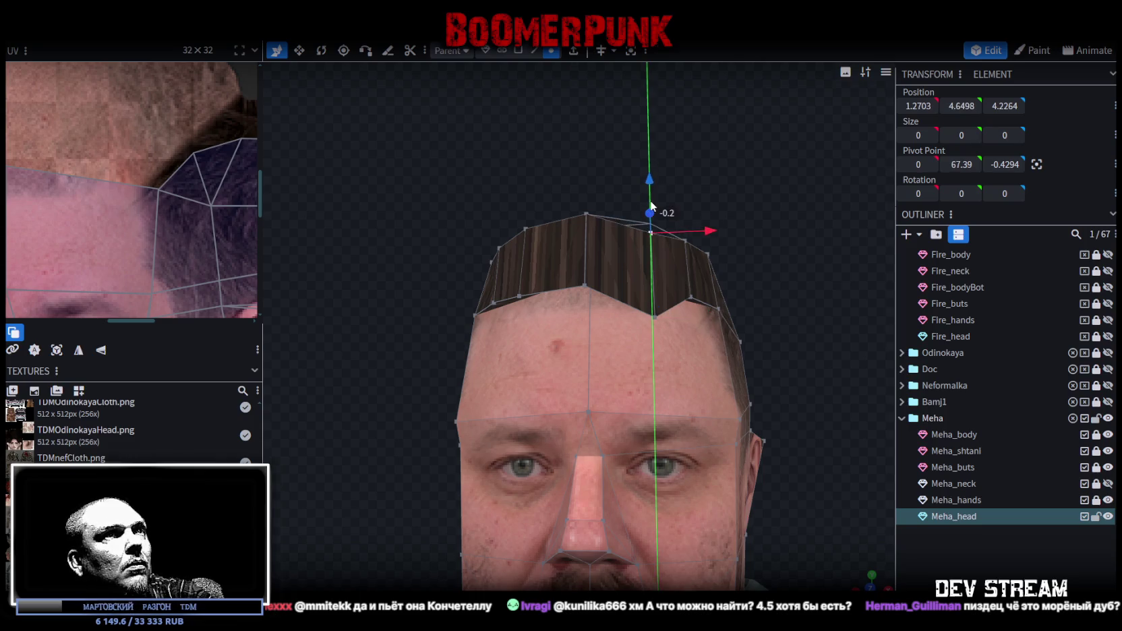
{"action": "left_click_drag", "start_coordinate": [733, 202], "coordinate": [645, 223]}
Select matching hair vertices on both sides and push them sideways outward
{"action": "left_click", "coordinate": [559, 259]}
{"action": "left_click_drag", "start_coordinate": [563, 263], "coordinate": [594, 197]}
{"action": "left_click", "coordinate": [556, 273]}
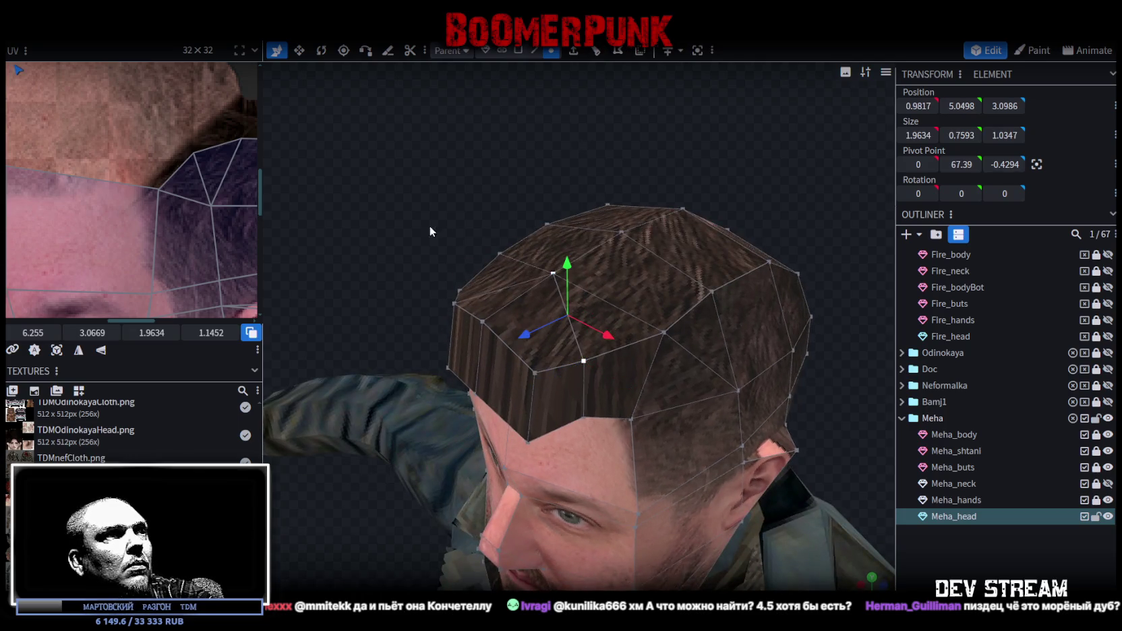
{"action": "left_click_drag", "start_coordinate": [478, 251], "coordinate": [570, 257]}
{"action": "left_click", "coordinate": [633, 271]}
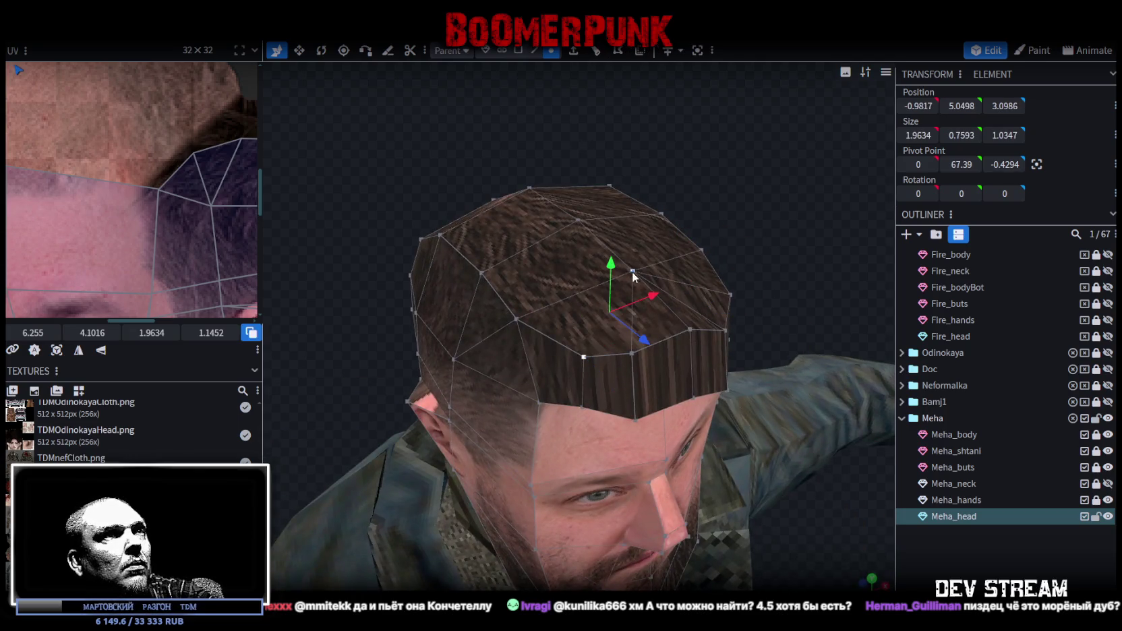
{"action": "left_click_drag", "start_coordinate": [632, 271], "coordinate": [662, 328]}
{"action": "left_click", "coordinate": [686, 331]}
{"action": "mouse_move", "coordinate": [782, 355]}
{"action": "left_mouse_down"}
{"action": "mouse_move", "coordinate": [752, 189]}
{"action": "mouse_move", "coordinate": [740, 210]}
{"action": "left_mouse_up"}
Shift the selected fringe vertices back and inward, then down and forward
{"action": "left_click_drag", "start_coordinate": [782, 253], "coordinate": [688, 284]}
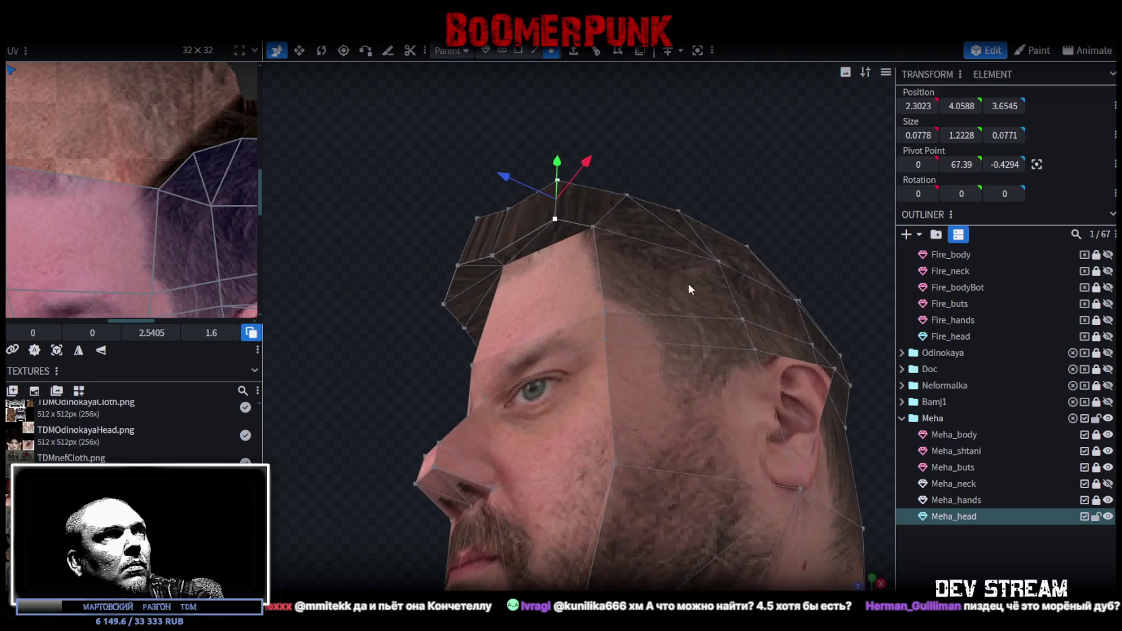
{"action": "left_click_drag", "start_coordinate": [512, 177], "coordinate": [533, 188]}
{"action": "left_click_drag", "start_coordinate": [601, 174], "coordinate": [587, 186]}
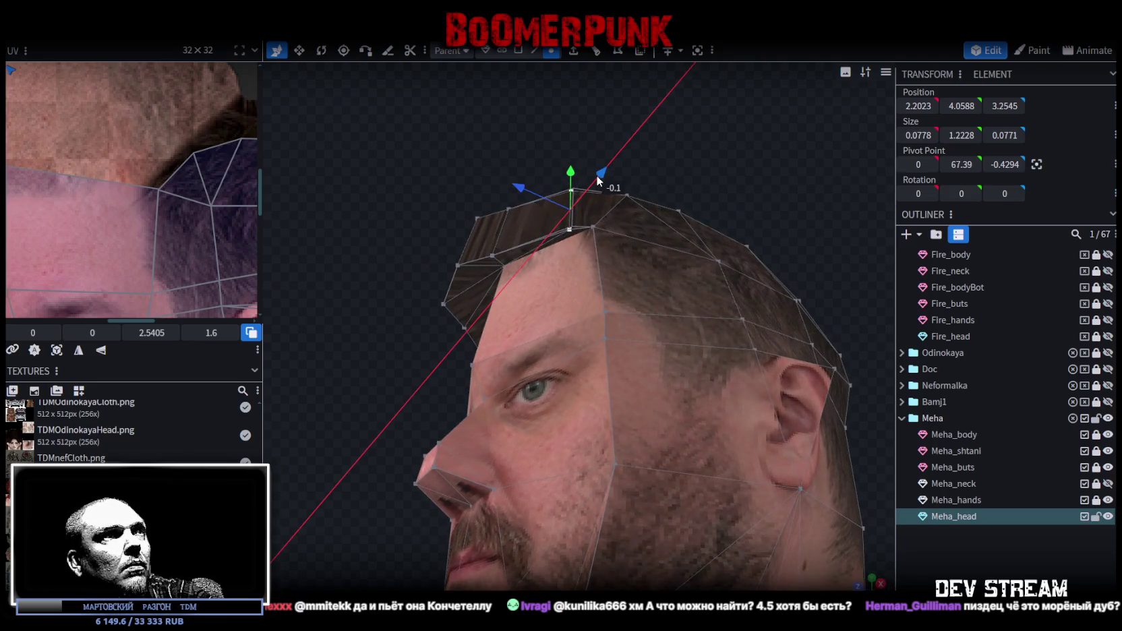
{"action": "left_click_drag", "start_coordinate": [478, 157], "coordinate": [486, 260]}
{"action": "left_click_drag", "start_coordinate": [499, 359], "coordinate": [490, 354]}
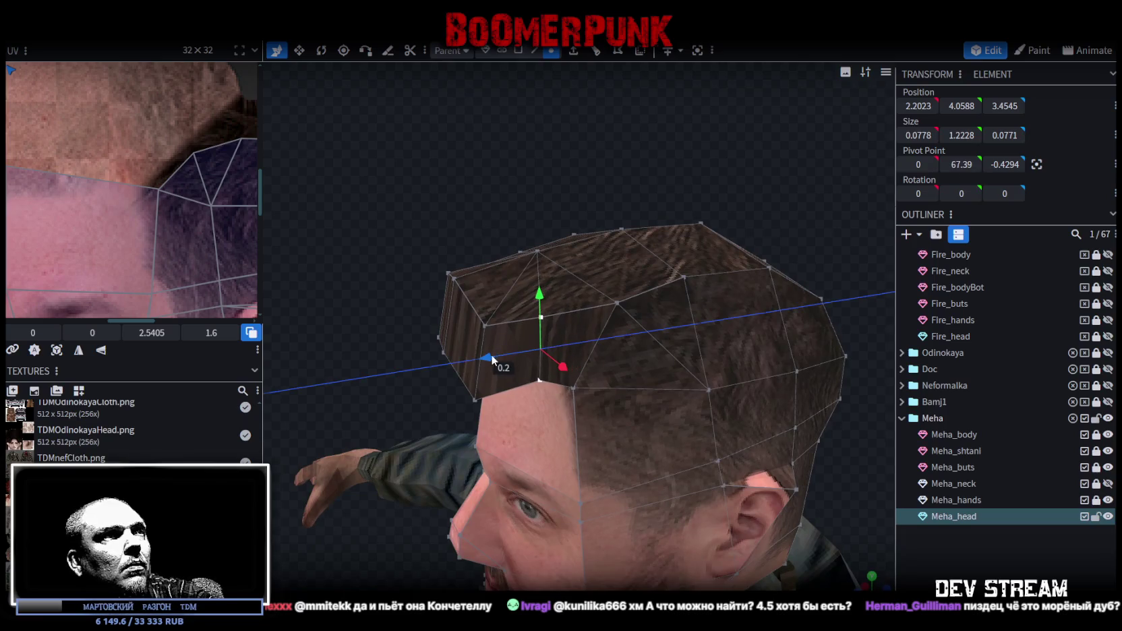
{"action": "left_click_drag", "start_coordinate": [548, 295], "coordinate": [543, 311]}
{"action": "left_click_drag", "start_coordinate": [449, 202], "coordinate": [487, 121]}
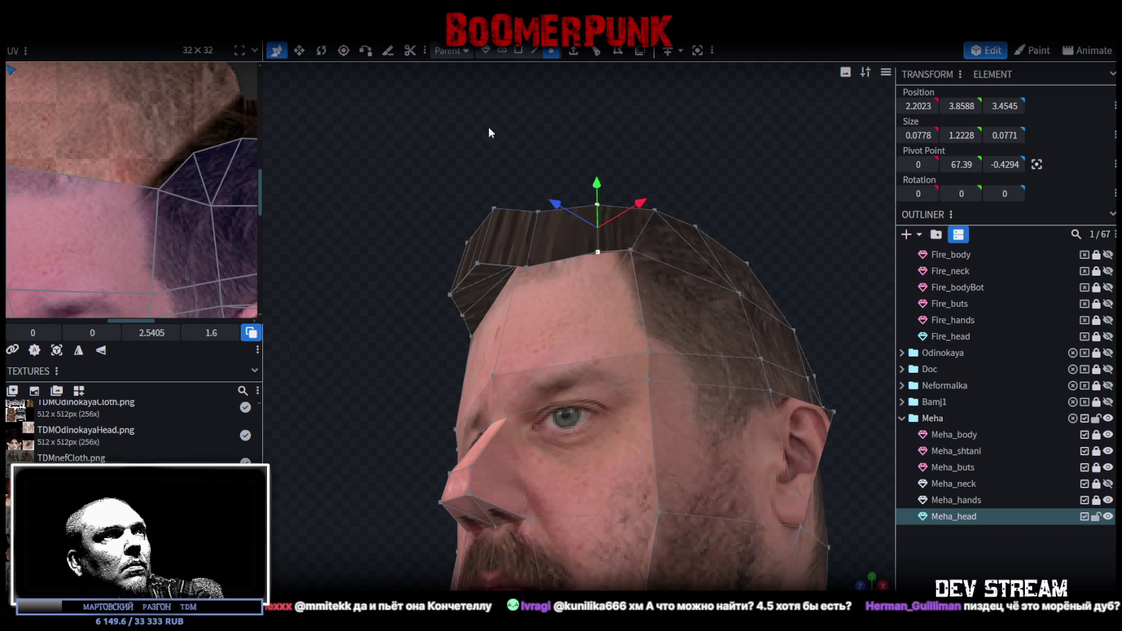
Lower one fringe vertex and adjust the top-centre vertex, leaving the right vertex at 1.2703, 4.4498, 4.2264
{"action": "left_click", "coordinate": [538, 211]}
{"action": "left_click_drag", "start_coordinate": [542, 168], "coordinate": [539, 176]}
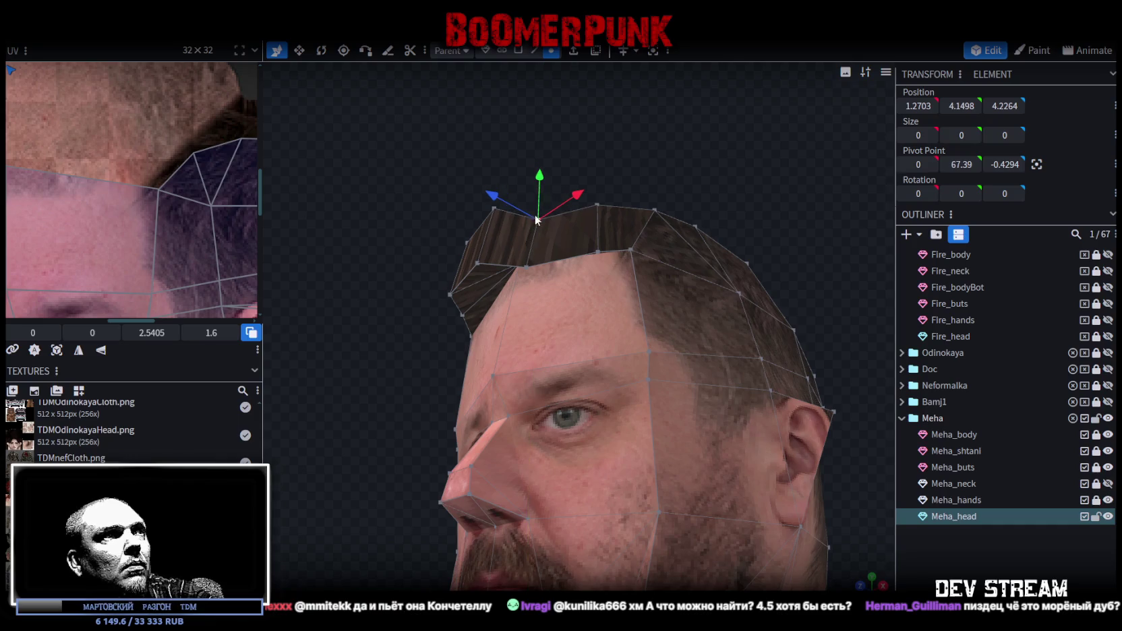
{"action": "left_click", "coordinate": [527, 267]}
{"action": "mouse_move", "coordinate": [535, 206]}
{"action": "left_mouse_down"}
{"action": "mouse_move", "coordinate": [617, 206]}
{"action": "mouse_move", "coordinate": [614, 238]}
{"action": "left_mouse_up"}
{"action": "left_click", "coordinate": [602, 237]}
{"action": "mouse_move", "coordinate": [601, 190]}
{"action": "left_mouse_down"}
{"action": "mouse_move", "coordinate": [602, 216]}
{"action": "mouse_move", "coordinate": [666, 219]}
{"action": "left_mouse_up"}
Select the top hairline vertices on the left and push them back
{"action": "left_click", "coordinate": [666, 273]}
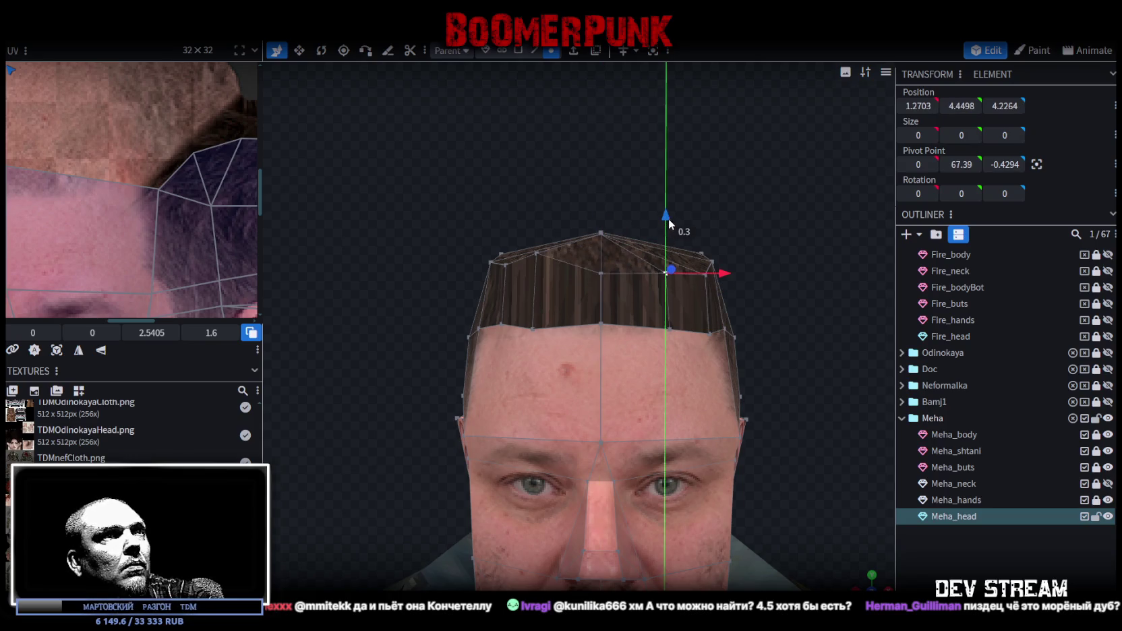
{"action": "mouse_move", "coordinate": [537, 203]}
{"action": "left_mouse_down"}
{"action": "mouse_move", "coordinate": [619, 176]}
{"action": "mouse_move", "coordinate": [603, 249]}
{"action": "mouse_move", "coordinate": [605, 129]}
{"action": "mouse_move", "coordinate": [575, 103]}
{"action": "left_mouse_up"}
{"action": "left_click", "coordinate": [595, 222]}
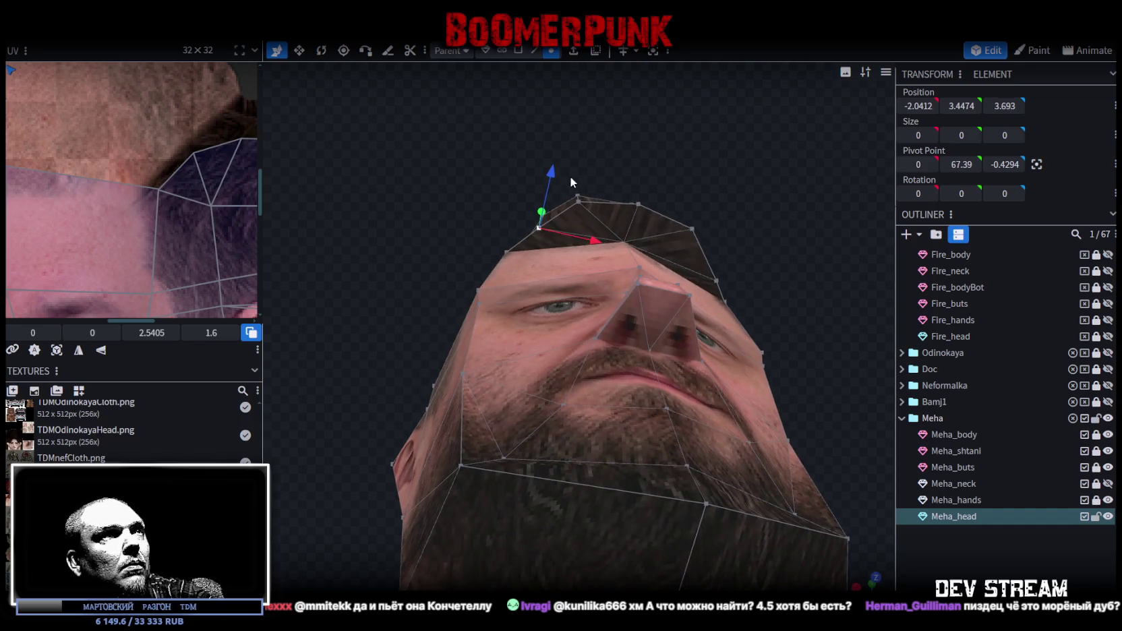
{"action": "mouse_move", "coordinate": [570, 178]}
{"action": "left_mouse_down"}
{"action": "mouse_move", "coordinate": [590, 158]}
{"action": "mouse_move", "coordinate": [627, 166]}
{"action": "mouse_move", "coordinate": [596, 202]}
{"action": "left_mouse_up"}
{"action": "left_click_drag", "start_coordinate": [585, 142], "coordinate": [587, 150]}
{"action": "mouse_move", "coordinate": [668, 136]}
{"action": "left_mouse_down"}
{"action": "mouse_move", "coordinate": [650, 139]}
{"action": "mouse_move", "coordinate": [604, 193]}
{"action": "left_mouse_up"}
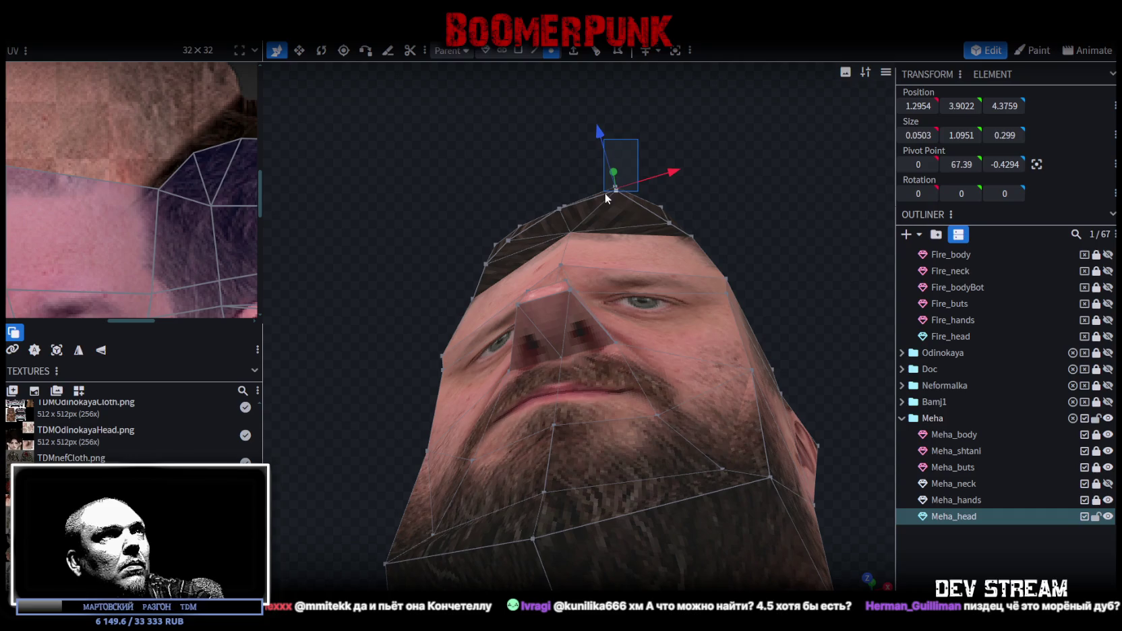
{"action": "left_click_drag", "start_coordinate": [604, 142], "coordinate": [605, 151]}
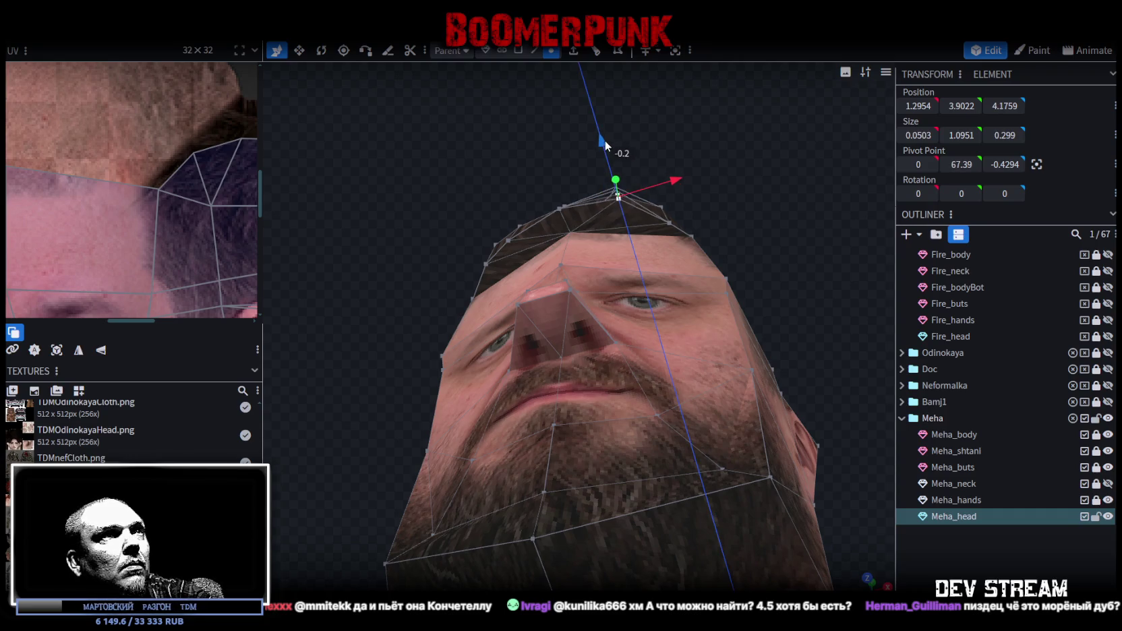
{"action": "mouse_move", "coordinate": [526, 164]}
{"action": "left_mouse_down"}
{"action": "mouse_move", "coordinate": [618, 249]}
{"action": "mouse_move", "coordinate": [681, 253]}
{"action": "mouse_move", "coordinate": [677, 273]}
{"action": "left_mouse_up"}
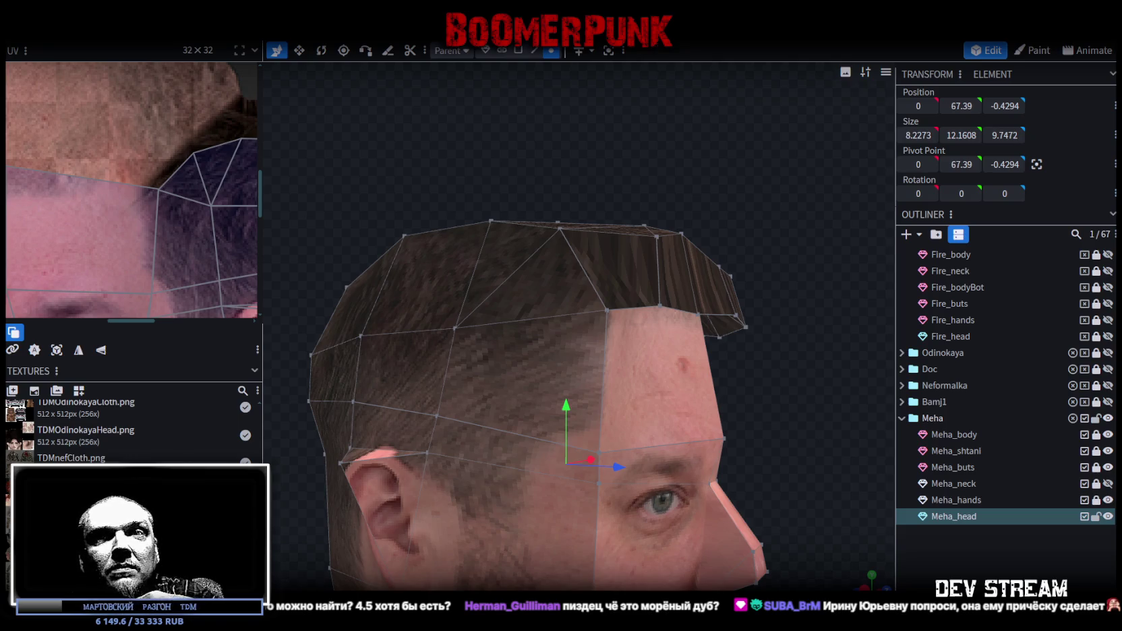
Raise a pair of hair vertices and lower another to roughen the crown
{"action": "mouse_move", "coordinate": [862, 435]}
{"action": "left_mouse_down"}
{"action": "mouse_move", "coordinate": [720, 329]}
{"action": "mouse_move", "coordinate": [715, 372]}
{"action": "mouse_move", "coordinate": [574, 343]}
{"action": "mouse_move", "coordinate": [585, 339]}
{"action": "mouse_move", "coordinate": [588, 243]}
{"action": "mouse_move", "coordinate": [568, 333]}
{"action": "mouse_move", "coordinate": [589, 376]}
{"action": "left_mouse_up"}
{"action": "left_click", "coordinate": [531, 259]}
{"action": "left_click", "coordinate": [658, 373], "text": "shift"}
{"action": "left_click_drag", "start_coordinate": [612, 319], "coordinate": [619, 278]}
{"action": "left_click", "coordinate": [485, 345]}
{"action": "mouse_move", "coordinate": [482, 290]}
{"action": "left_mouse_down"}
{"action": "mouse_move", "coordinate": [483, 312]}
{"action": "mouse_move", "coordinate": [604, 203]}
{"action": "mouse_move", "coordinate": [663, 261]}
{"action": "mouse_move", "coordinate": [718, 286]}
{"action": "mouse_move", "coordinate": [549, 371]}
{"action": "mouse_move", "coordinate": [448, 274]}
{"action": "left_mouse_up"}
Pull two lower hair vertices inward and nudge a top vertex sideways to -1.0702, 4.5498, 3.8264
{"action": "left_click", "coordinate": [641, 293]}
{"action": "left_click", "coordinate": [485, 363]}
{"action": "left_click", "coordinate": [507, 337], "text": "shift"}
{"action": "mouse_move", "coordinate": [445, 349]}
{"action": "left_mouse_down"}
{"action": "mouse_move", "coordinate": [589, 409]}
{"action": "mouse_move", "coordinate": [581, 306]}
{"action": "left_mouse_up"}
{"action": "left_click", "coordinate": [545, 317]}
{"action": "mouse_move", "coordinate": [725, 301]}
{"action": "left_mouse_down"}
{"action": "mouse_move", "coordinate": [596, 368]}
{"action": "mouse_move", "coordinate": [559, 305]}
{"action": "left_mouse_up"}
{"action": "left_click_drag", "start_coordinate": [656, 389], "coordinate": [675, 354]}
Cycle the viewport shading mode with Z and push the selected vertex forward
{"action": "key", "text": "z"}
{"action": "key", "text": "z"}
{"action": "left_click_drag", "start_coordinate": [684, 289], "coordinate": [660, 192]}
{"action": "key", "text": "z"}
{"action": "mouse_move", "coordinate": [704, 222]}
{"action": "left_mouse_down"}
{"action": "mouse_move", "coordinate": [758, 162]}
{"action": "mouse_move", "coordinate": [809, 134]}
{"action": "left_mouse_up"}
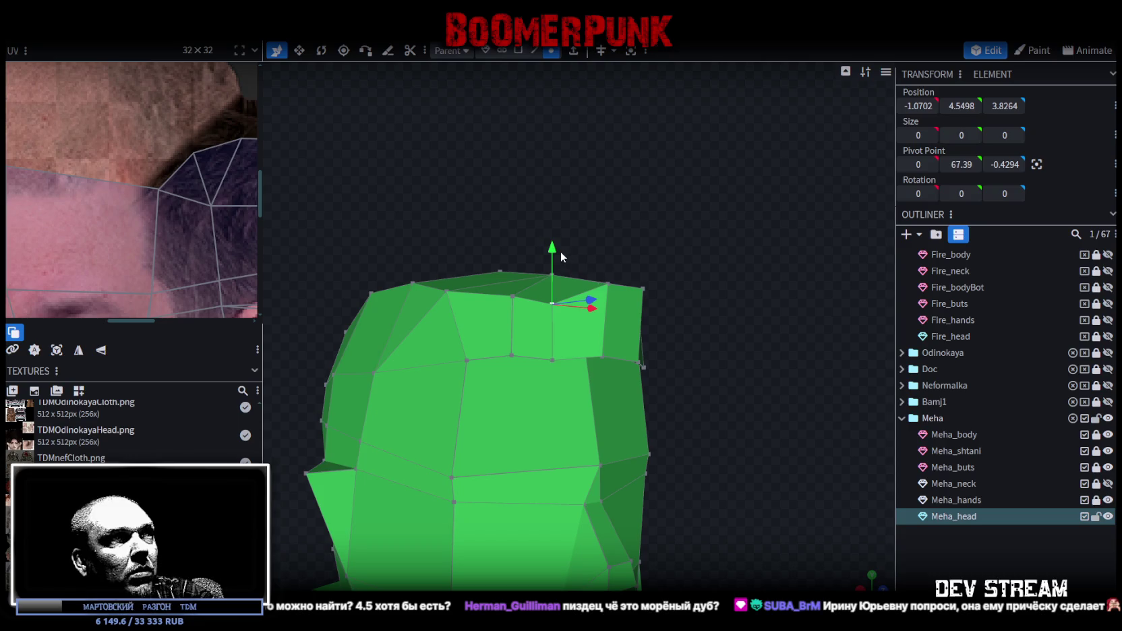
{"action": "mouse_move", "coordinate": [592, 300]}
{"action": "left_mouse_down"}
{"action": "mouse_move", "coordinate": [745, 264]}
{"action": "mouse_move", "coordinate": [789, 326]}
{"action": "mouse_move", "coordinate": [815, 235]}
{"action": "mouse_move", "coordinate": [616, 339]}
{"action": "mouse_move", "coordinate": [732, 326]}
{"action": "mouse_move", "coordinate": [721, 316]}
{"action": "mouse_move", "coordinate": [669, 336]}
{"action": "mouse_move", "coordinate": [652, 319]}
{"action": "left_mouse_up"}
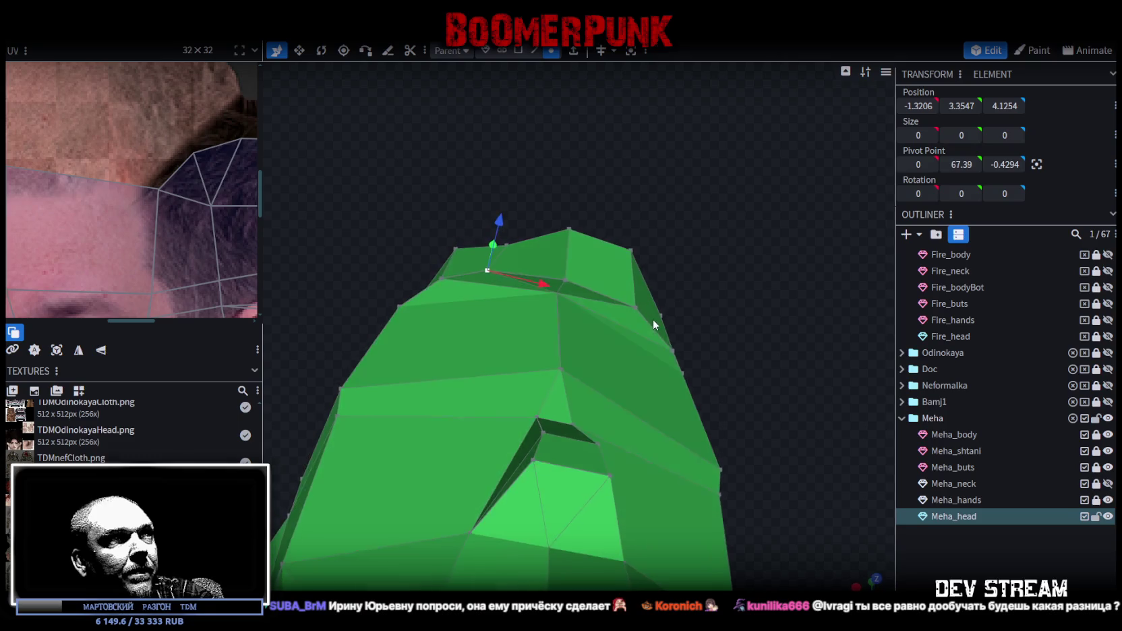
Merge three top hair vertices together at their centre
{"action": "left_click", "coordinate": [557, 294]}
{"action": "left_click", "coordinate": [487, 273], "text": "shift"}
{"action": "left_click", "coordinate": [632, 307], "text": "shift"}
{"action": "mouse_move", "coordinate": [631, 307]}
{"action": "left_mouse_down"}
{"action": "mouse_move", "coordinate": [704, 301]}
{"action": "mouse_move", "coordinate": [674, 322]}
{"action": "mouse_move", "coordinate": [611, 302]}
{"action": "left_mouse_up"}
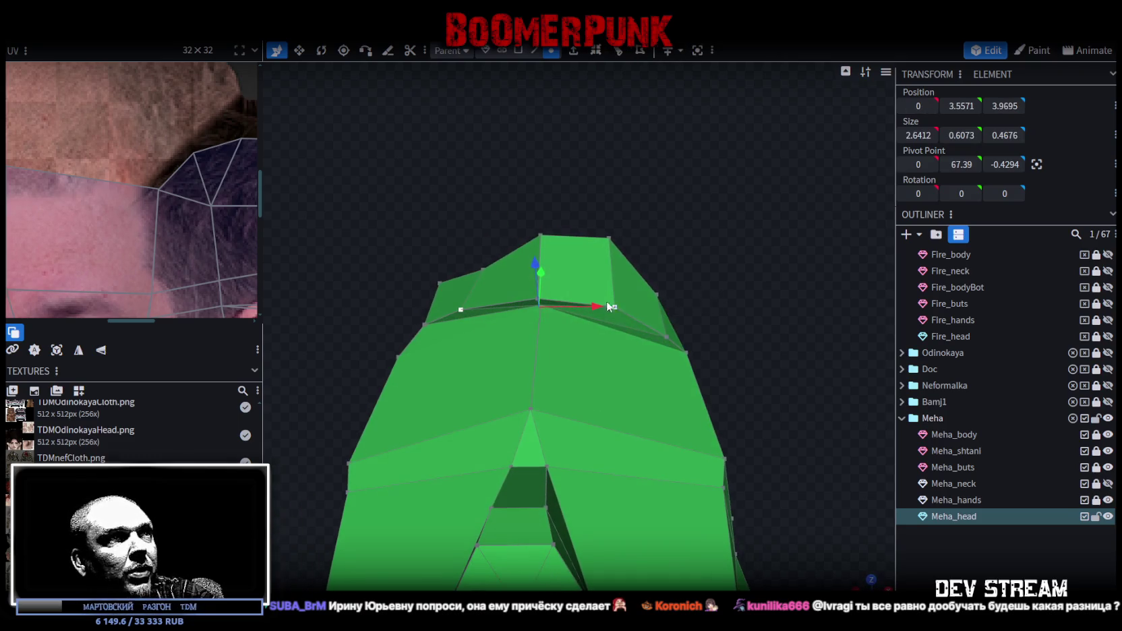
{"action": "right_click", "coordinate": [540, 306]}
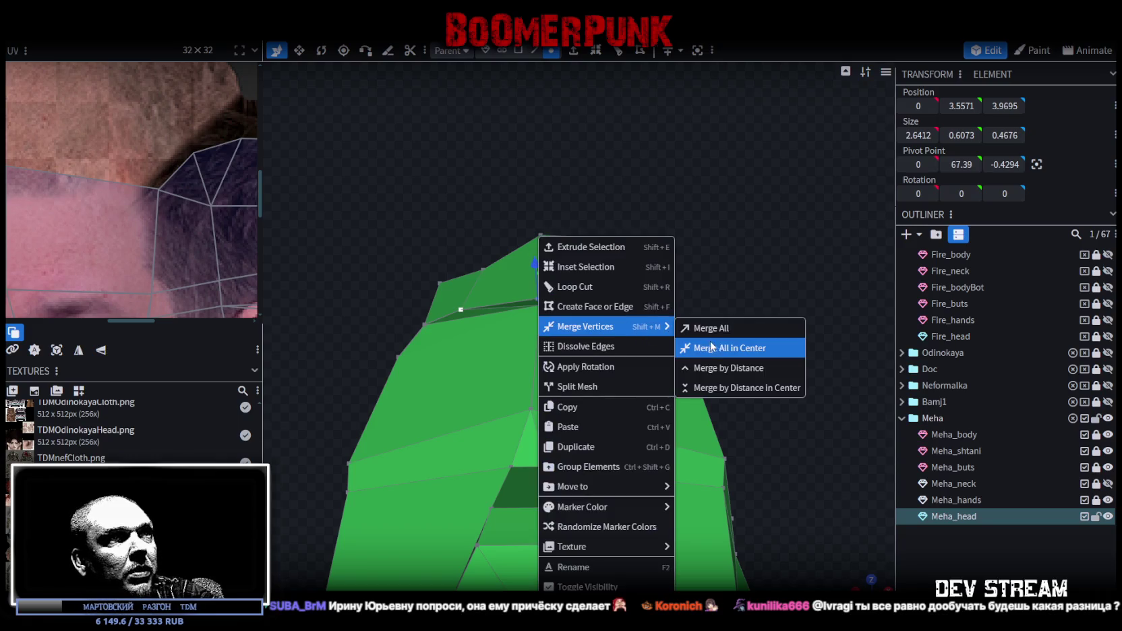
{"action": "left_click", "coordinate": [702, 345]}
{"action": "mouse_move", "coordinate": [702, 311]}
{"action": "left_mouse_down"}
{"action": "mouse_move", "coordinate": [725, 302]}
{"action": "mouse_move", "coordinate": [730, 352]}
{"action": "mouse_move", "coordinate": [677, 383]}
{"action": "mouse_move", "coordinate": [708, 294]}
{"action": "mouse_move", "coordinate": [822, 379]}
{"action": "mouse_move", "coordinate": [803, 356]}
{"action": "mouse_move", "coordinate": [742, 353]}
{"action": "mouse_move", "coordinate": [776, 379]}
{"action": "mouse_move", "coordinate": [739, 335]}
{"action": "mouse_move", "coordinate": [777, 380]}
{"action": "mouse_move", "coordinate": [768, 364]}
{"action": "left_mouse_up"}
Extrude a fringe face with E into a spike, then clear the selection
{"action": "left_click", "coordinate": [546, 321]}
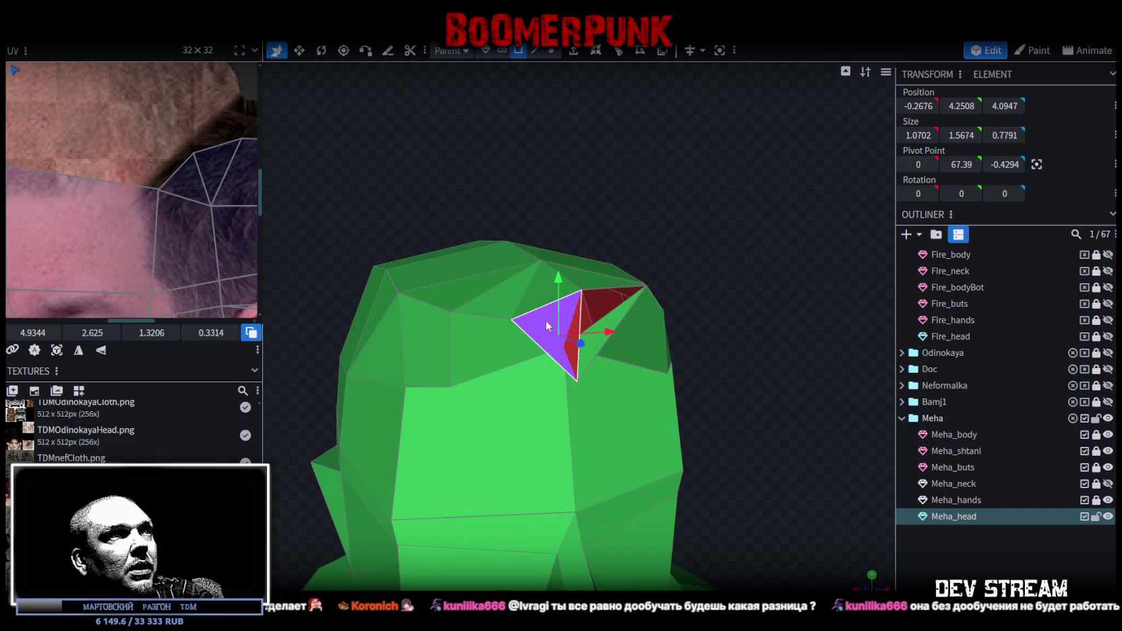
{"action": "mouse_move", "coordinate": [756, 260]}
{"action": "left_mouse_down"}
{"action": "mouse_move", "coordinate": [715, 260]}
{"action": "mouse_move", "coordinate": [659, 321]}
{"action": "left_mouse_up"}
{"action": "left_click", "coordinate": [552, 371]}
{"action": "mouse_move", "coordinate": [551, 370]}
{"action": "left_mouse_down"}
{"action": "mouse_move", "coordinate": [832, 190]}
{"action": "mouse_move", "coordinate": [805, 128]}
{"action": "mouse_move", "coordinate": [841, 154]}
{"action": "mouse_move", "coordinate": [830, 211]}
{"action": "mouse_move", "coordinate": [809, 199]}
{"action": "mouse_move", "coordinate": [748, 247]}
{"action": "mouse_move", "coordinate": [781, 243]}
{"action": "mouse_move", "coordinate": [757, 231]}
{"action": "mouse_move", "coordinate": [776, 255]}
{"action": "mouse_move", "coordinate": [769, 250]}
{"action": "left_mouse_up"}
{"action": "key", "text": "e"}
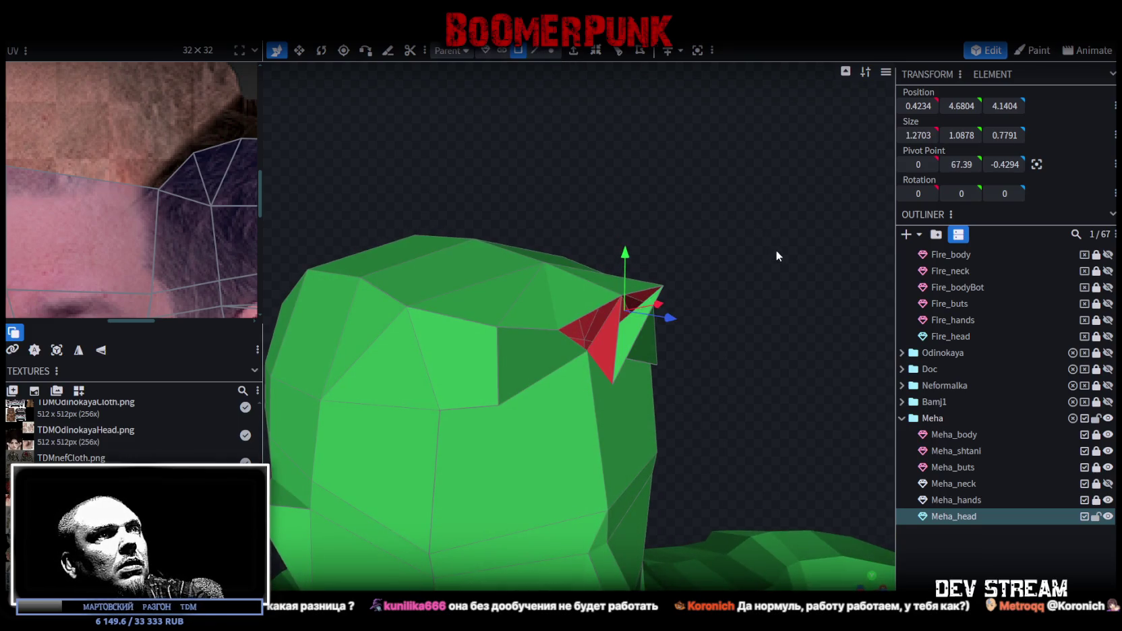
{"action": "left_click_drag", "start_coordinate": [803, 280], "coordinate": [647, 287]}
{"action": "left_click", "coordinate": [562, 357]}
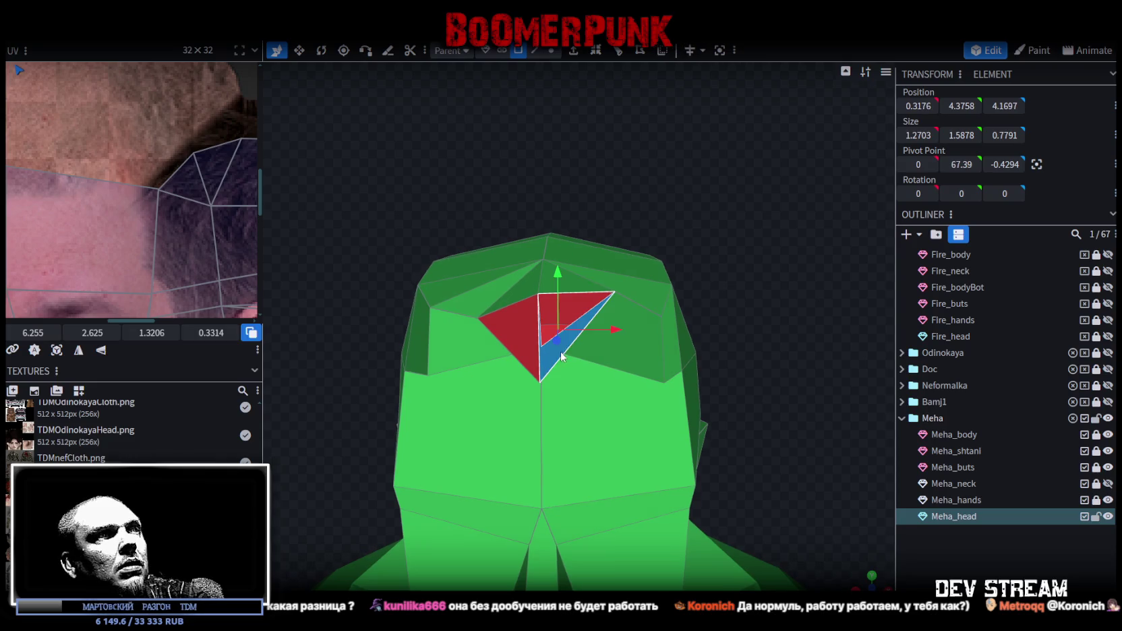
{"action": "left_click", "coordinate": [742, 258]}
{"action": "mouse_move", "coordinate": [756, 251]}
{"action": "left_mouse_down"}
{"action": "mouse_move", "coordinate": [678, 208]}
{"action": "mouse_move", "coordinate": [543, 315]}
{"action": "left_mouse_up"}
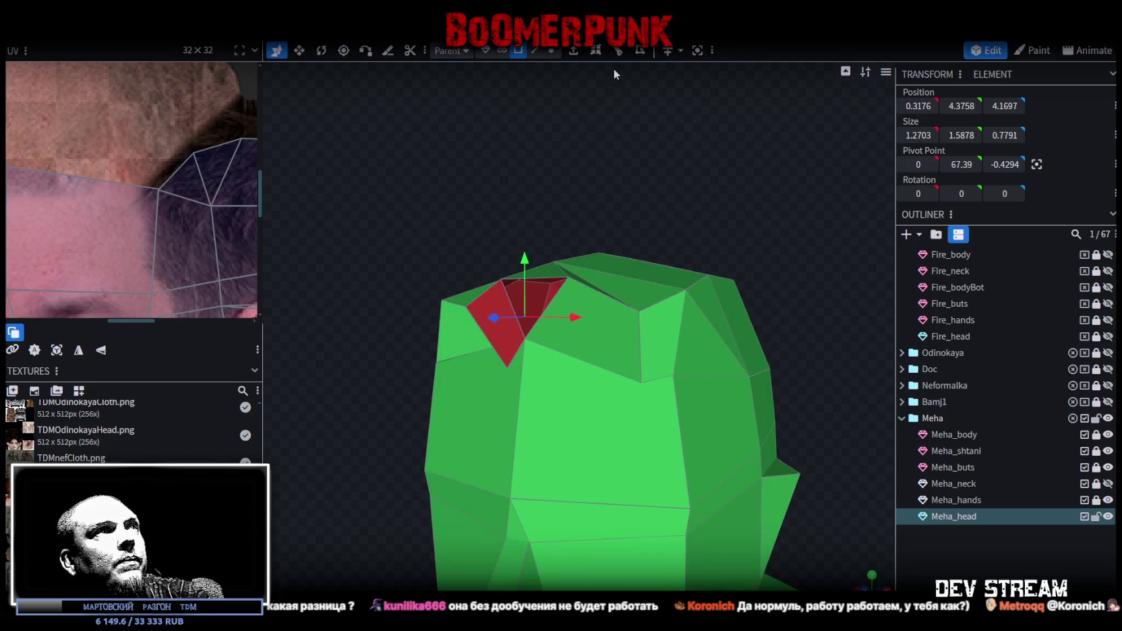
Select top-of-head vertices and hair faces, switching between vertex and face selection modes
{"action": "left_click", "coordinate": [551, 51]}
{"action": "left_click_drag", "start_coordinate": [620, 195], "coordinate": [594, 169]}
{"action": "left_click", "coordinate": [536, 290]}
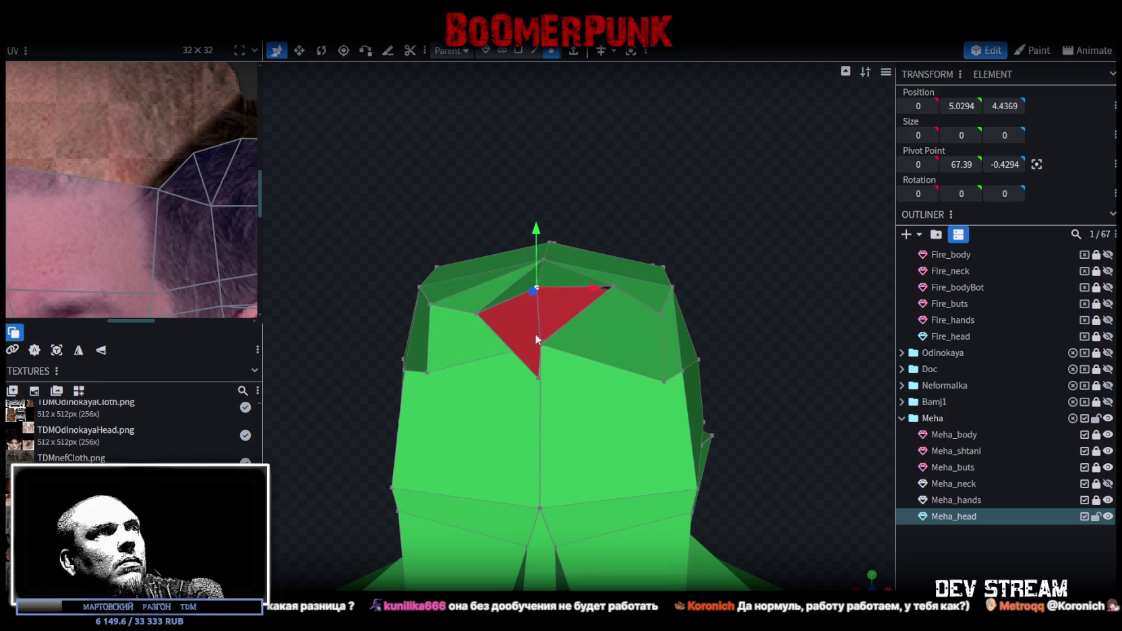
{"action": "left_click", "coordinate": [538, 379], "text": "shift"}
{"action": "mouse_move", "coordinate": [635, 337]}
{"action": "left_mouse_down"}
{"action": "mouse_move", "coordinate": [672, 239]}
{"action": "mouse_move", "coordinate": [559, 72]}
{"action": "left_mouse_up"}
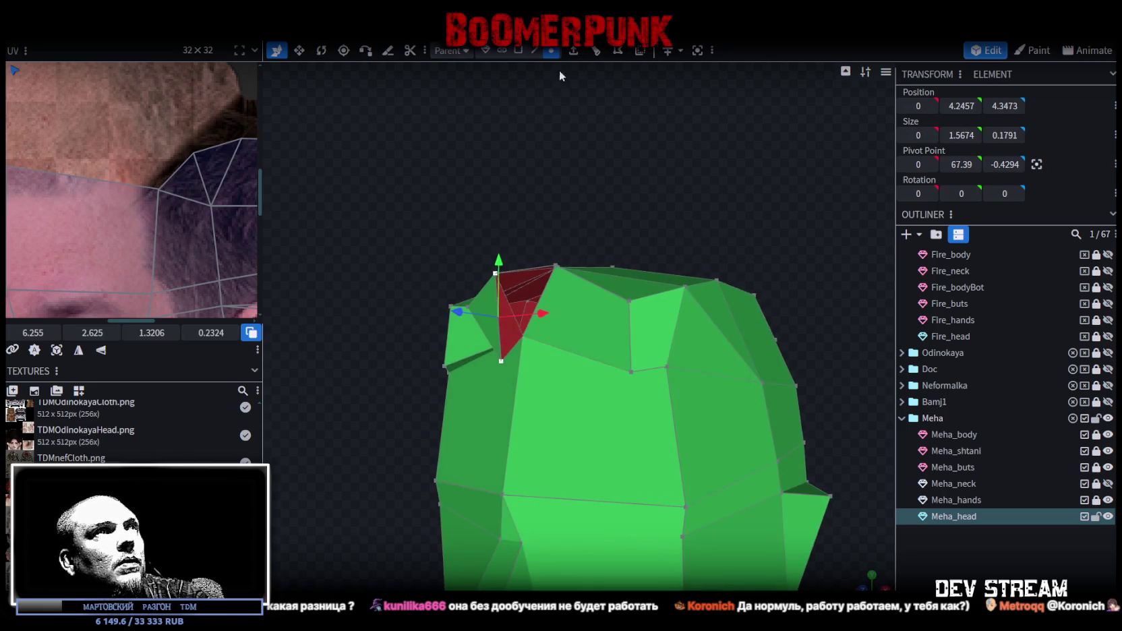
{"action": "left_click", "coordinate": [518, 54]}
{"action": "mouse_move", "coordinate": [653, 137]}
{"action": "left_mouse_down"}
{"action": "mouse_move", "coordinate": [727, 114]}
{"action": "mouse_move", "coordinate": [635, 130]}
{"action": "mouse_move", "coordinate": [530, 304]}
{"action": "mouse_move", "coordinate": [680, 122]}
{"action": "mouse_move", "coordinate": [685, 144]}
{"action": "left_mouse_up"}
{"action": "left_click", "coordinate": [534, 310], "text": "shift"}
In vertex mode, pull a fringe vertex down to -0.6, 1.962, 4.2578 forming a forehead spike
{"action": "left_click", "coordinate": [551, 50]}
{"action": "left_click_drag", "start_coordinate": [575, 346], "coordinate": [709, 371]}
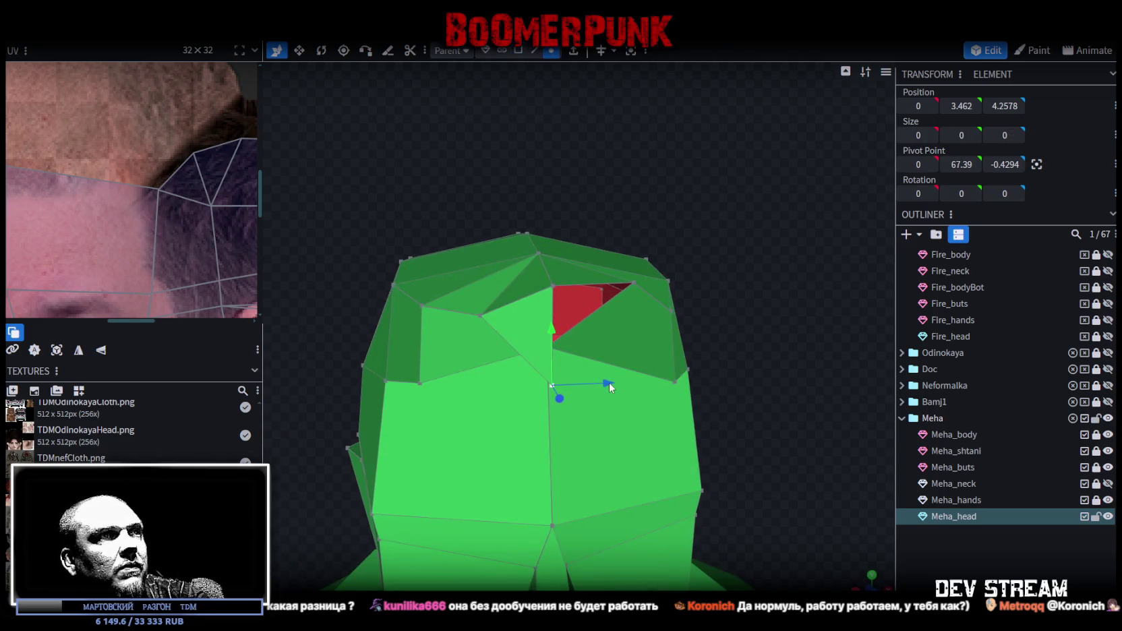
{"action": "left_click", "coordinate": [514, 386]}
{"action": "left_click_drag", "start_coordinate": [514, 342], "coordinate": [753, 343]}
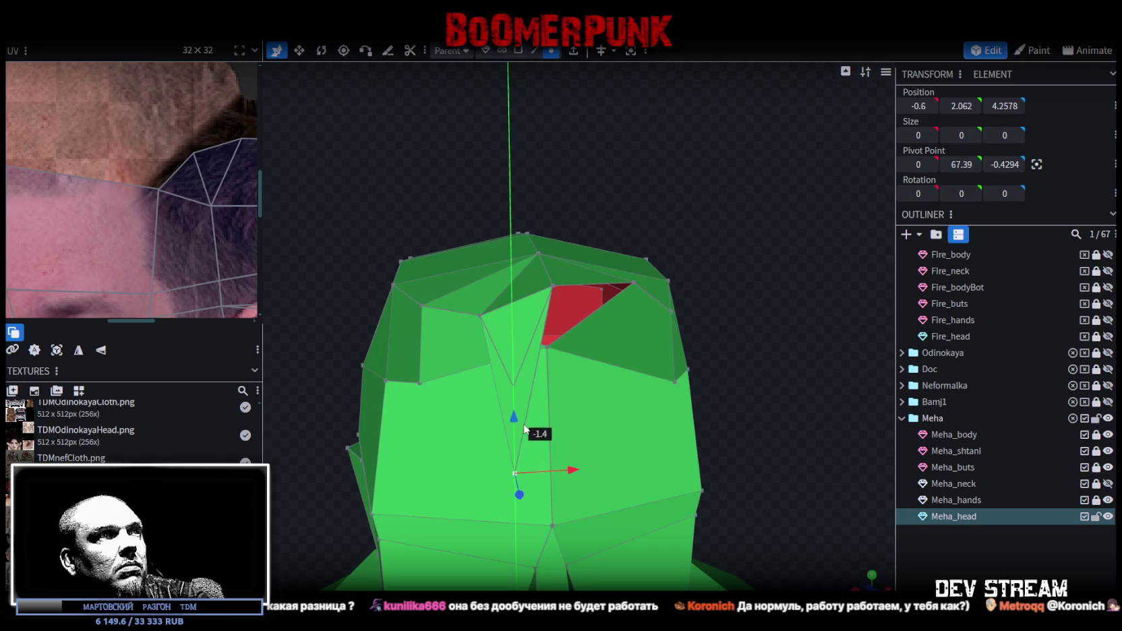
Switch to textured shading and select the top edge of the hair fringe in edge mode
{"action": "key", "text": "z"}
{"action": "key", "text": "z"}
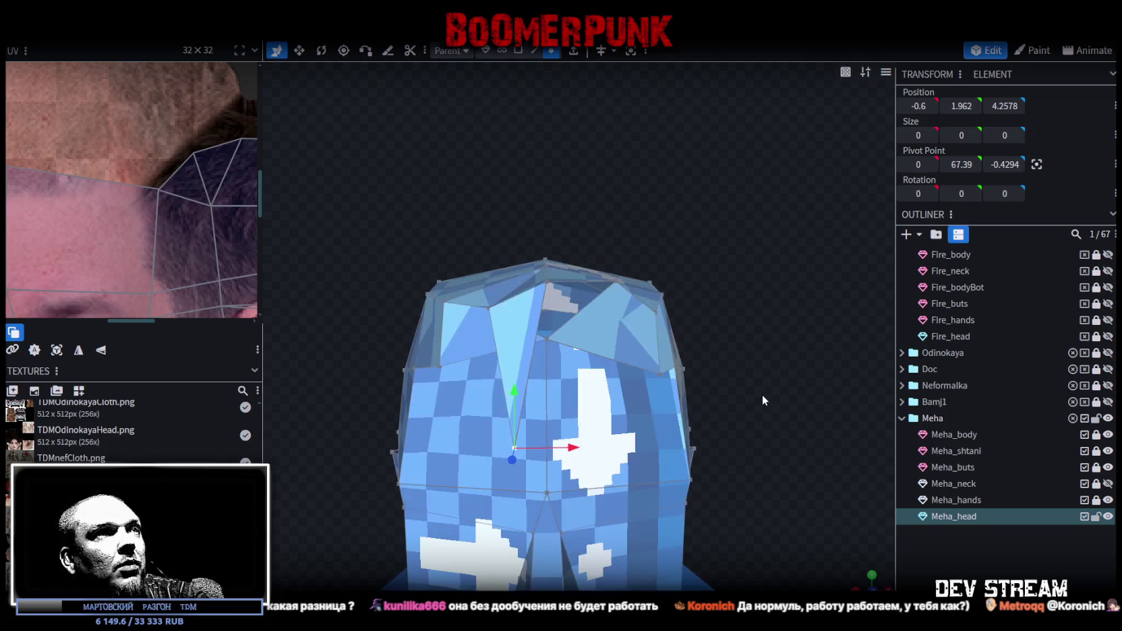
{"action": "key", "text": "z"}
{"action": "key", "text": "z"}
{"action": "mouse_move", "coordinate": [762, 425]}
{"action": "left_mouse_down"}
{"action": "mouse_move", "coordinate": [749, 379]}
{"action": "mouse_move", "coordinate": [710, 369]}
{"action": "mouse_move", "coordinate": [848, 356]}
{"action": "mouse_move", "coordinate": [716, 308]}
{"action": "mouse_move", "coordinate": [584, 337]}
{"action": "mouse_move", "coordinate": [546, 369]}
{"action": "left_mouse_up"}
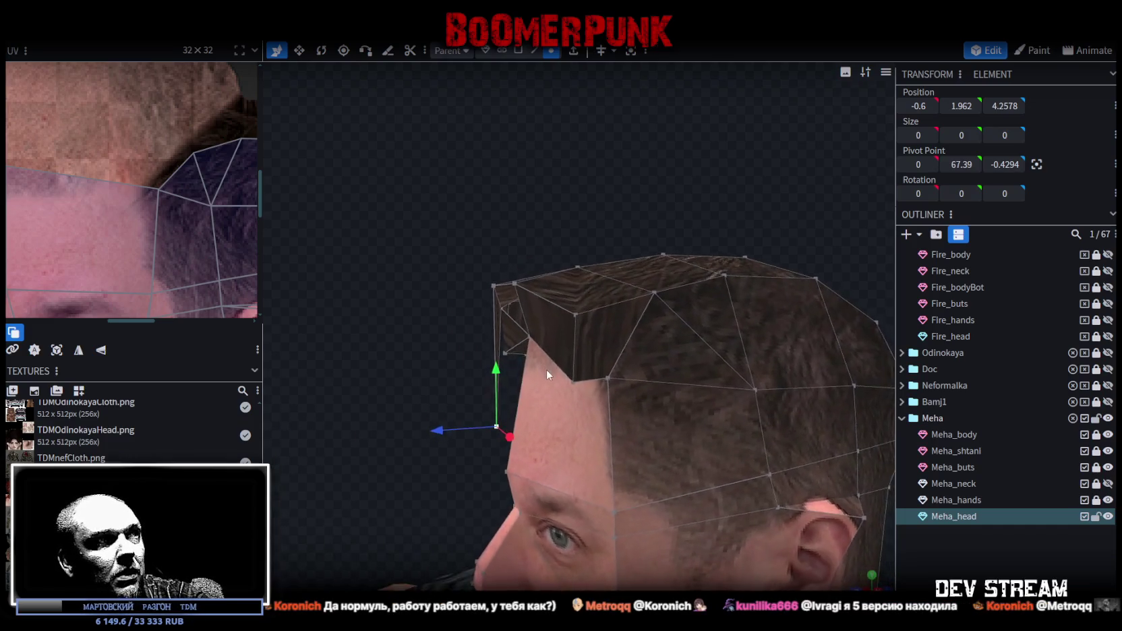
{"action": "scroll", "coordinate": [433, 223], "scroll_direction": "up", "scroll_amount": 3}
{"action": "scroll", "coordinate": [432, 228], "scroll_direction": "up", "scroll_amount": 1}
{"action": "left_click", "coordinate": [532, 52]}
{"action": "left_click", "coordinate": [610, 377]}
{"action": "left_click_drag", "start_coordinate": [623, 379], "coordinate": [585, 243]}
{"action": "left_click", "coordinate": [639, 345]}
{"action": "mouse_move", "coordinate": [640, 345]}
{"action": "left_mouse_down"}
{"action": "mouse_move", "coordinate": [605, 275]}
{"action": "mouse_move", "coordinate": [636, 267]}
{"action": "mouse_move", "coordinate": [611, 290]}
{"action": "left_mouse_up"}
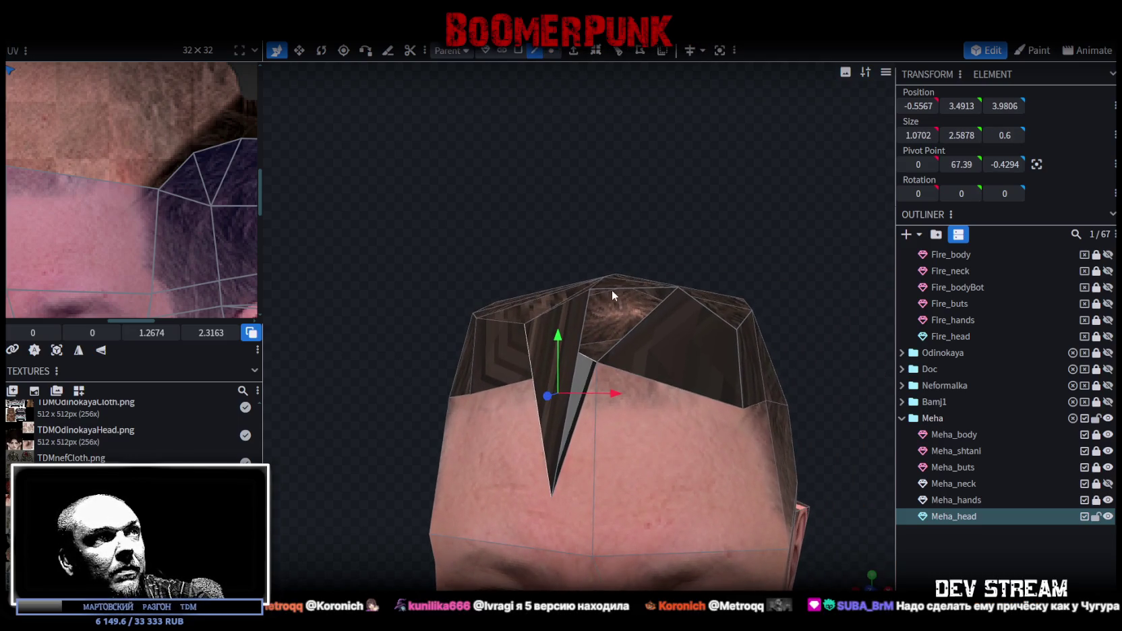
{"action": "left_click", "coordinate": [614, 289]}
{"action": "mouse_move", "coordinate": [720, 249]}
{"action": "left_mouse_down"}
{"action": "mouse_move", "coordinate": [780, 290]}
{"action": "mouse_move", "coordinate": [769, 287]}
{"action": "left_mouse_up"}
{"action": "mouse_move", "coordinate": [792, 360]}
{"action": "left_mouse_down"}
{"action": "mouse_move", "coordinate": [793, 318]}
{"action": "mouse_move", "coordinate": [706, 214]}
{"action": "left_mouse_up"}
{"action": "scroll", "coordinate": [809, 307], "scroll_direction": "up", "scroll_amount": 3}
Extrude the edge in direction Y-, drag the face down, and Merge All in Center its bottom vertices
{"action": "left_click", "coordinate": [573, 50]}
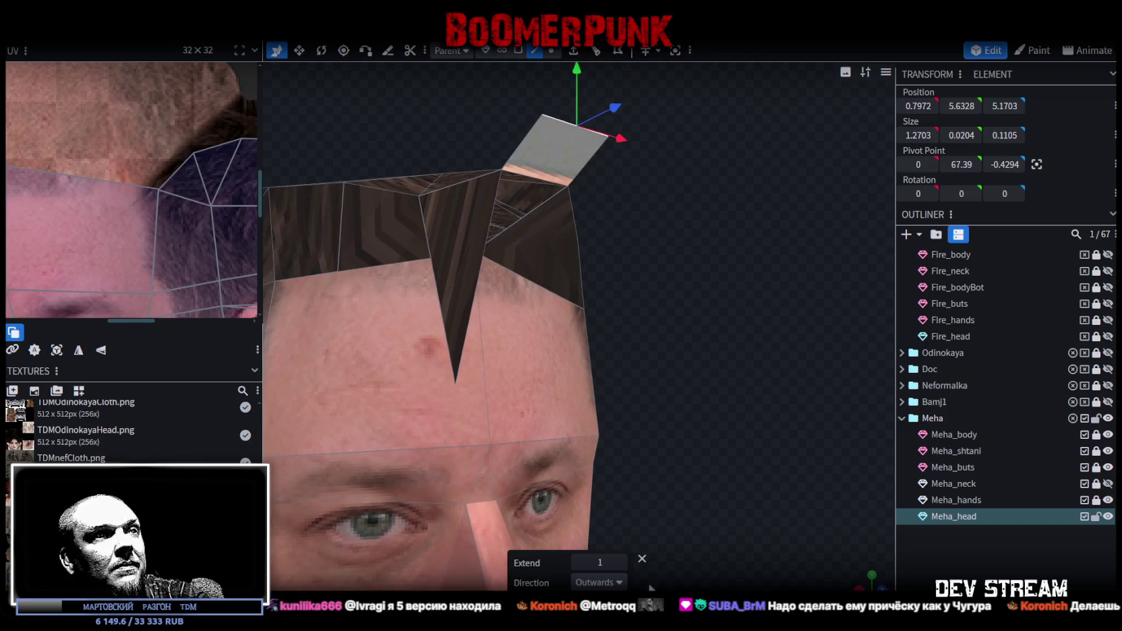
{"action": "left_click", "coordinate": [610, 582]}
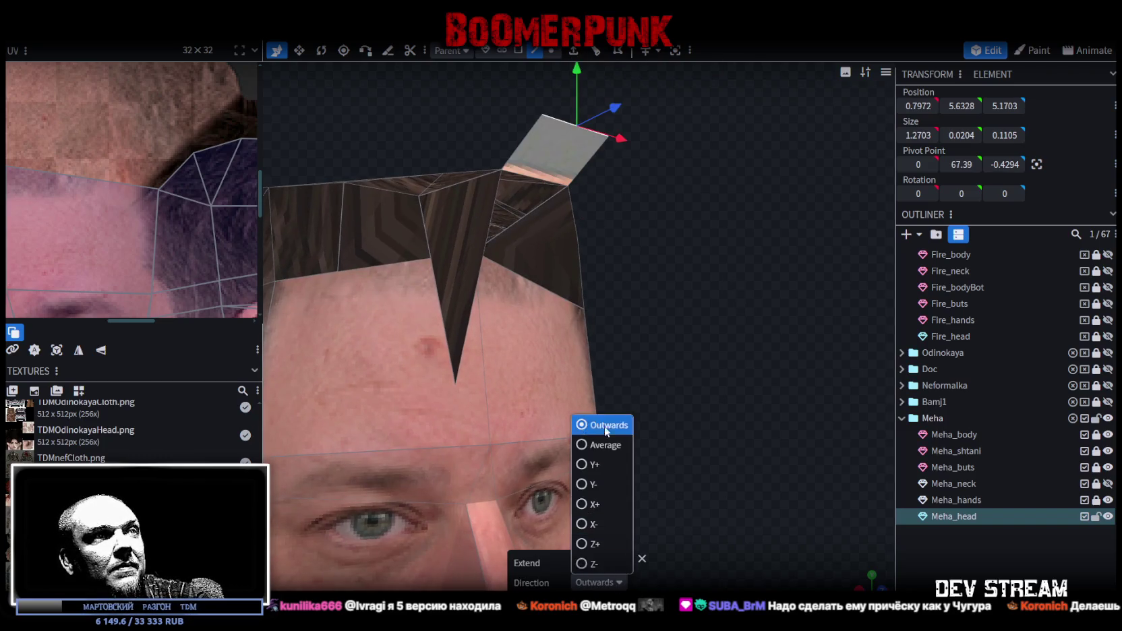
{"action": "left_click", "coordinate": [596, 484]}
{"action": "mouse_move", "coordinate": [536, 194]}
{"action": "left_mouse_down"}
{"action": "mouse_move", "coordinate": [550, 252]}
{"action": "mouse_move", "coordinate": [657, 323]}
{"action": "mouse_move", "coordinate": [607, 276]}
{"action": "mouse_move", "coordinate": [623, 281]}
{"action": "left_mouse_up"}
{"action": "left_click", "coordinate": [551, 50]}
{"action": "right_click", "coordinate": [526, 288]}
{"action": "left_click", "coordinate": [688, 348]}
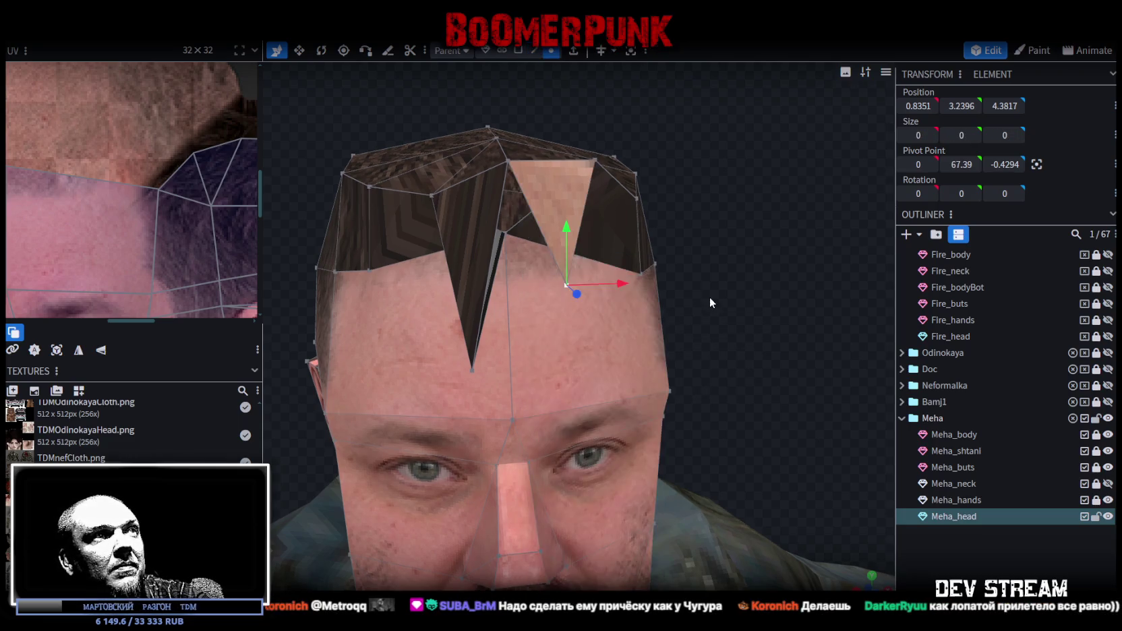
Inspect the new spike face and its neighbouring fringe faces by selecting them in face and edge modes
{"action": "key", "text": "z"}
{"action": "key", "text": "z"}
{"action": "left_click_drag", "start_coordinate": [714, 265], "coordinate": [661, 223]}
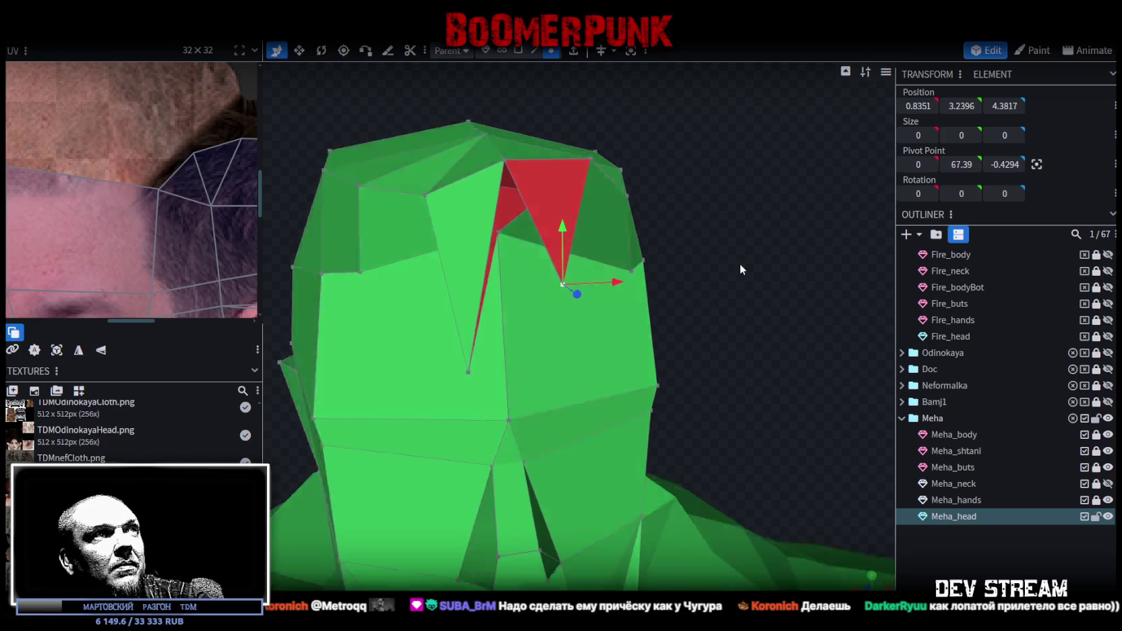
{"action": "left_click", "coordinate": [518, 51]}
{"action": "left_click", "coordinate": [541, 162]}
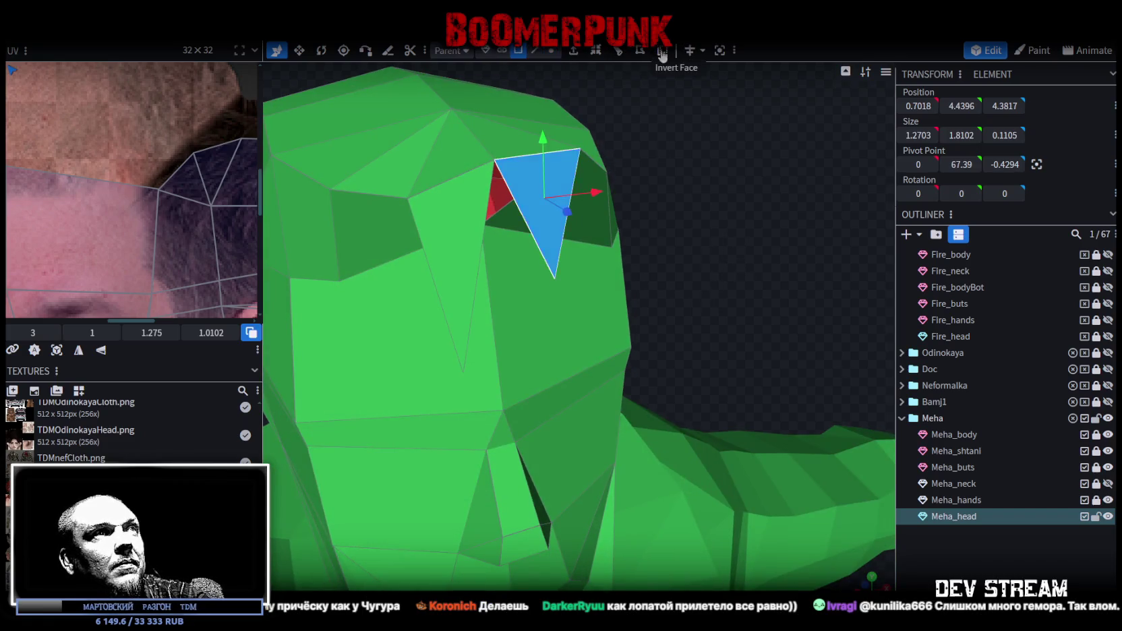
{"action": "key", "text": "z"}
{"action": "left_click_drag", "start_coordinate": [671, 180], "coordinate": [565, 163]}
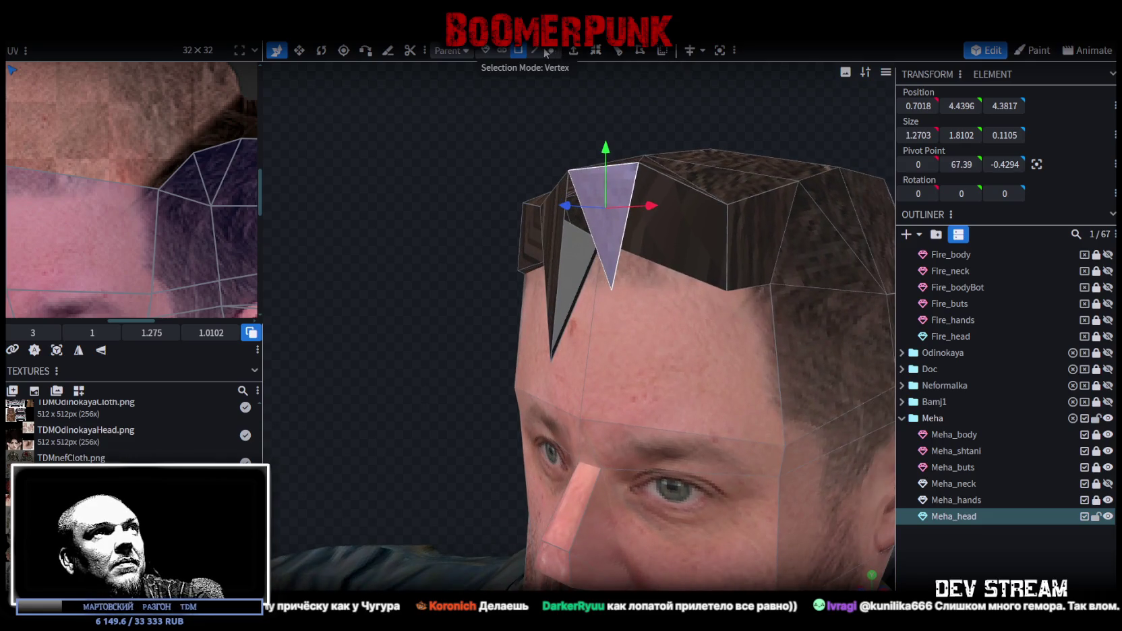
{"action": "left_click", "coordinate": [535, 50]}
{"action": "left_click", "coordinate": [626, 241]}
{"action": "mouse_move", "coordinate": [453, 238]}
{"action": "left_mouse_down"}
{"action": "mouse_move", "coordinate": [616, 238]}
{"action": "mouse_move", "coordinate": [545, 237]}
{"action": "mouse_move", "coordinate": [630, 208]}
{"action": "left_mouse_up"}
{"action": "left_click", "coordinate": [508, 232]}
{"action": "left_click", "coordinate": [532, 261]}
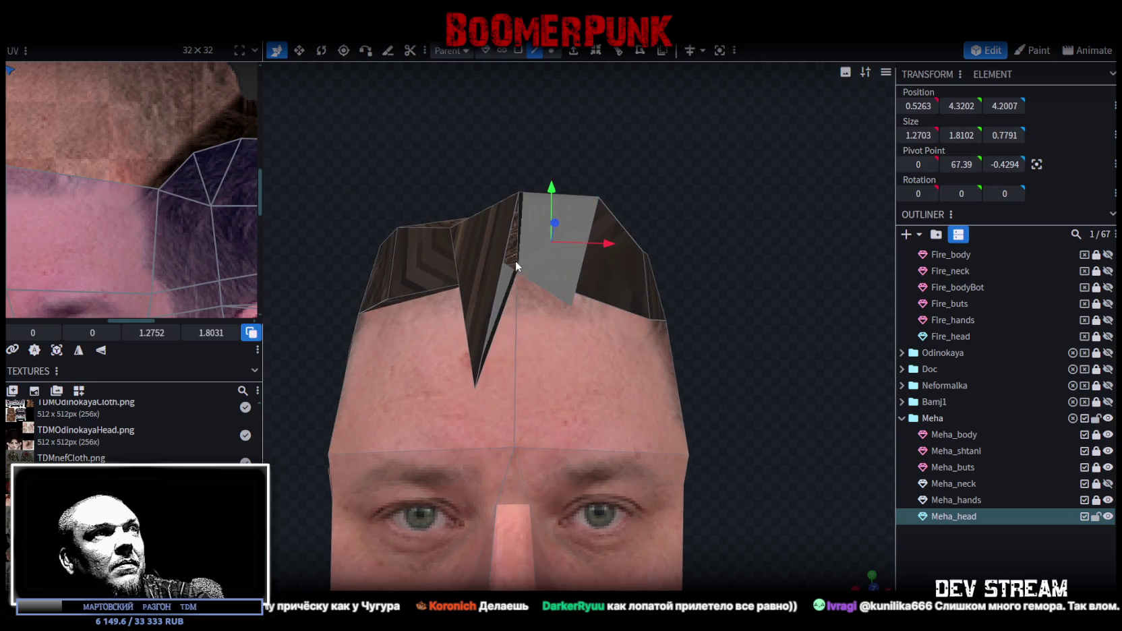
{"action": "left_click", "coordinate": [503, 259]}
{"action": "left_click", "coordinate": [502, 315]}
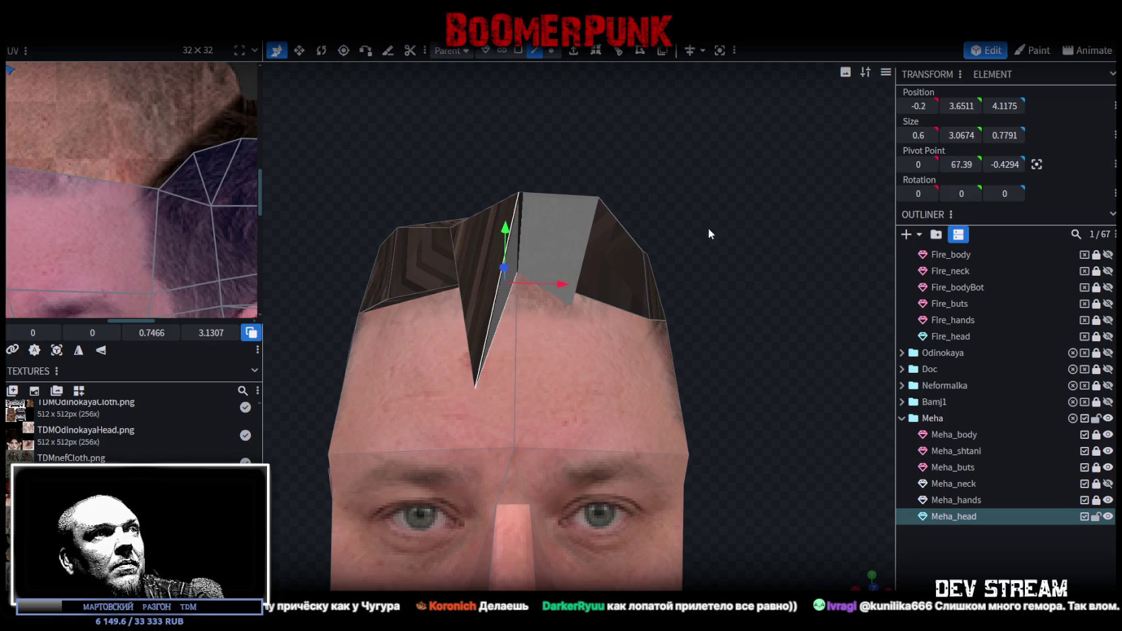
Check the new spike's tip, top vertex and edges from the side and front
{"action": "scroll", "coordinate": [701, 250], "scroll_direction": "down", "scroll_amount": 3}
{"action": "mouse_move", "coordinate": [698, 263]}
{"action": "left_mouse_down"}
{"action": "mouse_move", "coordinate": [604, 255]}
{"action": "mouse_move", "coordinate": [628, 294]}
{"action": "mouse_move", "coordinate": [524, 261]}
{"action": "mouse_move", "coordinate": [533, 236]}
{"action": "left_mouse_up"}
{"action": "scroll", "coordinate": [533, 236], "scroll_direction": "up", "scroll_amount": 2}
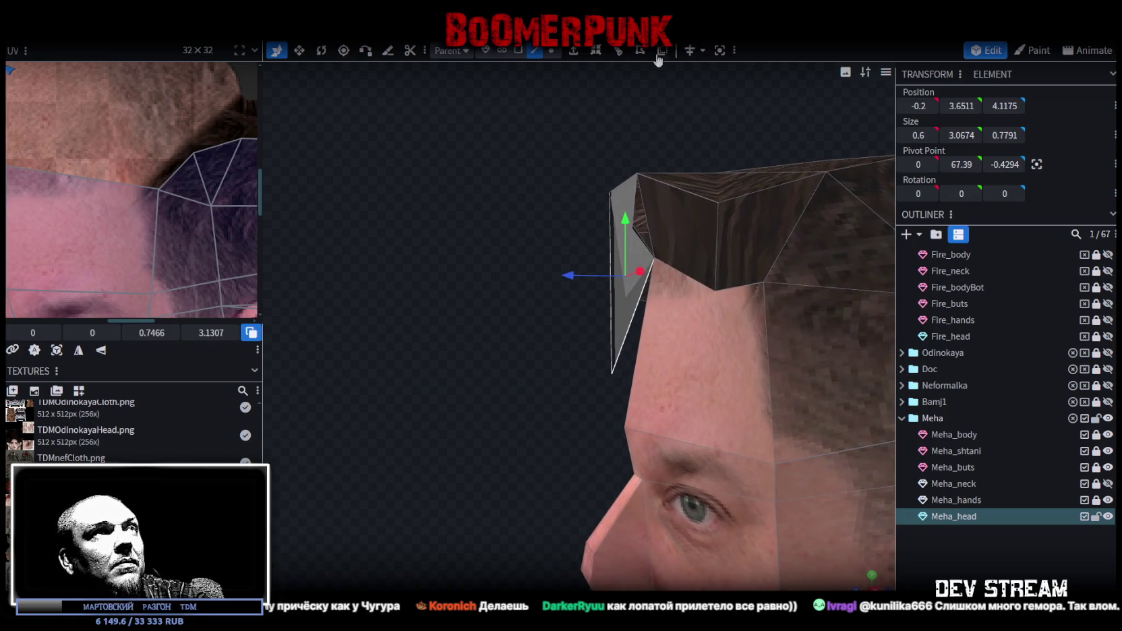
{"action": "left_click", "coordinate": [640, 211]}
{"action": "left_click", "coordinate": [645, 204]}
{"action": "left_click", "coordinate": [639, 226]}
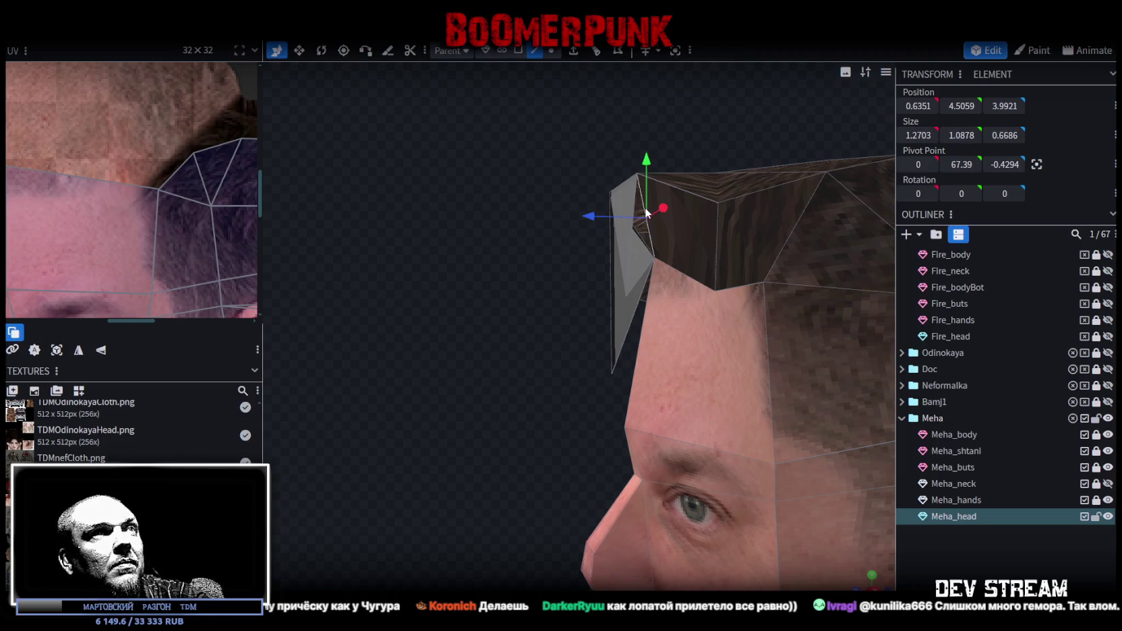
{"action": "left_click", "coordinate": [634, 246]}
{"action": "left_click_drag", "start_coordinate": [634, 246], "coordinate": [605, 273]}
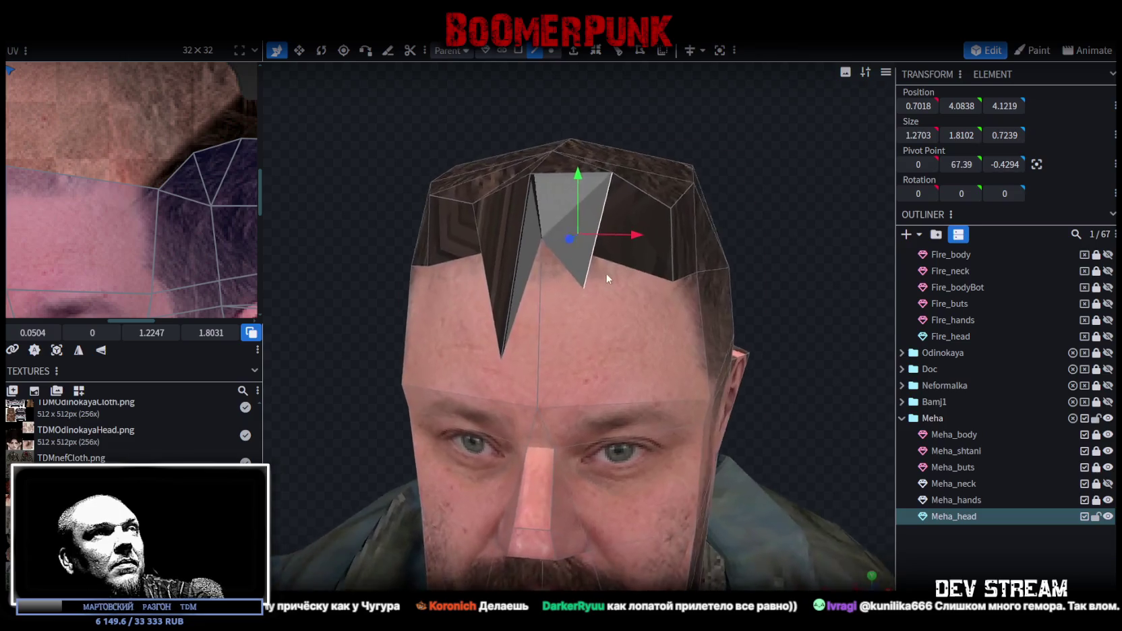
{"action": "scroll", "coordinate": [635, 243], "scroll_direction": "up", "scroll_amount": 2}
{"action": "left_click_drag", "start_coordinate": [733, 189], "coordinate": [849, 132]}
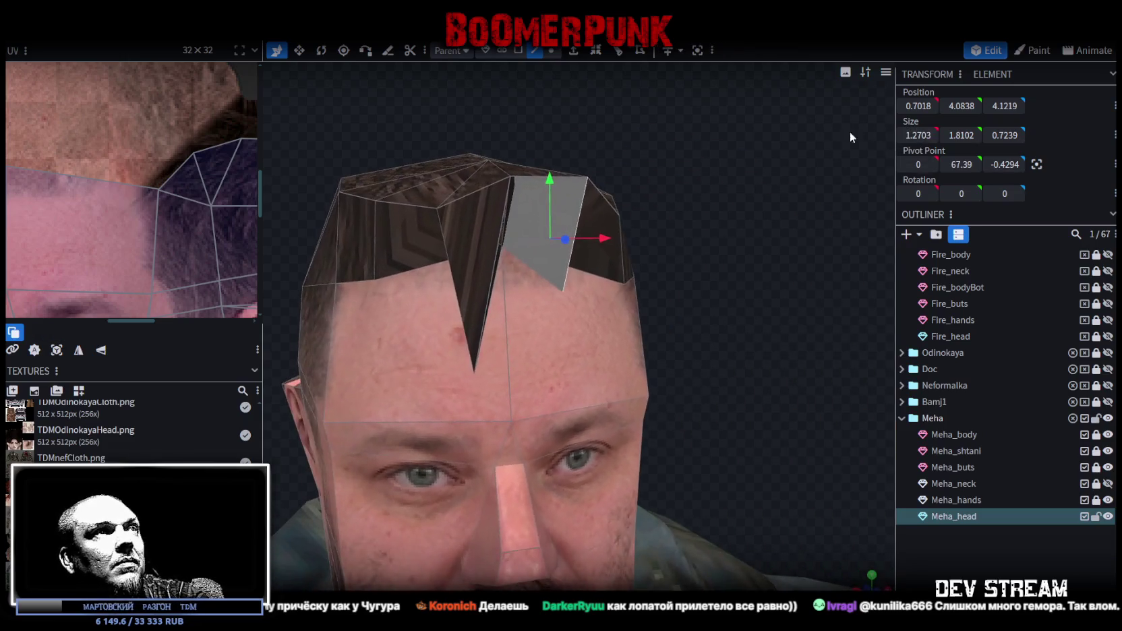
{"action": "left_click", "coordinate": [551, 50]}
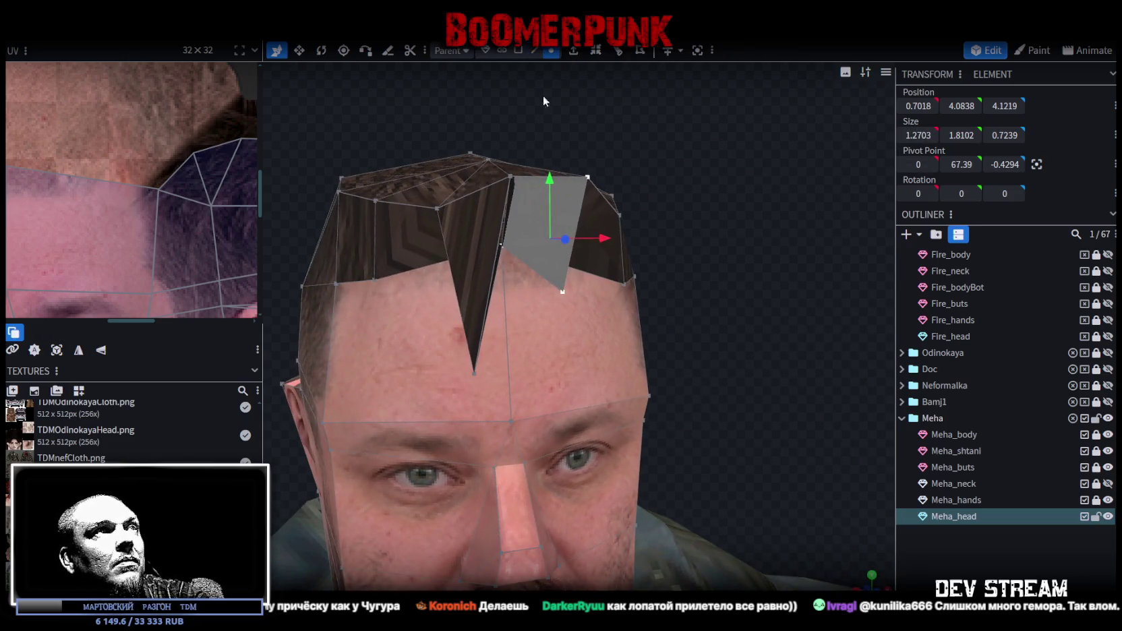
{"action": "left_click", "coordinate": [564, 292]}
{"action": "mouse_move", "coordinate": [642, 263]}
{"action": "left_mouse_down"}
{"action": "mouse_move", "coordinate": [671, 190]}
{"action": "mouse_move", "coordinate": [544, 185]}
{"action": "left_mouse_up"}
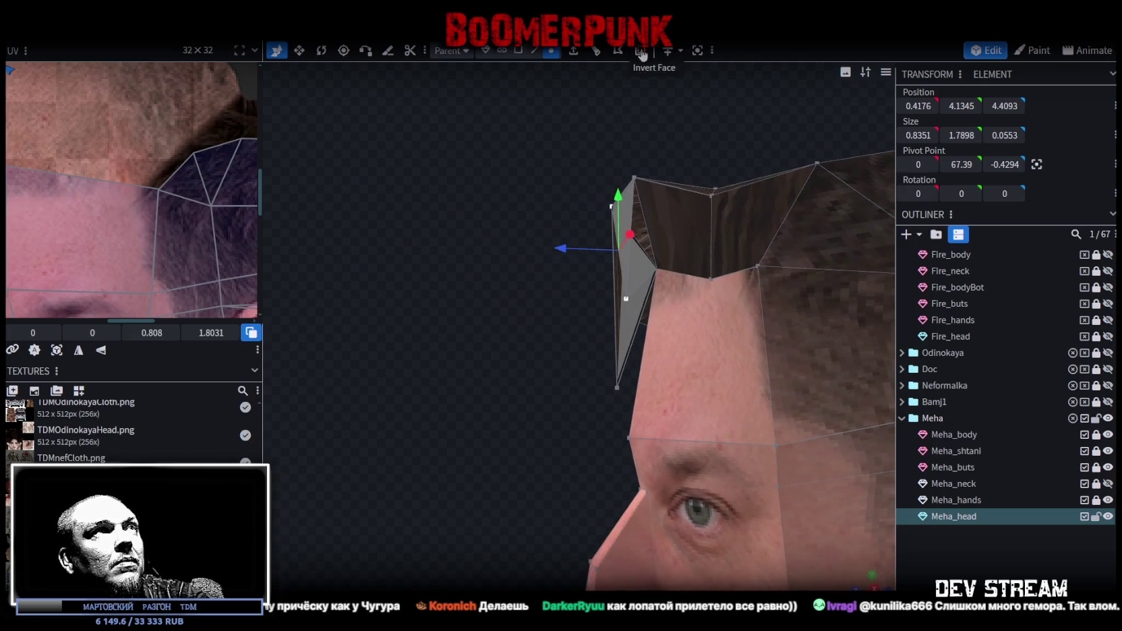
{"action": "left_click", "coordinate": [535, 51]}
{"action": "left_click", "coordinate": [634, 202]}
{"action": "left_click", "coordinate": [639, 281]}
Deselect the head and view it in textured shading from a three-quarter top angle showing both spikes
{"action": "key", "text": "z"}
{"action": "key", "text": "z"}
{"action": "key", "text": "z"}
{"action": "key", "text": "z"}
{"action": "mouse_move", "coordinate": [466, 353]}
{"action": "left_mouse_down"}
{"action": "mouse_move", "coordinate": [407, 295]}
{"action": "mouse_move", "coordinate": [456, 294]}
{"action": "left_mouse_up"}
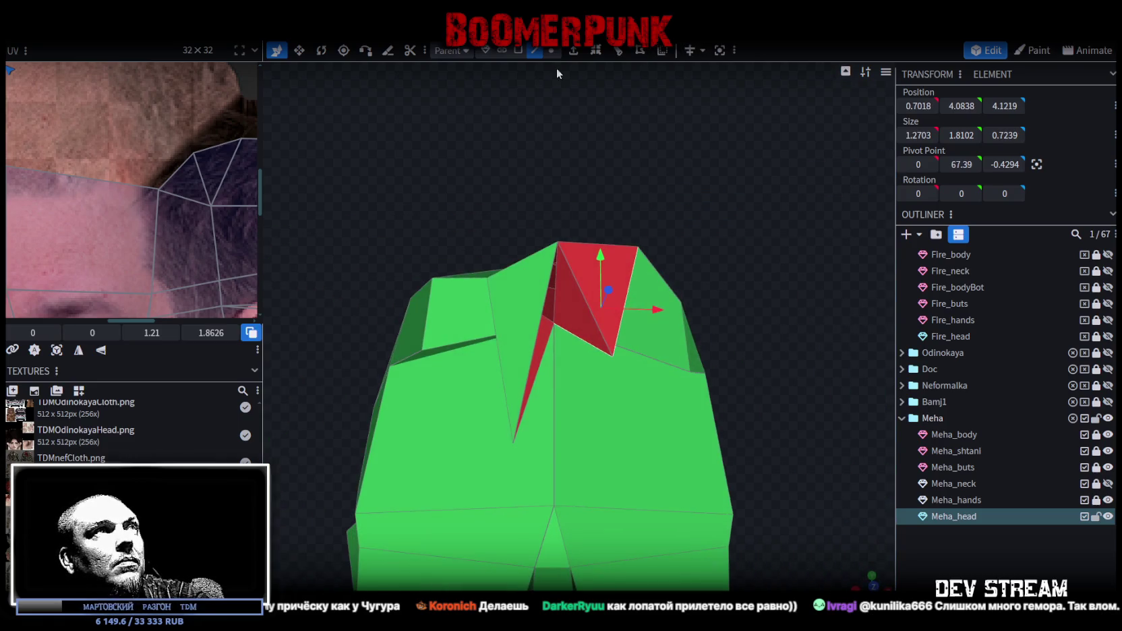
{"action": "left_click", "coordinate": [516, 54]}
{"action": "left_click", "coordinate": [572, 319]}
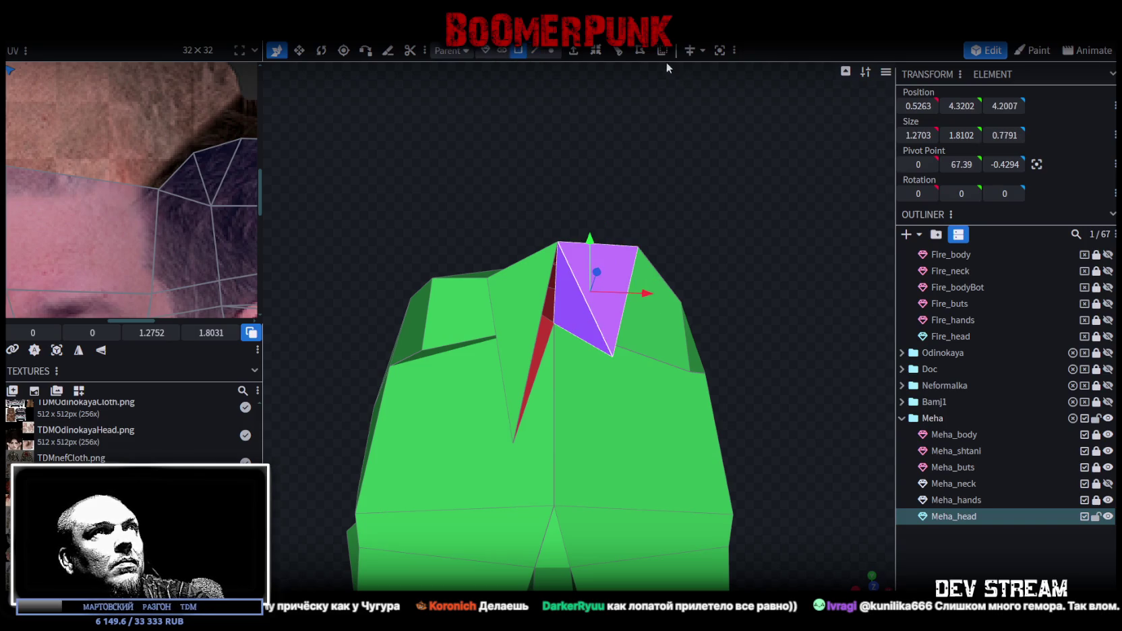
{"action": "left_click", "coordinate": [534, 49]}
{"action": "left_click", "coordinate": [536, 357]}
{"action": "mouse_move", "coordinate": [538, 368]}
{"action": "left_mouse_down"}
{"action": "mouse_move", "coordinate": [621, 376]}
{"action": "mouse_move", "coordinate": [681, 340]}
{"action": "mouse_move", "coordinate": [759, 354]}
{"action": "left_mouse_up"}
{"action": "left_click", "coordinate": [897, 532]}
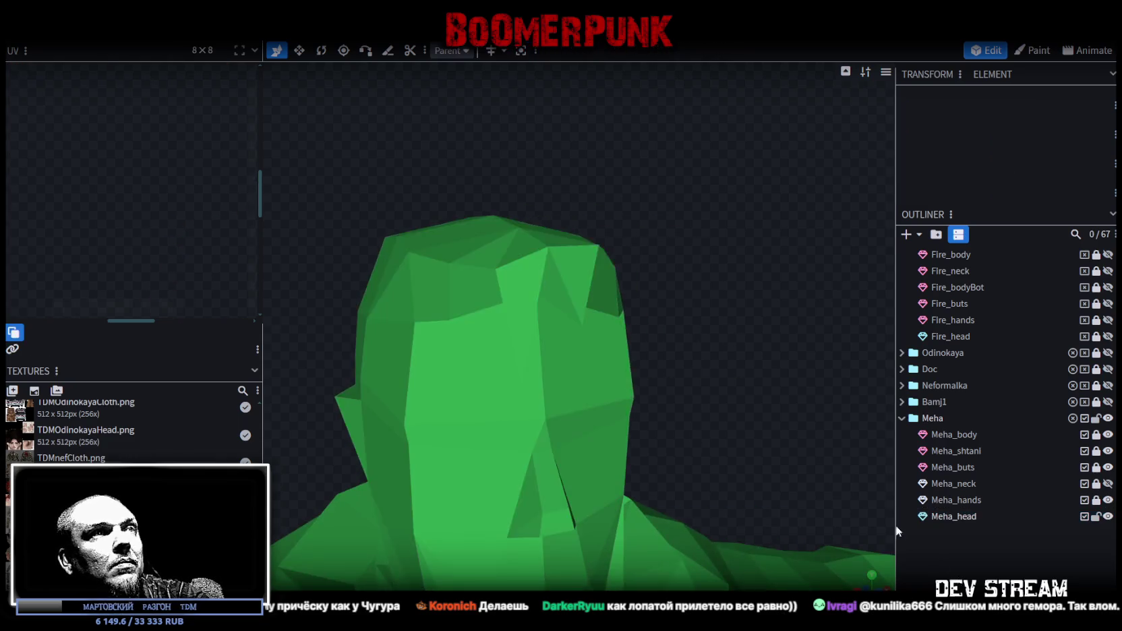
{"action": "key", "text": "z"}
{"action": "key", "text": "z"}
{"action": "key", "text": "z"}
{"action": "mouse_move", "coordinate": [719, 314]}
{"action": "left_mouse_down"}
{"action": "mouse_move", "coordinate": [764, 313]}
{"action": "mouse_move", "coordinate": [756, 318]}
{"action": "mouse_move", "coordinate": [583, 105]}
{"action": "left_mouse_up"}
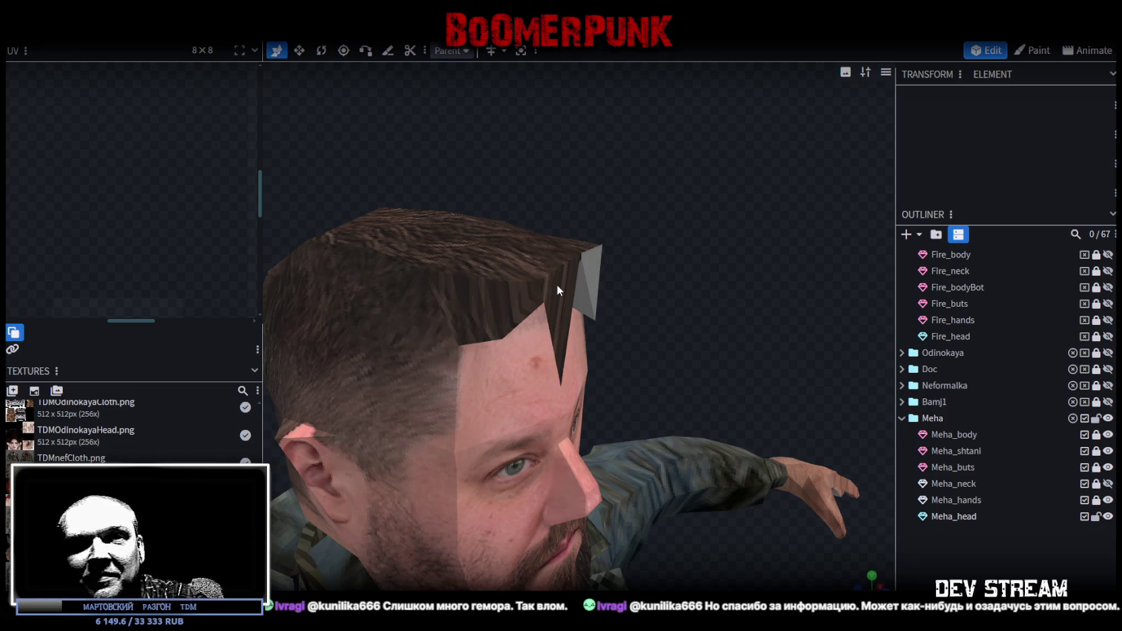
Select Meha_head and, in face mode, pick the first two hair faces on the side of the fringe
{"action": "scroll", "coordinate": [553, 284], "scroll_direction": "down", "scroll_amount": 2}
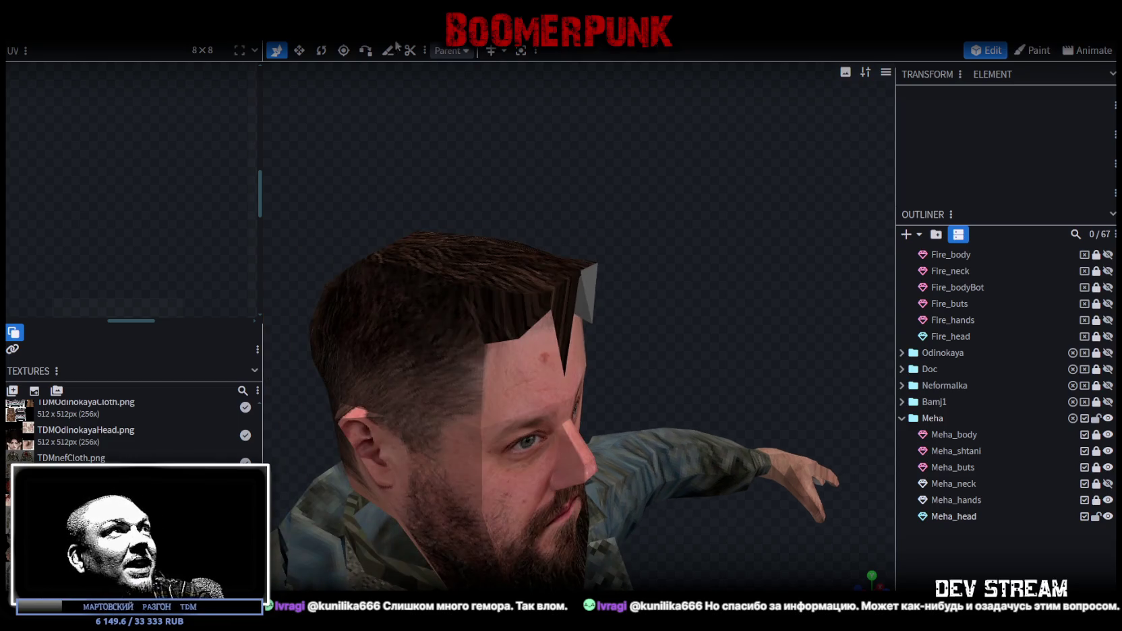
{"action": "left_click", "coordinate": [447, 289]}
{"action": "scroll", "coordinate": [447, 289], "scroll_direction": "up", "scroll_amount": 2}
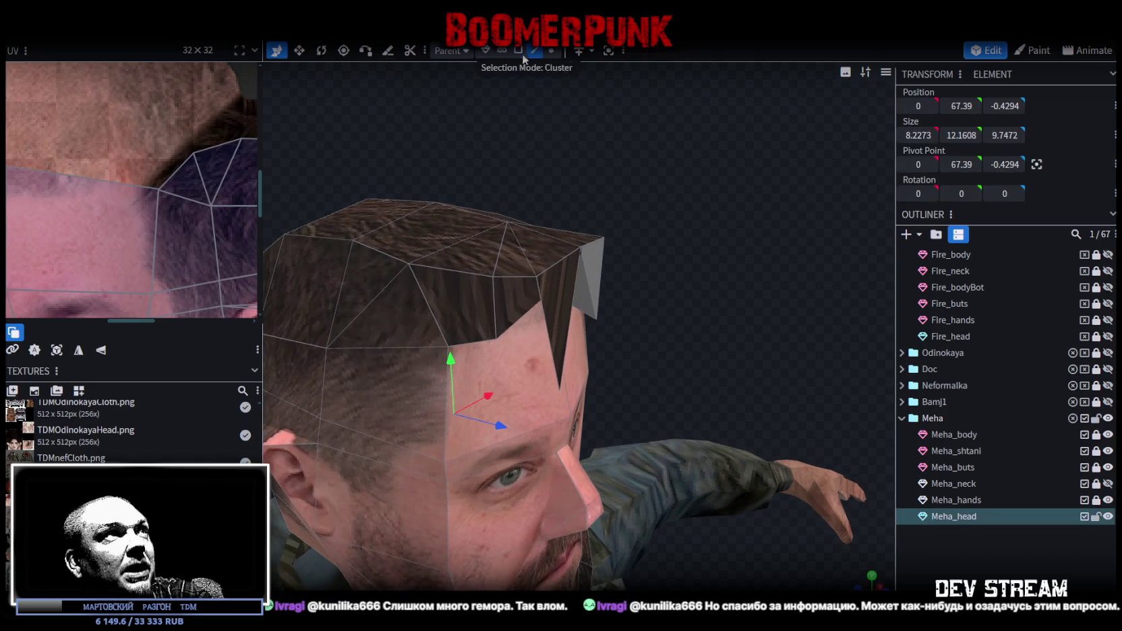
{"action": "left_click", "coordinate": [551, 52]}
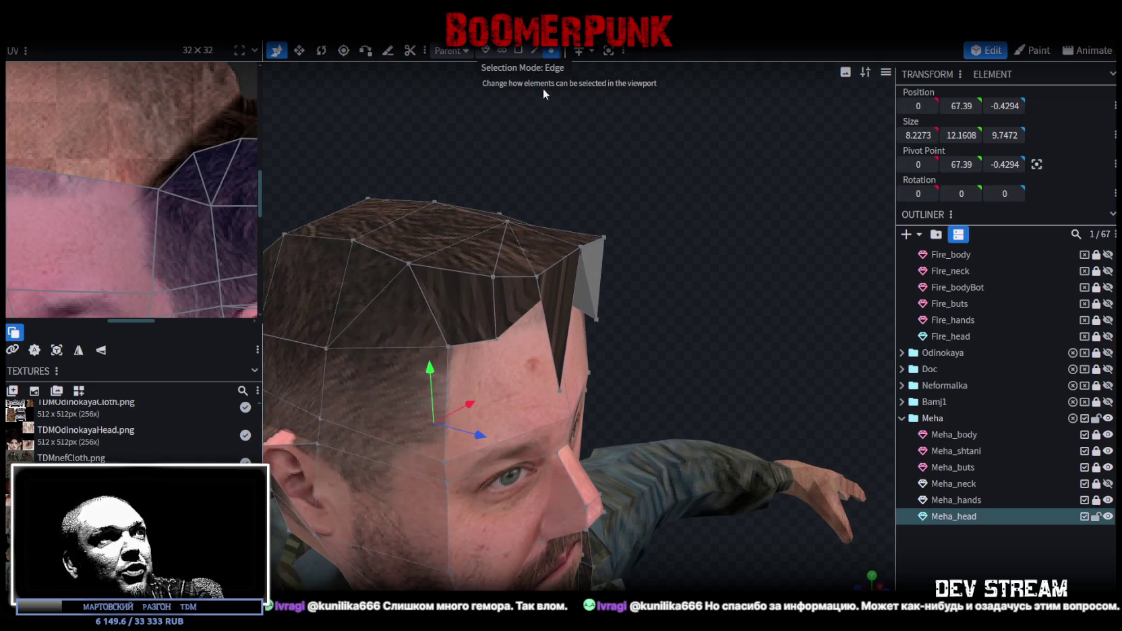
{"action": "mouse_move", "coordinate": [657, 283]}
{"action": "left_mouse_down"}
{"action": "mouse_move", "coordinate": [734, 234]}
{"action": "mouse_move", "coordinate": [727, 219]}
{"action": "left_mouse_up"}
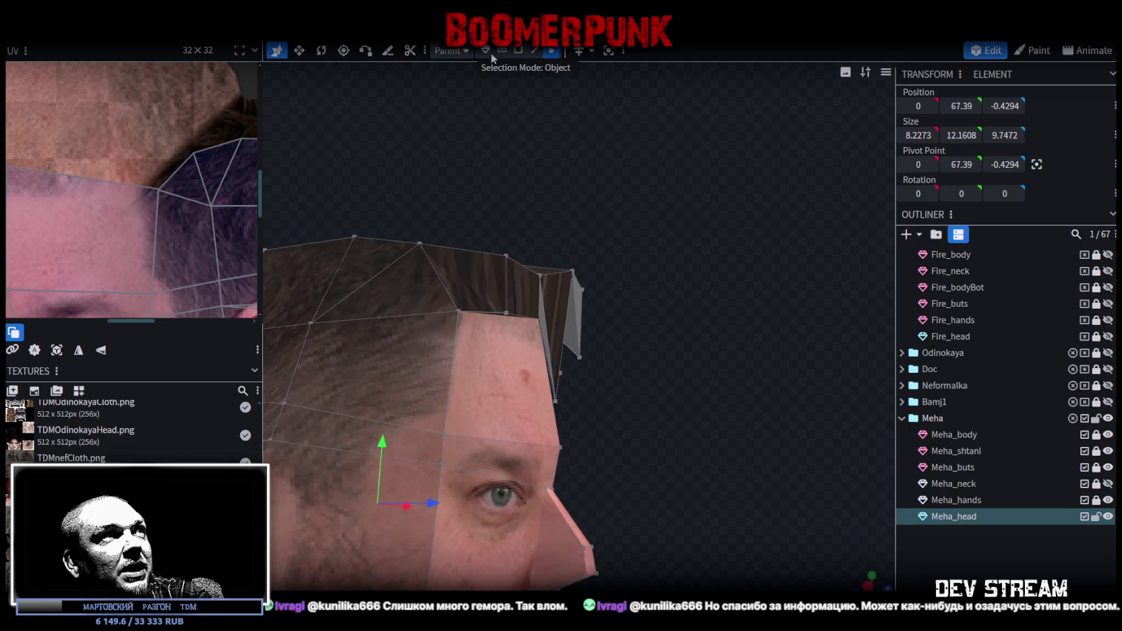
{"action": "left_click", "coordinate": [520, 53]}
{"action": "left_click", "coordinate": [526, 267]}
{"action": "left_click_drag", "start_coordinate": [642, 331], "coordinate": [618, 325]}
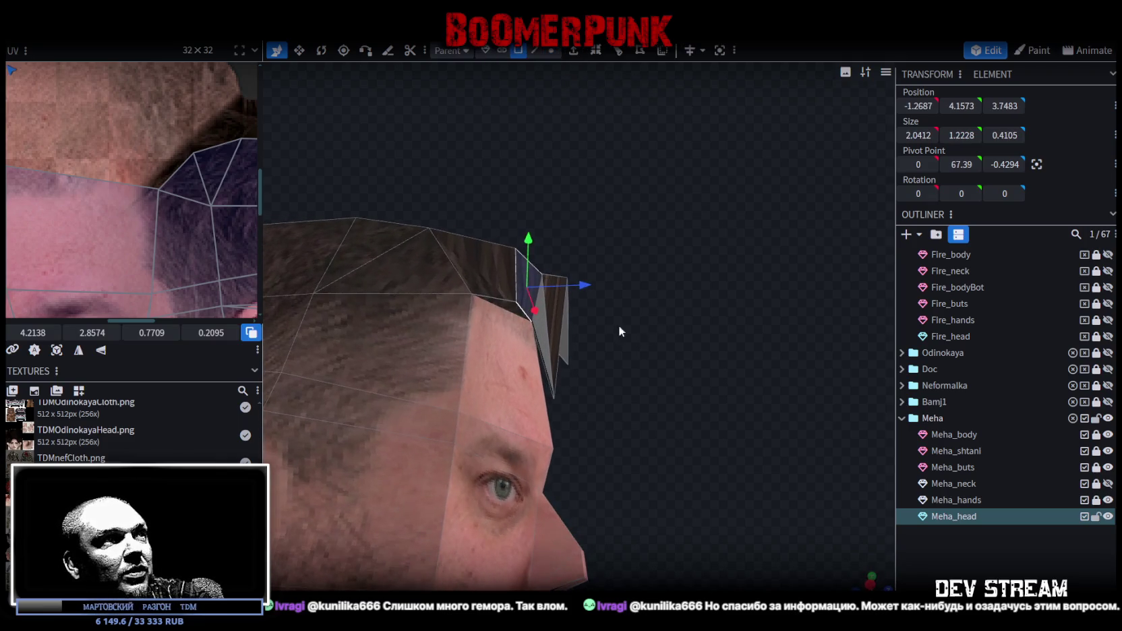
{"action": "left_click", "coordinate": [554, 346], "text": "shift"}
Add the remaining front fringe faces to the selection
{"action": "mouse_move", "coordinate": [635, 264]}
{"action": "left_mouse_down"}
{"action": "mouse_move", "coordinate": [608, 345]}
{"action": "mouse_move", "coordinate": [465, 302]}
{"action": "left_mouse_up"}
{"action": "left_click", "coordinate": [465, 302], "text": "shift"}
{"action": "mouse_move", "coordinate": [692, 274]}
{"action": "left_mouse_down"}
{"action": "mouse_move", "coordinate": [597, 228]}
{"action": "mouse_move", "coordinate": [614, 291]}
{"action": "left_mouse_up"}
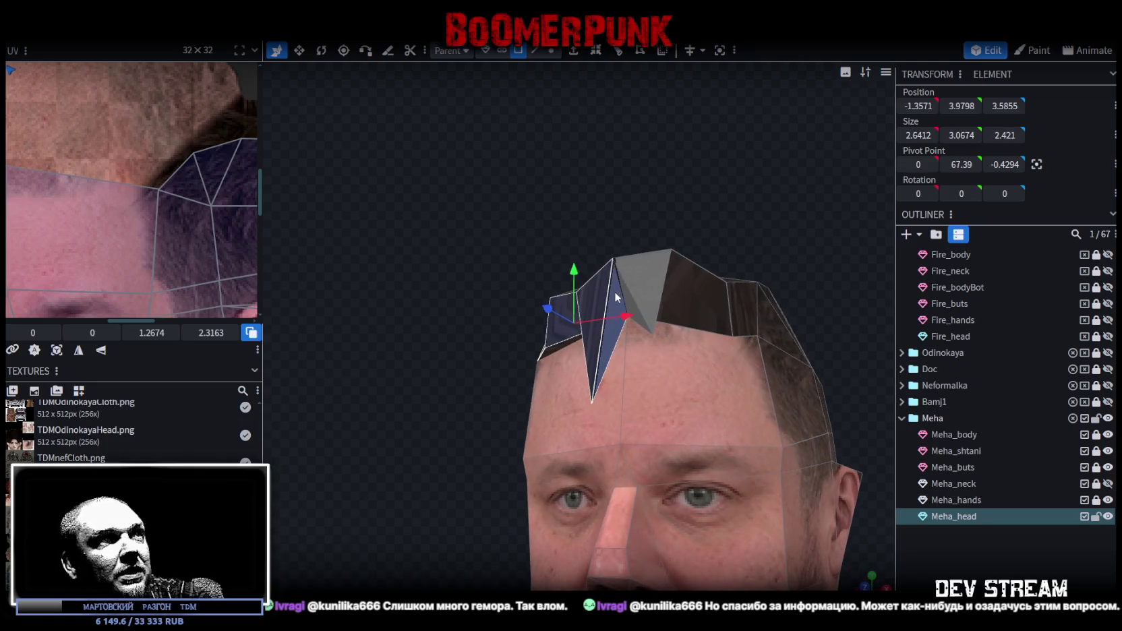
{"action": "left_click", "coordinate": [701, 295], "text": "shift"}
{"action": "left_click_drag", "start_coordinate": [701, 295], "coordinate": [728, 315]}
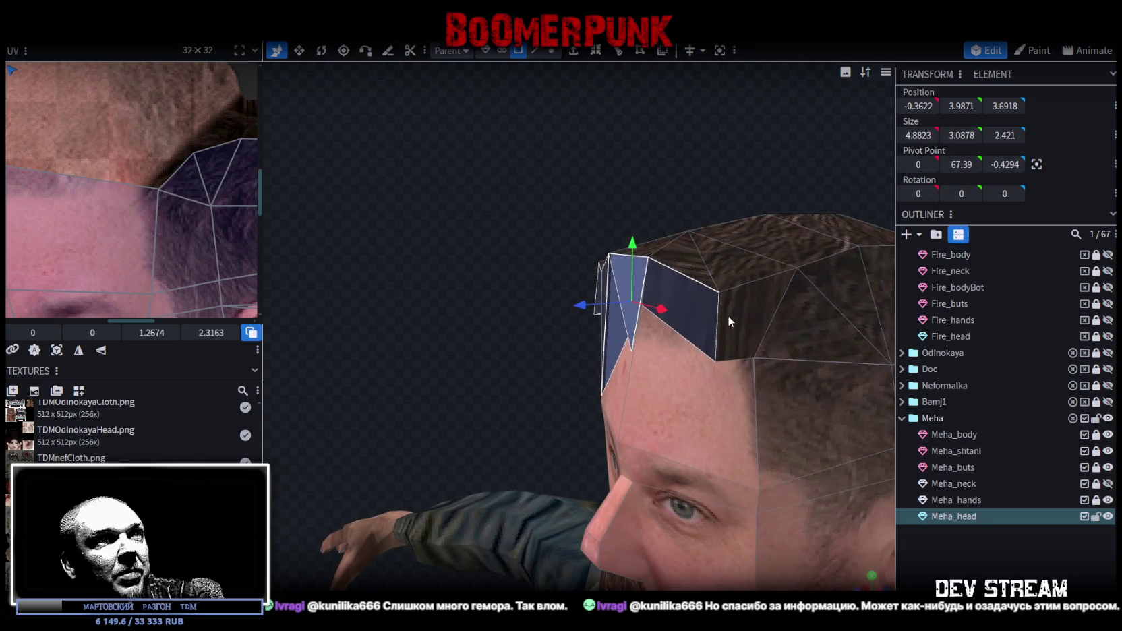
{"action": "left_click_drag", "start_coordinate": [652, 182], "coordinate": [613, 119]}
{"action": "mouse_move", "coordinate": [613, 272]}
{"action": "left_mouse_down"}
{"action": "mouse_move", "coordinate": [572, 250]}
{"action": "mouse_move", "coordinate": [677, 258]}
{"action": "mouse_move", "coordinate": [712, 162]}
{"action": "mouse_move", "coordinate": [733, 242]}
{"action": "mouse_move", "coordinate": [734, 194]}
{"action": "mouse_move", "coordinate": [710, 331]}
{"action": "left_mouse_up"}
{"action": "left_click", "coordinate": [713, 373], "text": "shift"}
{"action": "mouse_move", "coordinate": [463, 271]}
{"action": "left_mouse_down"}
{"action": "mouse_move", "coordinate": [494, 376]}
{"action": "mouse_move", "coordinate": [545, 398]}
{"action": "left_mouse_up"}
{"action": "scroll", "coordinate": [582, 351], "scroll_direction": "down", "scroll_amount": 3}
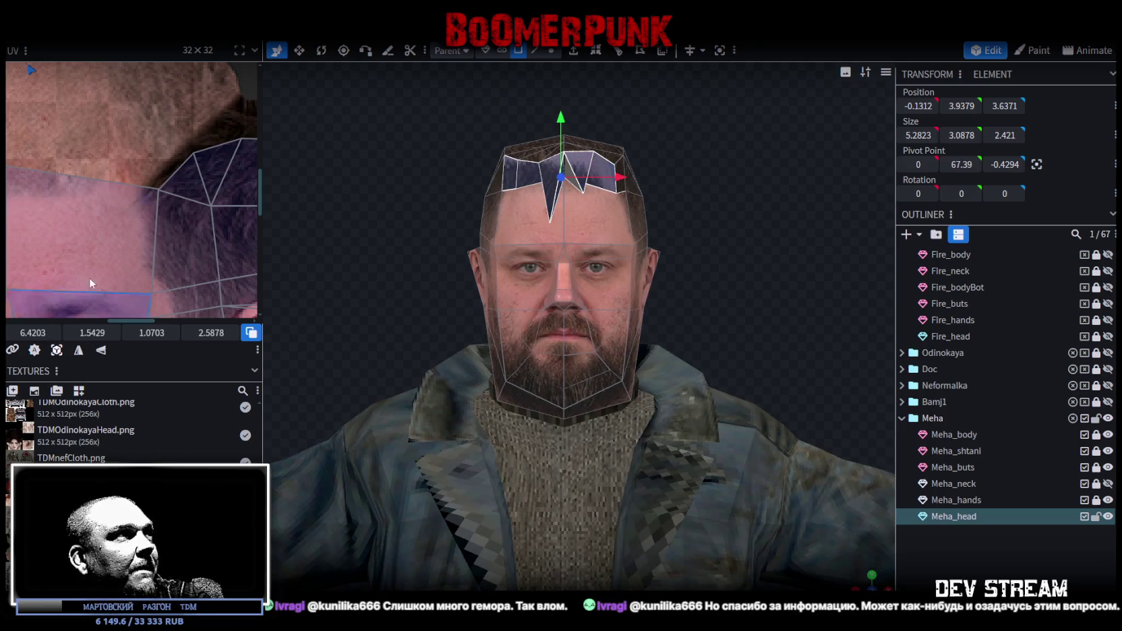
Move the fringe UV island onto the scalp hair area of the texture
{"action": "scroll", "coordinate": [94, 252], "scroll_direction": "down", "scroll_amount": 3}
{"action": "scroll", "coordinate": [177, 256], "scroll_direction": "down", "scroll_amount": 2}
{"action": "scroll", "coordinate": [177, 256], "scroll_direction": "up", "scroll_amount": 3}
{"action": "scroll", "coordinate": [184, 232], "scroll_direction": "up", "scroll_amount": 2}
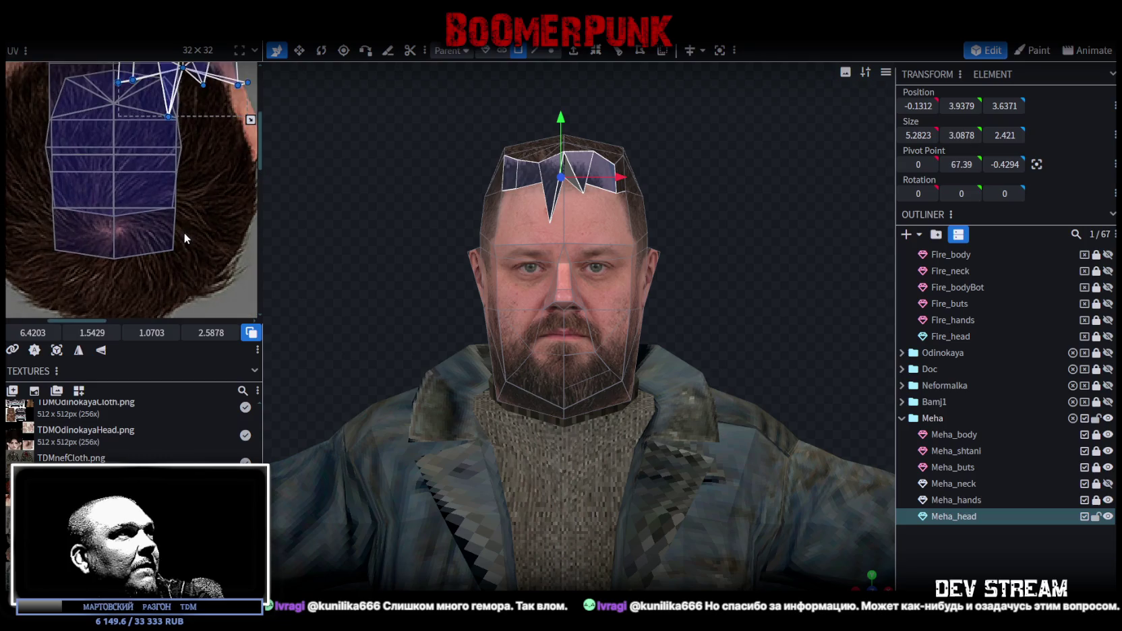
{"action": "scroll", "coordinate": [182, 169], "scroll_direction": "up", "scroll_amount": 2}
{"action": "left_click_drag", "start_coordinate": [204, 98], "coordinate": [156, 243]}
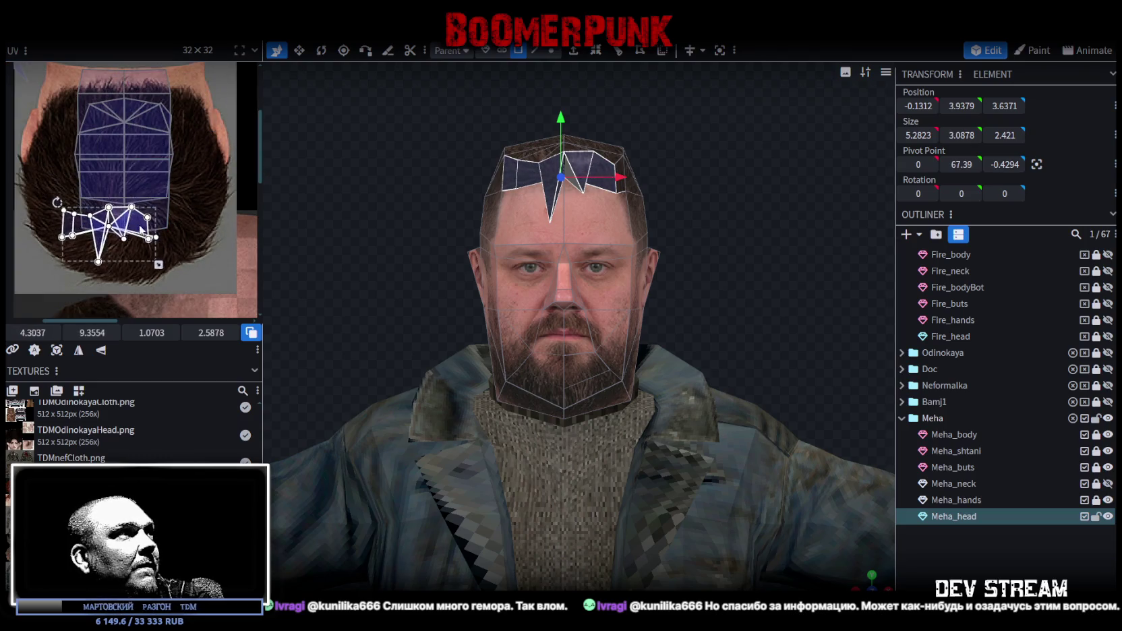
{"action": "scroll", "coordinate": [151, 243], "scroll_direction": "up", "scroll_amount": 1}
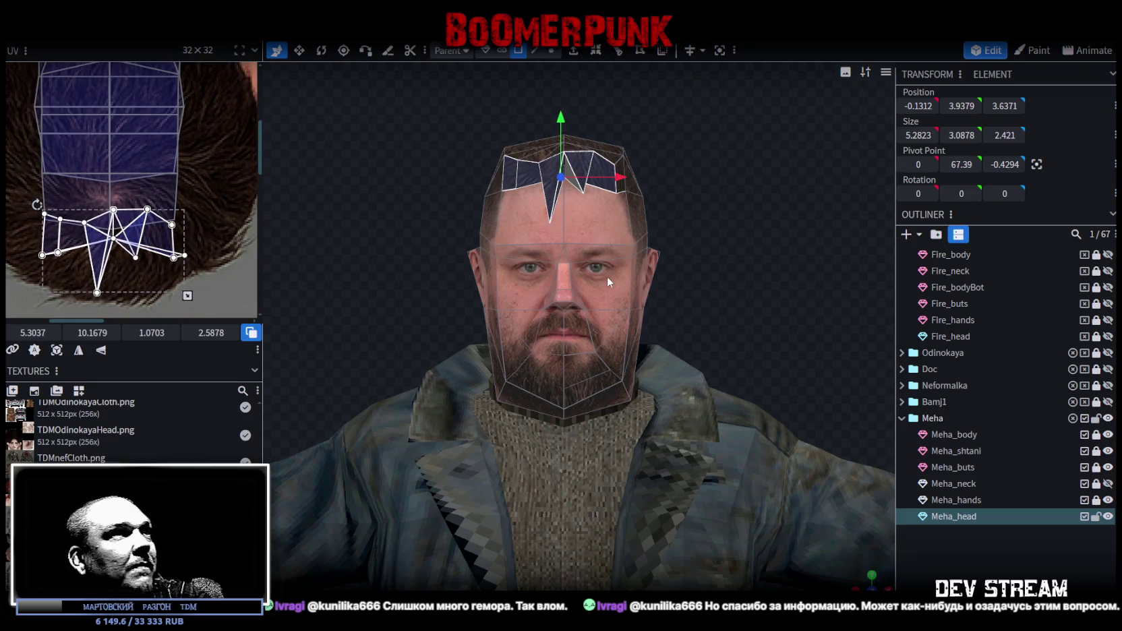
{"action": "scroll", "coordinate": [615, 147], "scroll_direction": "up", "scroll_amount": 2}
{"action": "left_click", "coordinate": [566, 111]}
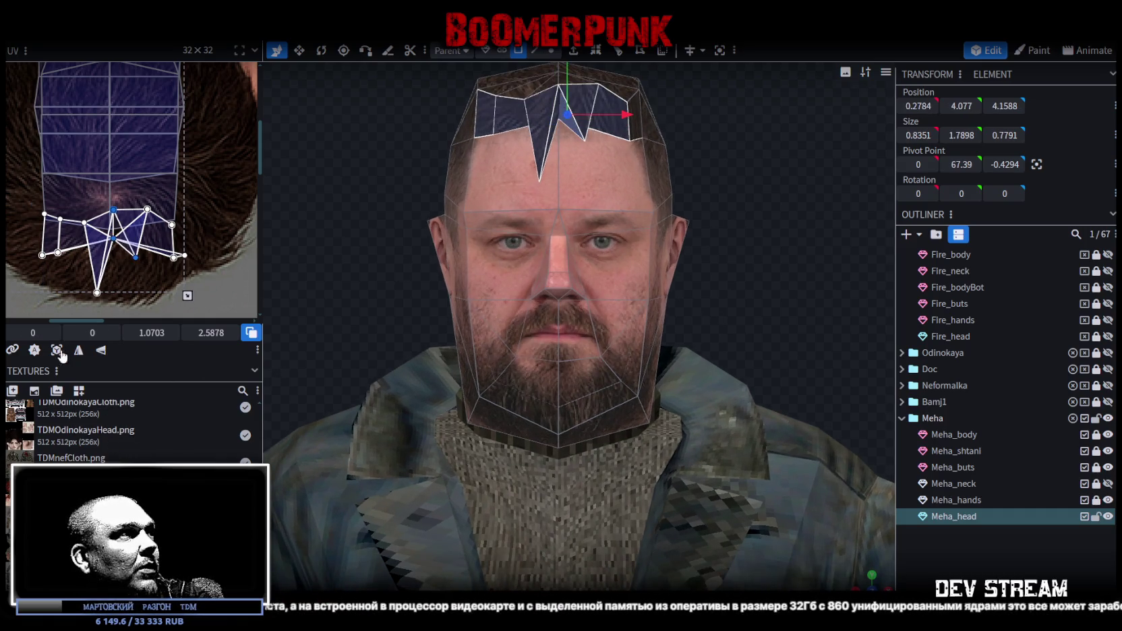
{"action": "scroll", "coordinate": [118, 283], "scroll_direction": "down", "scroll_amount": 2}
{"action": "mouse_move", "coordinate": [117, 283]}
{"action": "left_mouse_down"}
{"action": "mouse_move", "coordinate": [164, 171]}
{"action": "mouse_move", "coordinate": [154, 250]}
{"action": "left_mouse_up"}
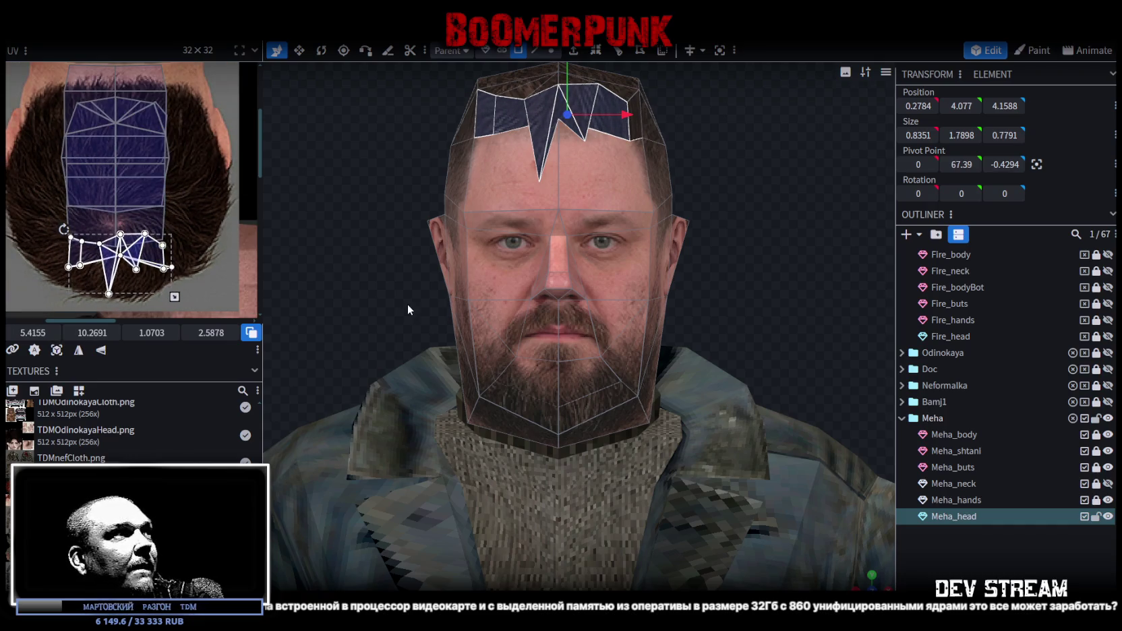
Mirror the fringe UVs, rotate them 90 degrees, place them over the hair, and deselect
{"action": "scroll", "coordinate": [203, 267], "scroll_direction": "up", "scroll_amount": 1}
{"action": "scroll", "coordinate": [210, 261], "scroll_direction": "up", "scroll_amount": 1}
{"action": "scroll", "coordinate": [221, 226], "scroll_direction": "up", "scroll_amount": 1}
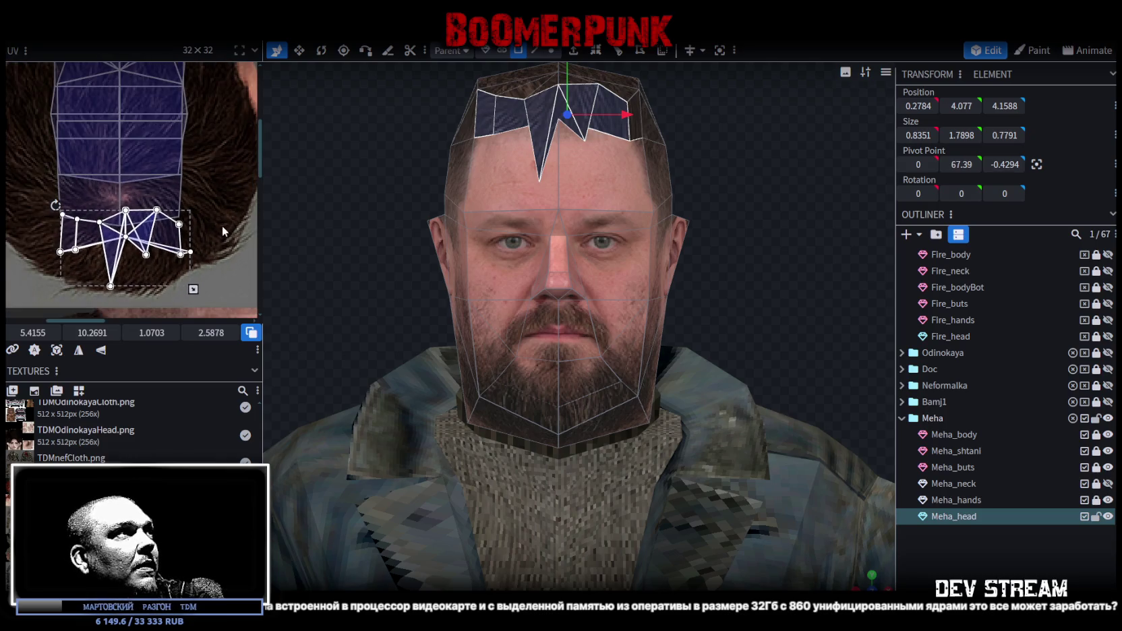
{"action": "scroll", "coordinate": [232, 292], "scroll_direction": "up", "scroll_amount": 1}
{"action": "left_click", "coordinate": [100, 352]}
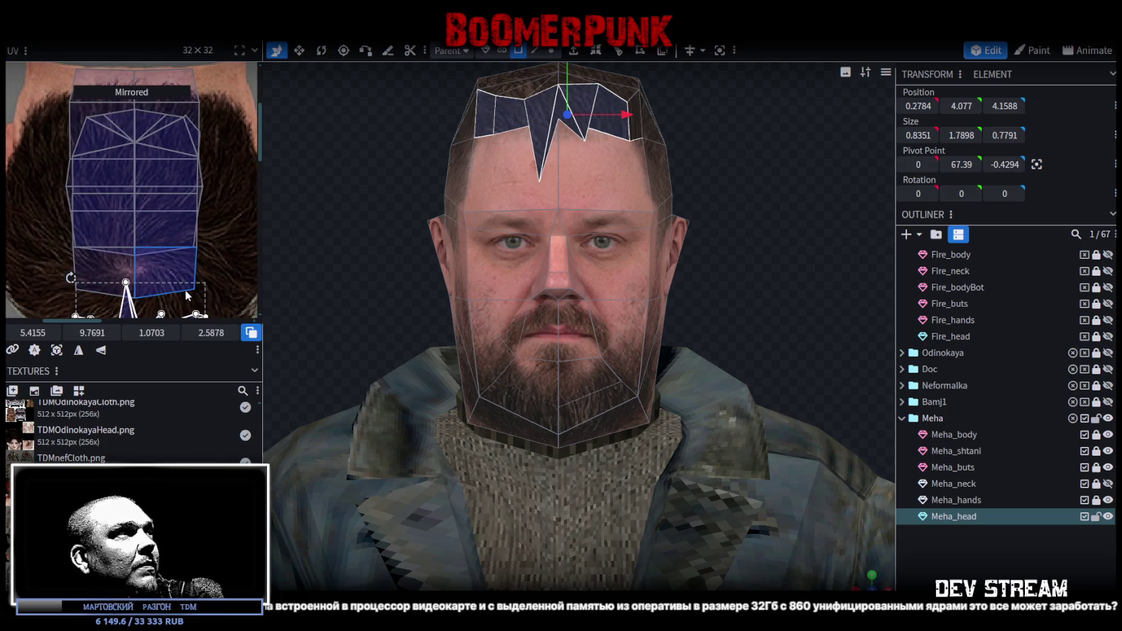
{"action": "left_click_drag", "start_coordinate": [133, 314], "coordinate": [135, 130]}
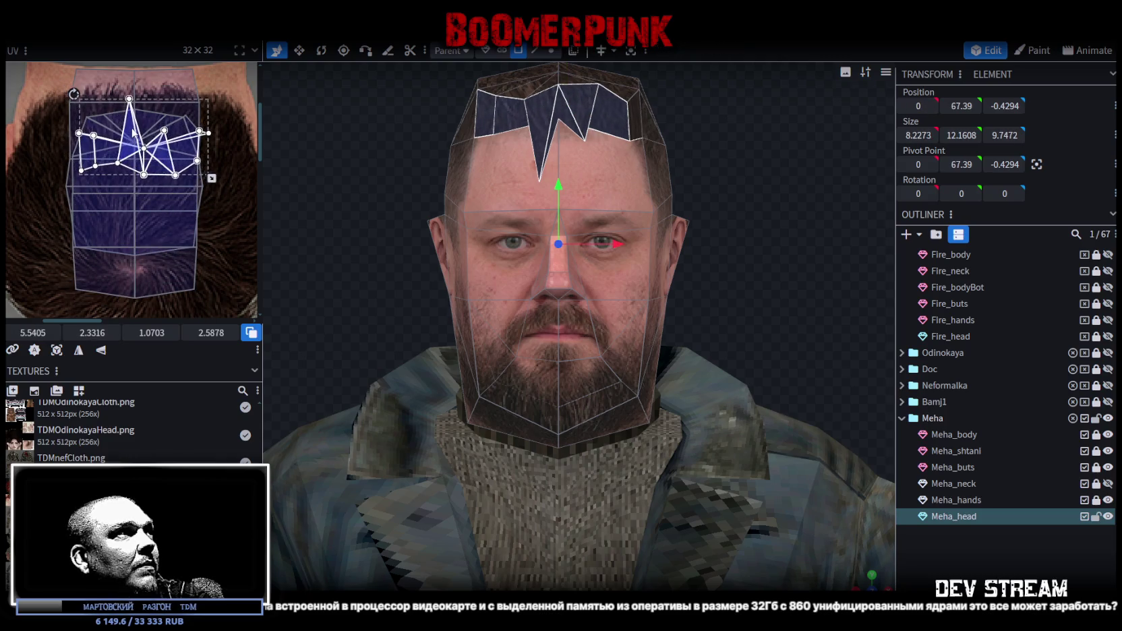
{"action": "mouse_move", "coordinate": [135, 130]}
{"action": "left_mouse_down"}
{"action": "mouse_move", "coordinate": [88, 193]}
{"action": "mouse_move", "coordinate": [101, 195]}
{"action": "left_mouse_up"}
{"action": "scroll", "coordinate": [128, 197], "scroll_direction": "up", "scroll_amount": 3}
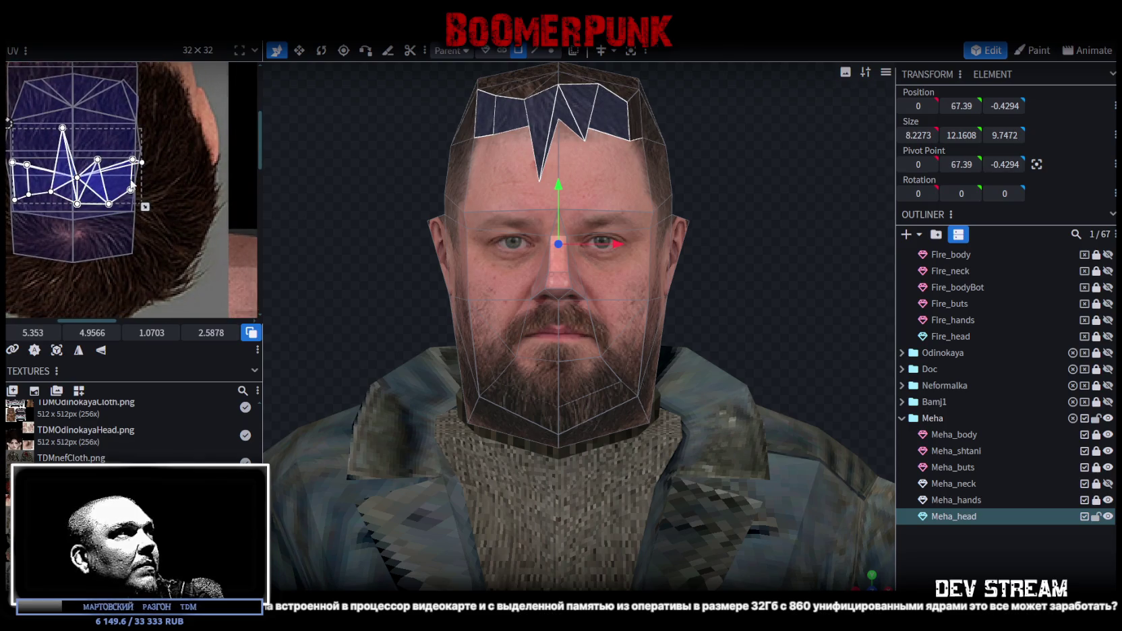
{"action": "right_click", "coordinate": [132, 182]}
{"action": "left_click", "coordinate": [177, 429]}
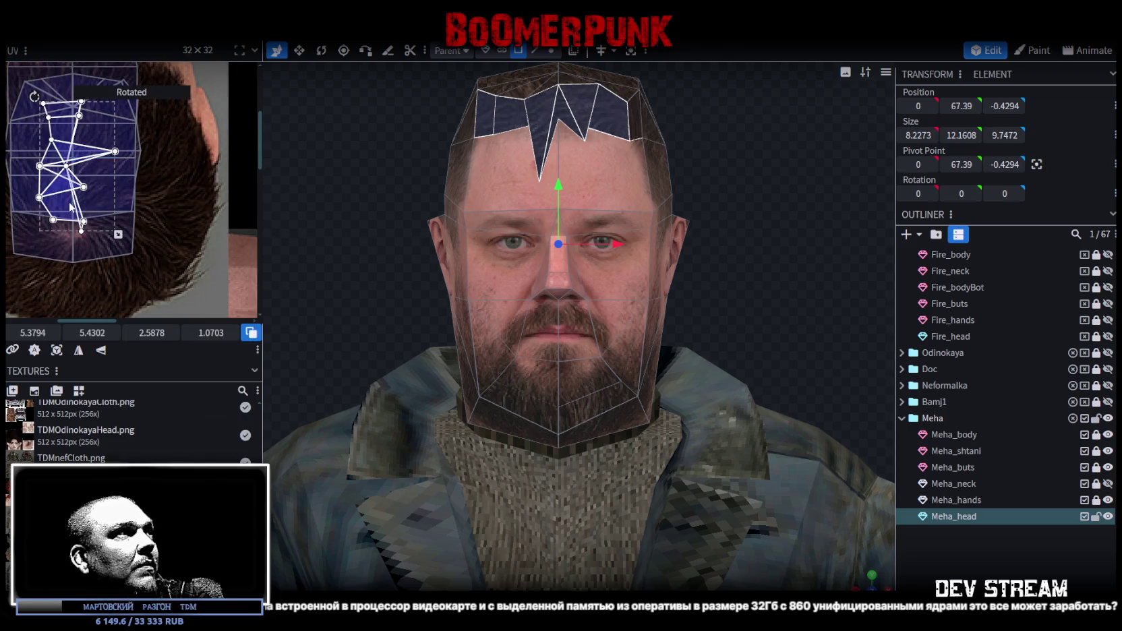
{"action": "left_click_drag", "start_coordinate": [70, 205], "coordinate": [165, 237]}
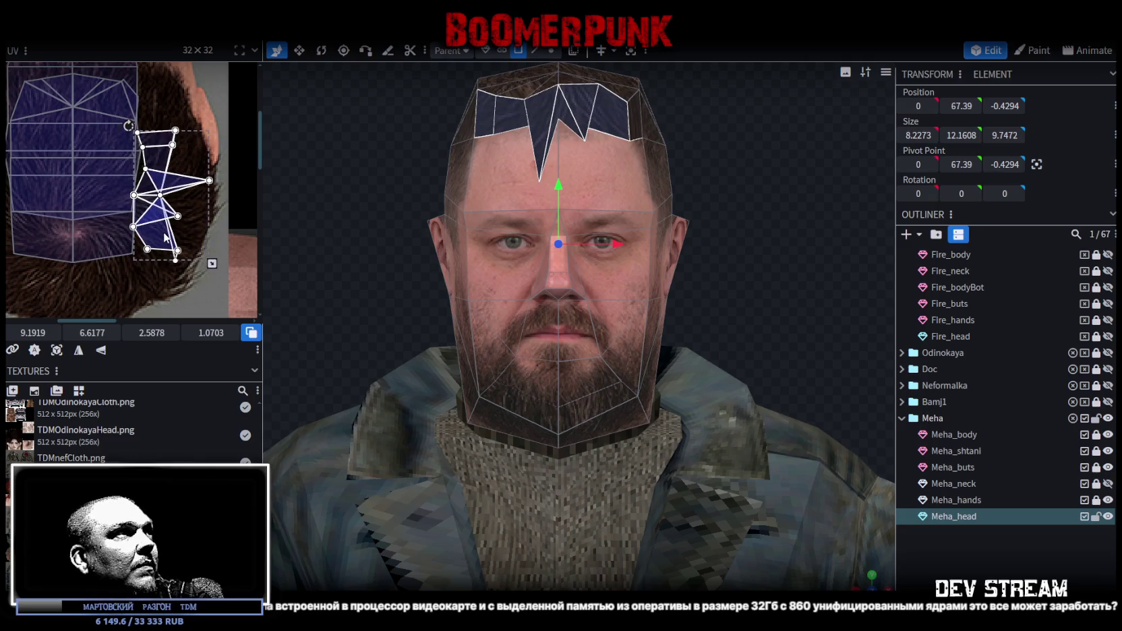
{"action": "left_click", "coordinate": [1003, 562]}
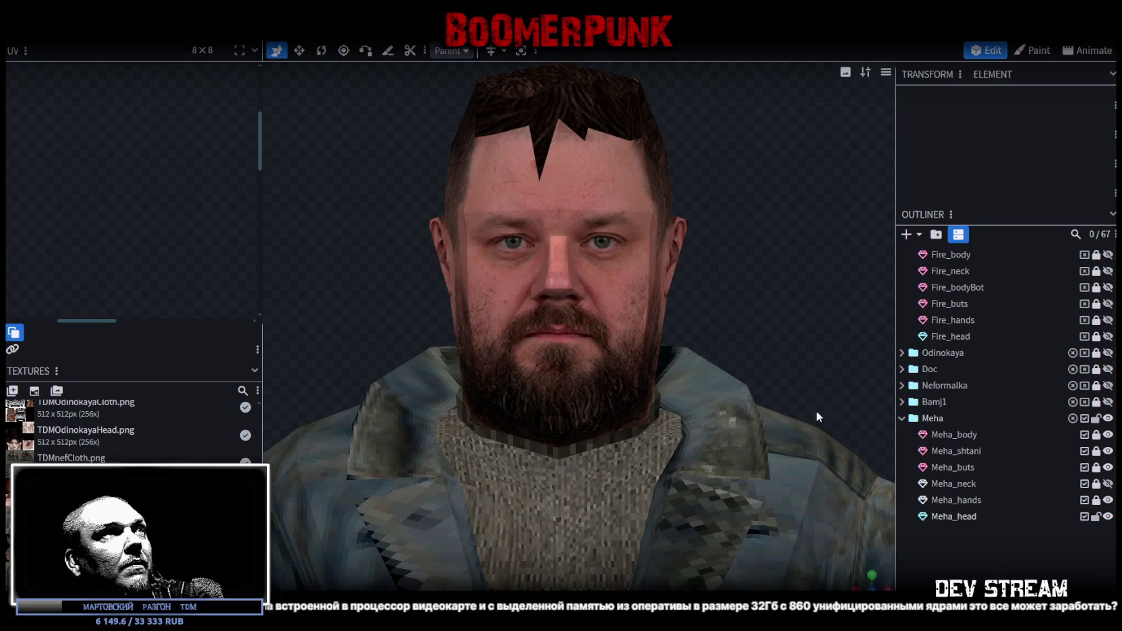
Raise a fringe vertex and move a forehead hairline vertex left and upward
{"action": "scroll", "coordinate": [709, 383], "scroll_direction": "up", "scroll_amount": 2}
{"action": "scroll", "coordinate": [709, 382], "scroll_direction": "down", "scroll_amount": 3}
{"action": "mouse_move", "coordinate": [710, 383]}
{"action": "left_mouse_down"}
{"action": "mouse_move", "coordinate": [605, 290]}
{"action": "mouse_move", "coordinate": [686, 211]}
{"action": "mouse_move", "coordinate": [677, 199]}
{"action": "left_mouse_up"}
{"action": "left_click", "coordinate": [605, 290]}
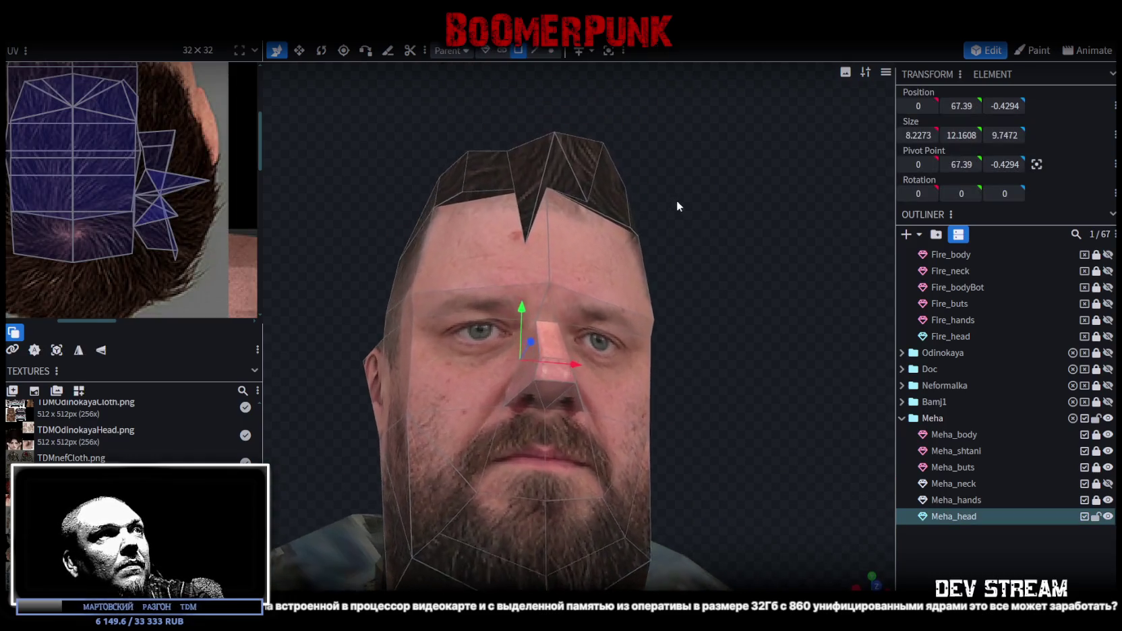
{"action": "left_click", "coordinate": [551, 50]}
{"action": "left_click", "coordinate": [456, 190]}
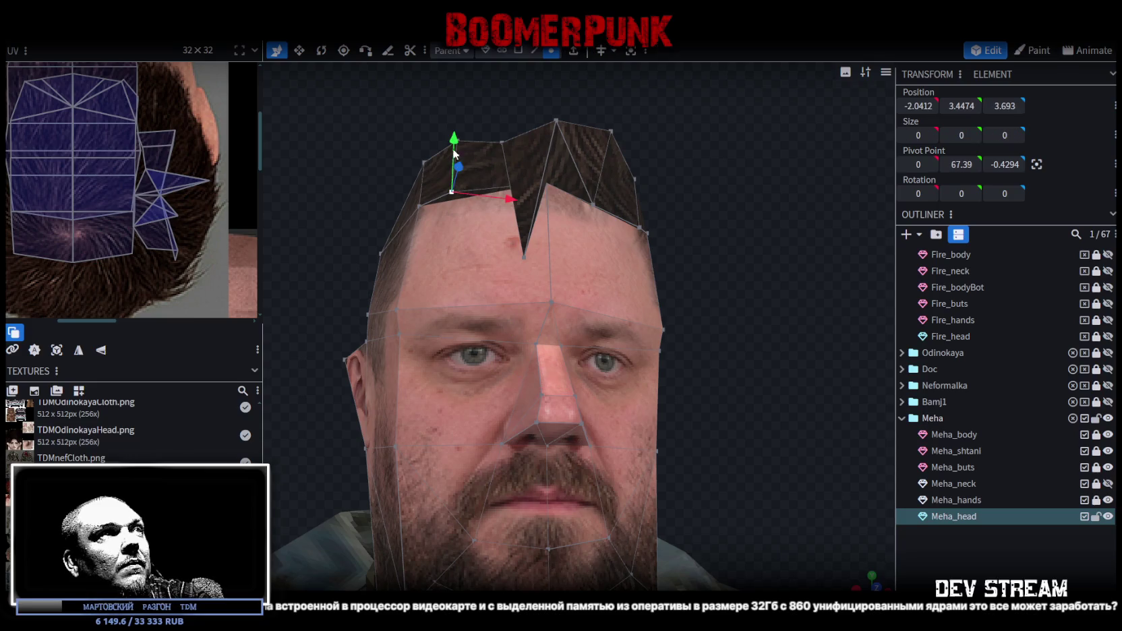
{"action": "left_click_drag", "start_coordinate": [453, 156], "coordinate": [454, 168]}
{"action": "mouse_move", "coordinate": [657, 164]}
{"action": "left_mouse_down"}
{"action": "mouse_move", "coordinate": [711, 204]}
{"action": "mouse_move", "coordinate": [656, 180]}
{"action": "left_mouse_up"}
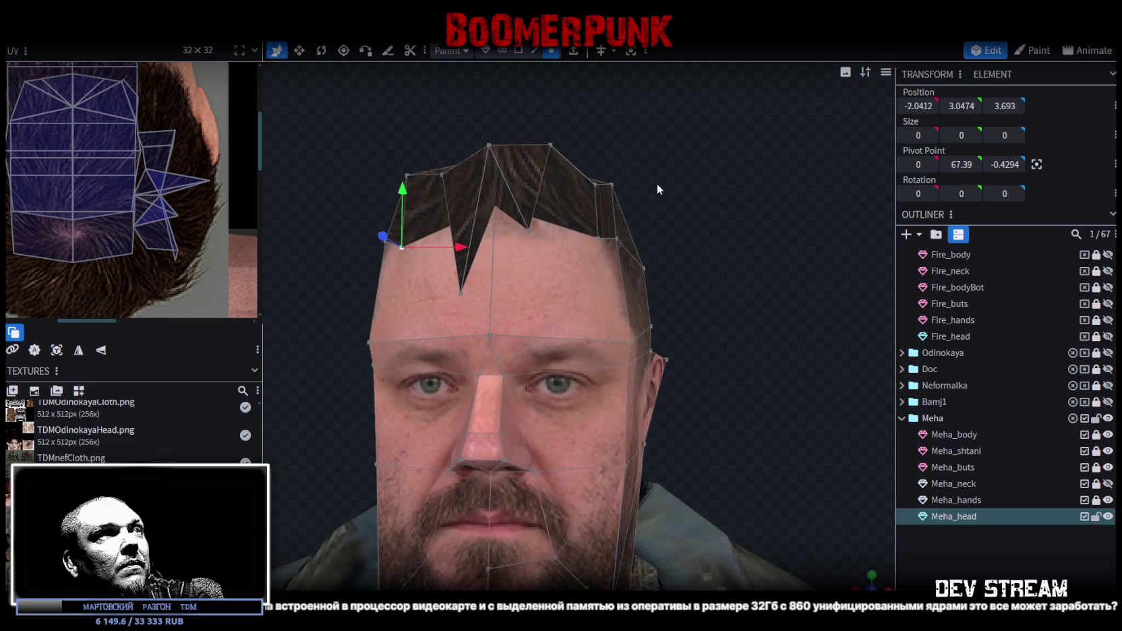
{"action": "left_click", "coordinate": [461, 291]}
{"action": "left_click_drag", "start_coordinate": [517, 294], "coordinate": [490, 294]}
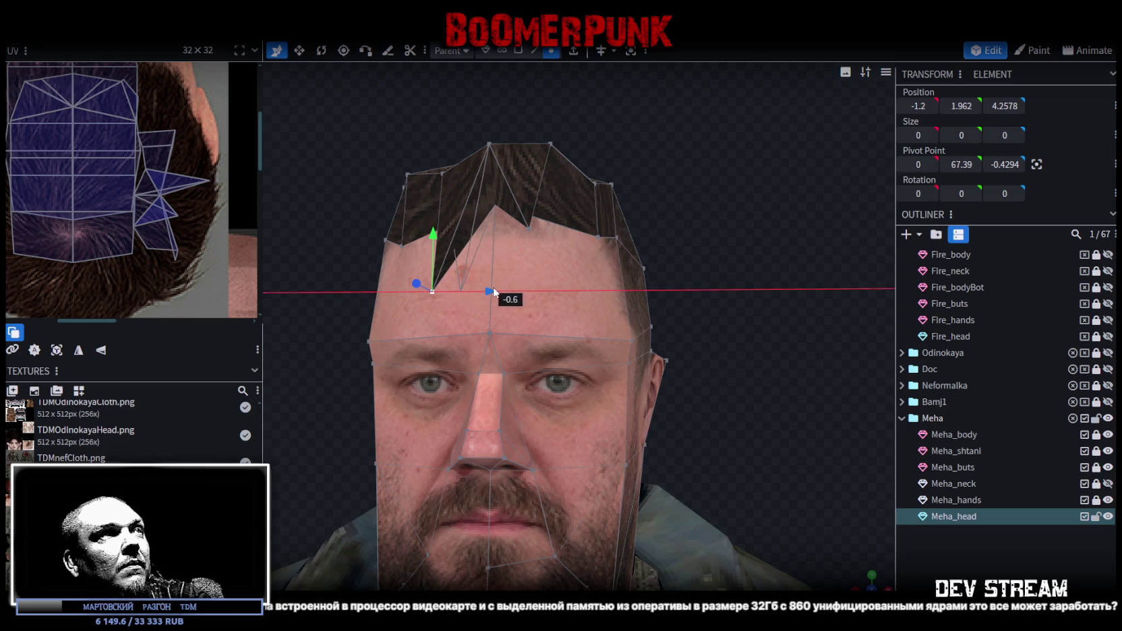
{"action": "left_click_drag", "start_coordinate": [435, 244], "coordinate": [439, 210]}
Shift and raise the hairline tip vertex, then deselect and orbit to check the hairline
{"action": "left_click_drag", "start_coordinate": [659, 172], "coordinate": [567, 254]}
{"action": "left_click", "coordinate": [500, 172]}
{"action": "left_click", "coordinate": [544, 263]}
{"action": "left_click_drag", "start_coordinate": [567, 259], "coordinate": [685, 197]}
{"action": "mouse_move", "coordinate": [600, 219]}
{"action": "left_mouse_down"}
{"action": "mouse_move", "coordinate": [618, 215]}
{"action": "mouse_move", "coordinate": [602, 192]}
{"action": "left_mouse_up"}
{"action": "mouse_move", "coordinate": [432, 197]}
{"action": "left_mouse_down"}
{"action": "mouse_move", "coordinate": [442, 151]}
{"action": "mouse_move", "coordinate": [660, 134]}
{"action": "mouse_move", "coordinate": [673, 353]}
{"action": "mouse_move", "coordinate": [835, 503]}
{"action": "left_mouse_up"}
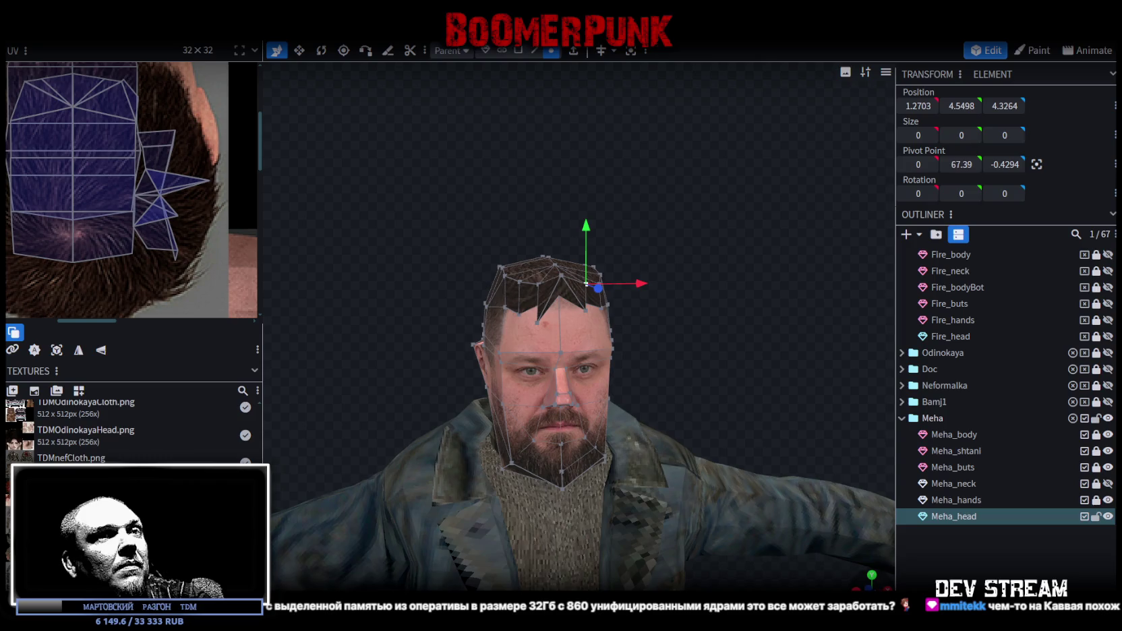
{"action": "scroll", "coordinate": [737, 425], "scroll_direction": "up", "scroll_amount": 3}
{"action": "right_click_drag", "start_coordinate": [725, 298], "coordinate": [732, 339]}
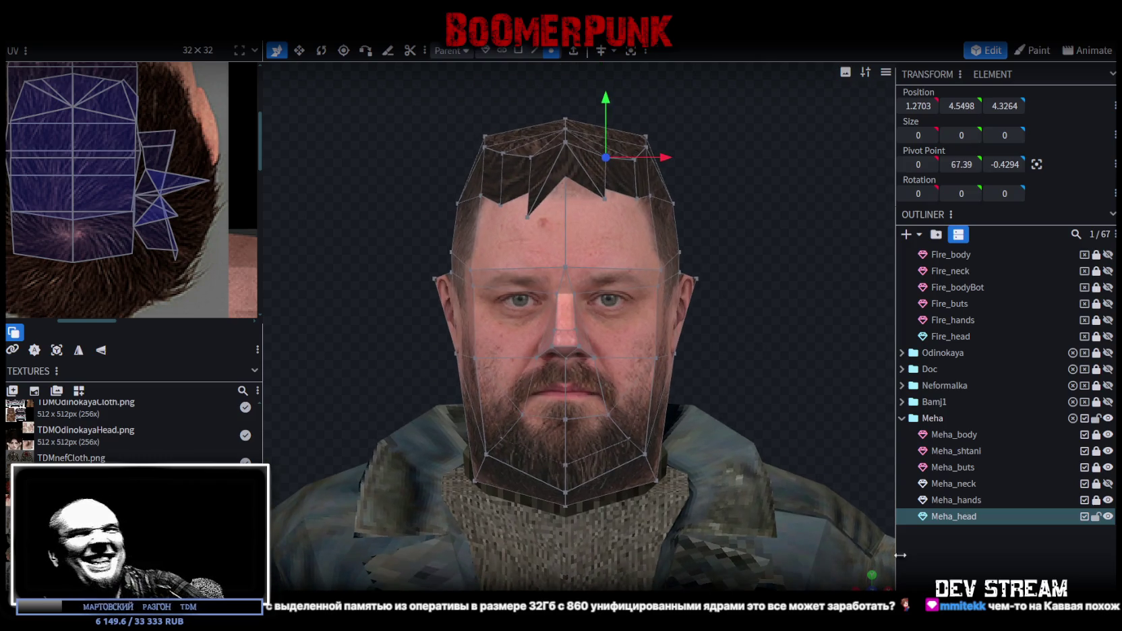
{"action": "left_click_drag", "start_coordinate": [888, 534], "coordinate": [852, 571]}
{"action": "scroll", "coordinate": [752, 458], "scroll_direction": "down", "scroll_amount": 2}
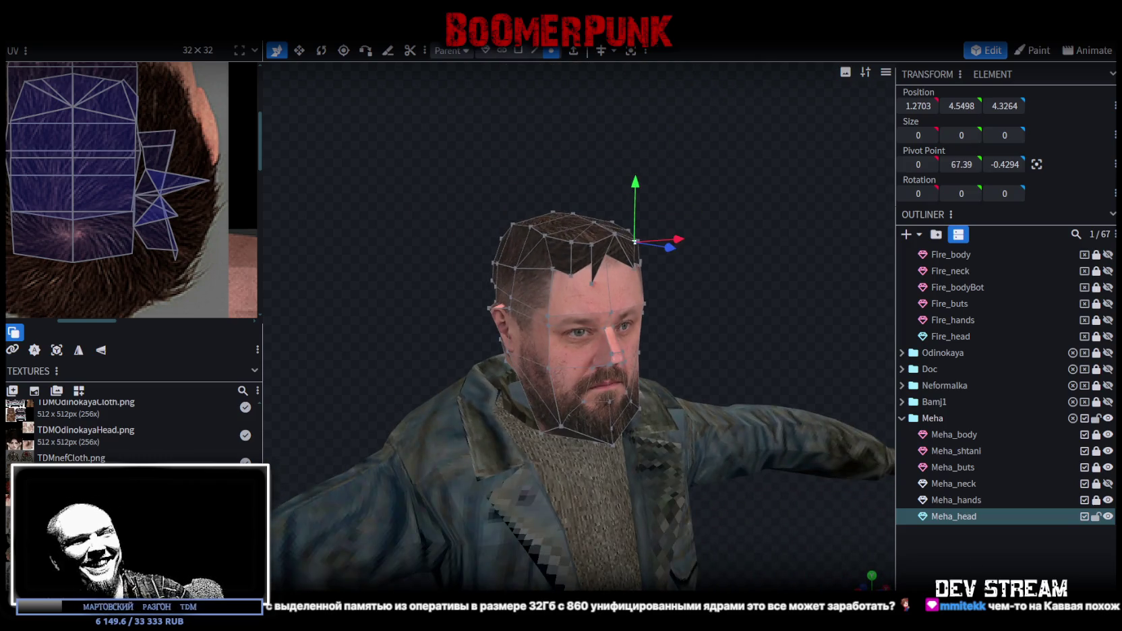
{"action": "left_click", "coordinate": [758, 257]}
{"action": "mouse_move", "coordinate": [758, 258]}
{"action": "left_mouse_down"}
{"action": "mouse_move", "coordinate": [628, 261]}
{"action": "mouse_move", "coordinate": [544, 247]}
{"action": "mouse_move", "coordinate": [572, 200]}
{"action": "mouse_move", "coordinate": [607, 250]}
{"action": "mouse_move", "coordinate": [746, 265]}
{"action": "mouse_move", "coordinate": [756, 240]}
{"action": "mouse_move", "coordinate": [761, 256]}
{"action": "left_mouse_up"}
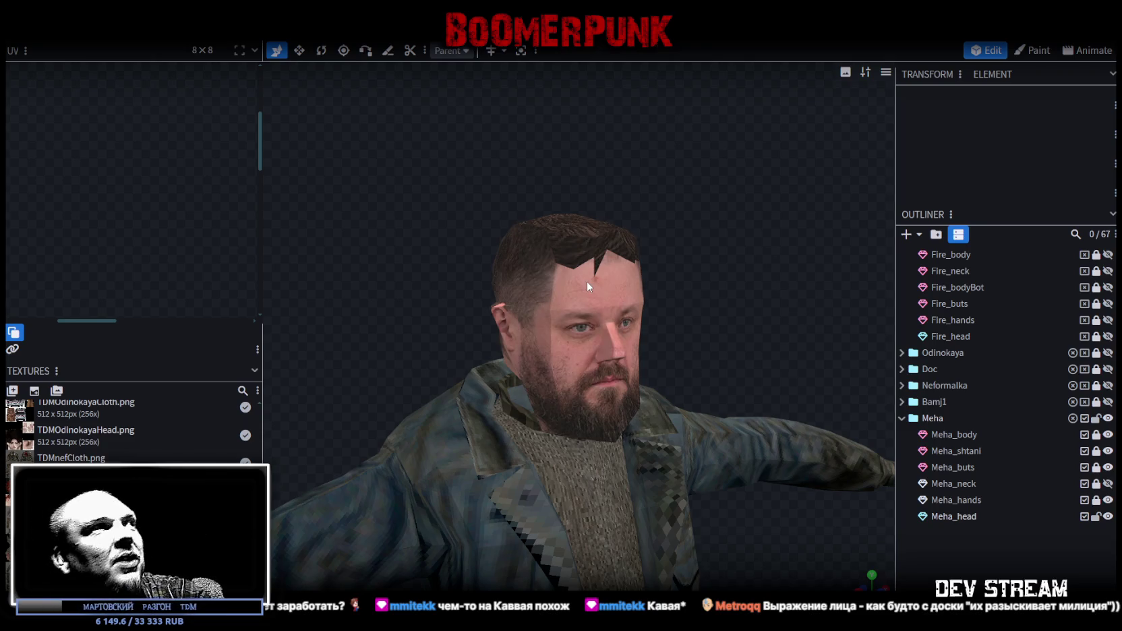
Save the model as TDMchars2.bbmodel and switch to the head texture in Photoshop
{"action": "key", "text": "ctrl+s"}
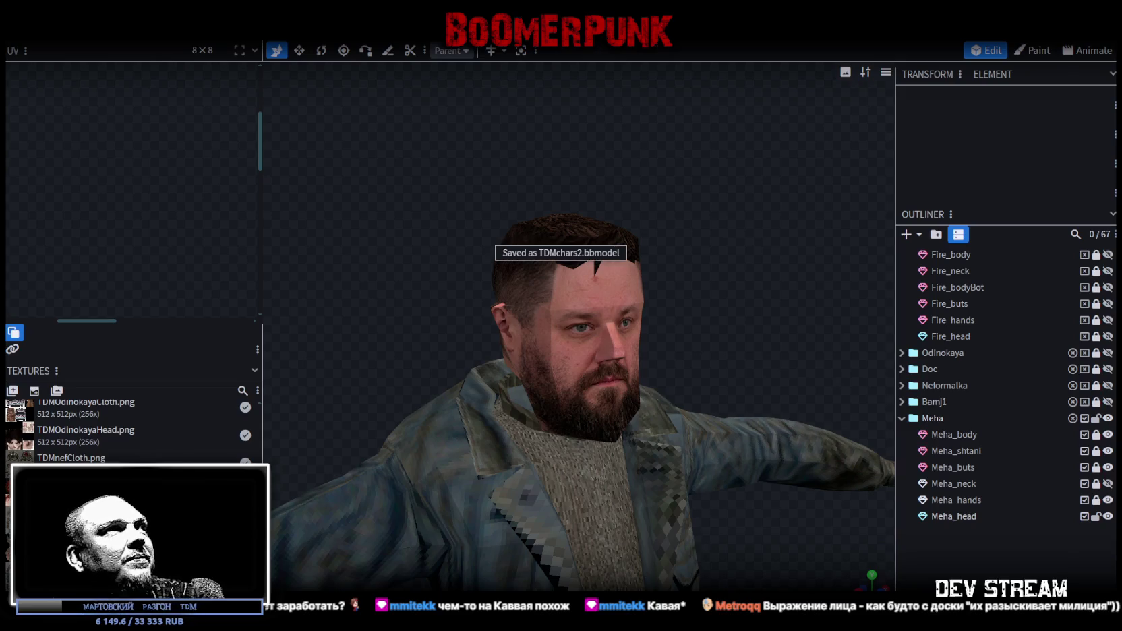
{"action": "key", "text": "alt+Tab"}
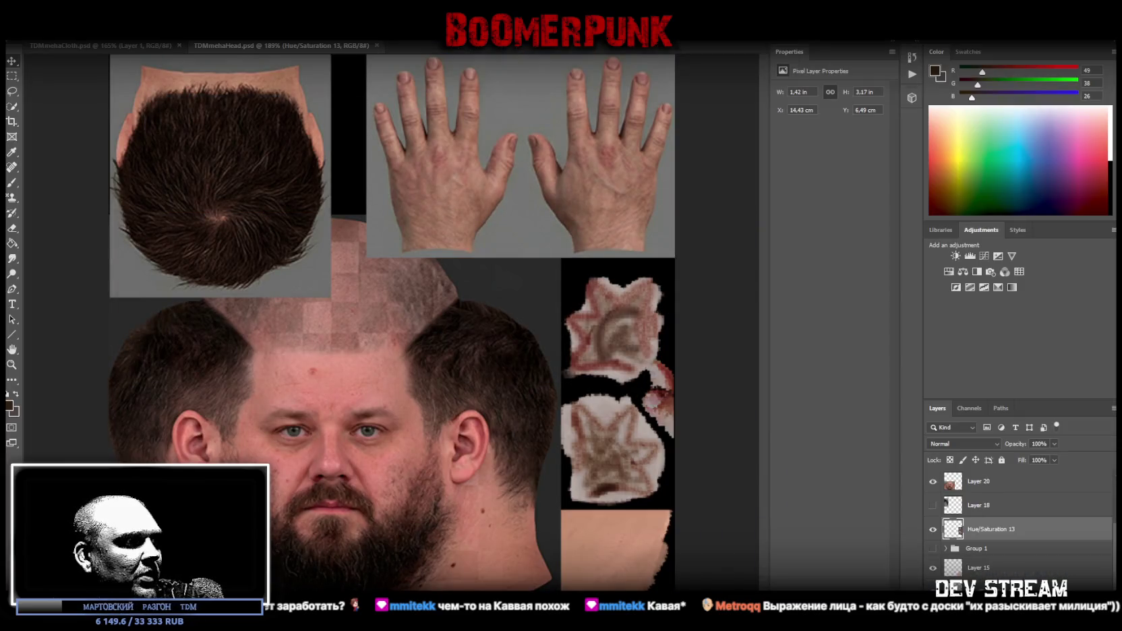
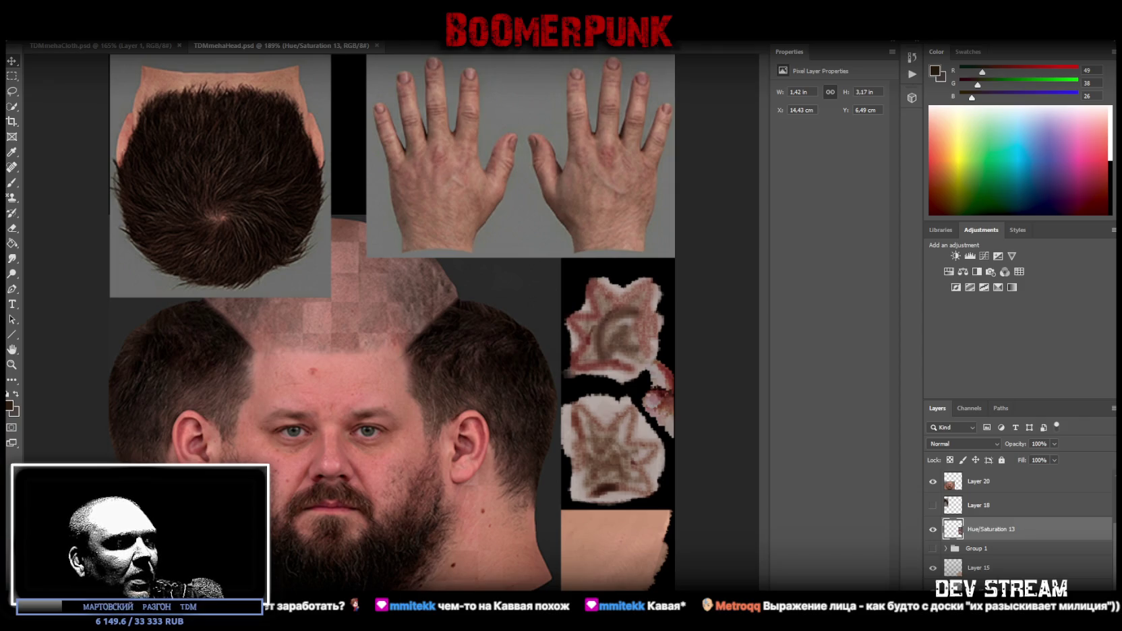
Return from Photoshop's head texture to the Blockbench character and close in on it
{"action": "key", "text": "alt+Tab"}
{"action": "scroll", "coordinate": [746, 193], "scroll_direction": "up", "scroll_amount": 5}
{"action": "mouse_move", "coordinate": [746, 193]}
{"action": "left_mouse_down"}
{"action": "mouse_move", "coordinate": [724, 216]}
{"action": "mouse_move", "coordinate": [779, 192]}
{"action": "left_mouse_up"}
Hide the wooden stick, Bariga_Telega_Wheel, inside the Bariga folder
{"action": "left_click", "coordinate": [902, 567]}
{"action": "scroll", "coordinate": [976, 539], "scroll_direction": "down", "scroll_amount": 5}
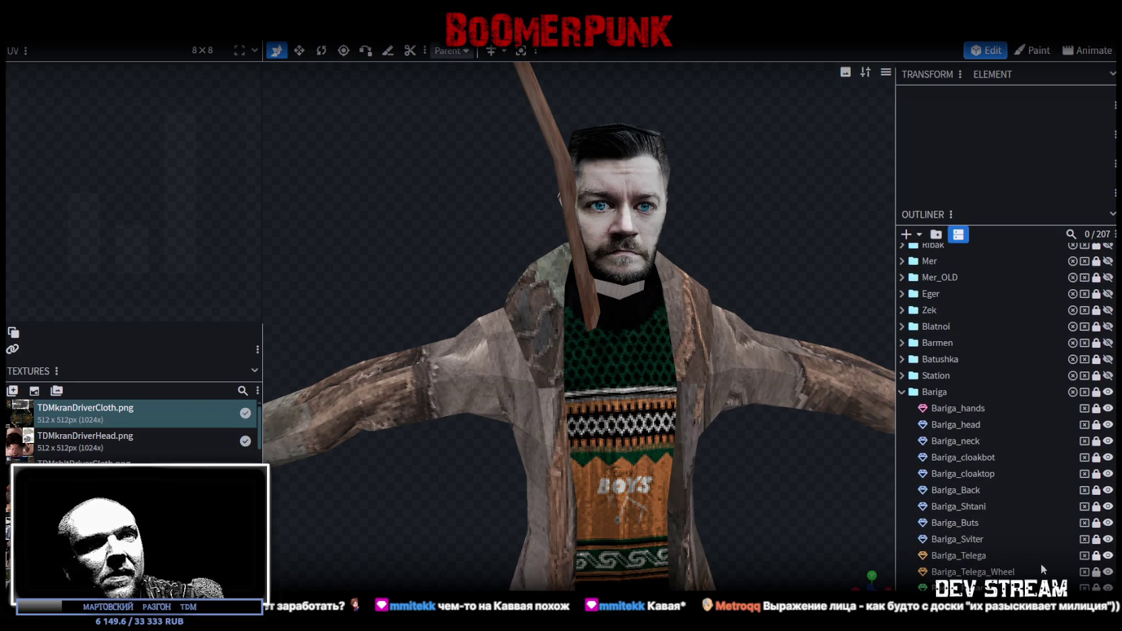
{"action": "left_click", "coordinate": [1108, 572]}
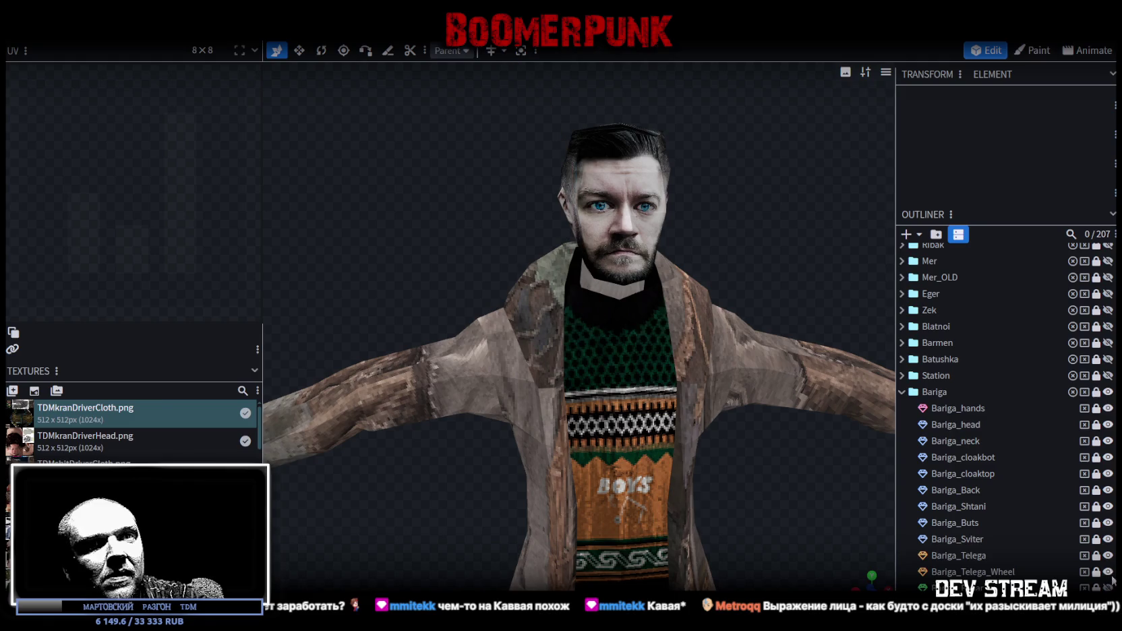
Check Bariga without the stick, save the project, and switch to the Meha project
{"action": "mouse_move", "coordinate": [715, 434]}
{"action": "left_mouse_down"}
{"action": "mouse_move", "coordinate": [590, 460]}
{"action": "mouse_move", "coordinate": [763, 470]}
{"action": "left_mouse_up"}
{"action": "scroll", "coordinate": [708, 331], "scroll_direction": "down", "scroll_amount": 5}
{"action": "left_click_drag", "start_coordinate": [708, 331], "coordinate": [642, 358]}
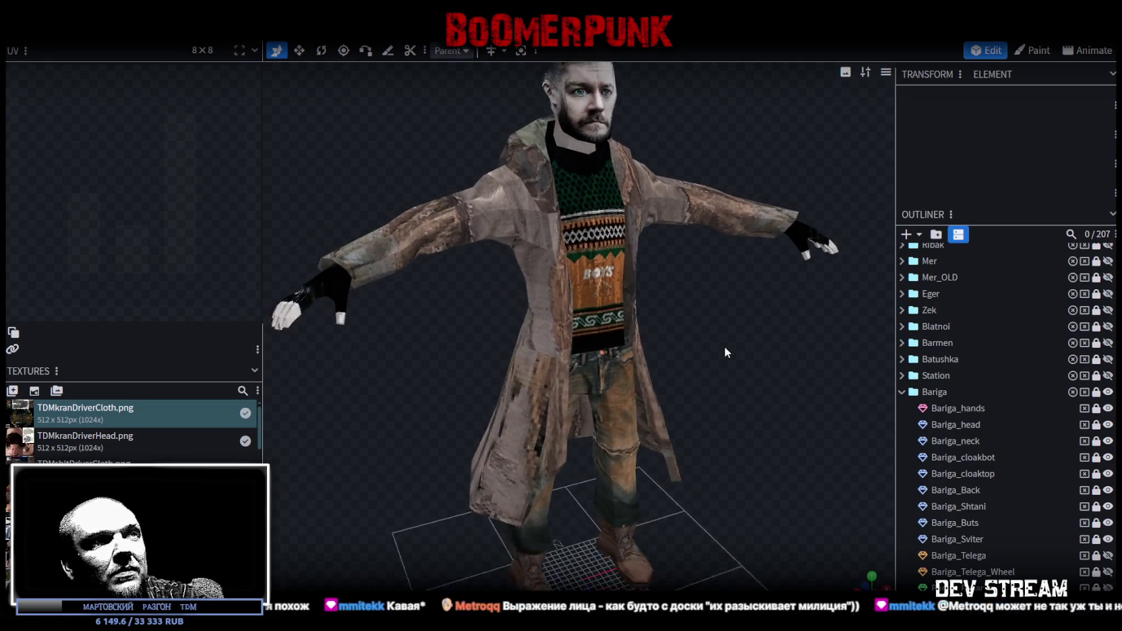
{"action": "scroll", "coordinate": [641, 357], "scroll_direction": "up", "scroll_amount": 2}
{"action": "mouse_move", "coordinate": [691, 301]}
{"action": "left_mouse_down"}
{"action": "mouse_move", "coordinate": [689, 369]}
{"action": "mouse_move", "coordinate": [708, 371]}
{"action": "mouse_move", "coordinate": [675, 390]}
{"action": "mouse_move", "coordinate": [675, 415]}
{"action": "mouse_move", "coordinate": [520, 418]}
{"action": "mouse_move", "coordinate": [485, 383]}
{"action": "mouse_move", "coordinate": [455, 387]}
{"action": "mouse_move", "coordinate": [631, 385]}
{"action": "mouse_move", "coordinate": [652, 397]}
{"action": "left_mouse_up"}
{"action": "scroll", "coordinate": [686, 393], "scroll_direction": "up", "scroll_amount": 3}
{"action": "scroll", "coordinate": [652, 397], "scroll_direction": "up", "scroll_amount": 2}
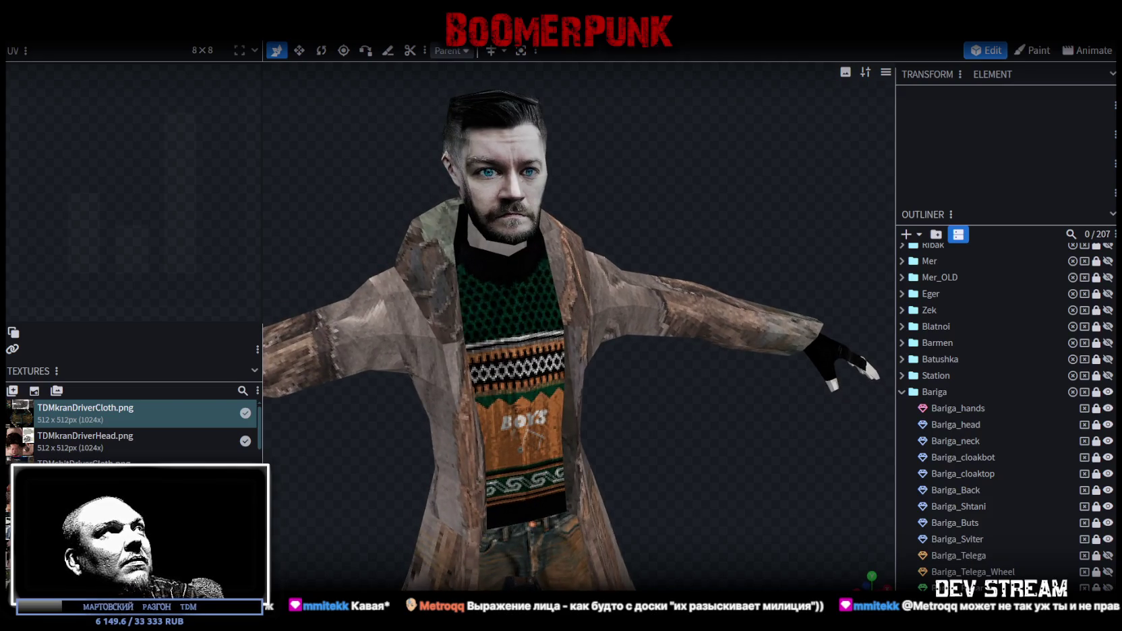
{"action": "key", "text": "ctrl+s"}
{"action": "key", "text": "ctrl+Tab"}
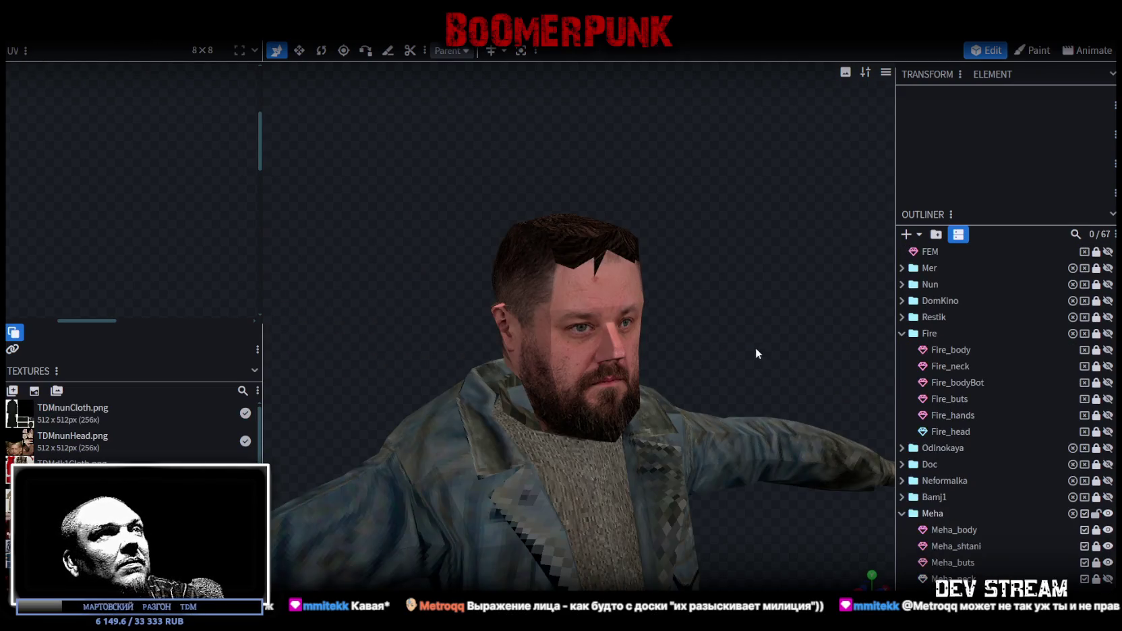
Select the head's two side edges with the Move tool in front view
{"action": "left_click_drag", "start_coordinate": [735, 339], "coordinate": [705, 336]}
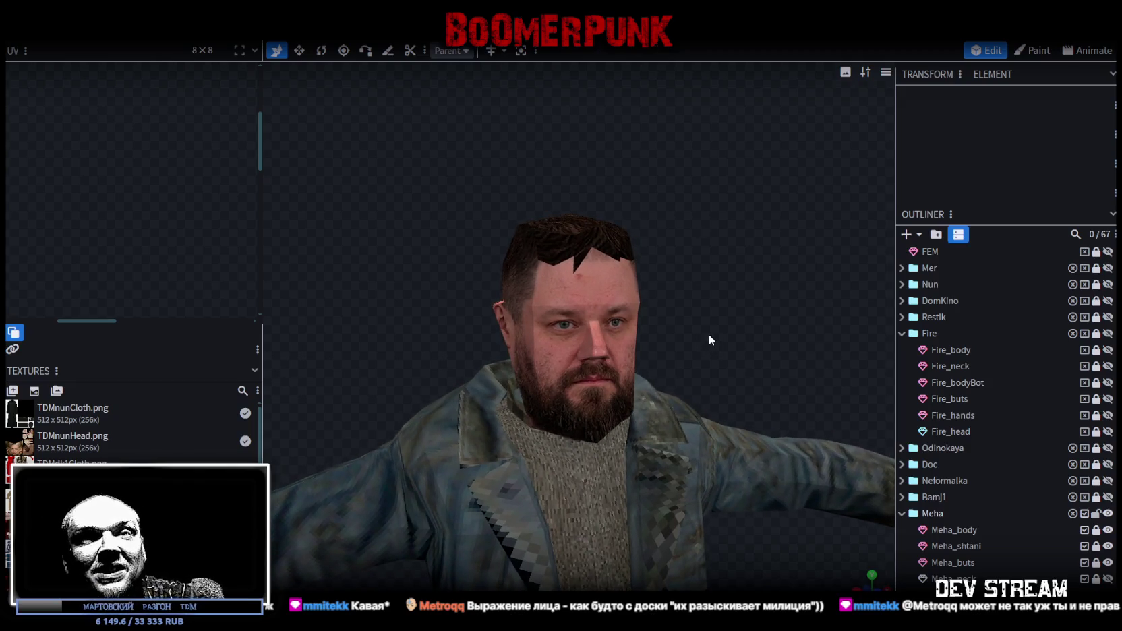
{"action": "mouse_move", "coordinate": [683, 251]}
{"action": "left_mouse_down"}
{"action": "mouse_move", "coordinate": [638, 230]}
{"action": "mouse_move", "coordinate": [670, 240]}
{"action": "mouse_move", "coordinate": [656, 245]}
{"action": "mouse_move", "coordinate": [653, 237]}
{"action": "mouse_move", "coordinate": [683, 239]}
{"action": "left_mouse_up"}
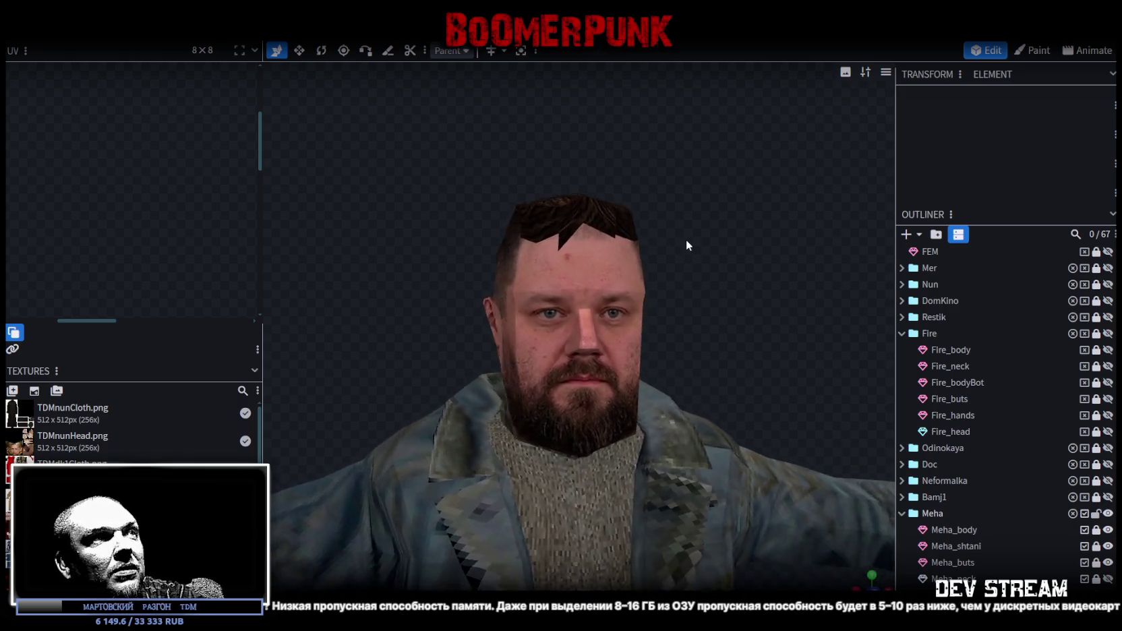
{"action": "left_click", "coordinate": [575, 227]}
{"action": "left_click_drag", "start_coordinate": [703, 307], "coordinate": [724, 240]}
{"action": "scroll", "coordinate": [513, 229], "scroll_direction": "up", "scroll_amount": 2}
{"action": "left_click", "coordinate": [524, 298]}
{"action": "left_click_drag", "start_coordinate": [642, 342], "coordinate": [658, 335]}
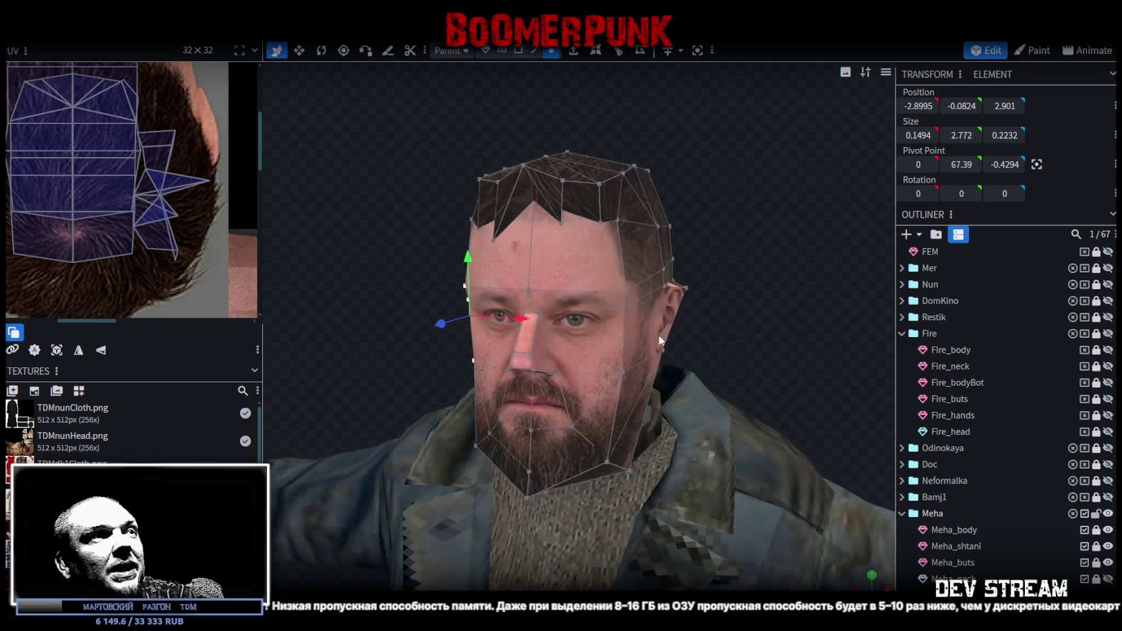
{"action": "left_click", "coordinate": [625, 289], "text": "shift"}
{"action": "key", "text": "v"}
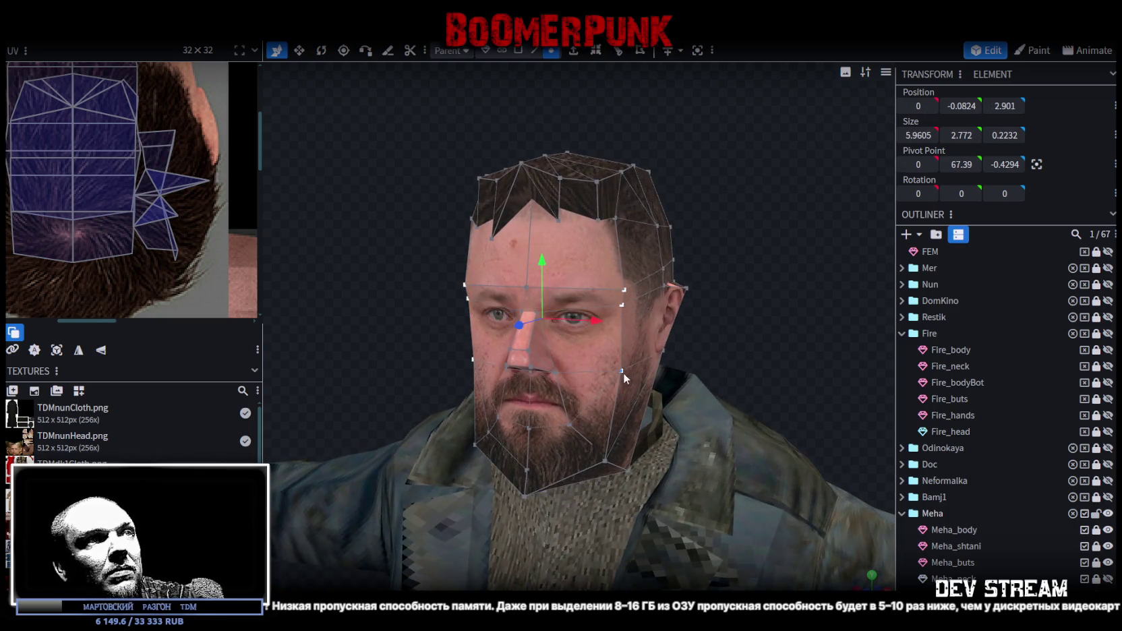
{"action": "key", "text": "KP_1"}
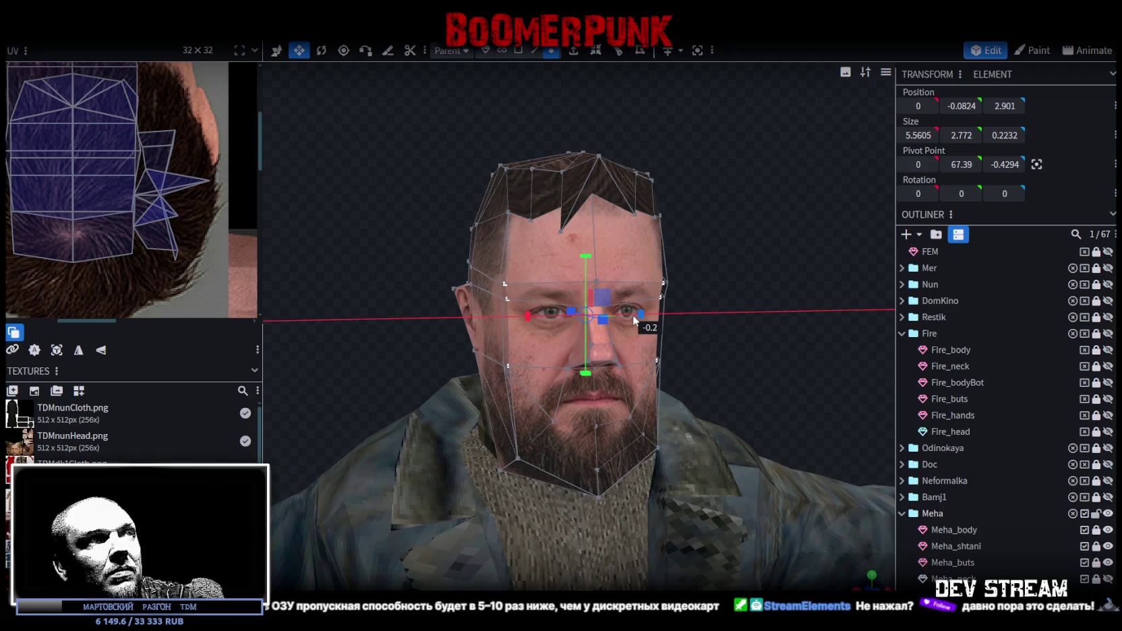
{"action": "mouse_move", "coordinate": [776, 319]}
{"action": "left_mouse_down"}
{"action": "mouse_move", "coordinate": [536, 298]}
{"action": "mouse_move", "coordinate": [548, 303]}
{"action": "left_mouse_up"}
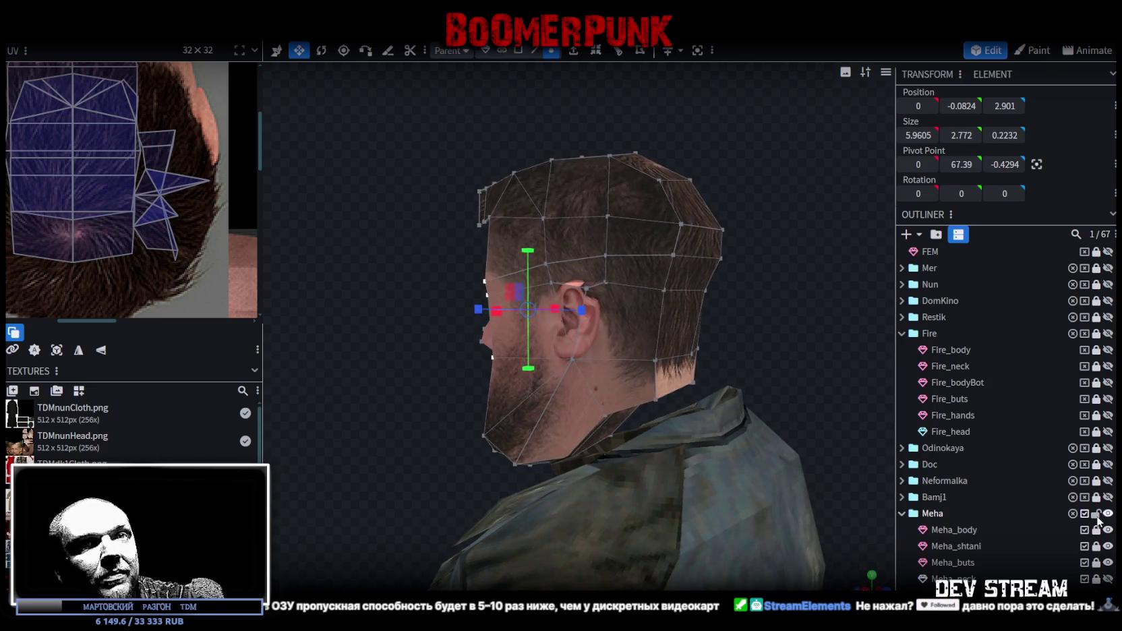
Make Meha_neck visible, check it beneath the head, then deselect the head
{"action": "left_click", "coordinate": [1108, 578]}
{"action": "mouse_move", "coordinate": [793, 379]}
{"action": "left_mouse_down"}
{"action": "mouse_move", "coordinate": [763, 371]}
{"action": "mouse_move", "coordinate": [836, 339]}
{"action": "mouse_move", "coordinate": [883, 301]}
{"action": "mouse_move", "coordinate": [648, 400]}
{"action": "left_mouse_up"}
{"action": "left_click", "coordinate": [648, 399]}
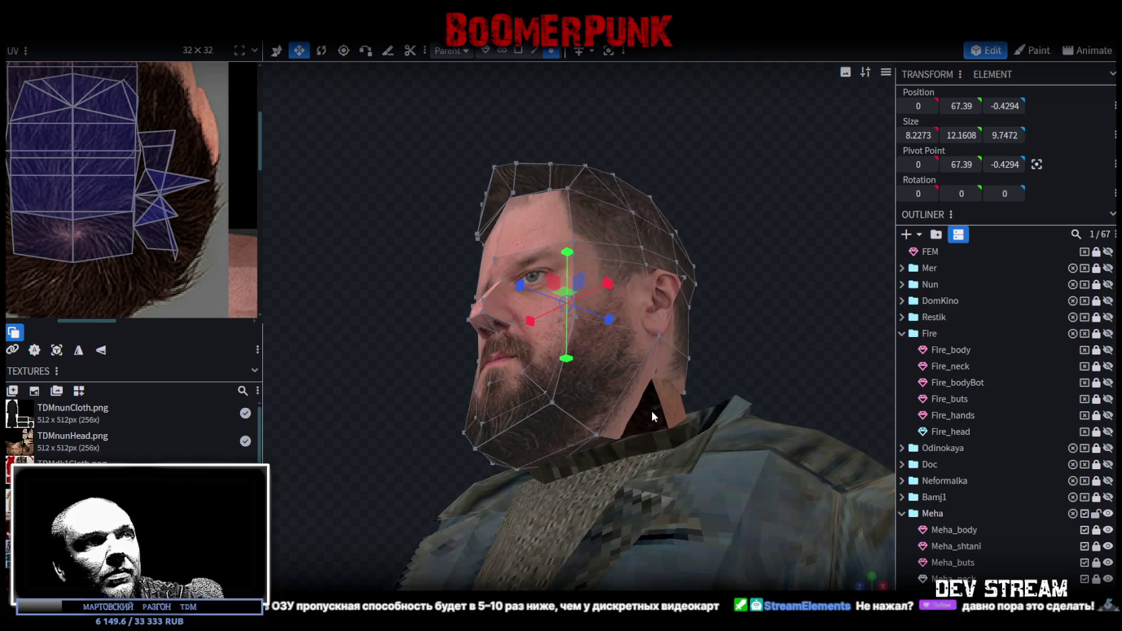
{"action": "scroll", "coordinate": [119, 162], "scroll_direction": "down", "scroll_amount": 2}
{"action": "scroll", "coordinate": [145, 246], "scroll_direction": "down", "scroll_amount": 2}
{"action": "scroll", "coordinate": [146, 250], "scroll_direction": "up", "scroll_amount": 1}
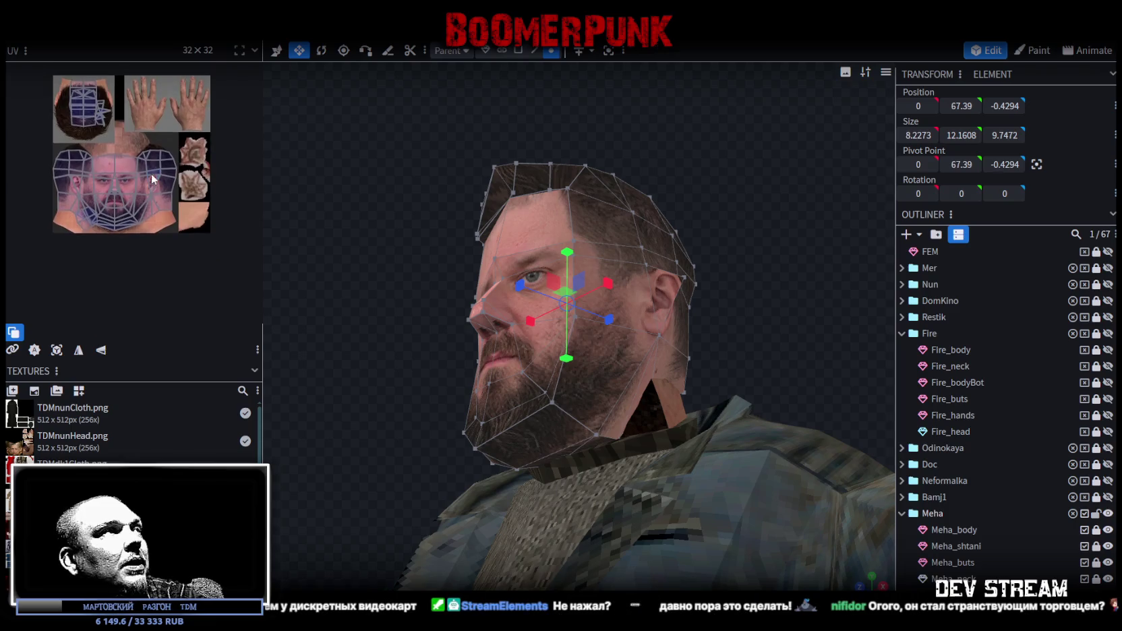
{"action": "scroll", "coordinate": [146, 251], "scroll_direction": "up", "scroll_amount": 3}
{"action": "scroll", "coordinate": [145, 251], "scroll_direction": "up", "scroll_amount": 2}
{"action": "scroll", "coordinate": [145, 251], "scroll_direction": "up", "scroll_amount": 2}
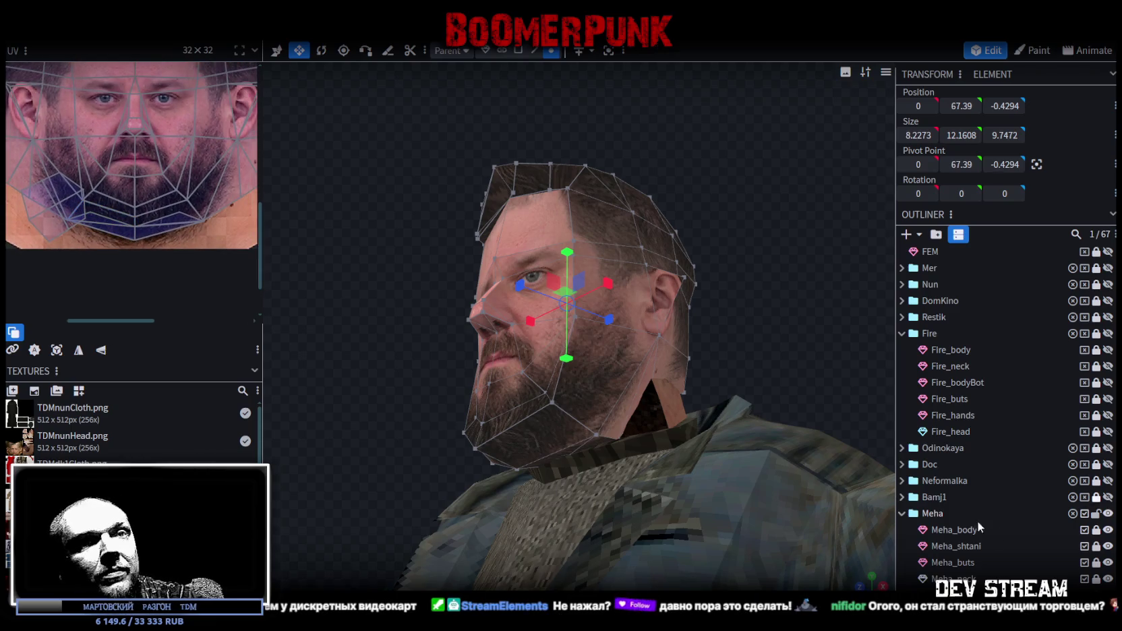
{"action": "scroll", "coordinate": [1096, 498], "scroll_direction": "down", "scroll_amount": 3}
{"action": "left_click", "coordinate": [1087, 518], "text": "ctrl"}
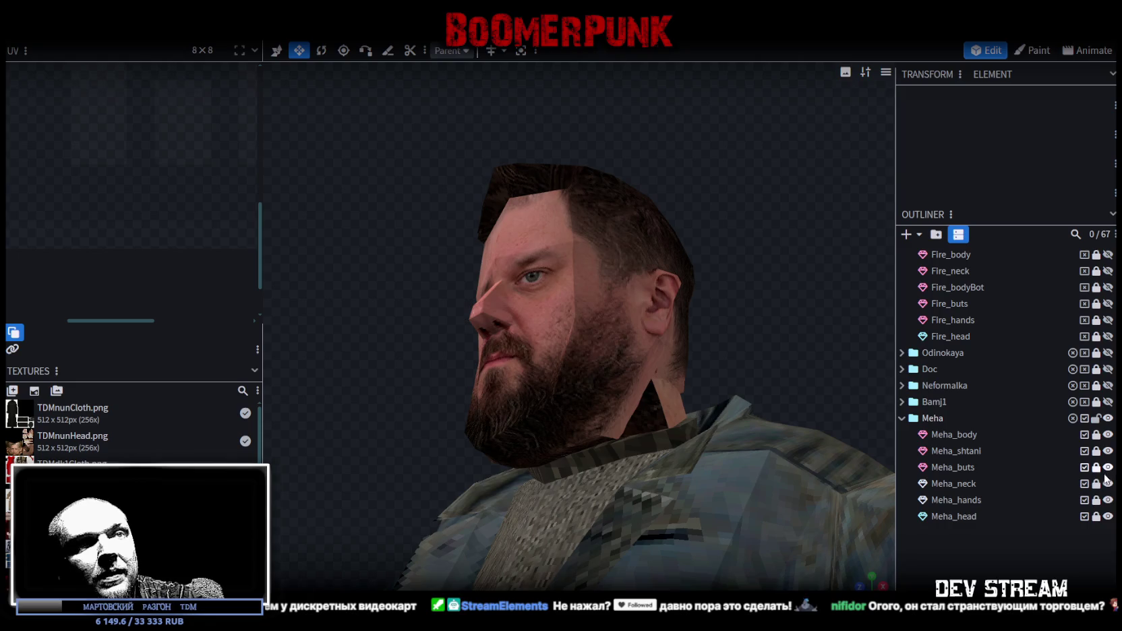
Select all of Meha_neck's UVs and shrink the island leftward on the head texture
{"action": "left_click", "coordinate": [935, 483]}
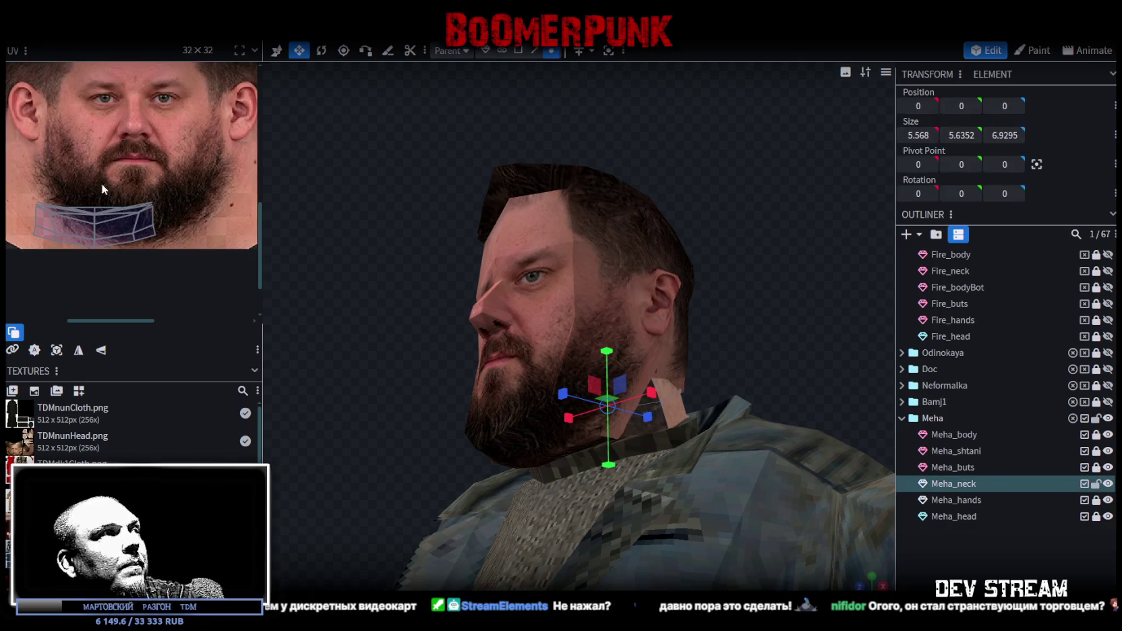
{"action": "scroll", "coordinate": [101, 183], "scroll_direction": "up", "scroll_amount": 1}
{"action": "scroll", "coordinate": [101, 184], "scroll_direction": "up", "scroll_amount": 1}
{"action": "left_click_drag", "start_coordinate": [30, 192], "coordinate": [181, 258]}
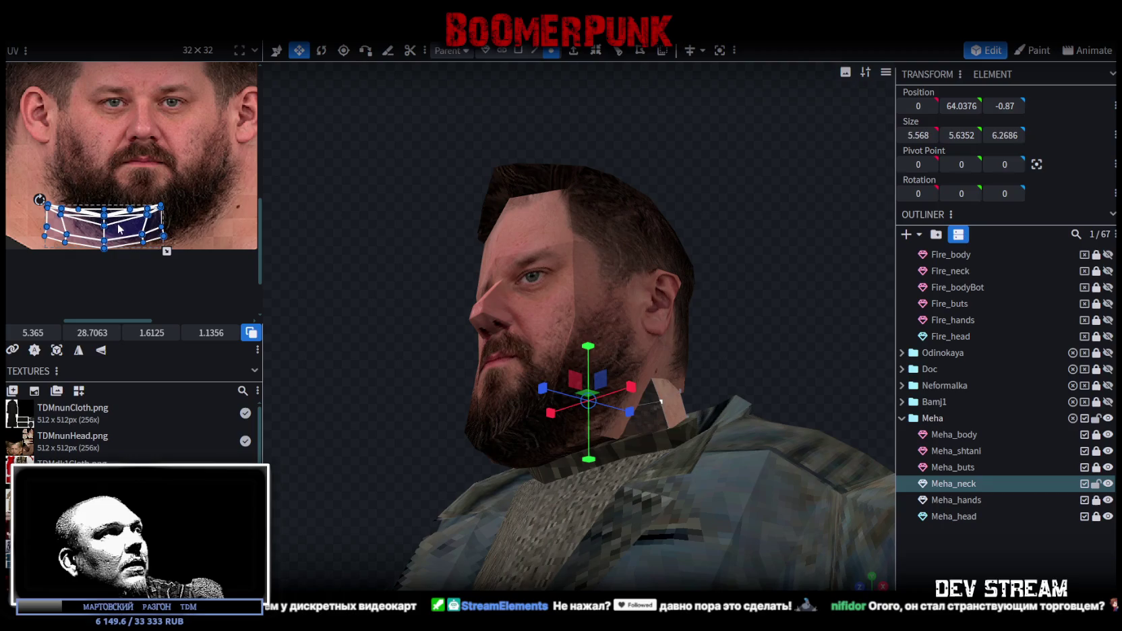
{"action": "left_click_drag", "start_coordinate": [119, 235], "coordinate": [160, 244]}
{"action": "scroll", "coordinate": [159, 250], "scroll_direction": "down", "scroll_amount": 1}
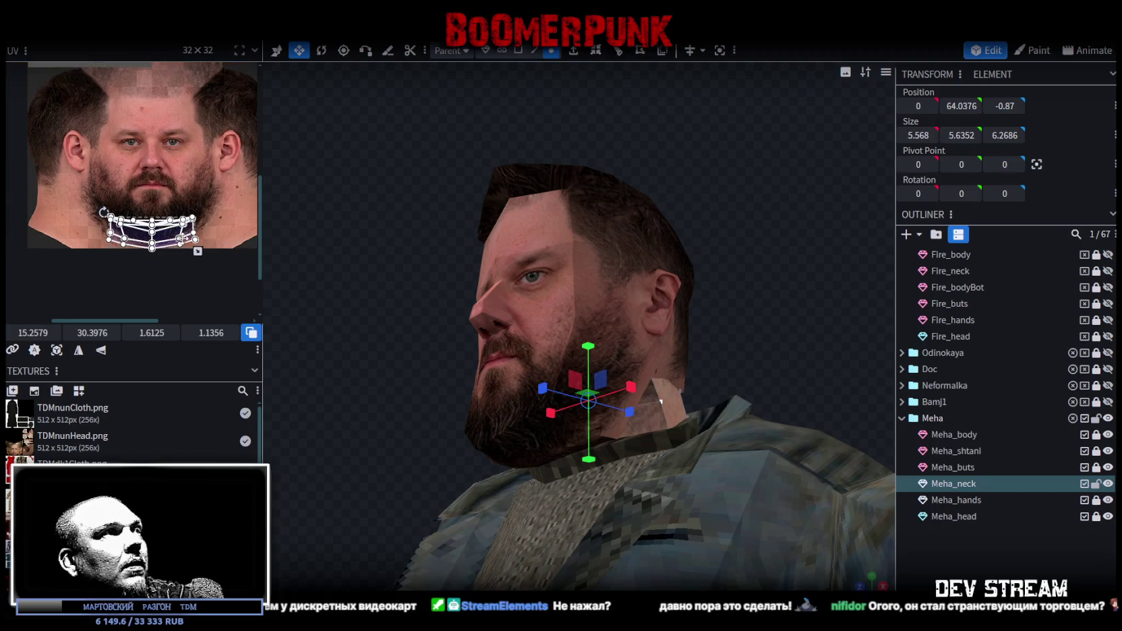
{"action": "scroll", "coordinate": [159, 250], "scroll_direction": "down", "scroll_amount": 1}
{"action": "mouse_move", "coordinate": [198, 252]}
{"action": "left_mouse_down"}
{"action": "mouse_move", "coordinate": [42, 228]}
{"action": "mouse_move", "coordinate": [44, 202]}
{"action": "mouse_move", "coordinate": [97, 161]}
{"action": "left_mouse_up"}
{"action": "scroll", "coordinate": [17, 208], "scroll_direction": "up", "scroll_amount": 2}
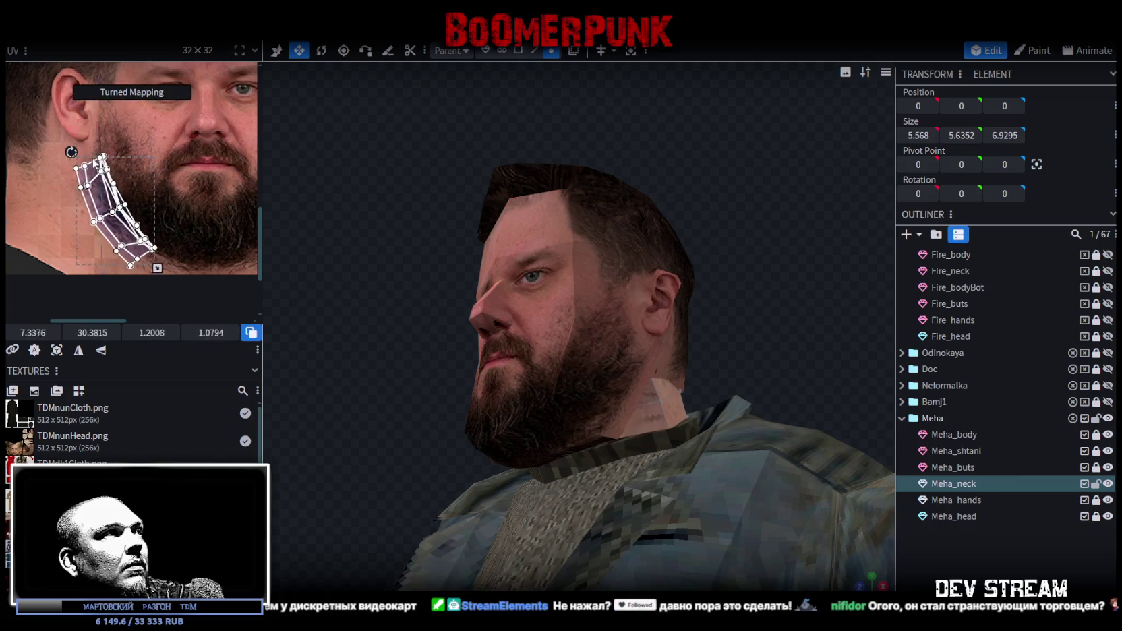
Make the neck island narrower, taller and tilted along the neck, then reselect Meha_neck
{"action": "mouse_move", "coordinate": [130, 243]}
{"action": "left_mouse_down"}
{"action": "mouse_move", "coordinate": [79, 201]}
{"action": "mouse_move", "coordinate": [149, 243]}
{"action": "left_mouse_up"}
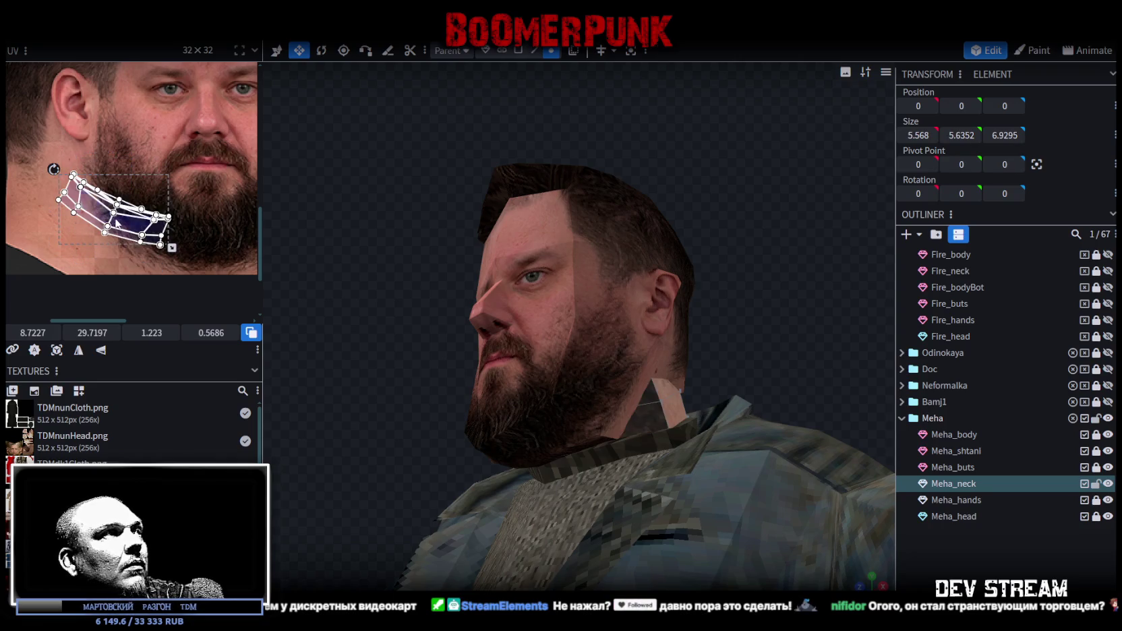
{"action": "mouse_move", "coordinate": [136, 259]}
{"action": "left_mouse_down"}
{"action": "mouse_move", "coordinate": [96, 269]}
{"action": "mouse_move", "coordinate": [99, 204]}
{"action": "left_mouse_up"}
{"action": "mouse_move", "coordinate": [47, 167]}
{"action": "left_mouse_down"}
{"action": "mouse_move", "coordinate": [100, 232]}
{"action": "mouse_move", "coordinate": [117, 219]}
{"action": "mouse_move", "coordinate": [105, 242]}
{"action": "left_mouse_up"}
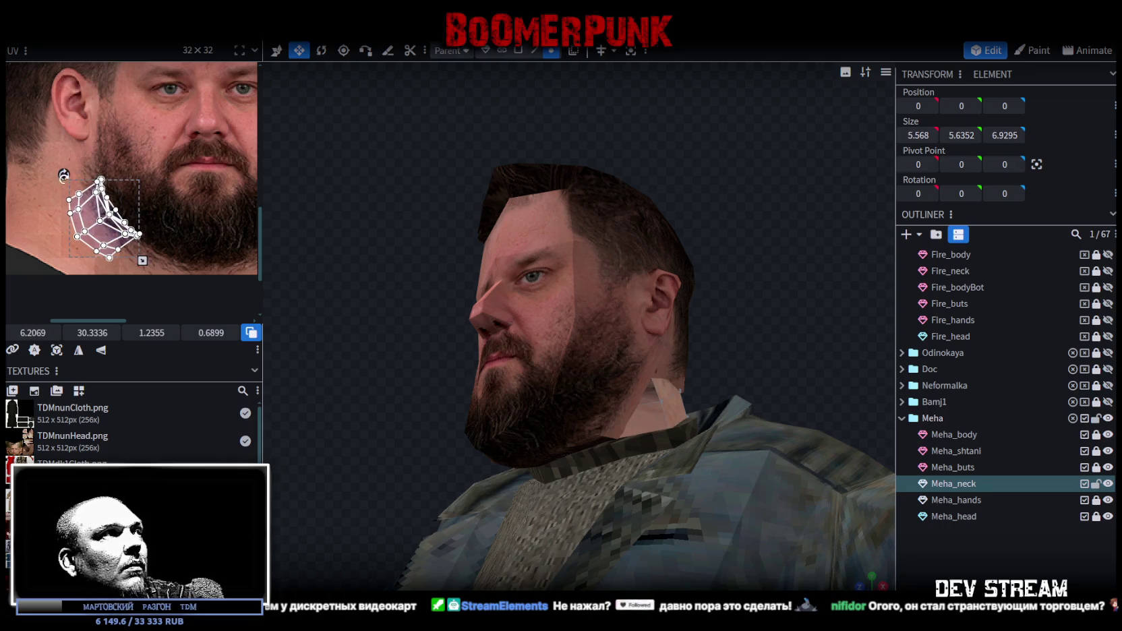
{"action": "left_click_drag", "start_coordinate": [66, 180], "coordinate": [71, 177]}
{"action": "left_click_drag", "start_coordinate": [105, 245], "coordinate": [115, 253]}
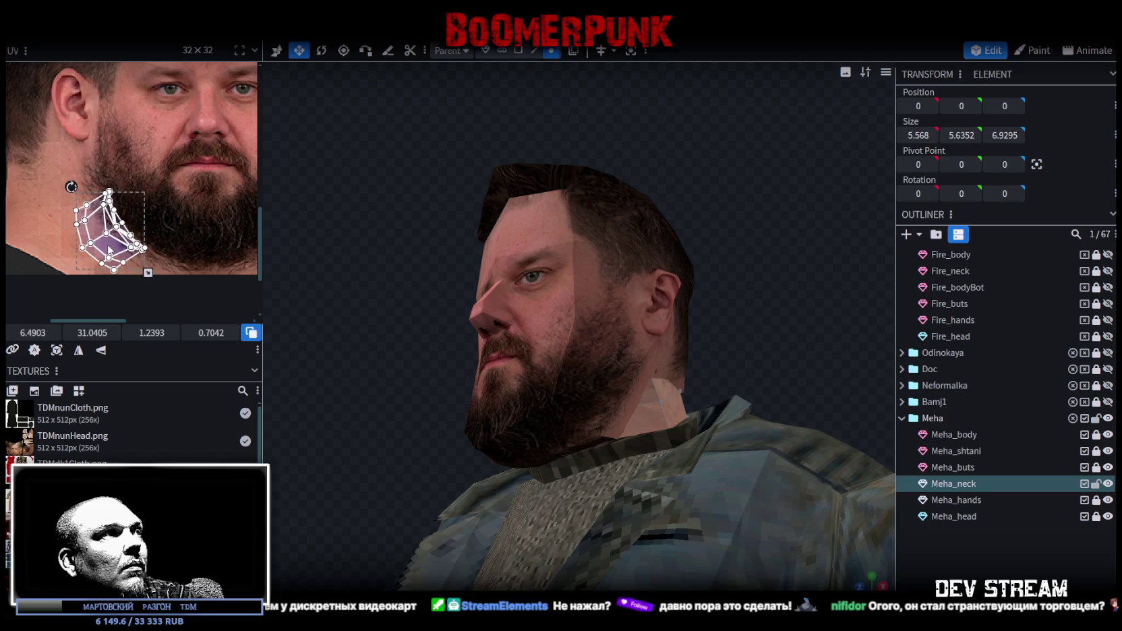
{"action": "left_click_drag", "start_coordinate": [81, 187], "coordinate": [172, 207]}
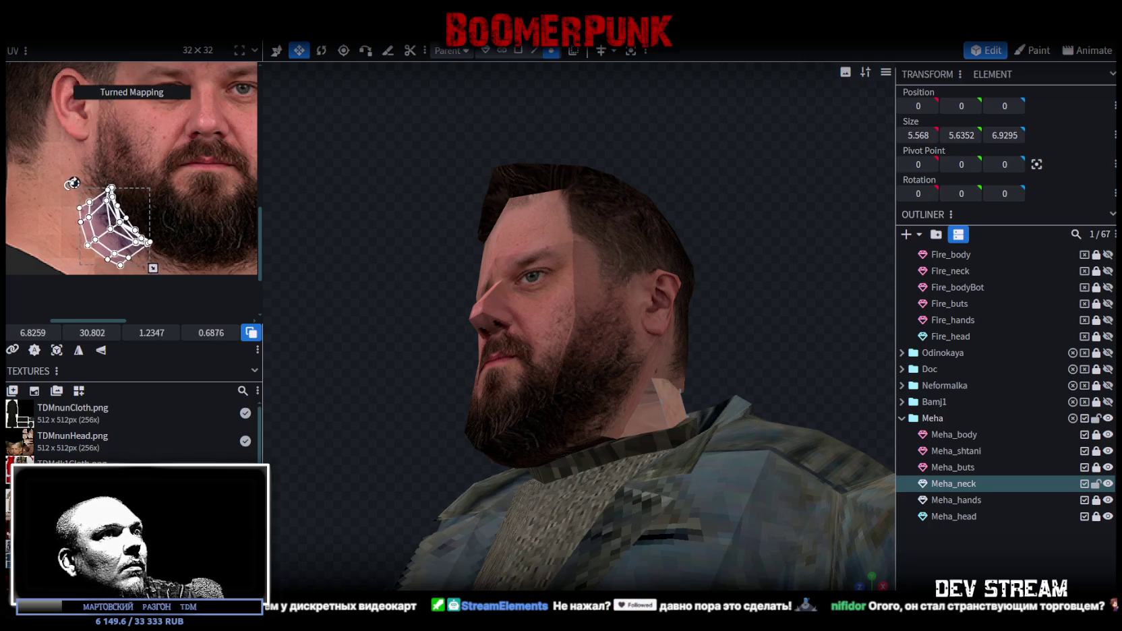
{"action": "left_click", "coordinate": [915, 561]}
{"action": "mouse_move", "coordinate": [802, 365]}
{"action": "left_mouse_down"}
{"action": "mouse_move", "coordinate": [545, 435]}
{"action": "mouse_move", "coordinate": [629, 429]}
{"action": "left_mouse_up"}
{"action": "left_click", "coordinate": [629, 429]}
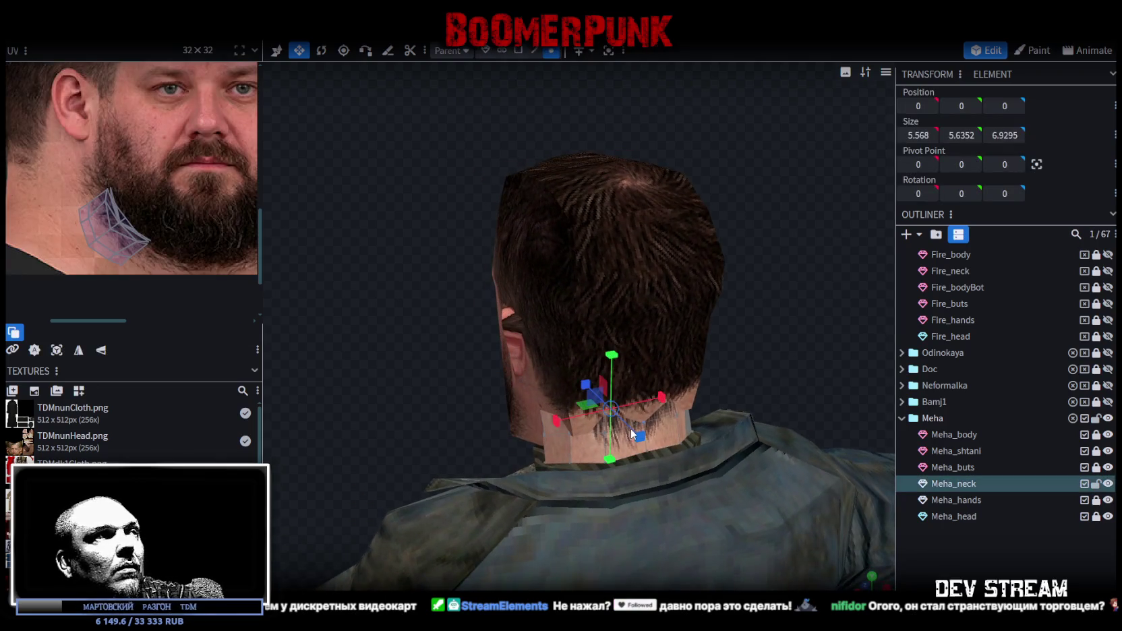
Move the neck UV face off the hair and down onto the cheek and neck
{"action": "scroll", "coordinate": [190, 202], "scroll_direction": "down", "scroll_amount": 3}
{"action": "left_click", "coordinate": [92, 213]}
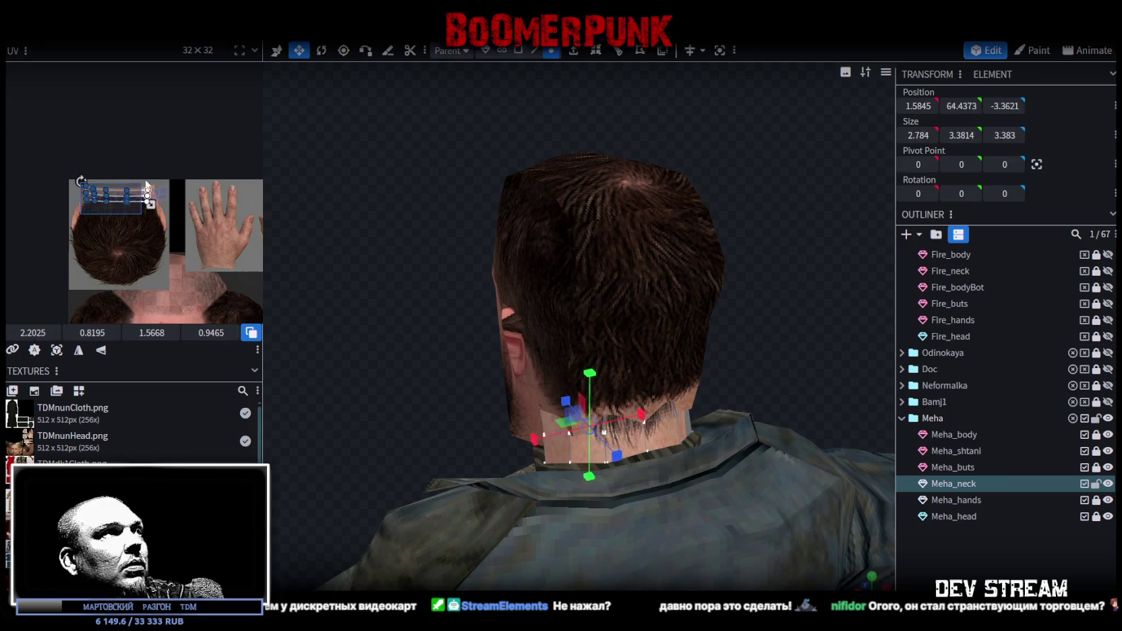
{"action": "middle_click_drag", "start_coordinate": [233, 277], "coordinate": [201, 188]}
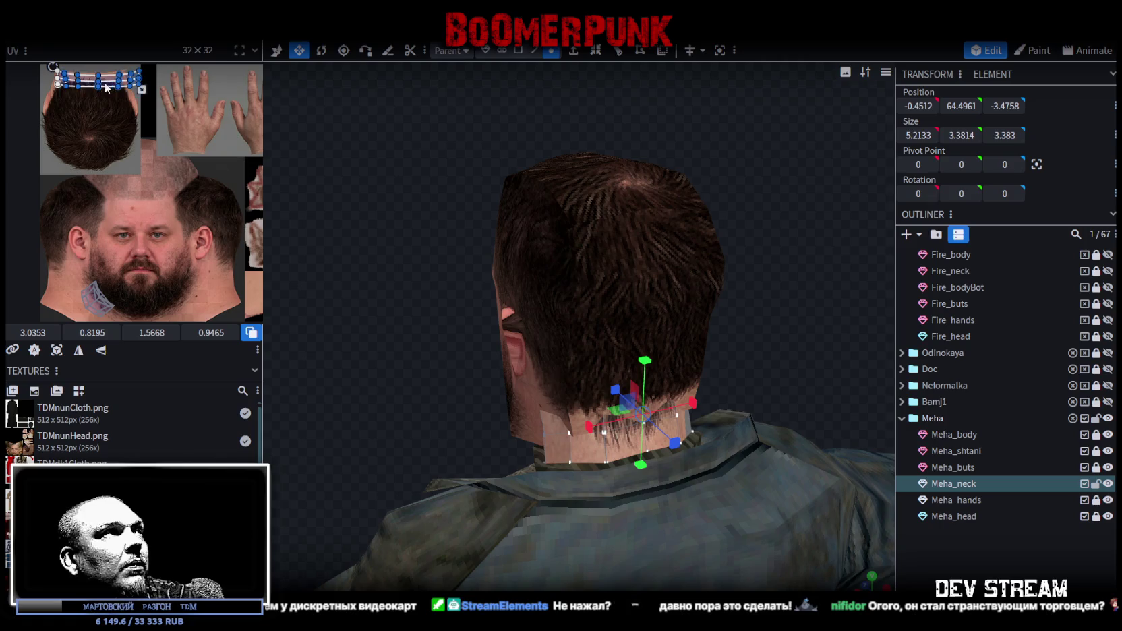
{"action": "left_click_drag", "start_coordinate": [112, 92], "coordinate": [194, 224]}
{"action": "scroll", "coordinate": [196, 183], "scroll_direction": "up", "scroll_amount": 3}
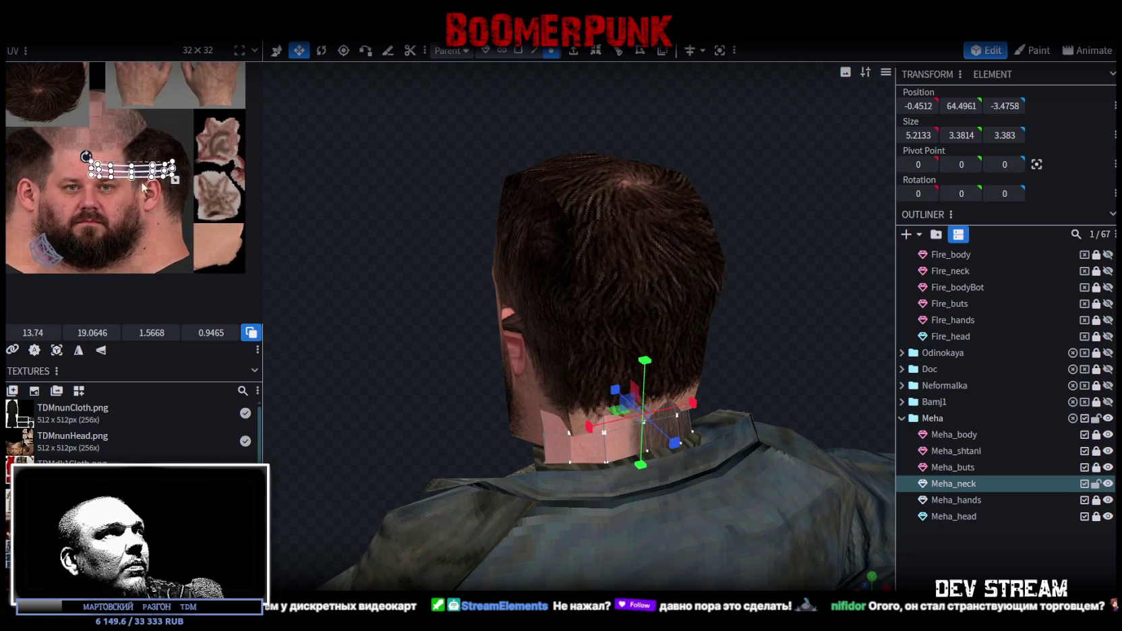
{"action": "mouse_move", "coordinate": [196, 183]}
{"action": "left_mouse_down"}
{"action": "mouse_move", "coordinate": [146, 193]}
{"action": "mouse_move", "coordinate": [174, 240]}
{"action": "left_mouse_up"}
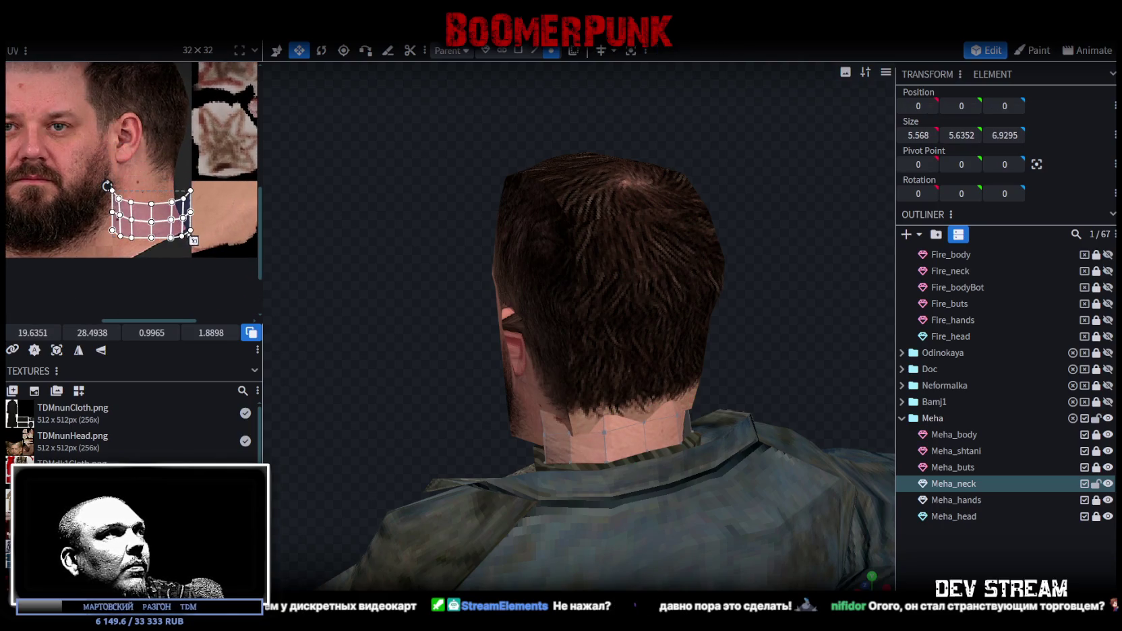
Rotate and shrink the neck UVs onto the upper neck, then deselect Meha_neck
{"action": "scroll", "coordinate": [172, 202], "scroll_direction": "up", "scroll_amount": 2}
{"action": "left_click_drag", "start_coordinate": [90, 155], "coordinate": [79, 206]}
{"action": "left_click_drag", "start_coordinate": [152, 217], "coordinate": [145, 265]}
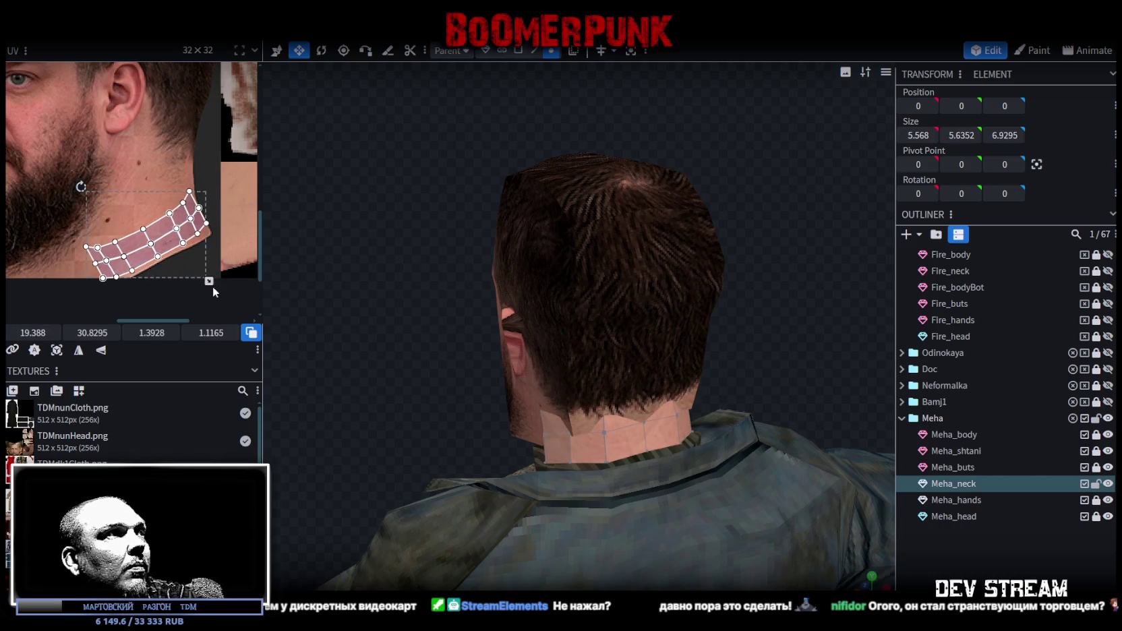
{"action": "mouse_move", "coordinate": [209, 283]}
{"action": "left_mouse_down"}
{"action": "mouse_move", "coordinate": [188, 222]}
{"action": "mouse_move", "coordinate": [156, 202]}
{"action": "mouse_move", "coordinate": [169, 256]}
{"action": "left_mouse_up"}
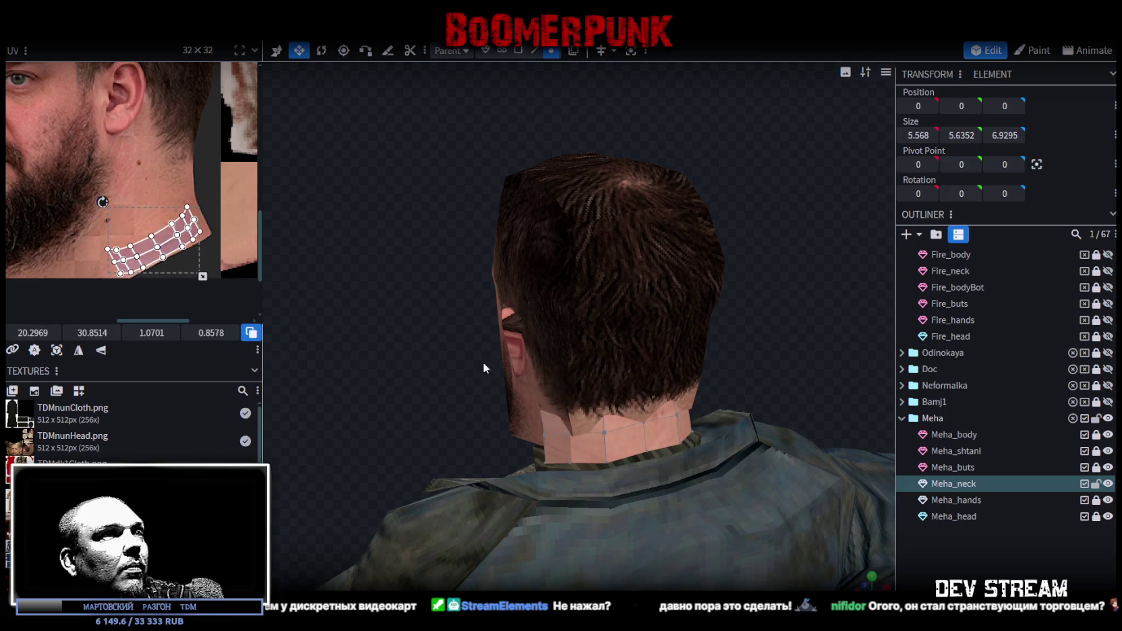
{"action": "left_click", "coordinate": [936, 552]}
{"action": "mouse_move", "coordinate": [522, 414]}
{"action": "left_mouse_down"}
{"action": "mouse_move", "coordinate": [554, 349]}
{"action": "mouse_move", "coordinate": [430, 371]}
{"action": "mouse_move", "coordinate": [503, 372]}
{"action": "mouse_move", "coordinate": [675, 340]}
{"action": "mouse_move", "coordinate": [814, 368]}
{"action": "mouse_move", "coordinate": [744, 385]}
{"action": "mouse_move", "coordinate": [474, 360]}
{"action": "mouse_move", "coordinate": [431, 418]}
{"action": "mouse_move", "coordinate": [346, 431]}
{"action": "mouse_move", "coordinate": [459, 394]}
{"action": "mouse_move", "coordinate": [614, 389]}
{"action": "mouse_move", "coordinate": [663, 353]}
{"action": "mouse_move", "coordinate": [634, 320]}
{"action": "mouse_move", "coordinate": [562, 320]}
{"action": "mouse_move", "coordinate": [734, 342]}
{"action": "mouse_move", "coordinate": [761, 367]}
{"action": "mouse_move", "coordinate": [749, 362]}
{"action": "left_mouse_up"}
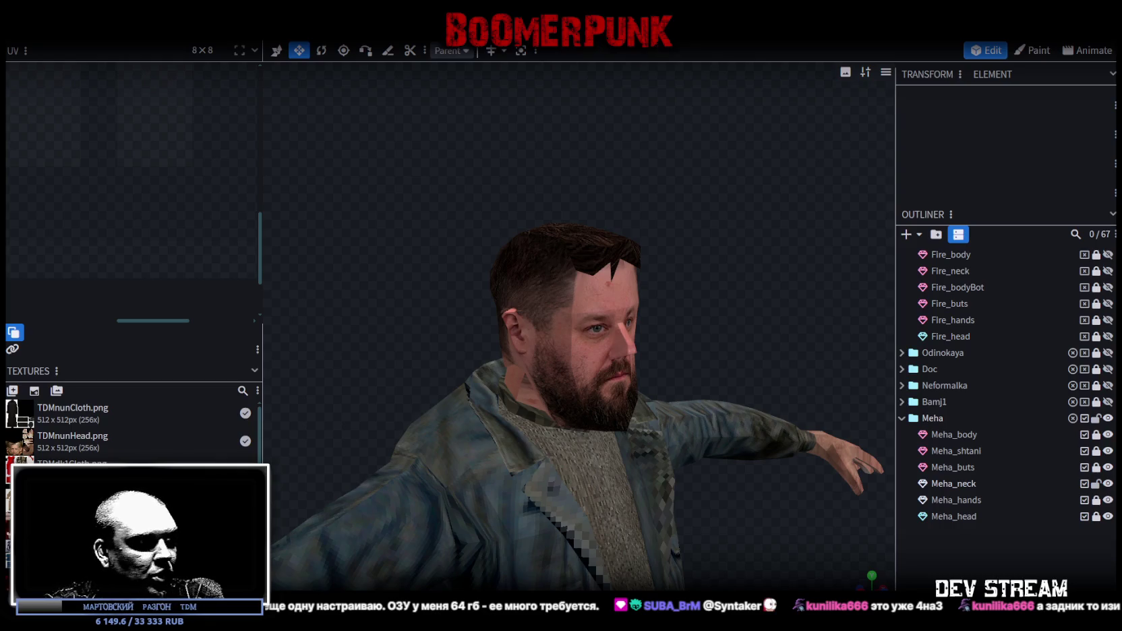
Bring up the Chrome window showing the anime reference image 007.png
{"action": "key", "text": "alt+Tab"}
{"action": "left_click_drag", "start_coordinate": [742, 66], "coordinate": [741, 65]}
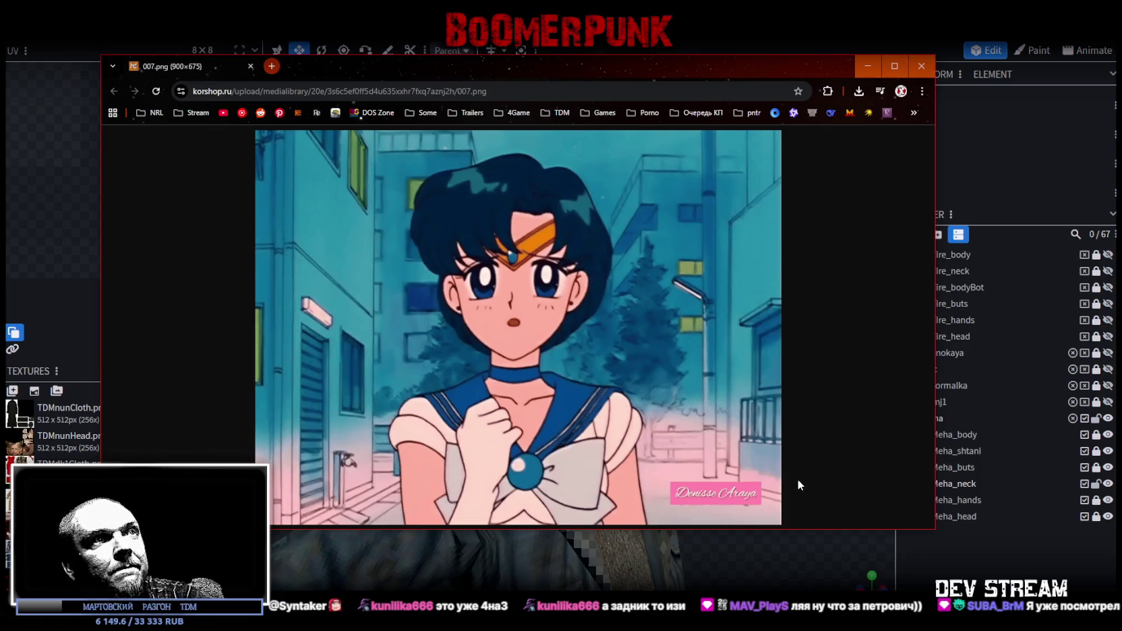
Leave the 007.png browser window and return to Blockbench
{"action": "key", "text": "alt+Tab"}
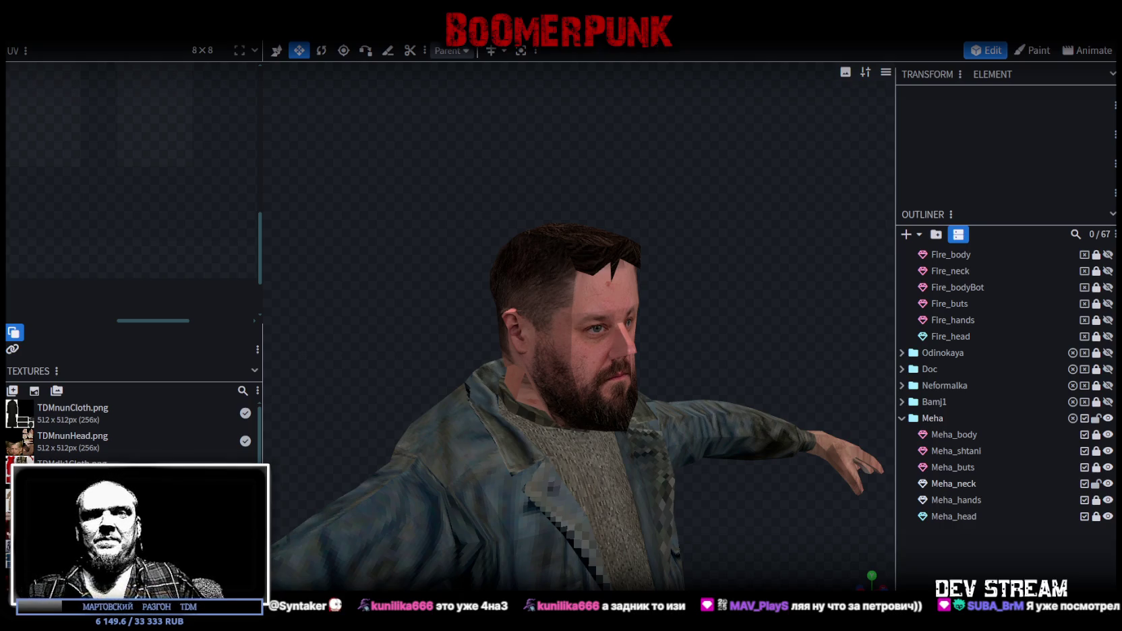
Narrow the left UV/texture panel and frame the full Meha character in T-pose
{"action": "mouse_move", "coordinate": [645, 329]}
{"action": "left_mouse_down"}
{"action": "mouse_move", "coordinate": [688, 525]}
{"action": "mouse_move", "coordinate": [621, 508]}
{"action": "left_mouse_up"}
{"action": "scroll", "coordinate": [677, 547], "scroll_direction": "down", "scroll_amount": 3}
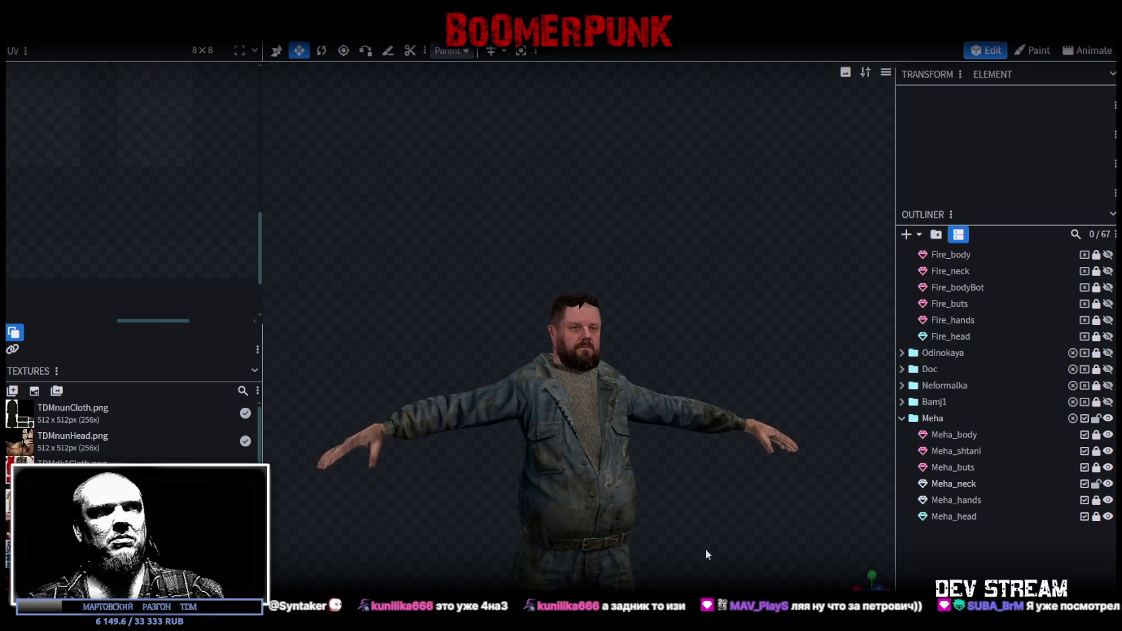
{"action": "left_click_drag", "start_coordinate": [677, 547], "coordinate": [679, 471]}
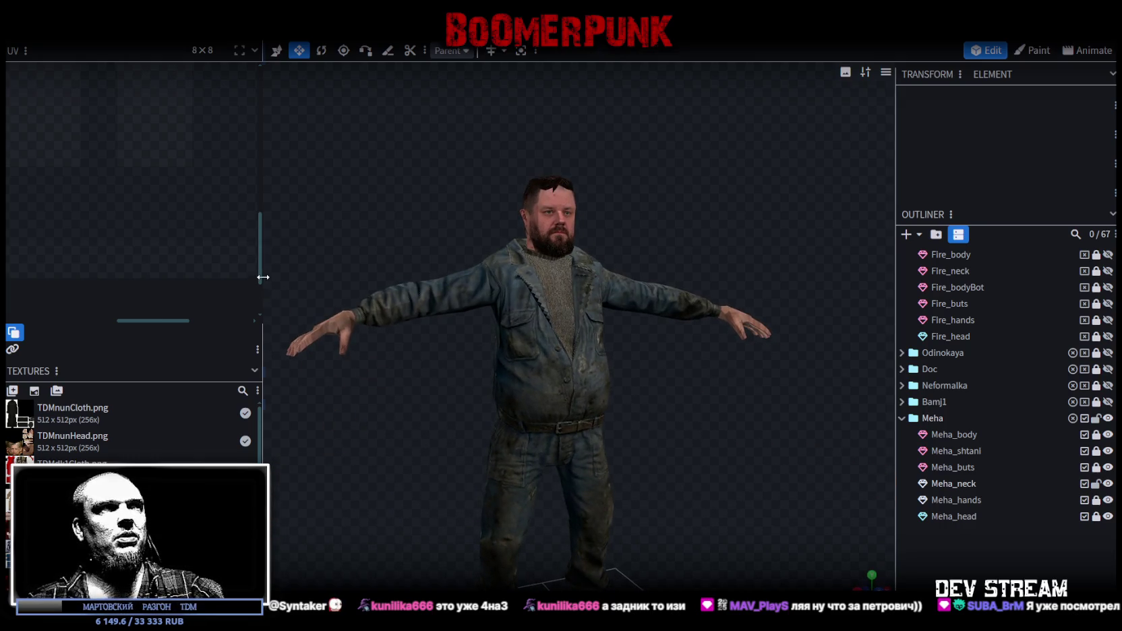
{"action": "left_click_drag", "start_coordinate": [263, 277], "coordinate": [183, 277]}
{"action": "mouse_move", "coordinate": [420, 393]}
{"action": "left_mouse_down"}
{"action": "mouse_move", "coordinate": [730, 432]}
{"action": "mouse_move", "coordinate": [591, 421]}
{"action": "mouse_move", "coordinate": [576, 431]}
{"action": "mouse_move", "coordinate": [610, 459]}
{"action": "mouse_move", "coordinate": [680, 431]}
{"action": "mouse_move", "coordinate": [814, 445]}
{"action": "mouse_move", "coordinate": [669, 428]}
{"action": "mouse_move", "coordinate": [659, 400]}
{"action": "mouse_move", "coordinate": [581, 446]}
{"action": "mouse_move", "coordinate": [619, 304]}
{"action": "left_mouse_up"}
{"action": "scroll", "coordinate": [619, 305], "scroll_direction": "up", "scroll_amount": 2}
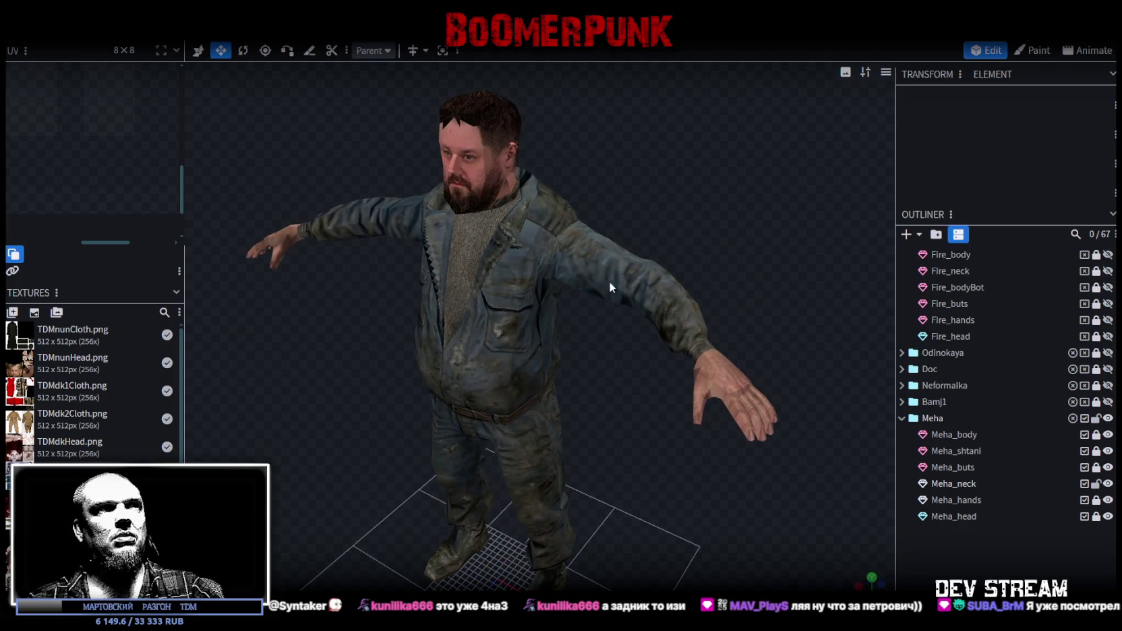
{"action": "mouse_move", "coordinate": [634, 335]}
{"action": "left_mouse_down"}
{"action": "mouse_move", "coordinate": [427, 156]}
{"action": "mouse_move", "coordinate": [642, 159]}
{"action": "mouse_move", "coordinate": [629, 213]}
{"action": "mouse_move", "coordinate": [746, 185]}
{"action": "mouse_move", "coordinate": [600, 187]}
{"action": "mouse_move", "coordinate": [614, 208]}
{"action": "left_mouse_up"}
{"action": "right_click", "coordinate": [746, 186]}
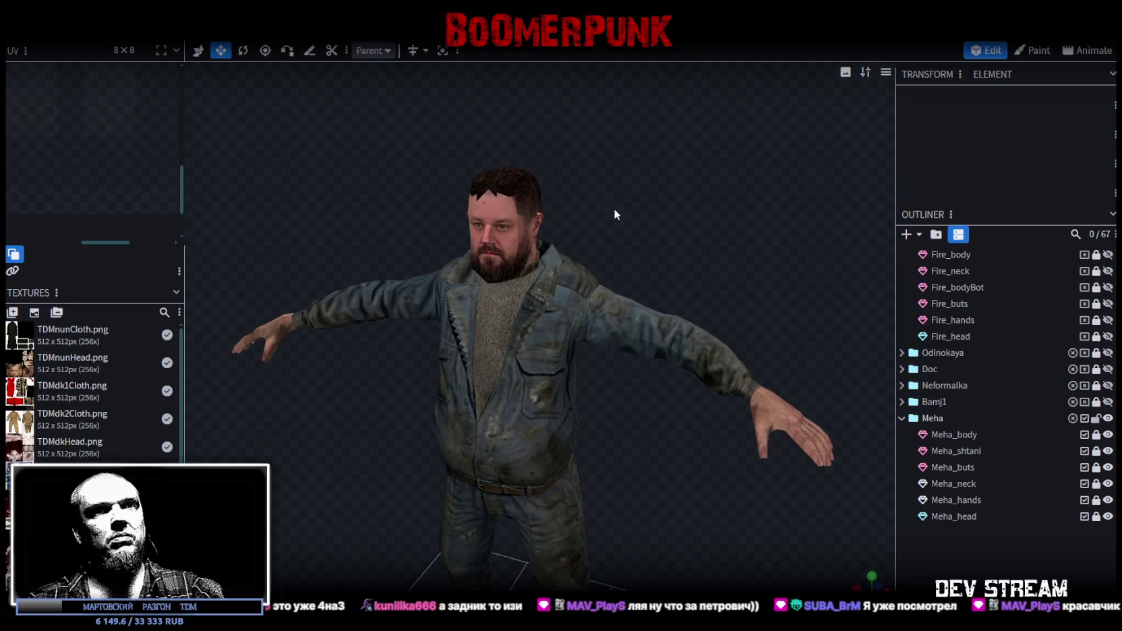
Unlock and select Meha_body, then box-select the ring of vertices on one sleeve
{"action": "left_click", "coordinate": [1097, 435]}
{"action": "left_click", "coordinate": [953, 435]}
{"action": "left_click_drag", "start_coordinate": [700, 290], "coordinate": [736, 235]}
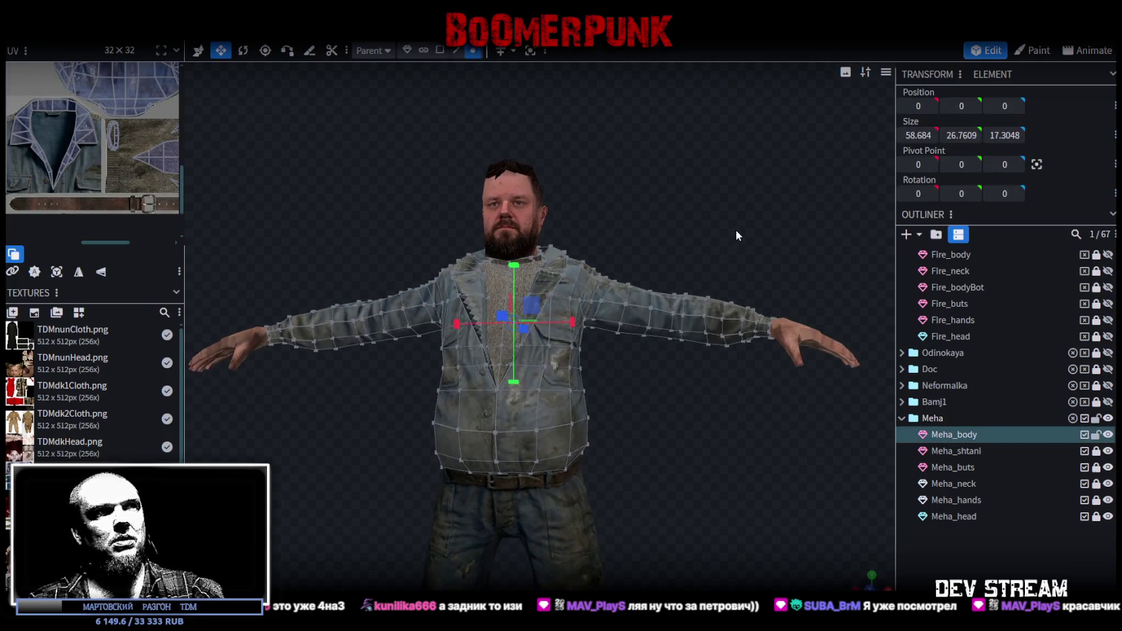
{"action": "scroll", "coordinate": [836, 526], "scroll_direction": "up", "scroll_amount": 5}
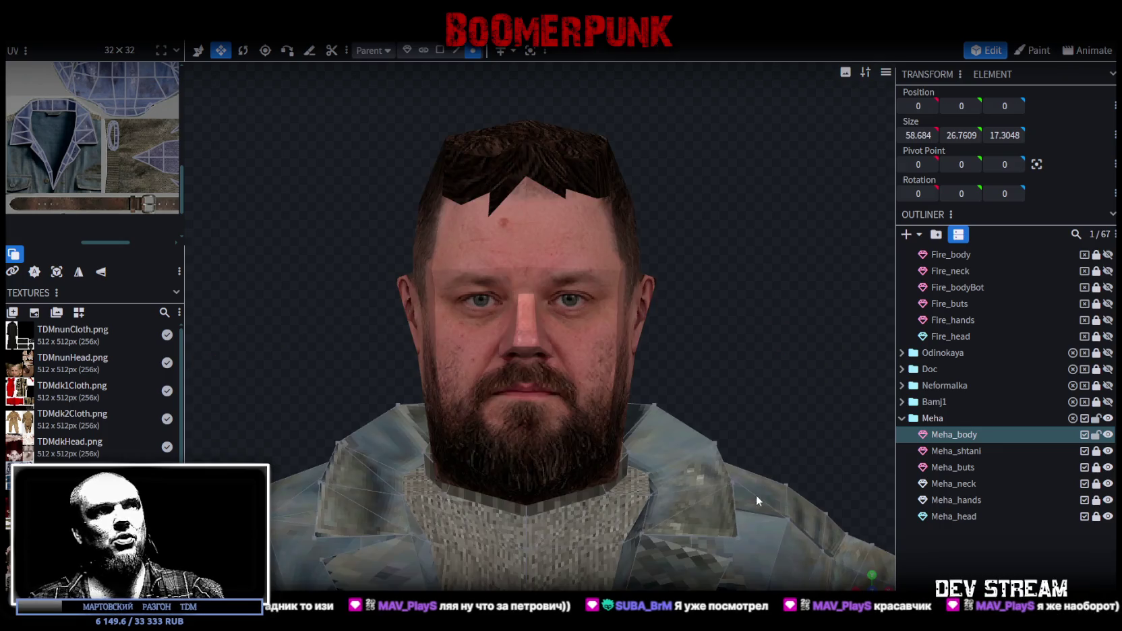
{"action": "scroll", "coordinate": [754, 495], "scroll_direction": "down", "scroll_amount": 3}
{"action": "right_click_drag", "start_coordinate": [752, 495], "coordinate": [607, 242]}
{"action": "scroll", "coordinate": [747, 430], "scroll_direction": "up", "scroll_amount": 3}
{"action": "scroll", "coordinate": [745, 429], "scroll_direction": "down", "scroll_amount": 2}
{"action": "scroll", "coordinate": [743, 430], "scroll_direction": "up", "scroll_amount": 2}
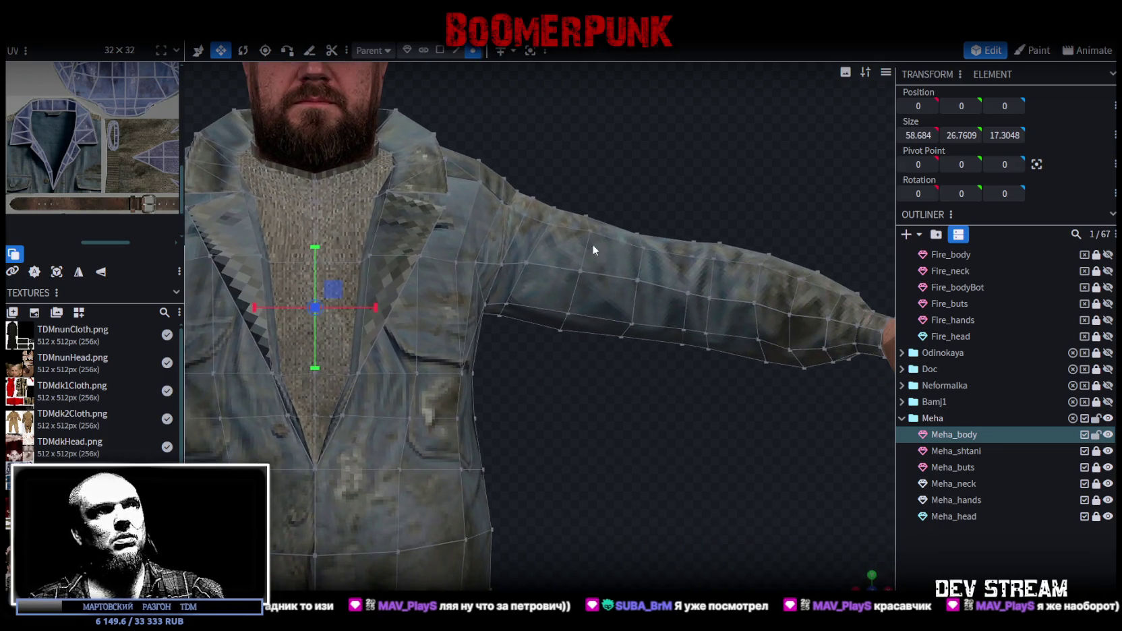
{"action": "mouse_move", "coordinate": [558, 182]}
{"action": "left_mouse_down"}
{"action": "mouse_move", "coordinate": [651, 389]}
{"action": "mouse_move", "coordinate": [683, 415]}
{"action": "mouse_move", "coordinate": [761, 412]}
{"action": "mouse_move", "coordinate": [826, 442]}
{"action": "left_mouse_up"}
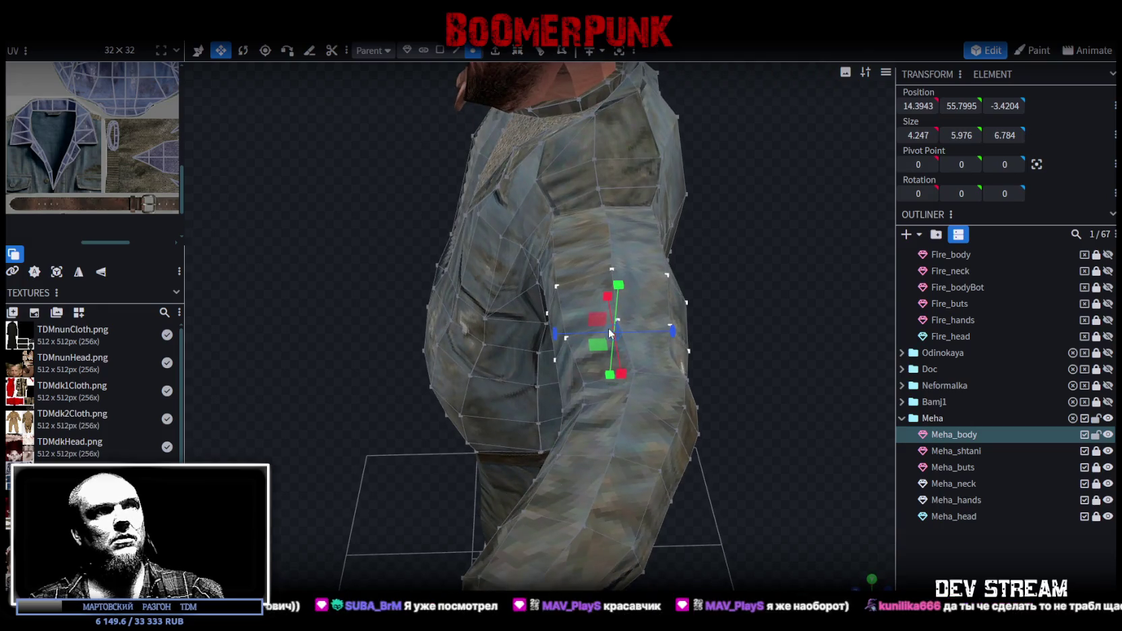
Resize the sleeve ring to 7.284 on Z and move it to Z -3.1481
{"action": "left_click_drag", "start_coordinate": [599, 323], "coordinate": [610, 325]}
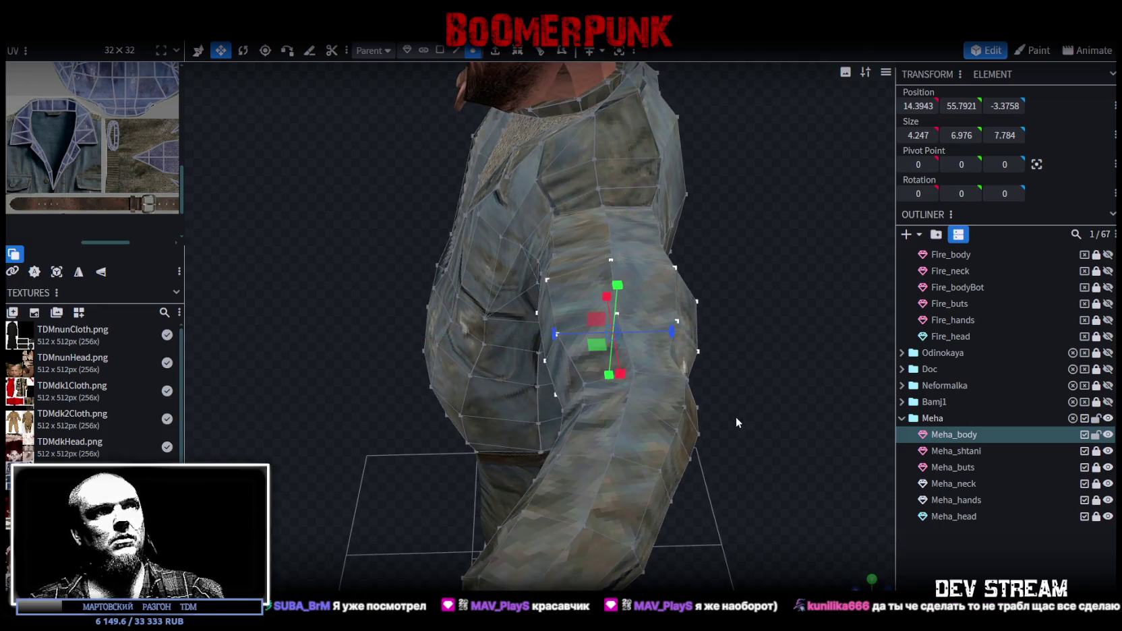
{"action": "left_click_drag", "start_coordinate": [736, 417], "coordinate": [908, 375]}
{"action": "left_click_drag", "start_coordinate": [598, 216], "coordinate": [596, 233]}
{"action": "mouse_move", "coordinate": [703, 417]}
{"action": "left_mouse_down"}
{"action": "mouse_move", "coordinate": [589, 524]}
{"action": "mouse_move", "coordinate": [697, 359]}
{"action": "mouse_move", "coordinate": [695, 334]}
{"action": "left_mouse_up"}
{"action": "key", "text": "v"}
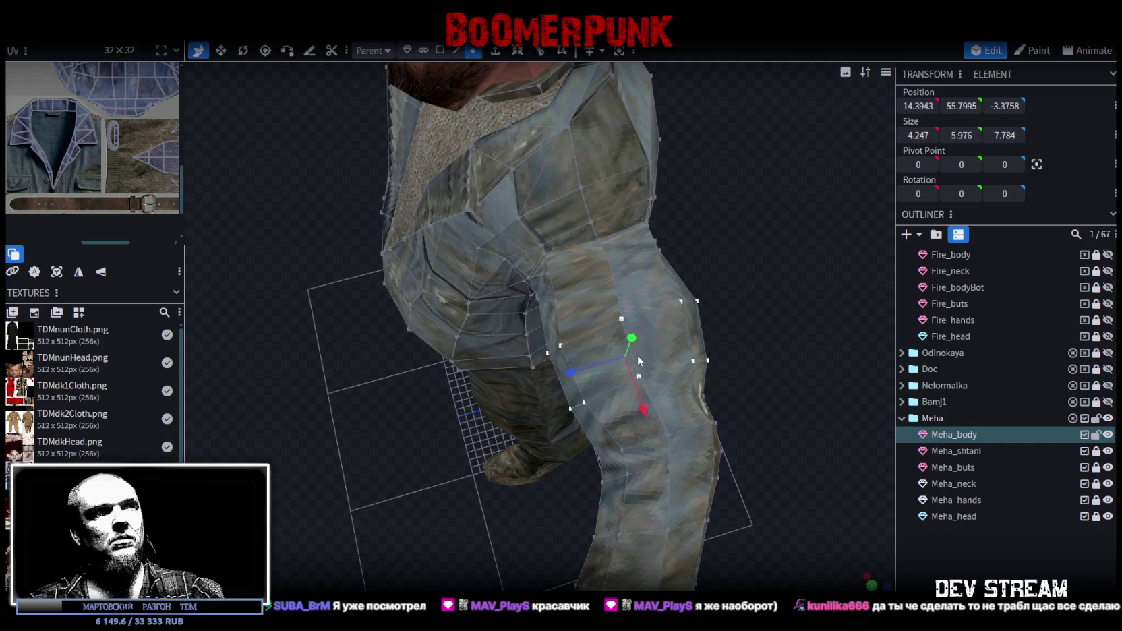
{"action": "mouse_move", "coordinate": [572, 376]}
{"action": "left_mouse_down"}
{"action": "mouse_move", "coordinate": [731, 382]}
{"action": "mouse_move", "coordinate": [697, 380]}
{"action": "left_mouse_up"}
{"action": "key", "text": "ctrl+z"}
{"action": "key", "text": "ctrl+z"}
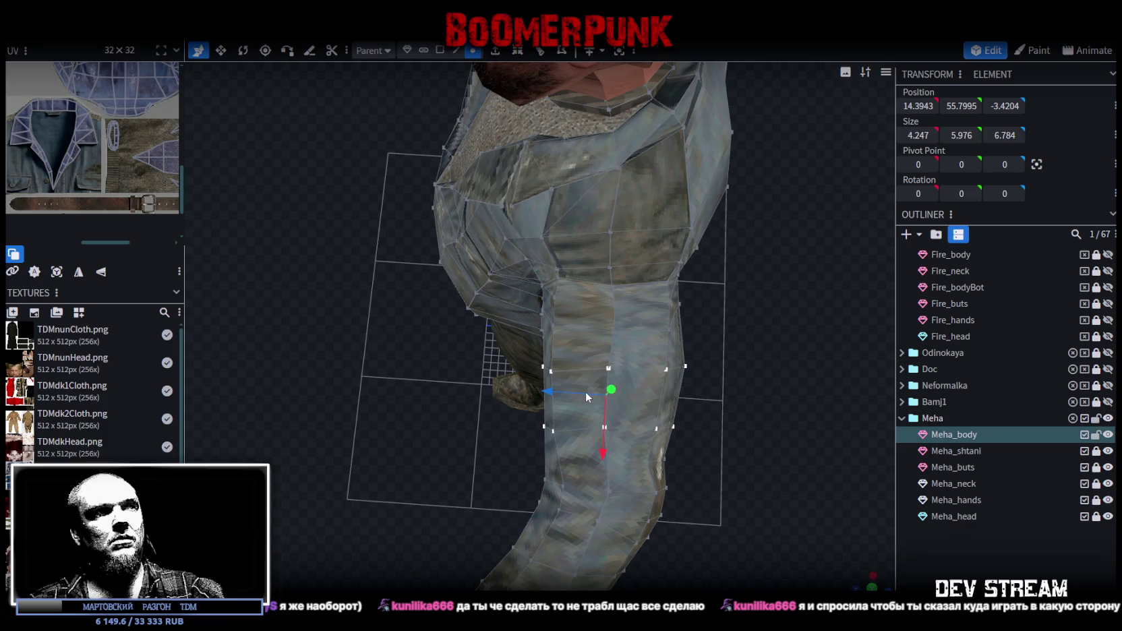
{"action": "key", "text": "r"}
{"action": "key", "text": "v"}
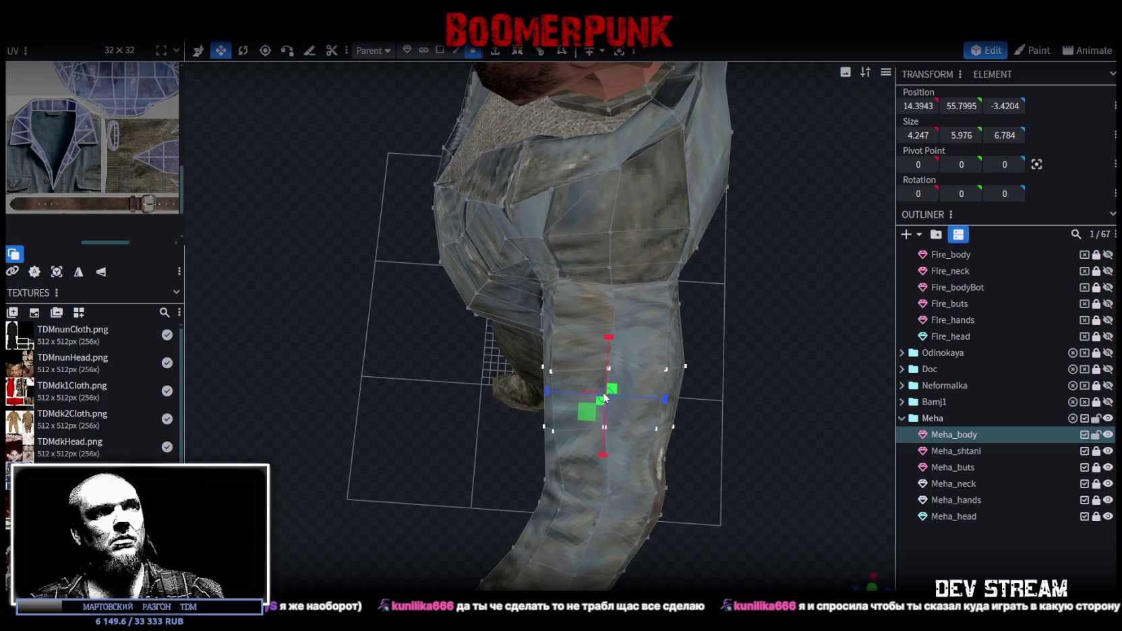
{"action": "left_click_drag", "start_coordinate": [663, 400], "coordinate": [670, 396]}
{"action": "key", "text": "s"}
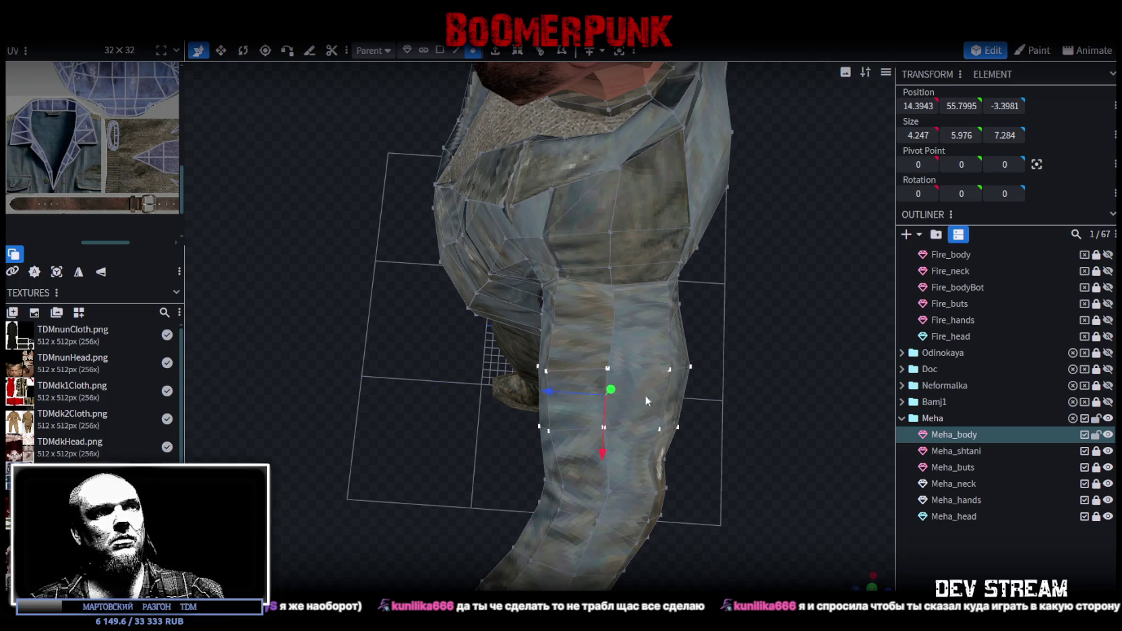
{"action": "left_click_drag", "start_coordinate": [553, 395], "coordinate": [549, 389]}
Give the other arm's sleeve ring the same Z size 7.284 and Z position -3.1481
{"action": "mouse_move", "coordinate": [436, 466]}
{"action": "left_mouse_down"}
{"action": "mouse_move", "coordinate": [576, 444]}
{"action": "mouse_move", "coordinate": [792, 453]}
{"action": "mouse_move", "coordinate": [477, 512]}
{"action": "mouse_move", "coordinate": [452, 383]}
{"action": "mouse_move", "coordinate": [469, 390]}
{"action": "left_mouse_up"}
{"action": "left_click", "coordinate": [429, 256]}
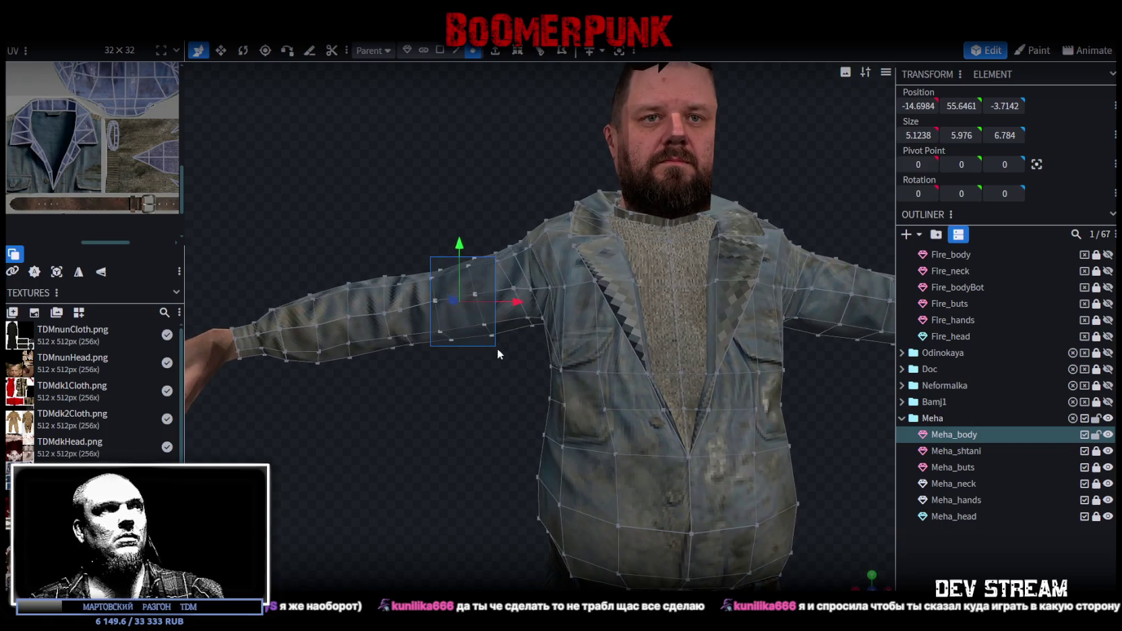
{"action": "mouse_move", "coordinate": [482, 358]}
{"action": "left_mouse_down"}
{"action": "mouse_move", "coordinate": [696, 462]}
{"action": "mouse_move", "coordinate": [774, 427]}
{"action": "mouse_move", "coordinate": [766, 398]}
{"action": "mouse_move", "coordinate": [805, 370]}
{"action": "mouse_move", "coordinate": [650, 308]}
{"action": "left_mouse_up"}
{"action": "left_click", "coordinate": [650, 309]}
{"action": "key", "text": "s"}
{"action": "mouse_move", "coordinate": [712, 456]}
{"action": "left_mouse_down"}
{"action": "mouse_move", "coordinate": [618, 503]}
{"action": "mouse_move", "coordinate": [618, 435]}
{"action": "left_mouse_up"}
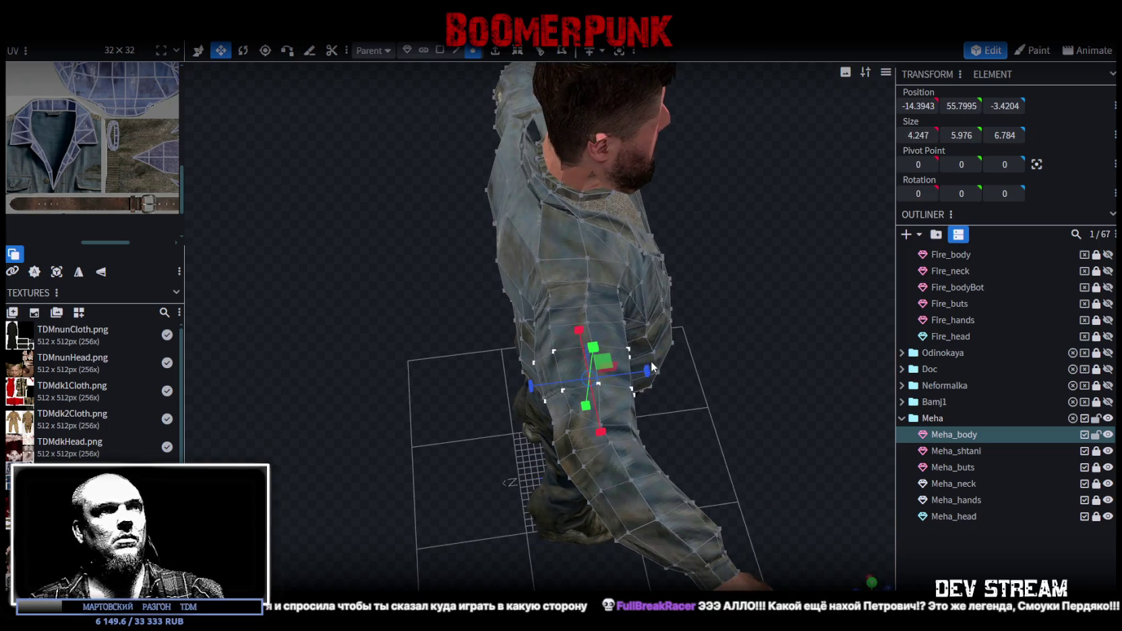
{"action": "left_click_drag", "start_coordinate": [652, 360], "coordinate": [744, 438]}
{"action": "key", "text": "v"}
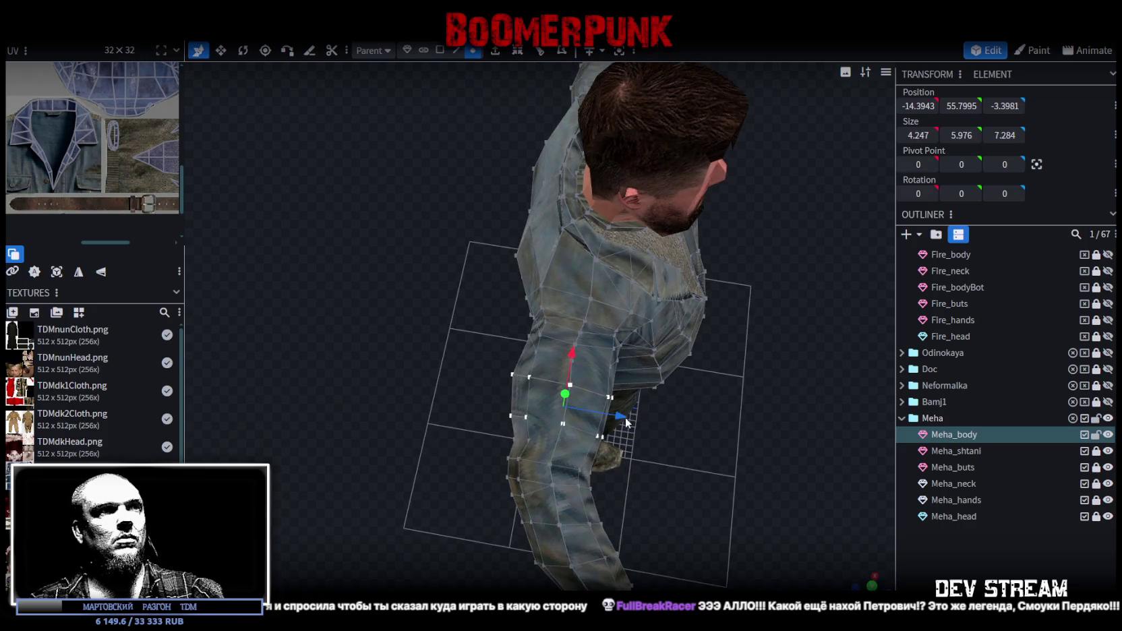
{"action": "mouse_move", "coordinate": [622, 418]}
{"action": "left_mouse_down"}
{"action": "mouse_move", "coordinate": [728, 459]}
{"action": "mouse_move", "coordinate": [829, 403]}
{"action": "mouse_move", "coordinate": [812, 273]}
{"action": "mouse_move", "coordinate": [758, 297]}
{"action": "mouse_move", "coordinate": [859, 381]}
{"action": "left_mouse_up"}
Clear the vertex selection and save the project
{"action": "mouse_move", "coordinate": [607, 424]}
{"action": "left_mouse_down"}
{"action": "mouse_move", "coordinate": [739, 488]}
{"action": "mouse_move", "coordinate": [634, 458]}
{"action": "mouse_move", "coordinate": [591, 462]}
{"action": "mouse_move", "coordinate": [624, 461]}
{"action": "mouse_move", "coordinate": [633, 448]}
{"action": "mouse_move", "coordinate": [499, 441]}
{"action": "left_mouse_up"}
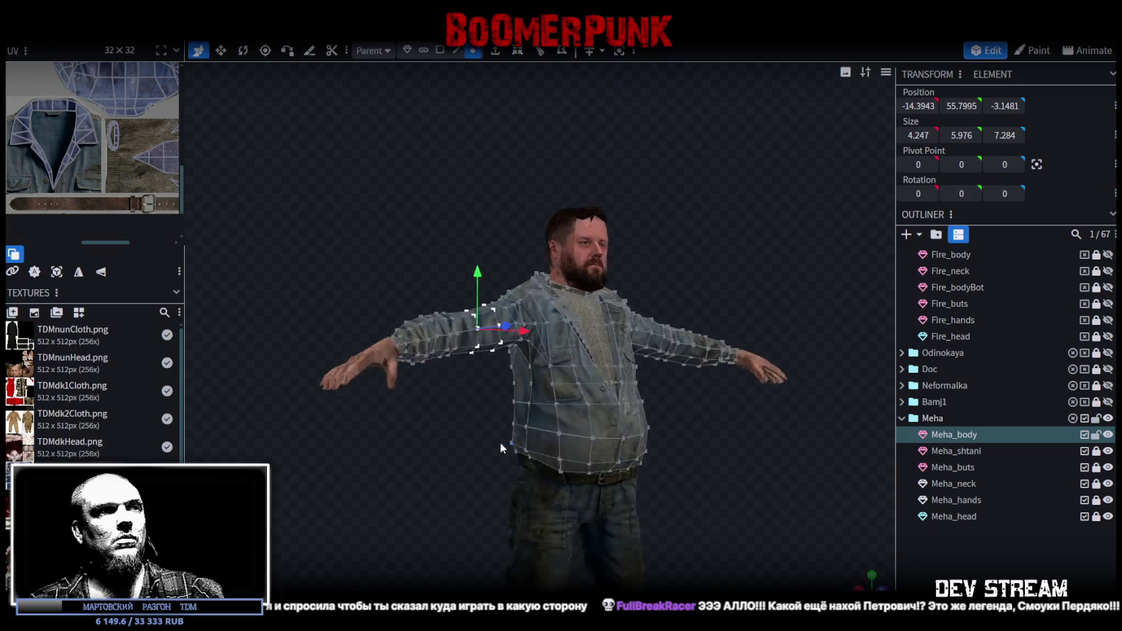
{"action": "left_click", "coordinate": [832, 526]}
{"action": "mouse_move", "coordinate": [832, 526]}
{"action": "left_mouse_down"}
{"action": "mouse_move", "coordinate": [719, 398]}
{"action": "mouse_move", "coordinate": [698, 421]}
{"action": "left_mouse_up"}
{"action": "key", "text": "ctrl+s"}
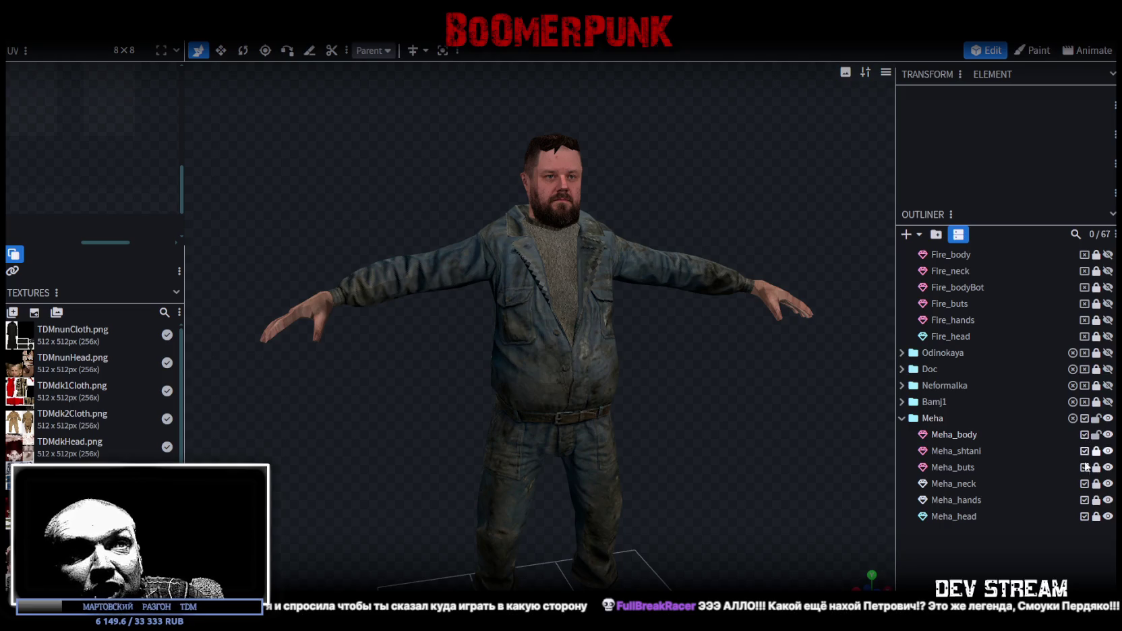
Unlock and hide Meha_head, then view the headless model in flat solid shading
{"action": "left_click", "coordinate": [1096, 517]}
{"action": "left_click", "coordinate": [1085, 517]}
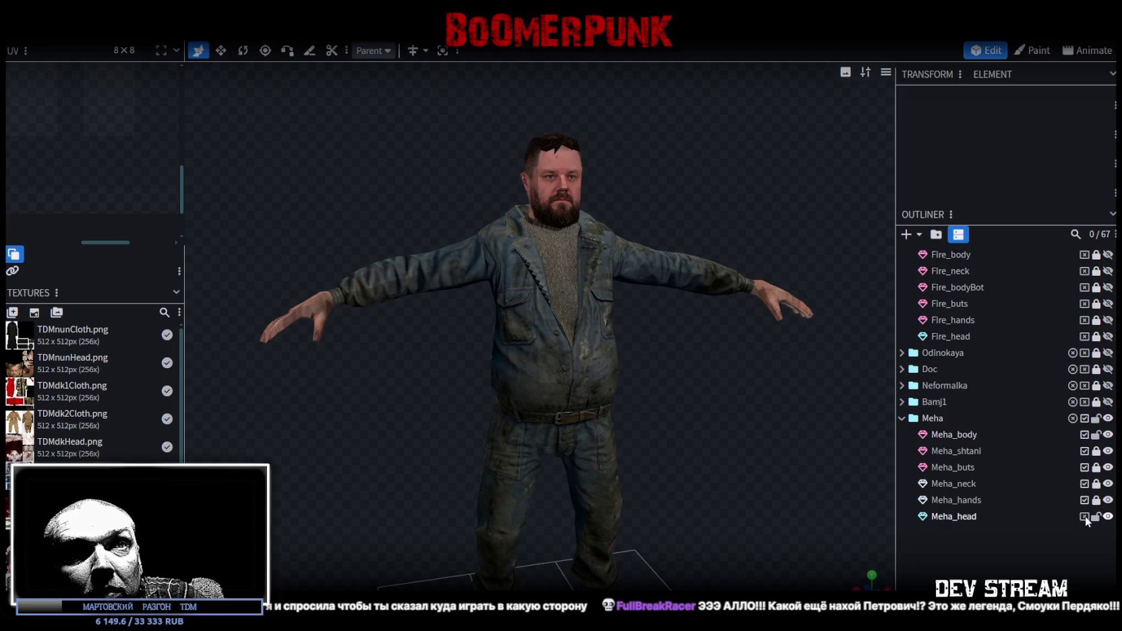
{"action": "scroll", "coordinate": [771, 412], "scroll_direction": "down", "scroll_amount": 2}
{"action": "left_click", "coordinate": [1108, 517]}
{"action": "mouse_move", "coordinate": [768, 411]}
{"action": "left_mouse_down"}
{"action": "mouse_move", "coordinate": [530, 412]}
{"action": "mouse_move", "coordinate": [610, 427]}
{"action": "mouse_move", "coordinate": [754, 292]}
{"action": "left_mouse_up"}
{"action": "key", "text": "z"}
{"action": "key", "text": "z"}
{"action": "key", "text": "z"}
{"action": "key", "text": "z"}
{"action": "mouse_move", "coordinate": [735, 523]}
{"action": "left_mouse_down"}
{"action": "mouse_move", "coordinate": [471, 431]}
{"action": "mouse_move", "coordinate": [656, 513]}
{"action": "mouse_move", "coordinate": [415, 393]}
{"action": "mouse_move", "coordinate": [483, 443]}
{"action": "mouse_move", "coordinate": [573, 483]}
{"action": "mouse_move", "coordinate": [501, 310]}
{"action": "mouse_move", "coordinate": [696, 423]}
{"action": "mouse_move", "coordinate": [681, 491]}
{"action": "mouse_move", "coordinate": [669, 288]}
{"action": "mouse_move", "coordinate": [659, 470]}
{"action": "mouse_move", "coordinate": [342, 466]}
{"action": "mouse_move", "coordinate": [348, 453]}
{"action": "mouse_move", "coordinate": [617, 462]}
{"action": "mouse_move", "coordinate": [589, 418]}
{"action": "mouse_move", "coordinate": [511, 403]}
{"action": "mouse_move", "coordinate": [609, 425]}
{"action": "mouse_move", "coordinate": [768, 426]}
{"action": "mouse_move", "coordinate": [729, 426]}
{"action": "mouse_move", "coordinate": [770, 413]}
{"action": "mouse_move", "coordinate": [752, 389]}
{"action": "mouse_move", "coordinate": [539, 414]}
{"action": "mouse_move", "coordinate": [609, 407]}
{"action": "mouse_move", "coordinate": [745, 421]}
{"action": "left_mouse_up"}
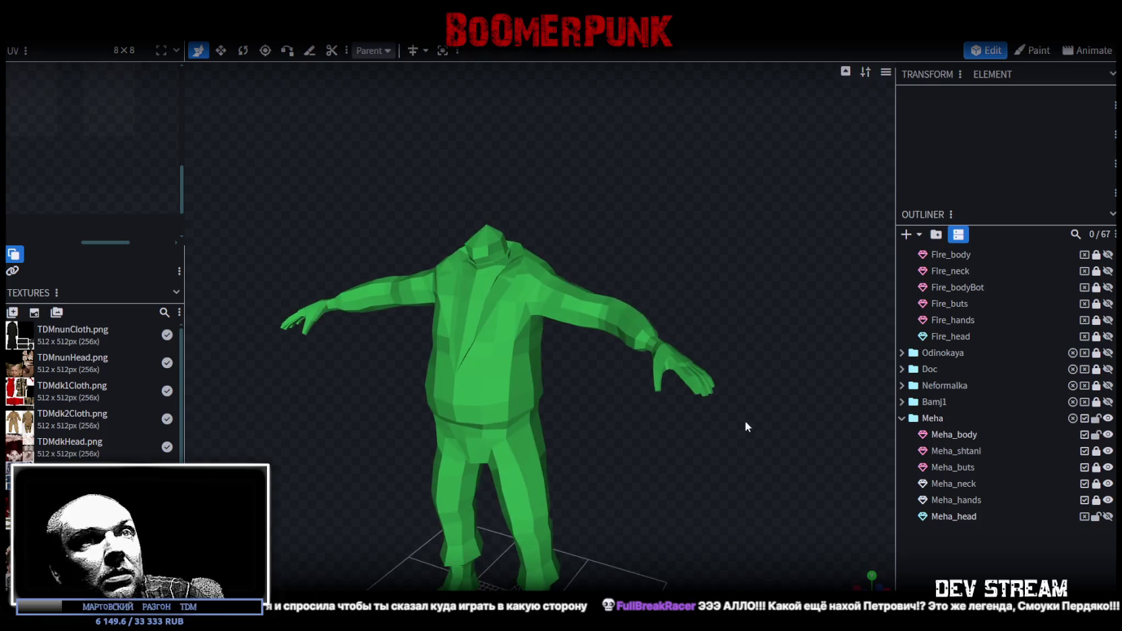
Show Meha_head again, save TDMchars2.bbmodel, and open the export options
{"action": "left_click", "coordinate": [1108, 517]}
{"action": "mouse_move", "coordinate": [751, 246]}
{"action": "left_mouse_down"}
{"action": "mouse_move", "coordinate": [710, 352]}
{"action": "mouse_move", "coordinate": [664, 367]}
{"action": "mouse_move", "coordinate": [463, 288]}
{"action": "mouse_move", "coordinate": [761, 301]}
{"action": "mouse_move", "coordinate": [734, 266]}
{"action": "mouse_move", "coordinate": [687, 327]}
{"action": "mouse_move", "coordinate": [570, 326]}
{"action": "mouse_move", "coordinate": [585, 291]}
{"action": "mouse_move", "coordinate": [615, 281]}
{"action": "mouse_move", "coordinate": [571, 293]}
{"action": "mouse_move", "coordinate": [593, 294]}
{"action": "mouse_move", "coordinate": [675, 357]}
{"action": "mouse_move", "coordinate": [733, 540]}
{"action": "mouse_move", "coordinate": [326, 101]}
{"action": "left_mouse_up"}
{"action": "scroll", "coordinate": [687, 326], "scroll_direction": "up", "scroll_amount": 3}
{"action": "scroll", "coordinate": [675, 358], "scroll_direction": "down", "scroll_amount": 3}
{"action": "key", "text": "ctrl+s"}
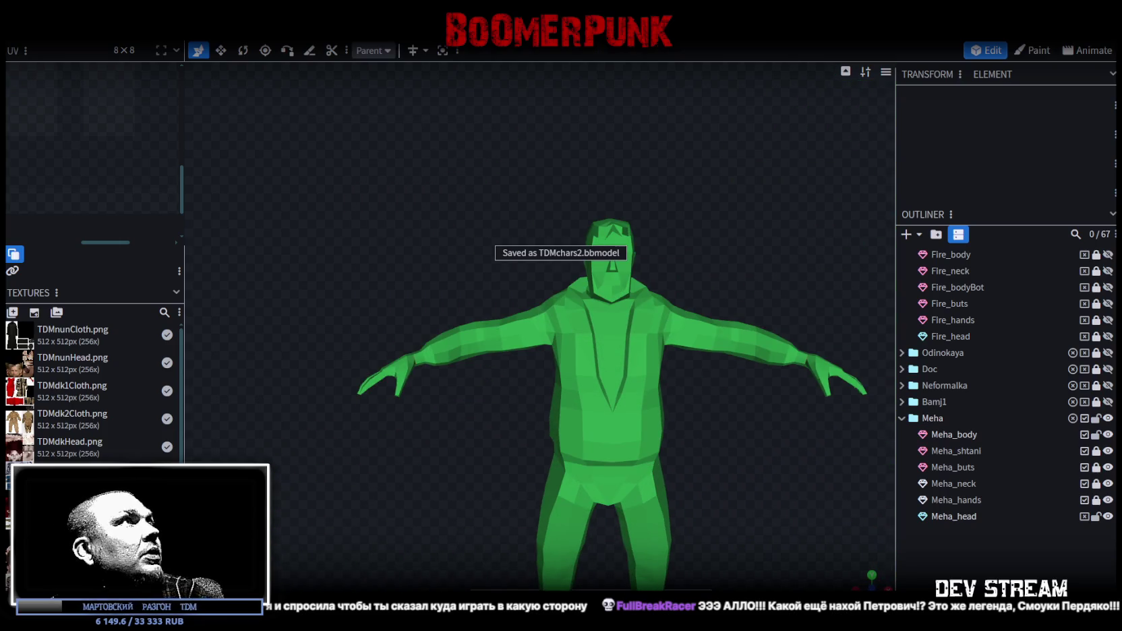
{"action": "left_click", "coordinate": [104, 30]}
{"action": "mouse_move", "coordinate": [132, 267]}
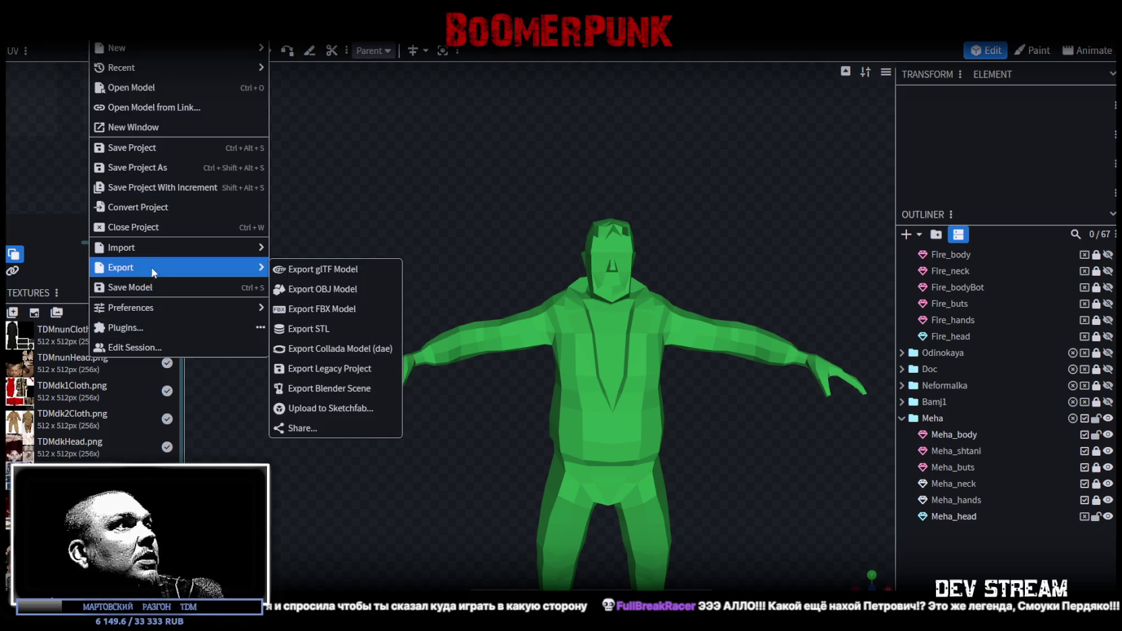
Export the Meha model with Export OBJ Model as TDMmeha.obj, then switch to AccuRIG
{"action": "left_click", "coordinate": [391, 290]}
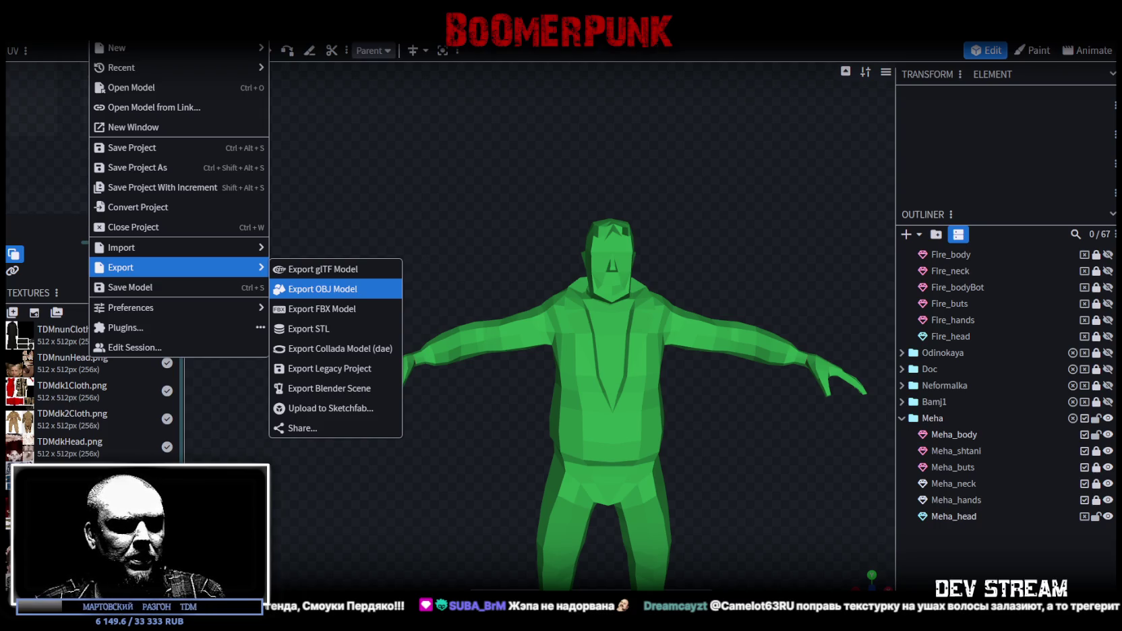
{"action": "left_click", "coordinate": [323, 289]}
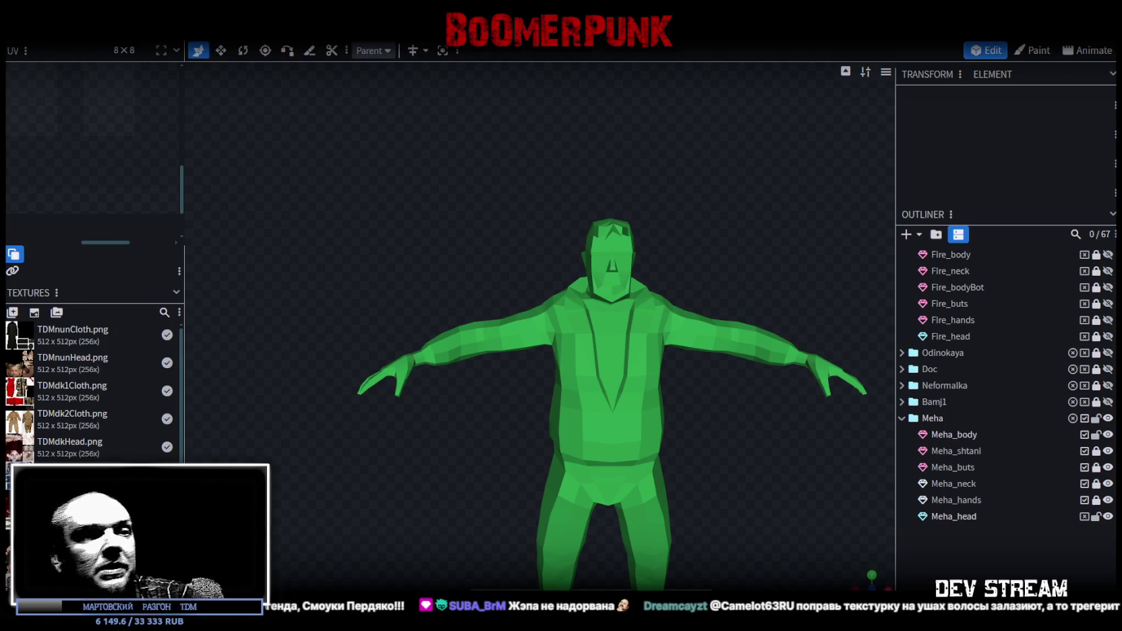
{"action": "key", "text": "alt+Tab"}
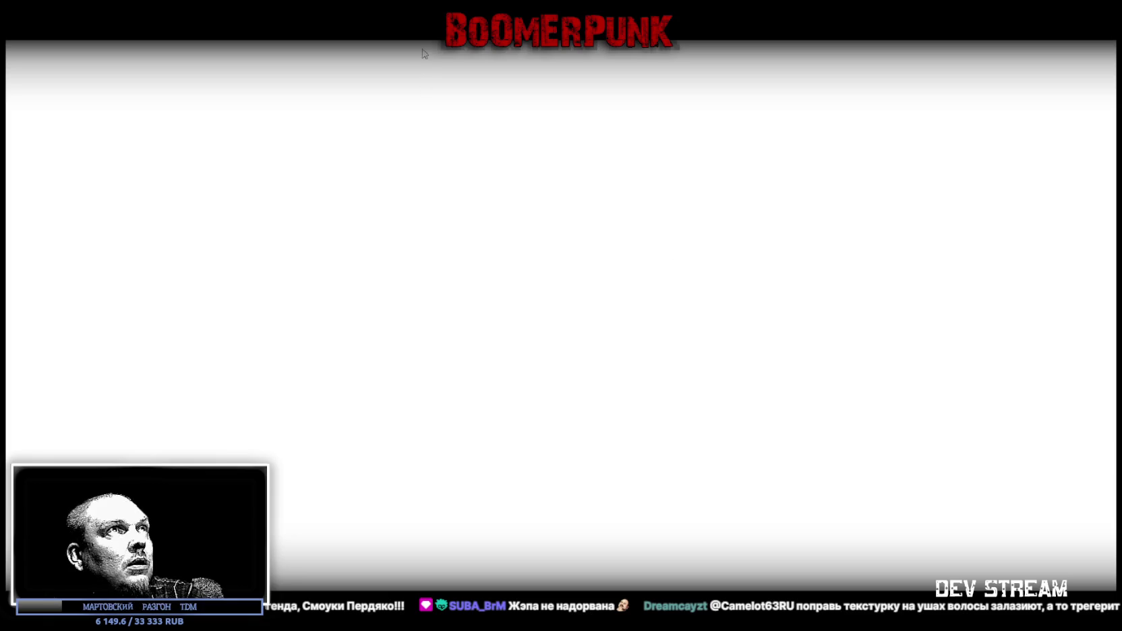
Flip briefly back to Blockbench's green Meha model, then return to AccuRIG's Check Model step
{"action": "key", "text": "alt+Tab"}
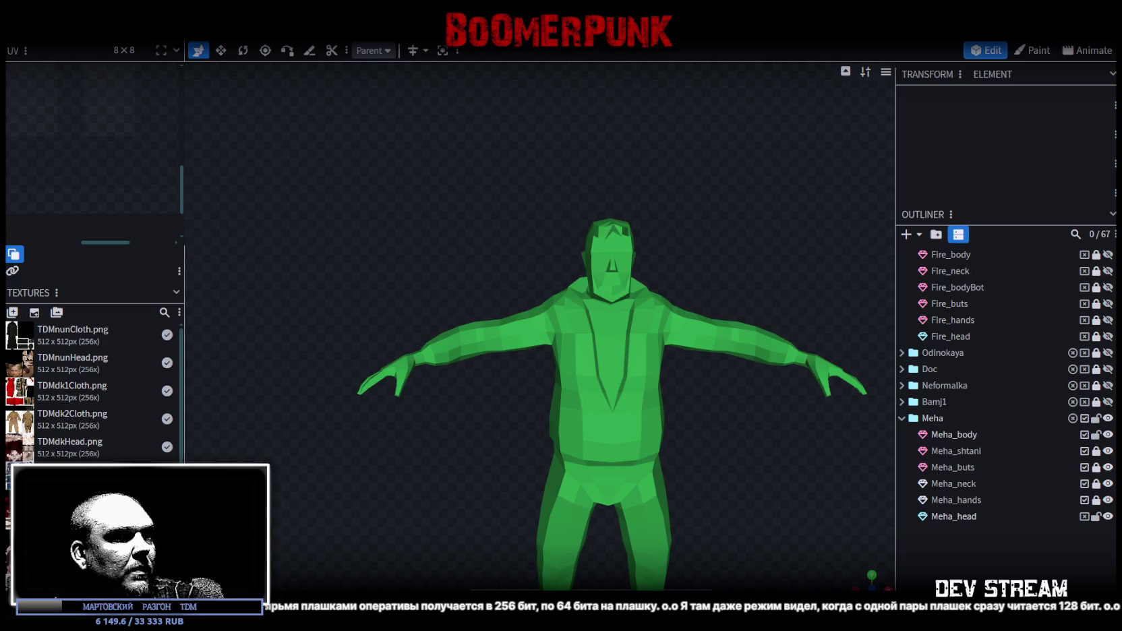
{"action": "key", "text": "alt+Tab"}
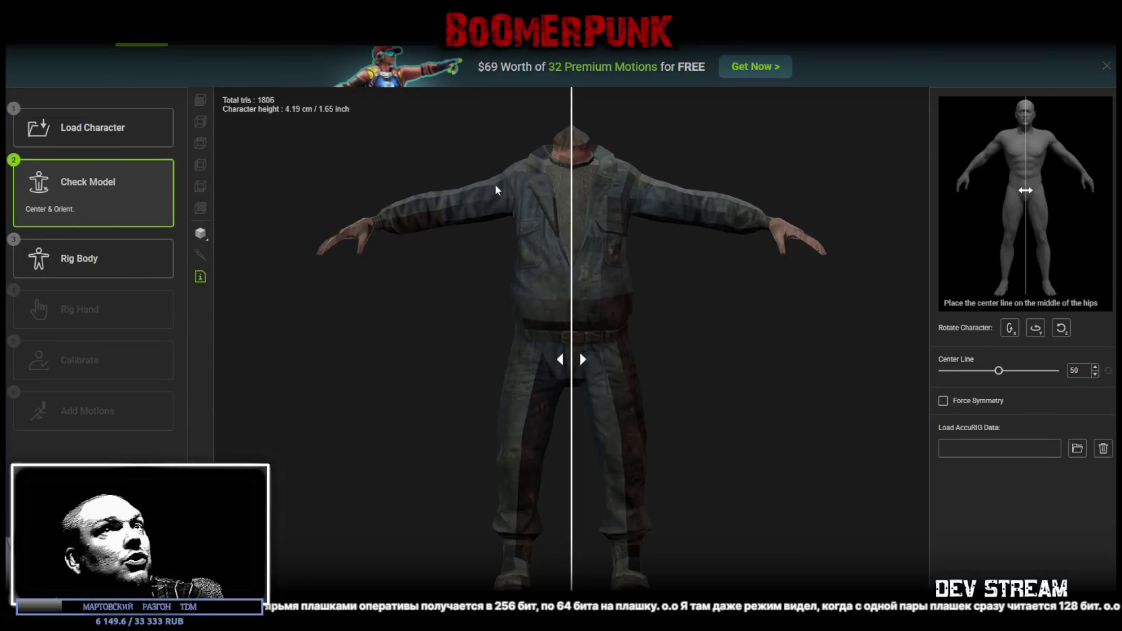
Dismiss the premium motions promo and start Rig Body to place the body joints
{"action": "left_click", "coordinate": [1106, 65]}
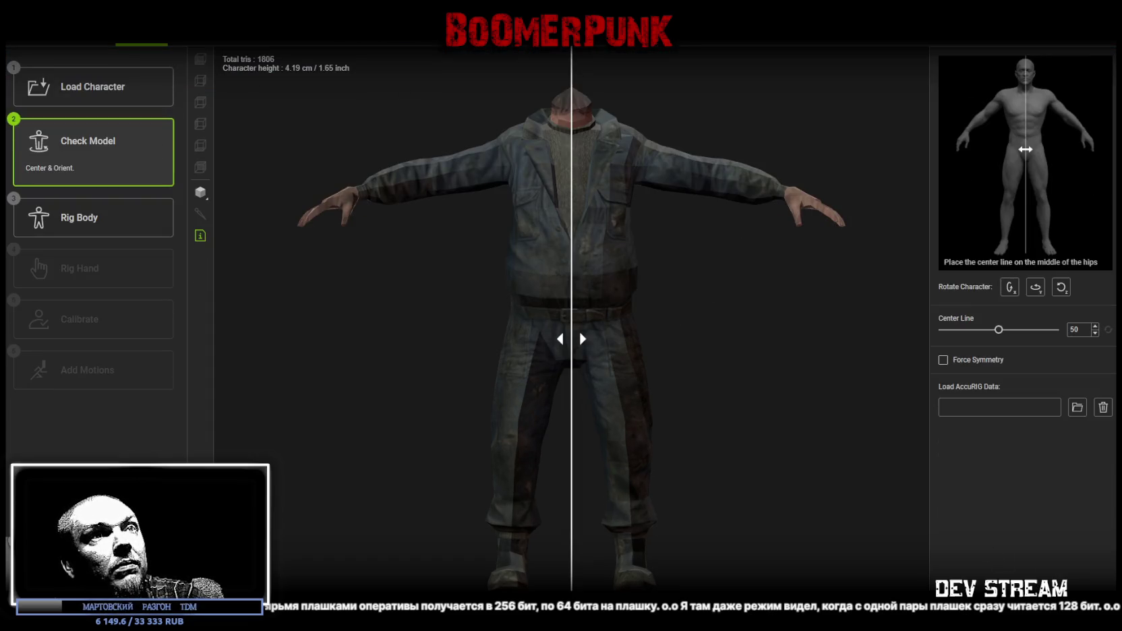
{"action": "left_click", "coordinate": [93, 217]}
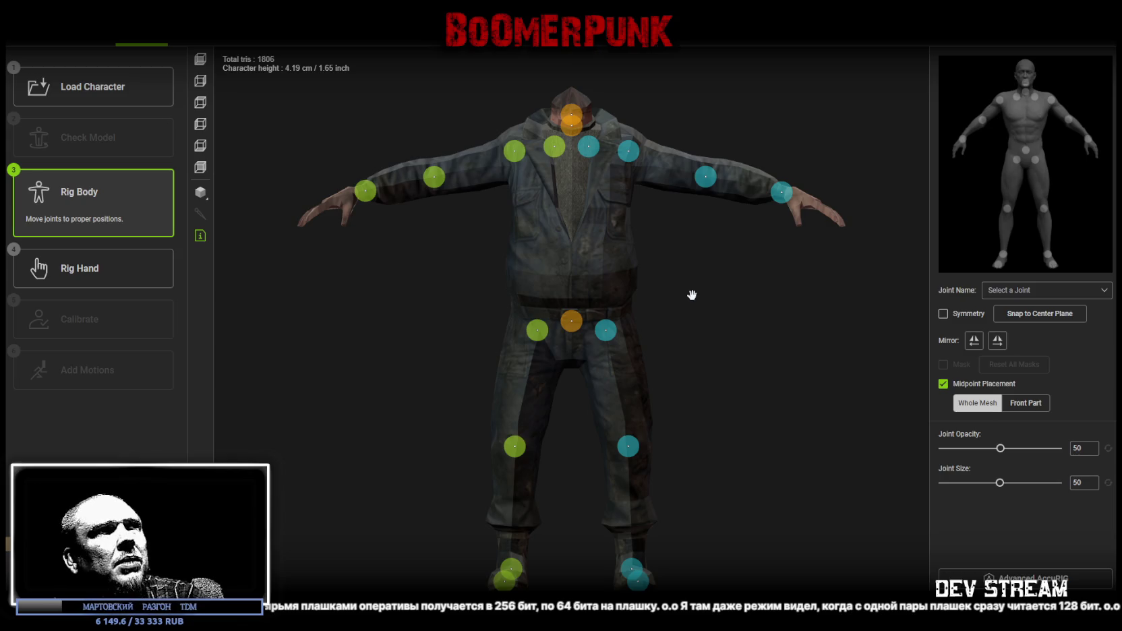
Zoom in on the upper body and fit the head, neck and right clavicle joints
{"action": "middle_click_drag", "start_coordinate": [689, 272], "coordinate": [703, 253]}
{"action": "scroll", "coordinate": [734, 476], "scroll_direction": "up", "scroll_amount": 3}
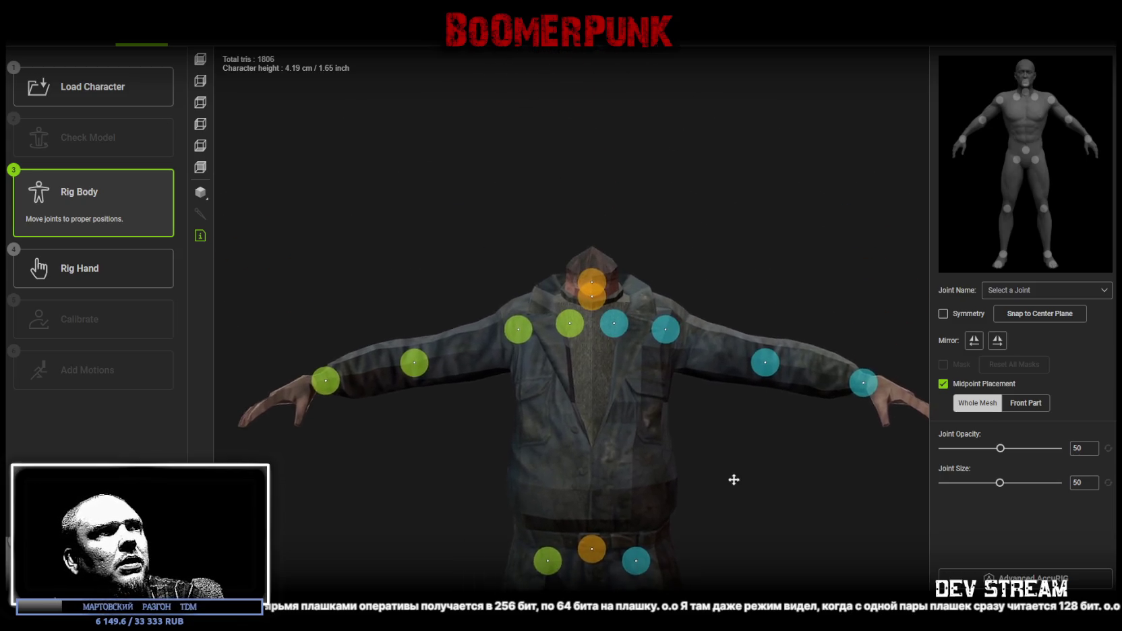
{"action": "scroll", "coordinate": [734, 475], "scroll_direction": "up", "scroll_amount": 3}
{"action": "left_click", "coordinate": [601, 246]}
{"action": "left_click_drag", "start_coordinate": [600, 245], "coordinate": [600, 214]}
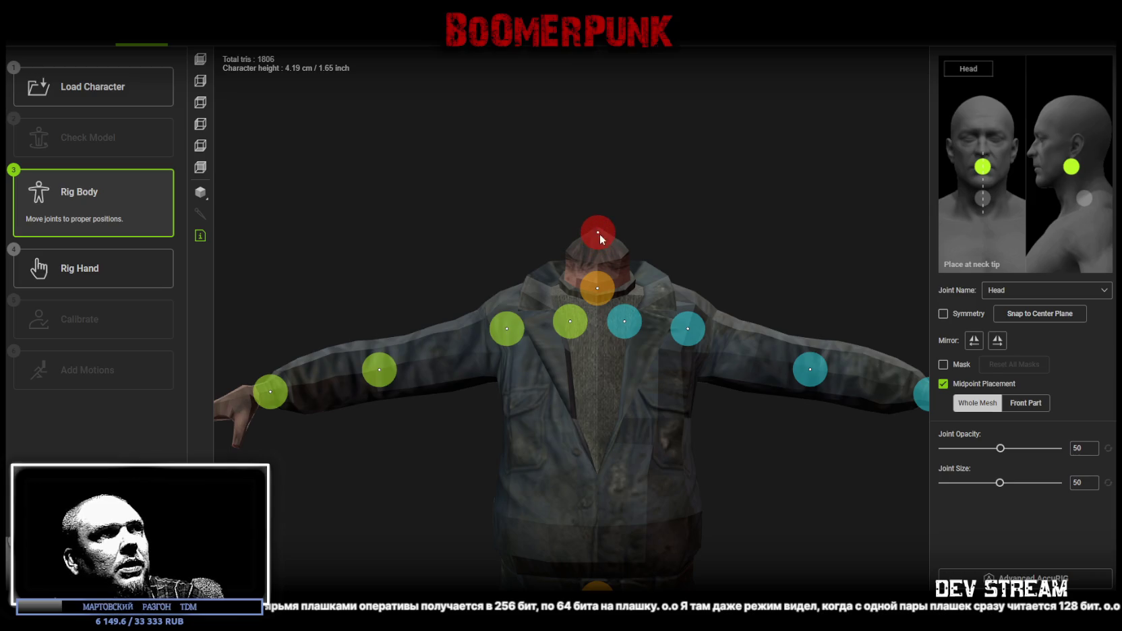
{"action": "left_click", "coordinate": [598, 273]}
{"action": "left_click_drag", "start_coordinate": [599, 273], "coordinate": [597, 282]}
{"action": "mouse_move", "coordinate": [564, 324]}
{"action": "left_mouse_down"}
{"action": "mouse_move", "coordinate": [557, 314]}
{"action": "mouse_move", "coordinate": [510, 357]}
{"action": "left_mouse_up"}
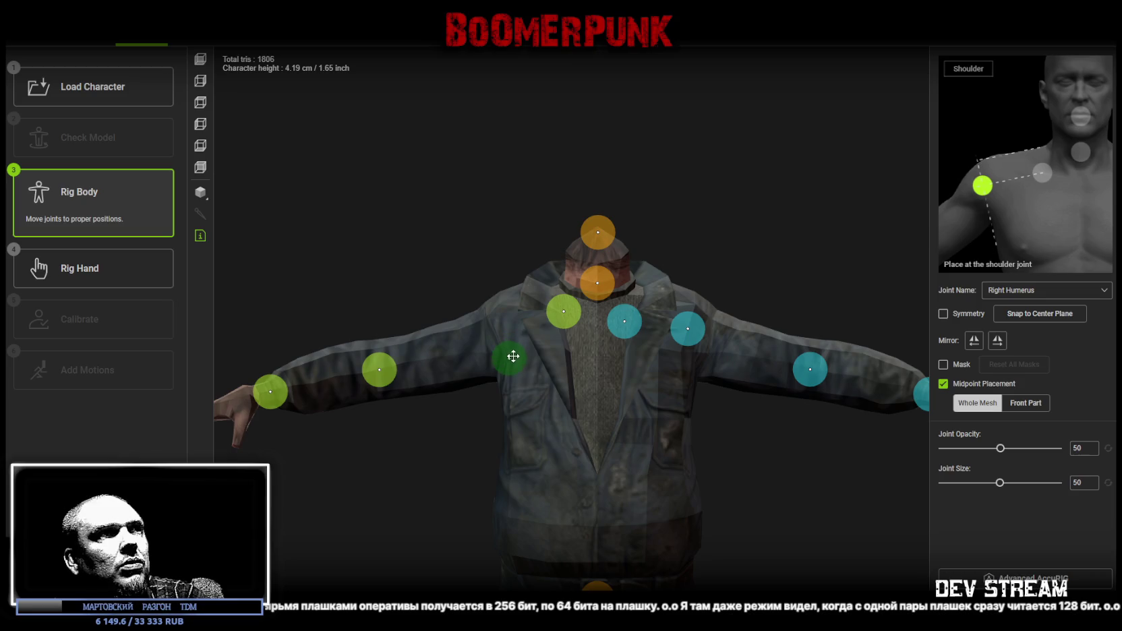
Turn on Symmetry and refine the right shoulder and clavicle joint positions
{"action": "left_click", "coordinate": [943, 313]}
{"action": "left_click", "coordinate": [510, 354]}
{"action": "left_click", "coordinate": [563, 311]}
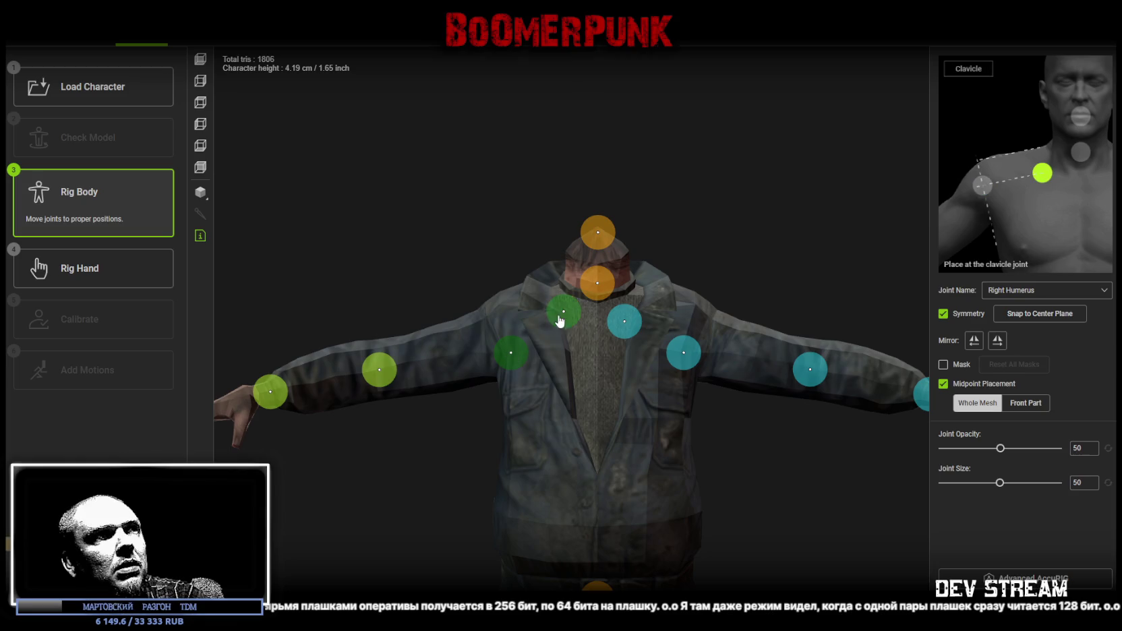
{"action": "left_click", "coordinate": [600, 282]}
{"action": "left_click", "coordinate": [599, 234]}
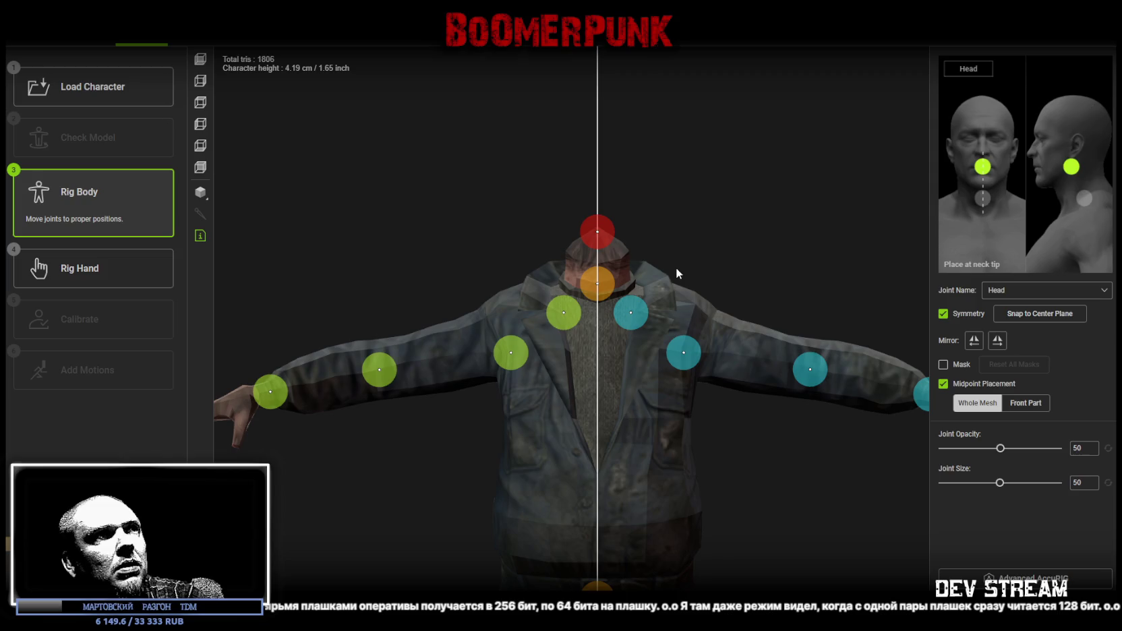
{"action": "left_click_drag", "start_coordinate": [511, 352], "coordinate": [511, 342]}
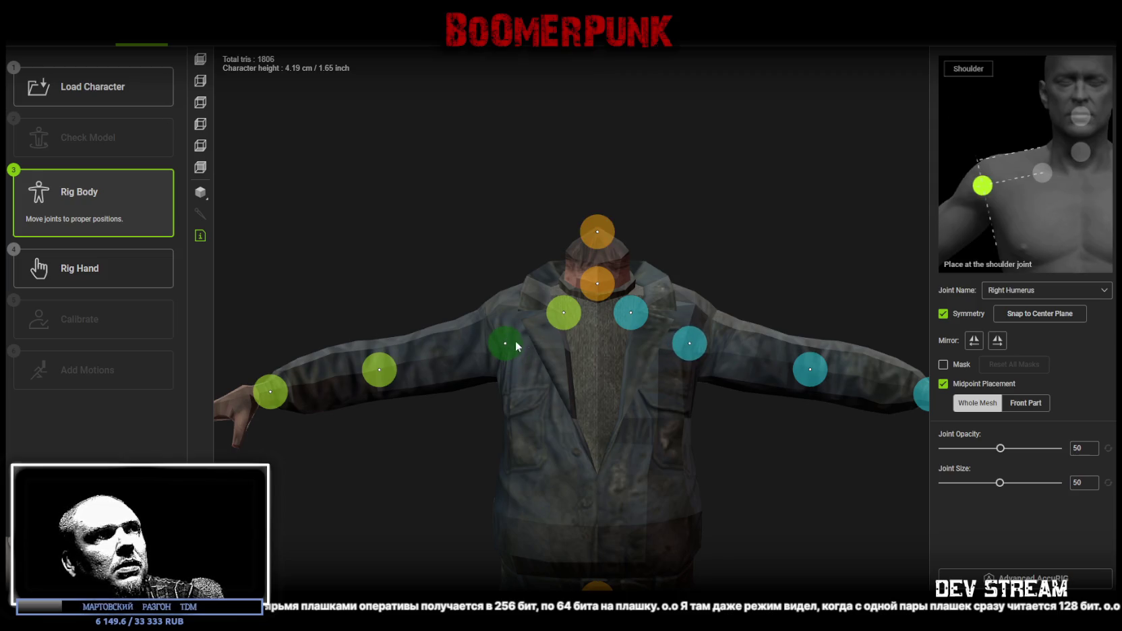
{"action": "left_click_drag", "start_coordinate": [564, 312], "coordinate": [562, 315]}
Display the wireframe on the shaded model with black wire lines
{"action": "scroll", "coordinate": [793, 494], "scroll_direction": "down", "scroll_amount": 1}
{"action": "middle_click_drag", "start_coordinate": [793, 494], "coordinate": [683, 405]}
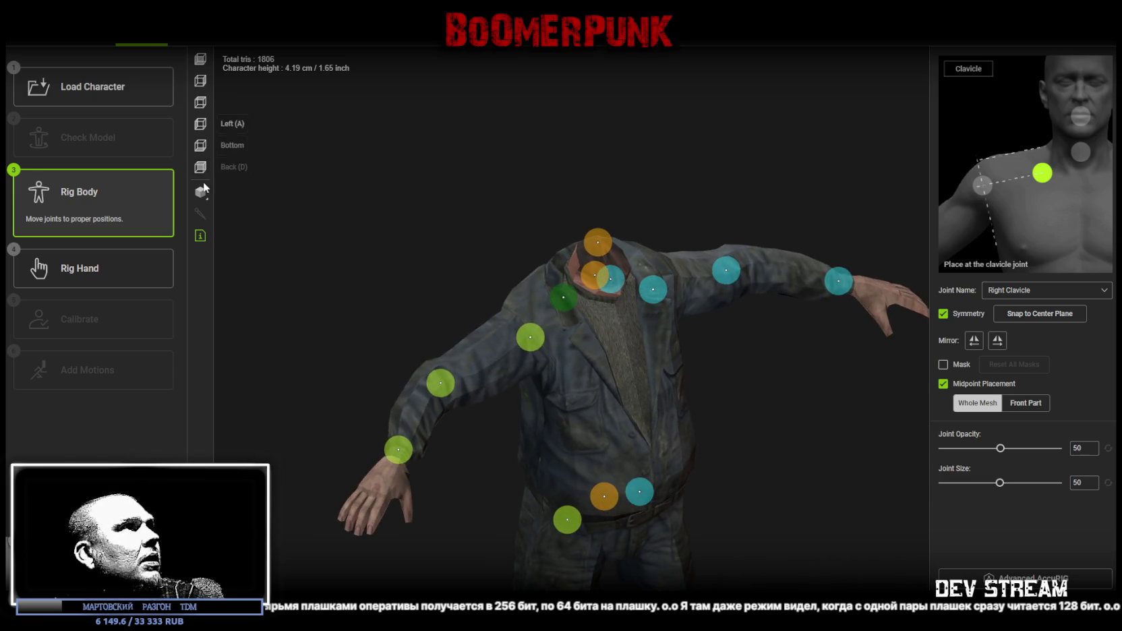
{"action": "left_click", "coordinate": [201, 191]}
{"action": "left_click", "coordinate": [276, 233]}
{"action": "mouse_move", "coordinate": [450, 178]}
{"action": "middle_mouse_down"}
{"action": "mouse_move", "coordinate": [391, 200]}
{"action": "mouse_move", "coordinate": [490, 242]}
{"action": "mouse_move", "coordinate": [441, 188]}
{"action": "mouse_move", "coordinate": [400, 170]}
{"action": "mouse_move", "coordinate": [518, 198]}
{"action": "mouse_move", "coordinate": [497, 332]}
{"action": "mouse_move", "coordinate": [587, 337]}
{"action": "middle_mouse_up"}
{"action": "left_click", "coordinate": [249, 268]}
Fit the right elbow and wrist joints onto the arm
{"action": "left_click", "coordinate": [598, 324]}
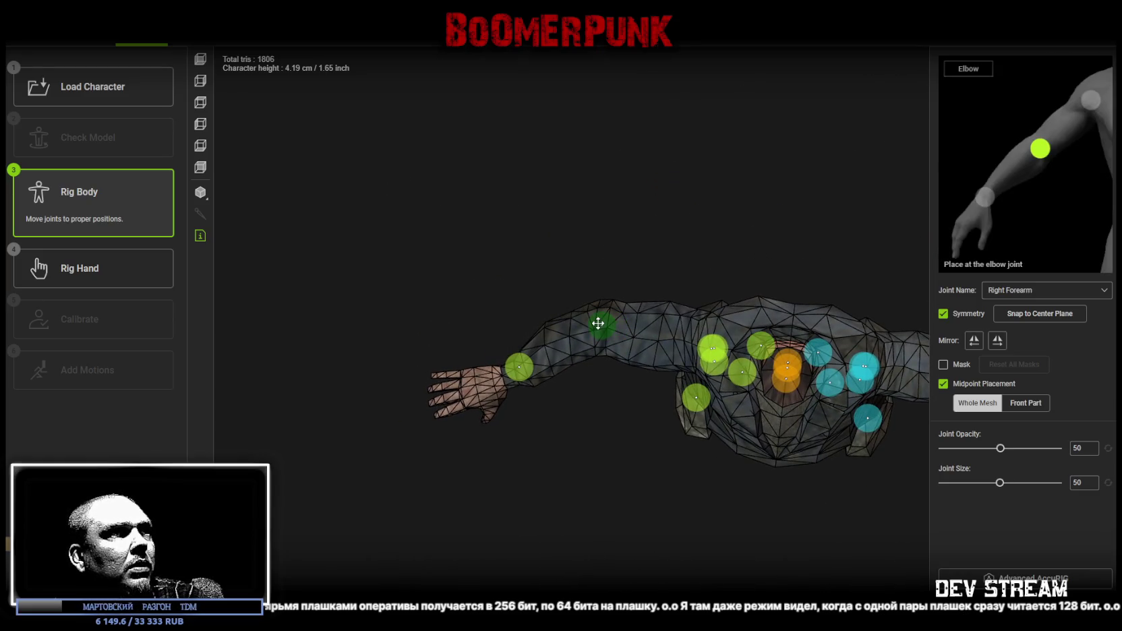
{"action": "mouse_move", "coordinate": [598, 324]}
{"action": "middle_mouse_down"}
{"action": "mouse_move", "coordinate": [559, 265]}
{"action": "mouse_move", "coordinate": [727, 457]}
{"action": "middle_mouse_up"}
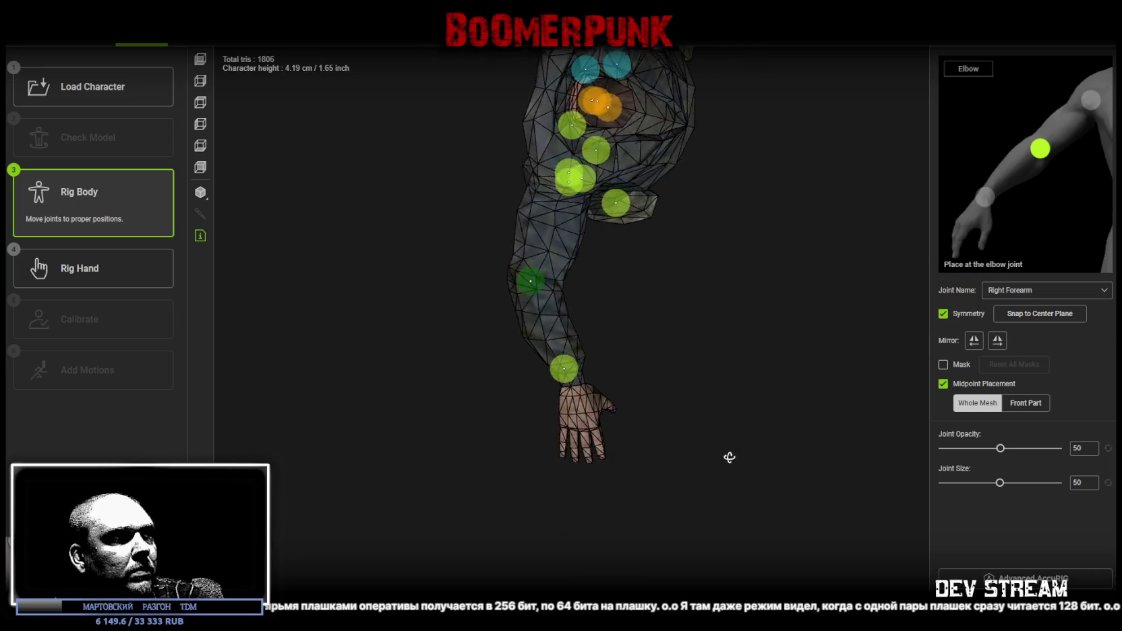
{"action": "left_click", "coordinate": [571, 371]}
{"action": "left_click_drag", "start_coordinate": [573, 375], "coordinate": [585, 385]}
{"action": "mouse_move", "coordinate": [585, 383]}
{"action": "right_mouse_down"}
{"action": "mouse_move", "coordinate": [747, 320]}
{"action": "mouse_move", "coordinate": [846, 371]}
{"action": "mouse_move", "coordinate": [731, 330]}
{"action": "mouse_move", "coordinate": [706, 240]}
{"action": "right_mouse_up"}
Reposition the right knee and ankle joints on the legs, then finish body rigging
{"action": "mouse_move", "coordinate": [706, 240]}
{"action": "middle_mouse_down"}
{"action": "mouse_move", "coordinate": [747, 313]}
{"action": "mouse_move", "coordinate": [747, 346]}
{"action": "middle_mouse_up"}
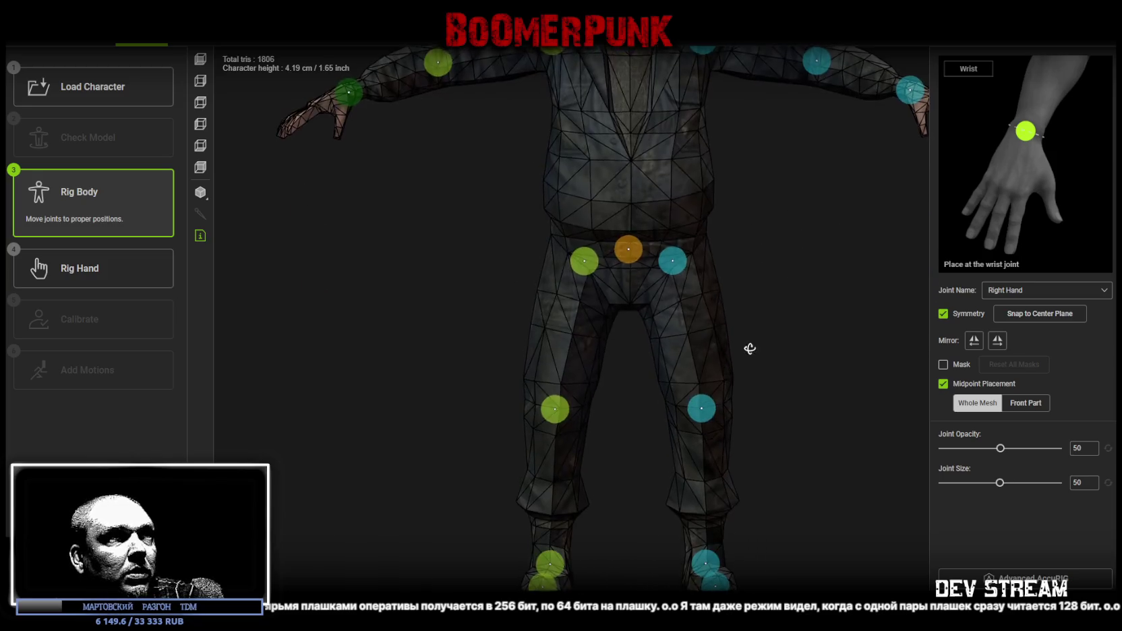
{"action": "middle_click_drag", "start_coordinate": [600, 468], "coordinate": [582, 327]}
{"action": "mouse_move", "coordinate": [583, 332]}
{"action": "right_mouse_down"}
{"action": "mouse_move", "coordinate": [667, 344]}
{"action": "mouse_move", "coordinate": [609, 349]}
{"action": "mouse_move", "coordinate": [570, 291]}
{"action": "mouse_move", "coordinate": [611, 320]}
{"action": "mouse_move", "coordinate": [561, 302]}
{"action": "right_mouse_up"}
{"action": "left_click_drag", "start_coordinate": [502, 303], "coordinate": [537, 290]}
{"action": "mouse_move", "coordinate": [537, 290]}
{"action": "right_mouse_down"}
{"action": "mouse_move", "coordinate": [603, 318]}
{"action": "mouse_move", "coordinate": [501, 316]}
{"action": "mouse_move", "coordinate": [574, 451]}
{"action": "mouse_move", "coordinate": [443, 393]}
{"action": "mouse_move", "coordinate": [617, 459]}
{"action": "mouse_move", "coordinate": [709, 451]}
{"action": "mouse_move", "coordinate": [636, 431]}
{"action": "right_mouse_up"}
{"action": "left_click_drag", "start_coordinate": [564, 368], "coordinate": [560, 350]}
{"action": "mouse_move", "coordinate": [560, 350]}
{"action": "right_mouse_down"}
{"action": "mouse_move", "coordinate": [713, 391]}
{"action": "mouse_move", "coordinate": [584, 371]}
{"action": "right_mouse_up"}
{"action": "left_click_drag", "start_coordinate": [494, 313], "coordinate": [493, 306]}
{"action": "mouse_move", "coordinate": [408, 333]}
{"action": "right_mouse_down"}
{"action": "mouse_move", "coordinate": [566, 353]}
{"action": "mouse_move", "coordinate": [526, 362]}
{"action": "mouse_move", "coordinate": [534, 385]}
{"action": "mouse_move", "coordinate": [518, 394]}
{"action": "mouse_move", "coordinate": [414, 421]}
{"action": "mouse_move", "coordinate": [749, 270]}
{"action": "mouse_move", "coordinate": [712, 422]}
{"action": "mouse_move", "coordinate": [692, 371]}
{"action": "mouse_move", "coordinate": [741, 337]}
{"action": "right_mouse_up"}
{"action": "left_click", "coordinate": [1032, 588]}
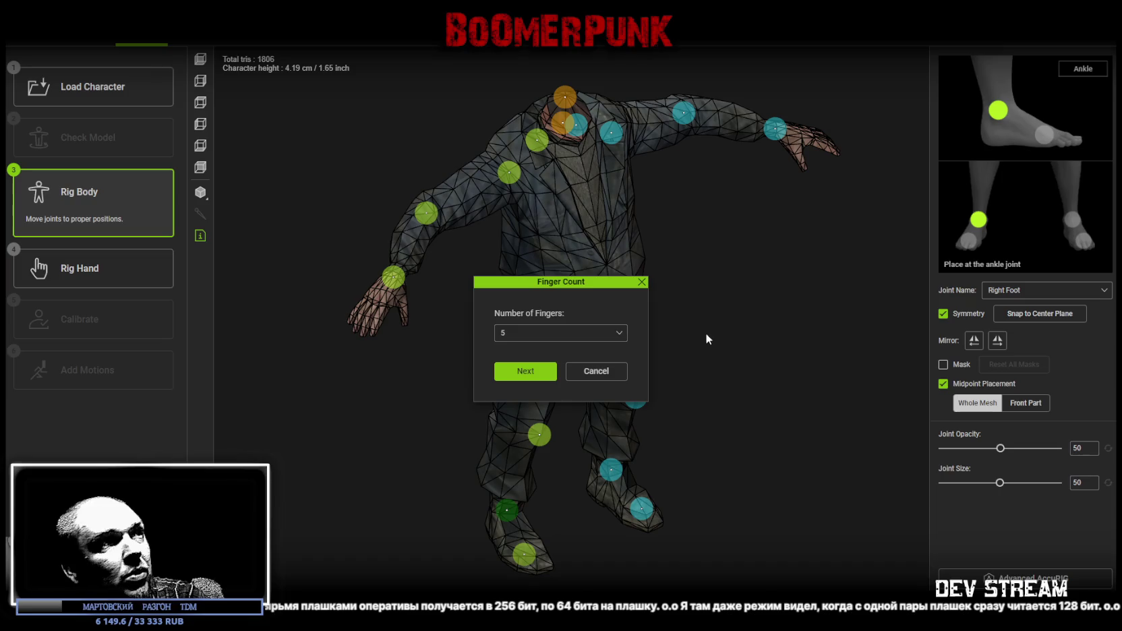
Keep 5 fingers per hand and proceed to hand rigging
{"action": "left_click", "coordinate": [528, 370]}
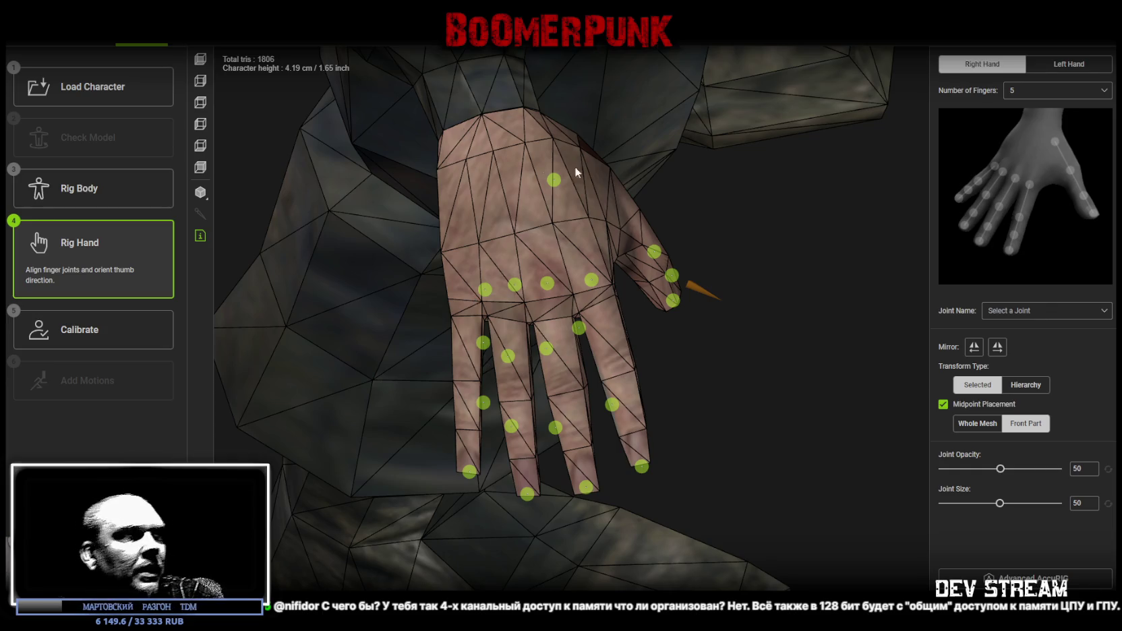
Realign the right thumb's Finger 2 and tip joints along the thumb
{"action": "middle_click_drag", "start_coordinate": [788, 323], "coordinate": [782, 349]}
{"action": "mouse_move", "coordinate": [782, 349]}
{"action": "right_mouse_down"}
{"action": "mouse_move", "coordinate": [713, 318]}
{"action": "mouse_move", "coordinate": [646, 225]}
{"action": "mouse_move", "coordinate": [658, 326]}
{"action": "mouse_move", "coordinate": [782, 308]}
{"action": "mouse_move", "coordinate": [781, 226]}
{"action": "mouse_move", "coordinate": [785, 340]}
{"action": "right_mouse_up"}
{"action": "left_click", "coordinate": [688, 310]}
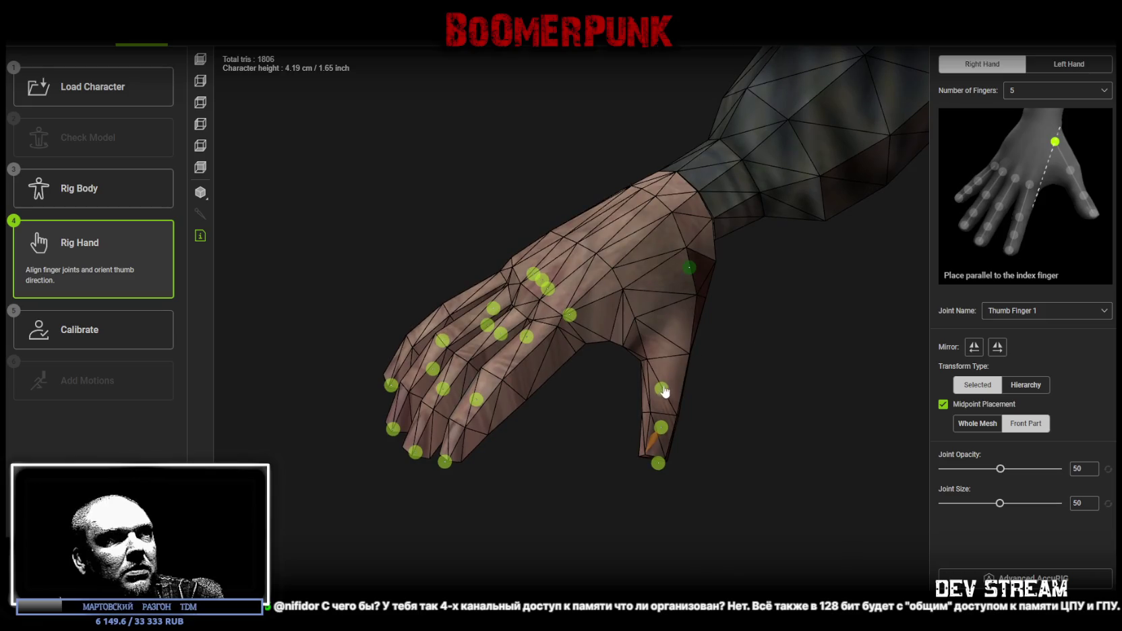
{"action": "left_click", "coordinate": [684, 332]}
{"action": "left_click_drag", "start_coordinate": [684, 332], "coordinate": [673, 328]}
{"action": "left_click_drag", "start_coordinate": [660, 427], "coordinate": [667, 404]}
{"action": "mouse_move", "coordinate": [666, 404]}
{"action": "right_mouse_down"}
{"action": "mouse_move", "coordinate": [739, 408]}
{"action": "mouse_move", "coordinate": [741, 358]}
{"action": "mouse_move", "coordinate": [666, 337]}
{"action": "right_mouse_up"}
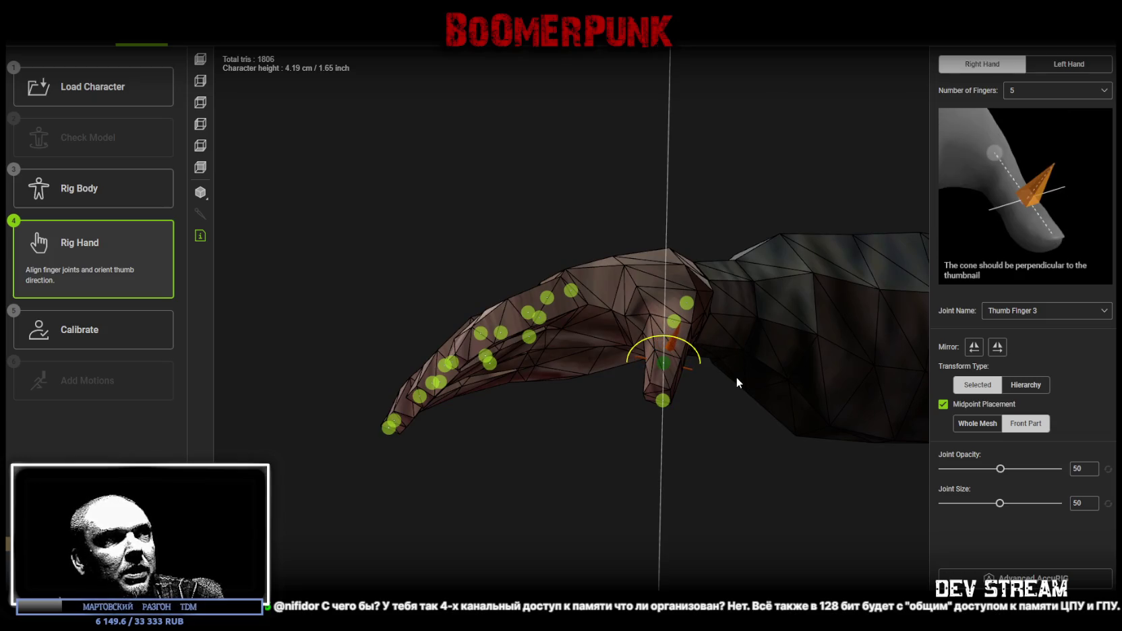
{"action": "right_click_drag", "start_coordinate": [736, 427], "coordinate": [652, 450]}
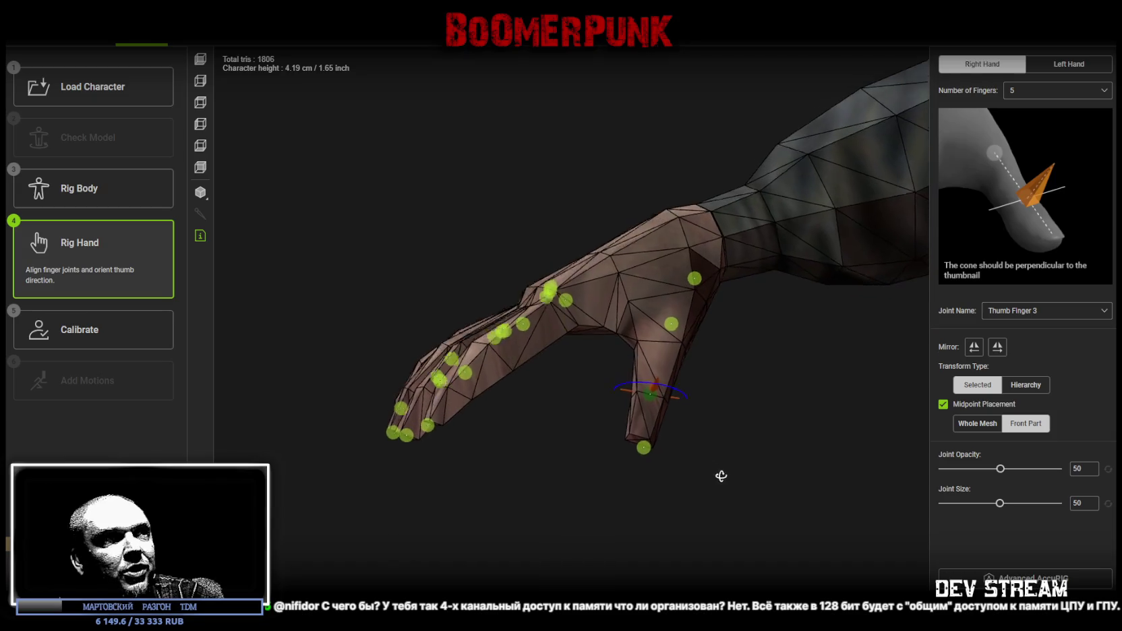
{"action": "left_click_drag", "start_coordinate": [649, 449], "coordinate": [638, 439]}
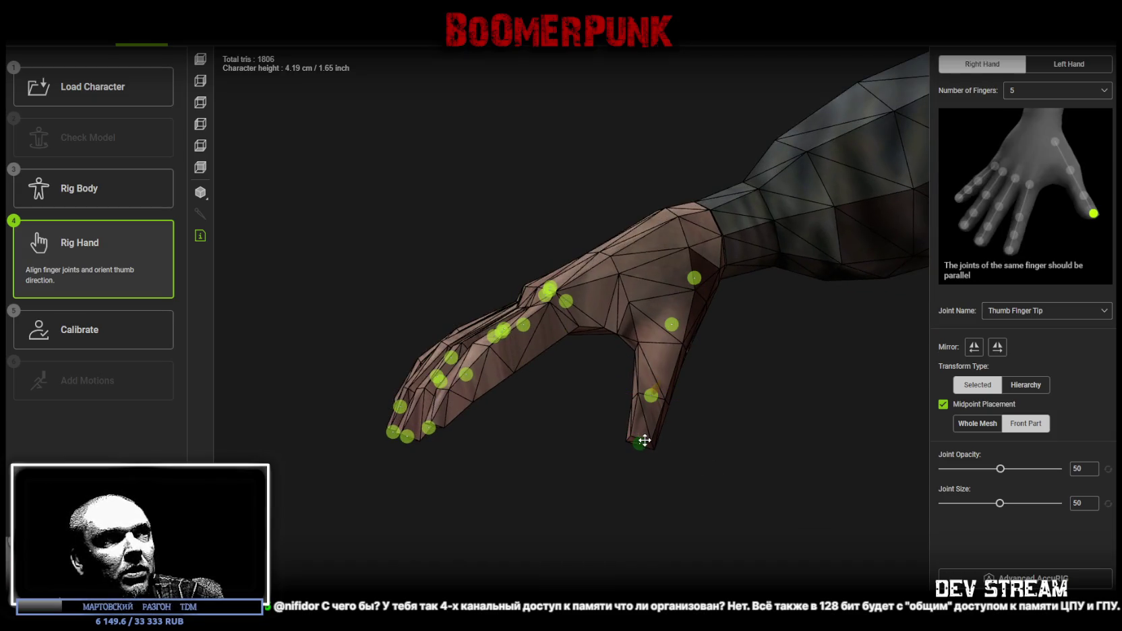
{"action": "right_click_drag", "start_coordinate": [645, 441], "coordinate": [1061, 179]}
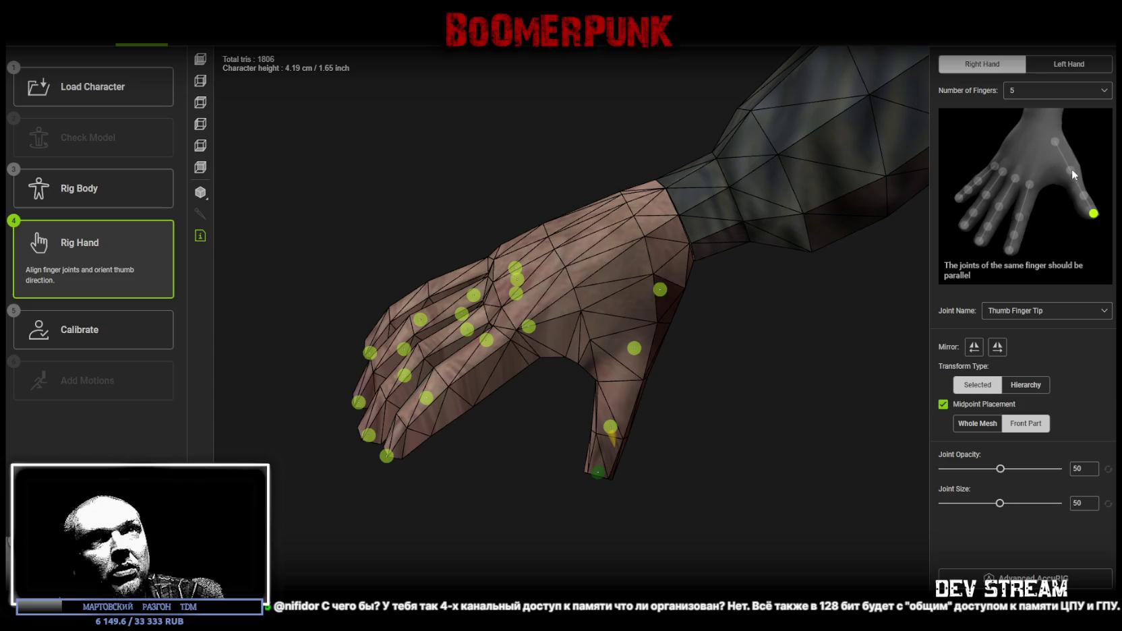
{"action": "right_click_drag", "start_coordinate": [776, 387], "coordinate": [800, 430]}
{"action": "right_click_drag", "start_coordinate": [489, 479], "coordinate": [344, 344]}
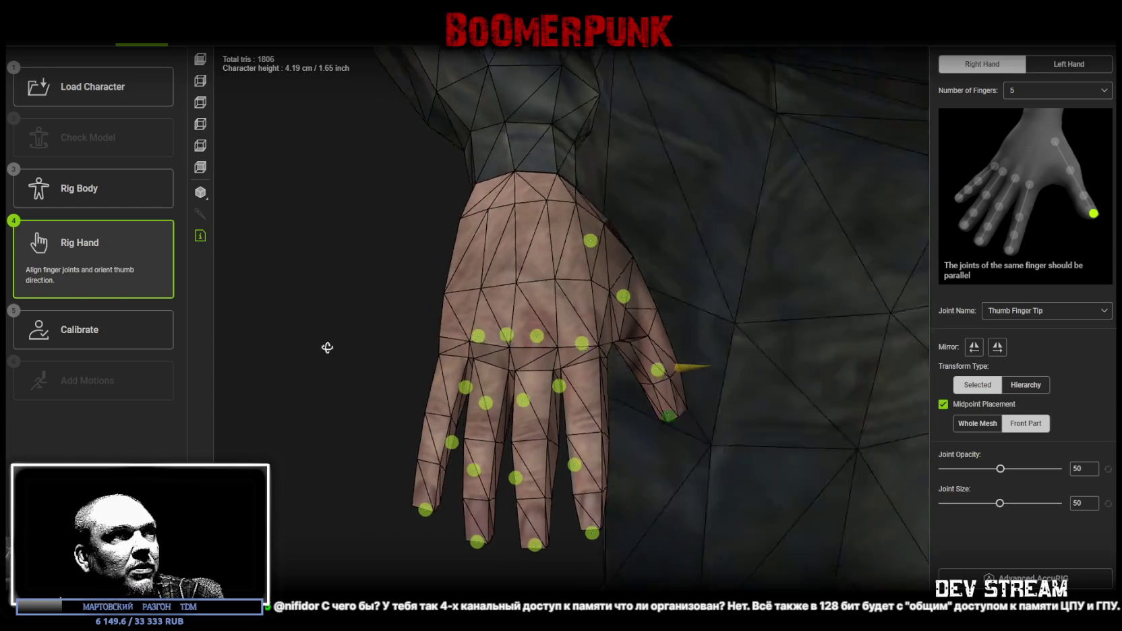
Line up the index, middle, ring and pinky joints along each finger's centre
{"action": "left_click", "coordinate": [593, 371]}
{"action": "left_click", "coordinate": [548, 373]}
{"action": "left_click_drag", "start_coordinate": [548, 373], "coordinate": [549, 392]}
{"action": "left_click", "coordinate": [637, 546]}
{"action": "left_click", "coordinate": [578, 564]}
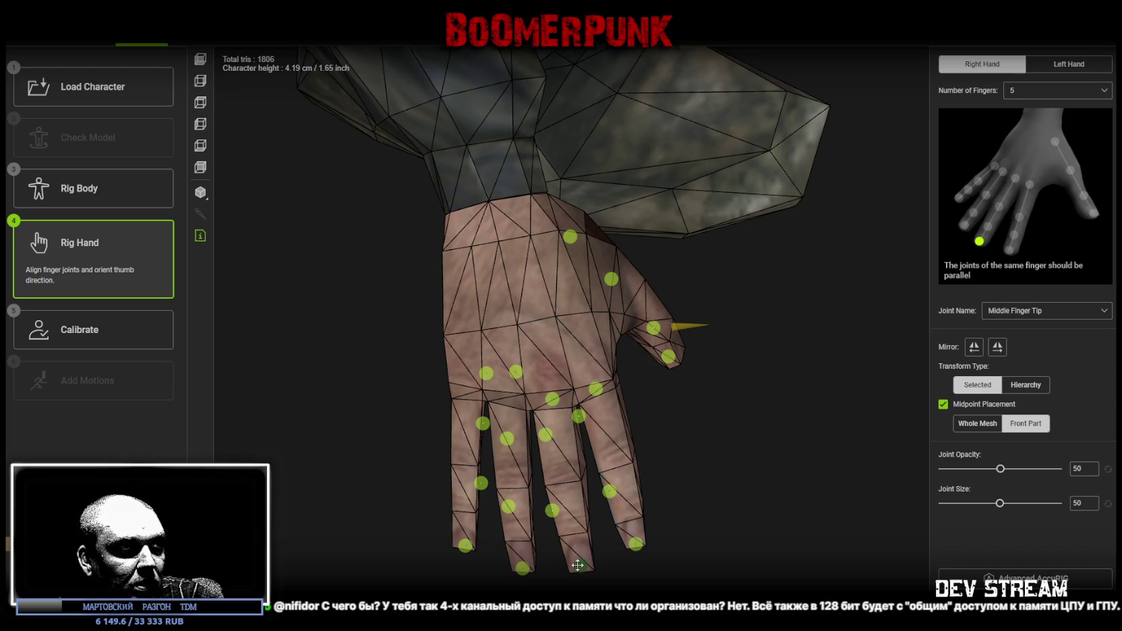
{"action": "left_click_drag", "start_coordinate": [481, 483], "coordinate": [467, 501]}
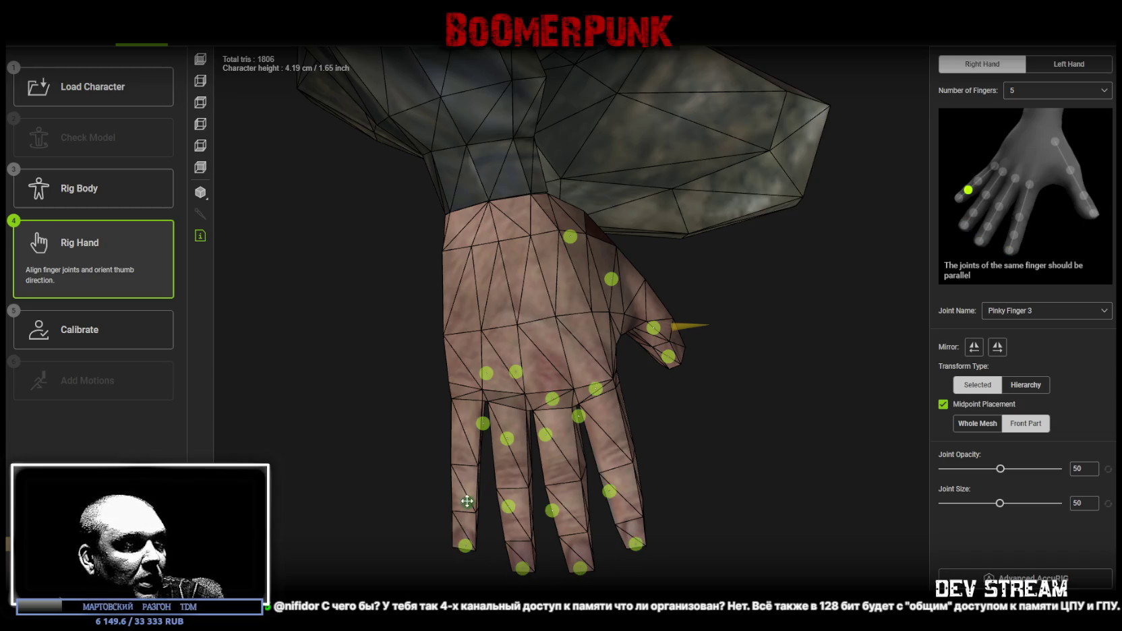
{"action": "left_click_drag", "start_coordinate": [485, 429], "coordinate": [461, 447]}
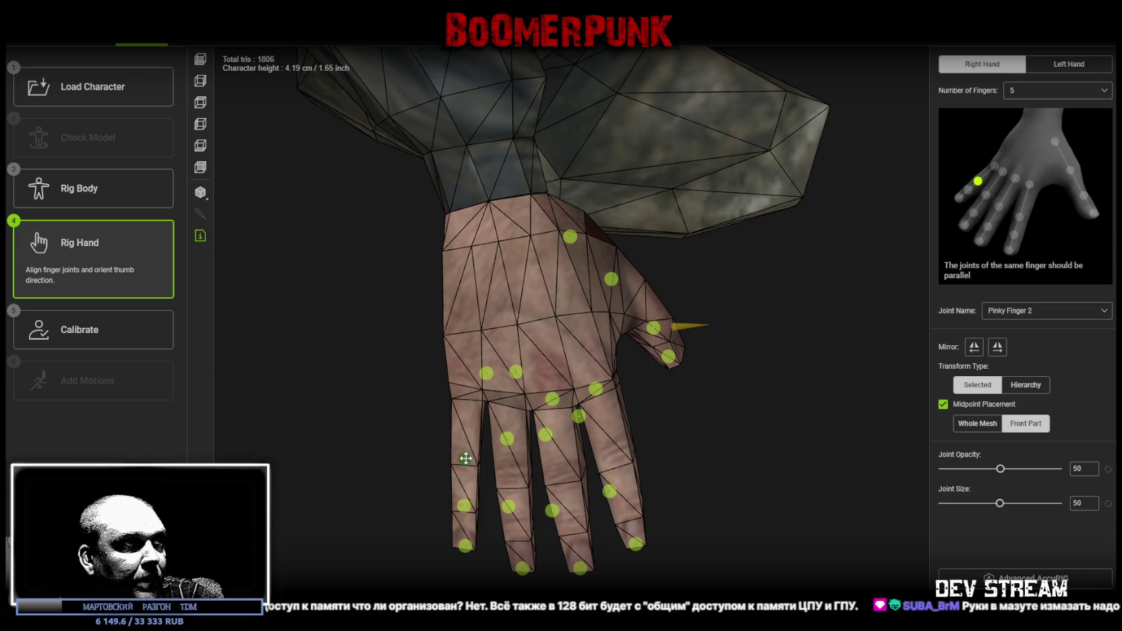
{"action": "left_click_drag", "start_coordinate": [511, 508], "coordinate": [523, 533]}
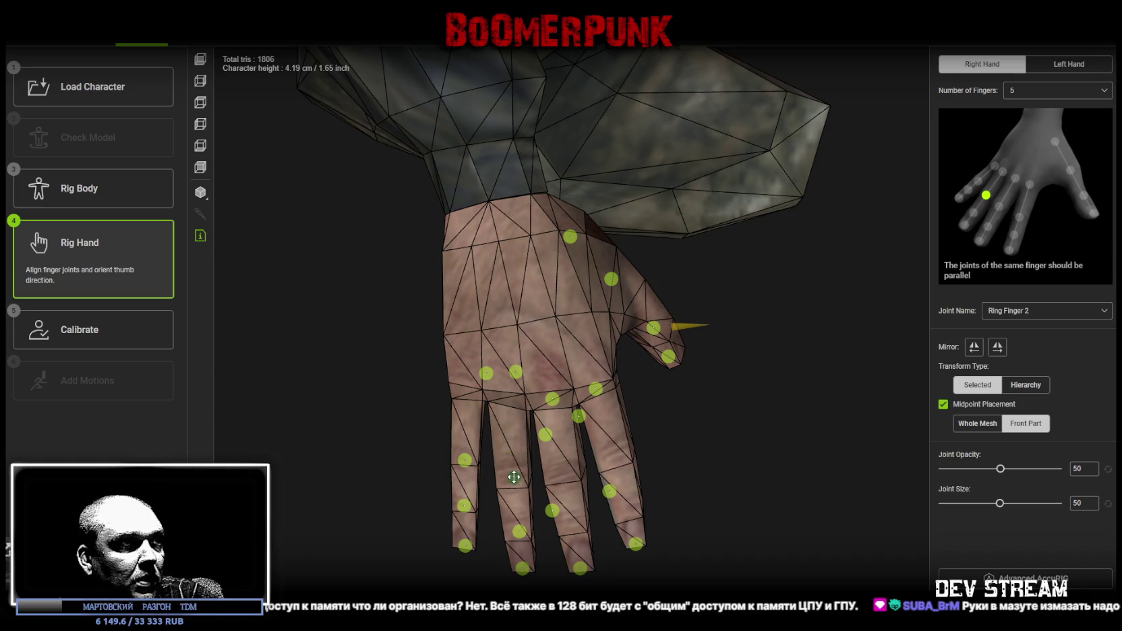
{"action": "mouse_move", "coordinate": [491, 375]}
{"action": "left_mouse_down"}
{"action": "mouse_move", "coordinate": [474, 387]}
{"action": "mouse_move", "coordinate": [511, 388]}
{"action": "left_mouse_up"}
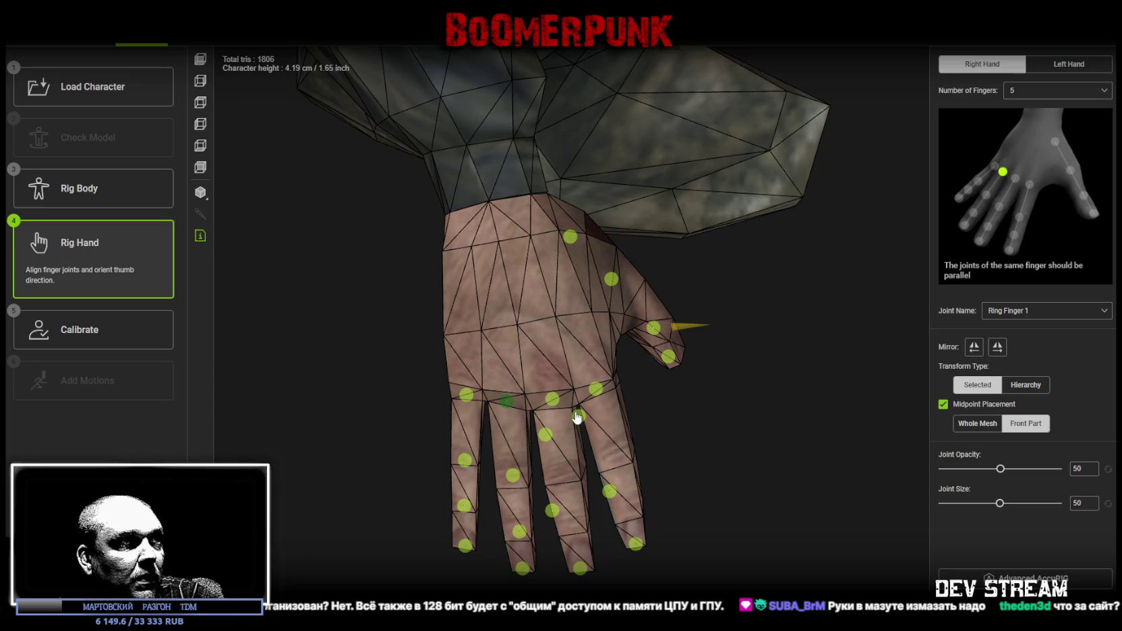
{"action": "left_click_drag", "start_coordinate": [553, 511], "coordinate": [572, 524]}
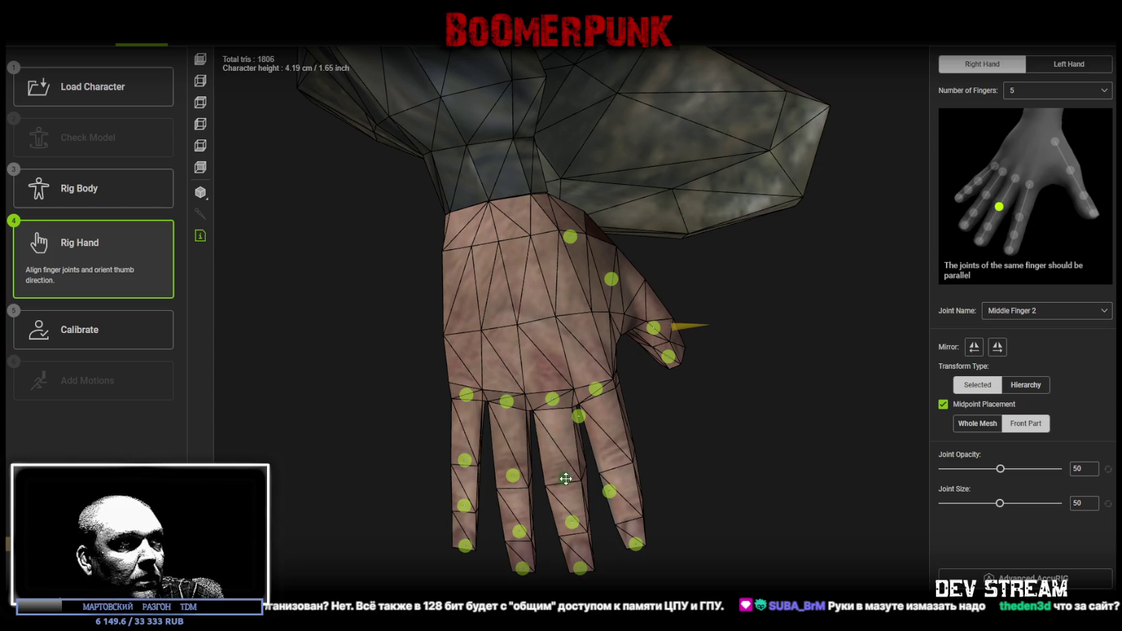
{"action": "left_click_drag", "start_coordinate": [610, 495], "coordinate": [621, 501]}
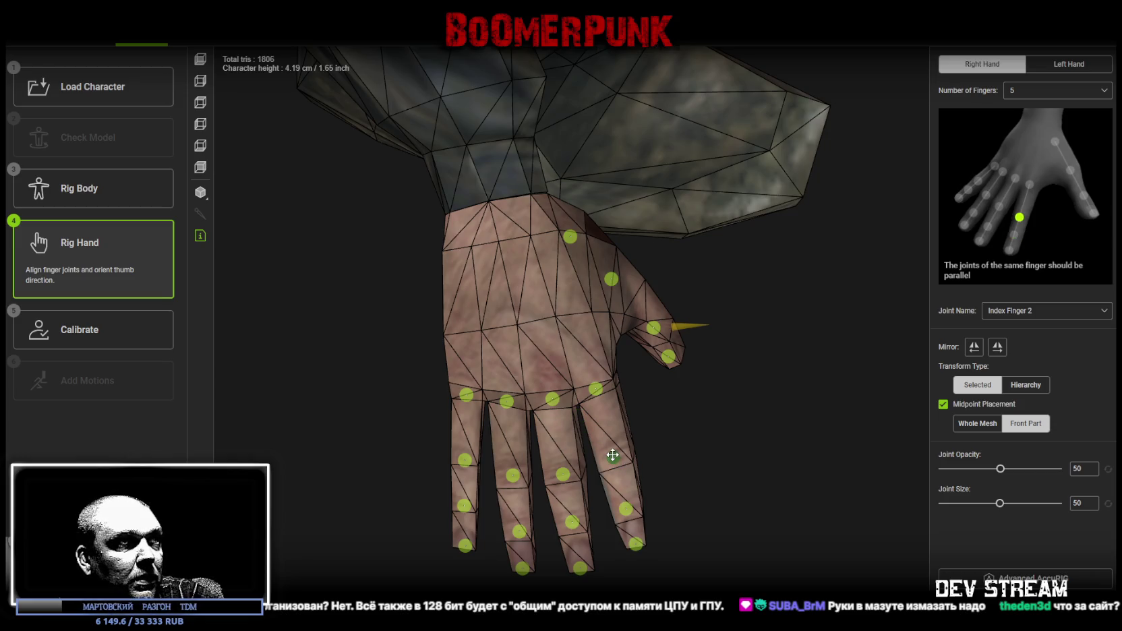
{"action": "mouse_move", "coordinate": [612, 455]}
{"action": "right_mouse_down"}
{"action": "mouse_move", "coordinate": [716, 406]}
{"action": "mouse_move", "coordinate": [680, 335]}
{"action": "mouse_move", "coordinate": [617, 337]}
{"action": "mouse_move", "coordinate": [627, 350]}
{"action": "right_mouse_up"}
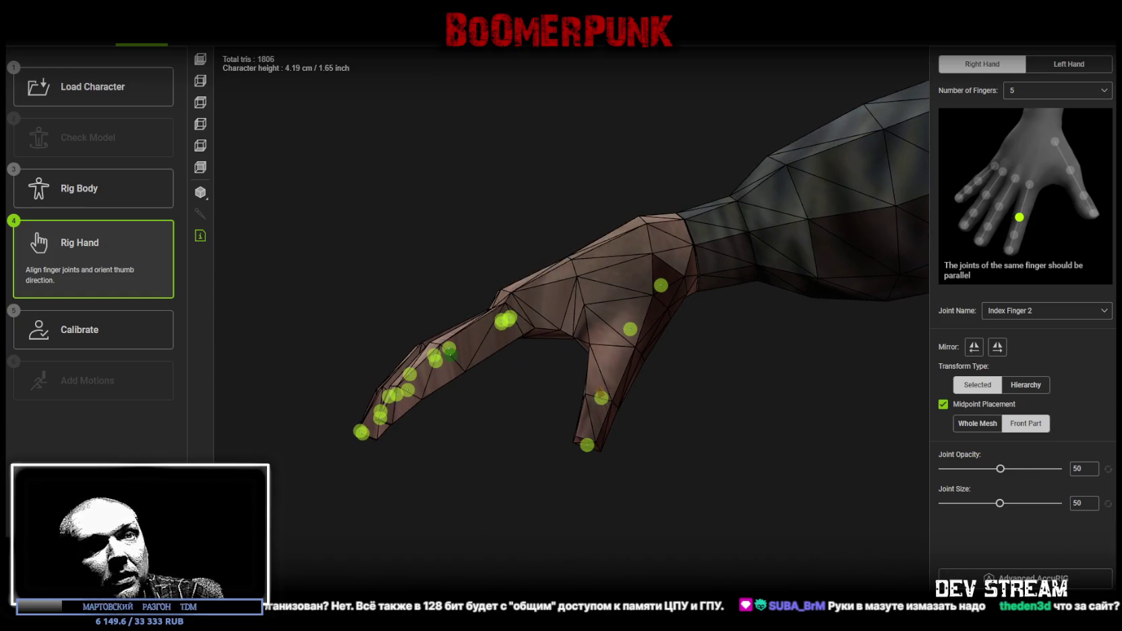
{"action": "left_click", "coordinate": [1068, 64]}
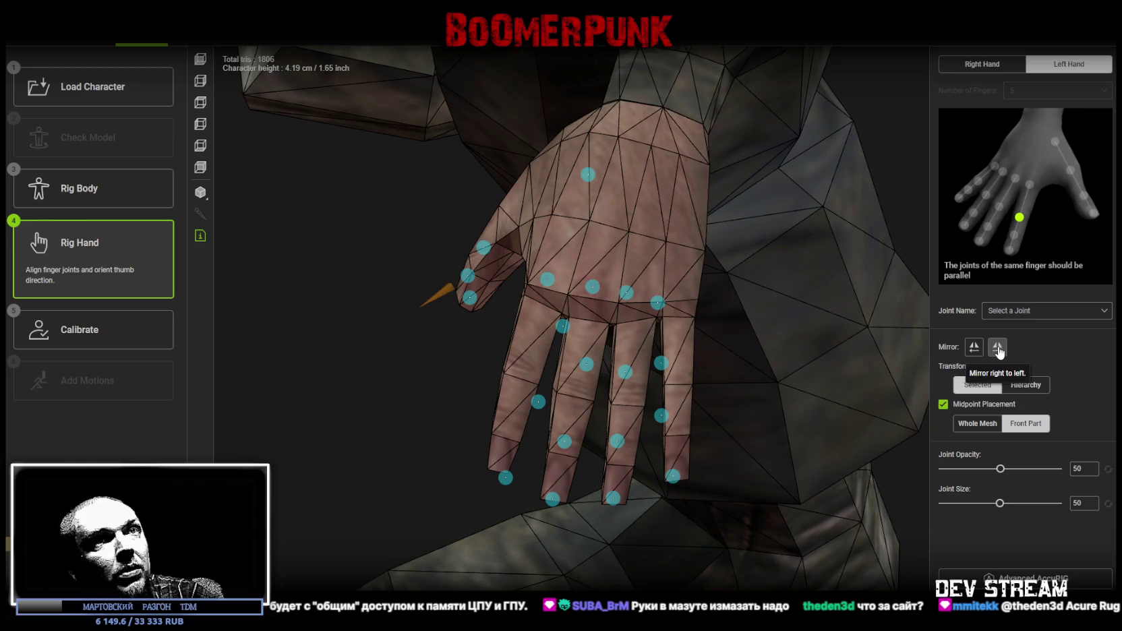
Mirror the finger joint layout to the left hand and calibrate to build the rig
{"action": "left_click", "coordinate": [997, 347]}
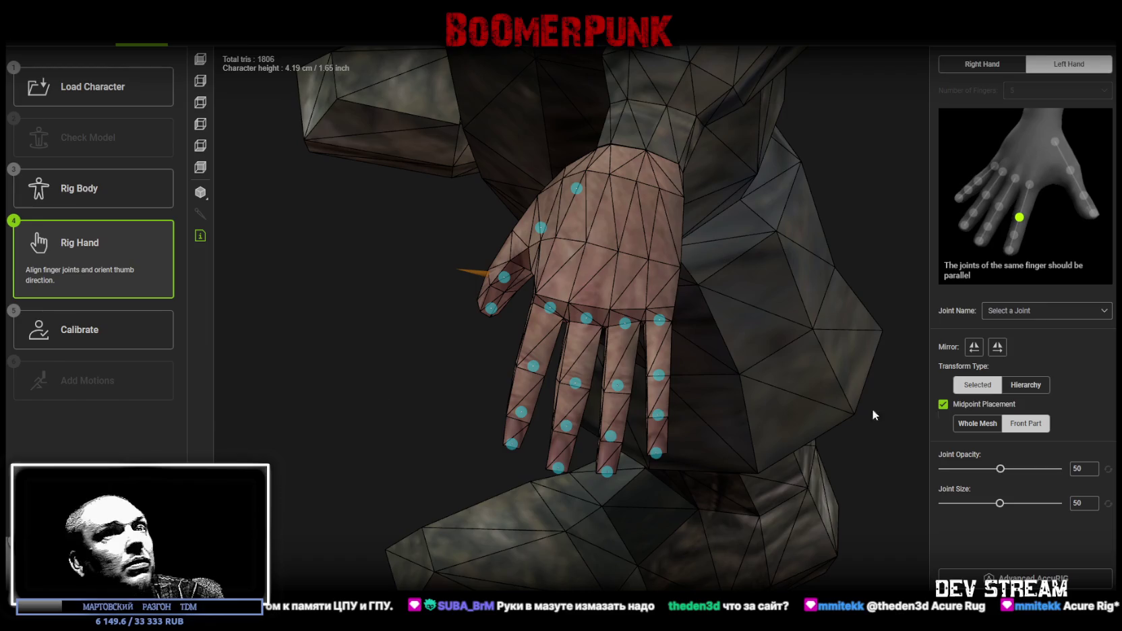
{"action": "left_click", "coordinate": [1025, 578]}
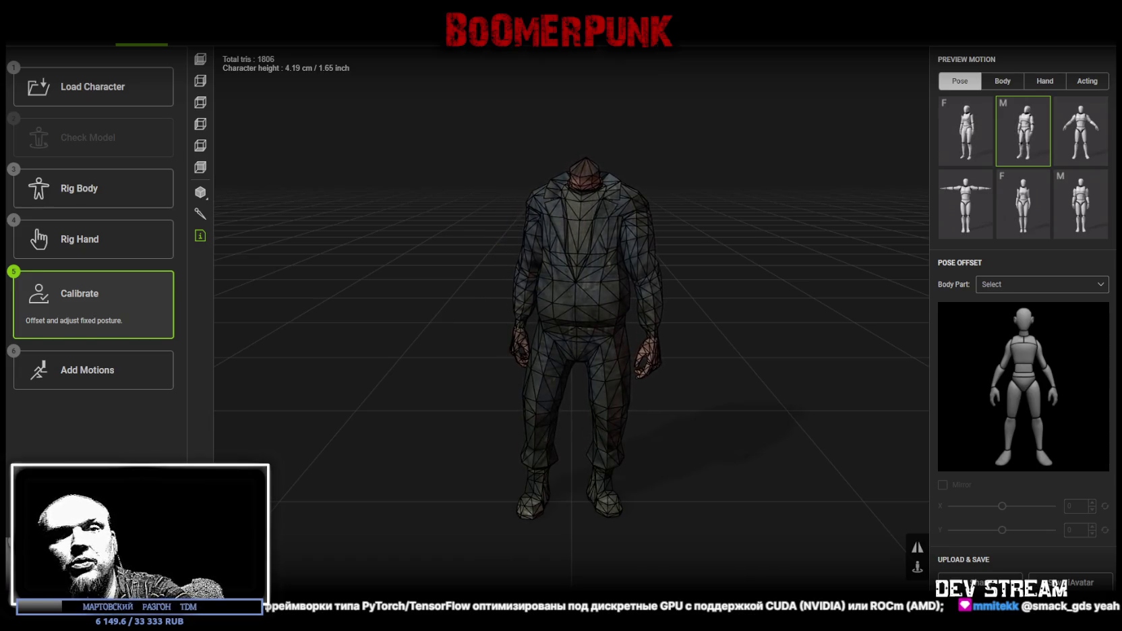
Turn on Show Bone and orbit the character to check the skeleton in profile and front
{"action": "left_click_drag", "start_coordinate": [695, 356], "coordinate": [723, 323]}
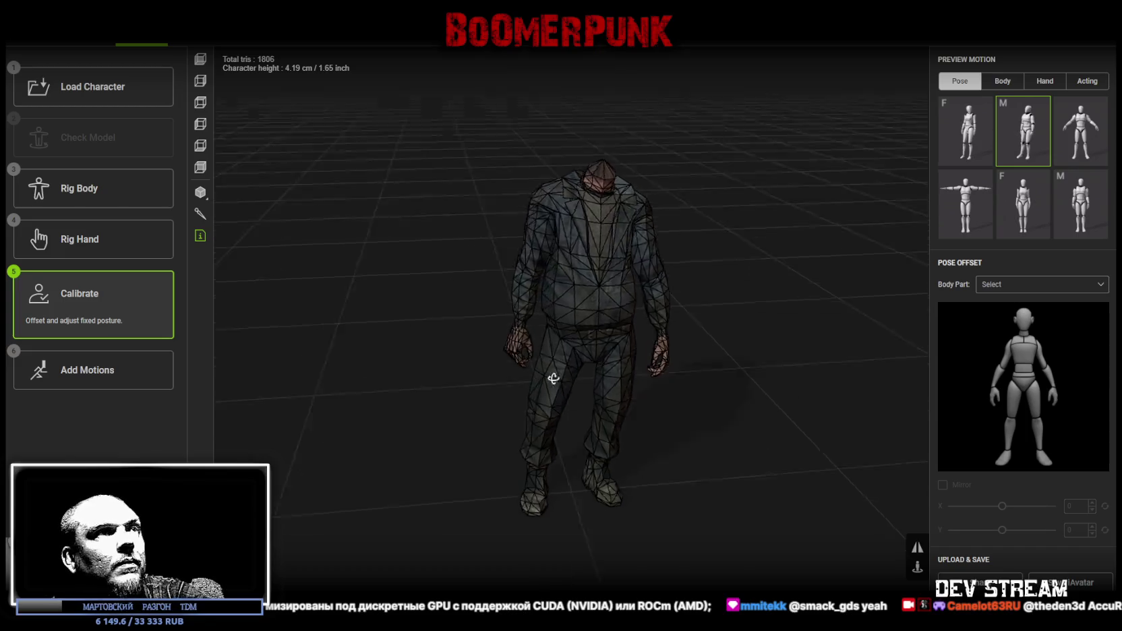
{"action": "mouse_move", "coordinate": [724, 323]}
{"action": "left_mouse_down"}
{"action": "mouse_move", "coordinate": [566, 351]}
{"action": "mouse_move", "coordinate": [659, 325]}
{"action": "mouse_move", "coordinate": [571, 322]}
{"action": "mouse_move", "coordinate": [627, 376]}
{"action": "mouse_move", "coordinate": [617, 375]}
{"action": "left_mouse_up"}
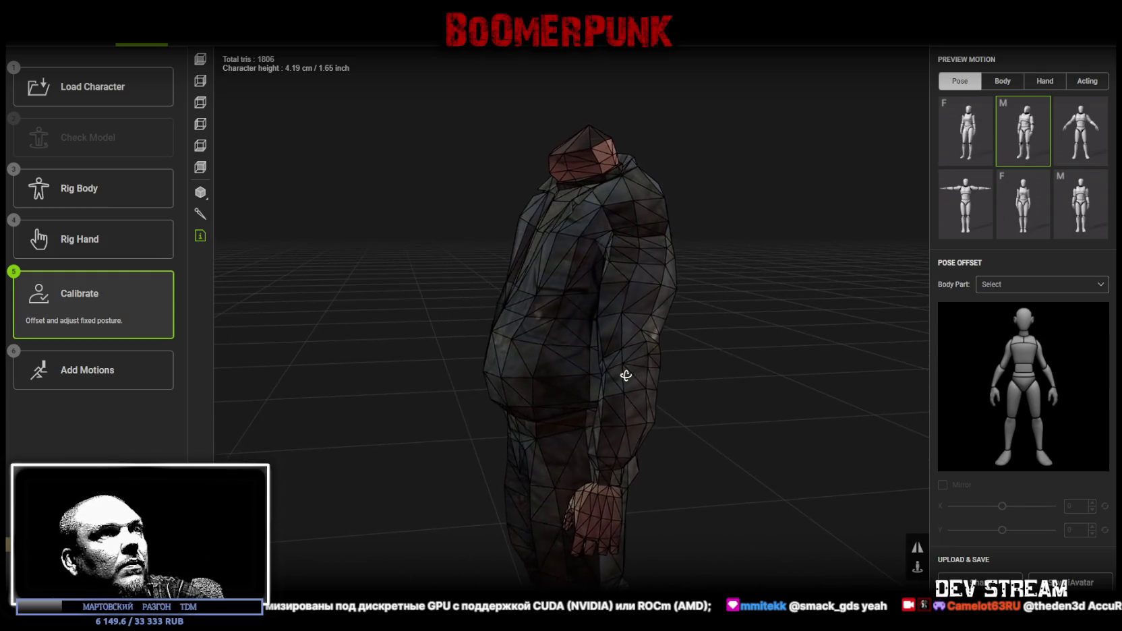
{"action": "left_click", "coordinate": [201, 213]}
{"action": "left_click_drag", "start_coordinate": [718, 366], "coordinate": [706, 371]}
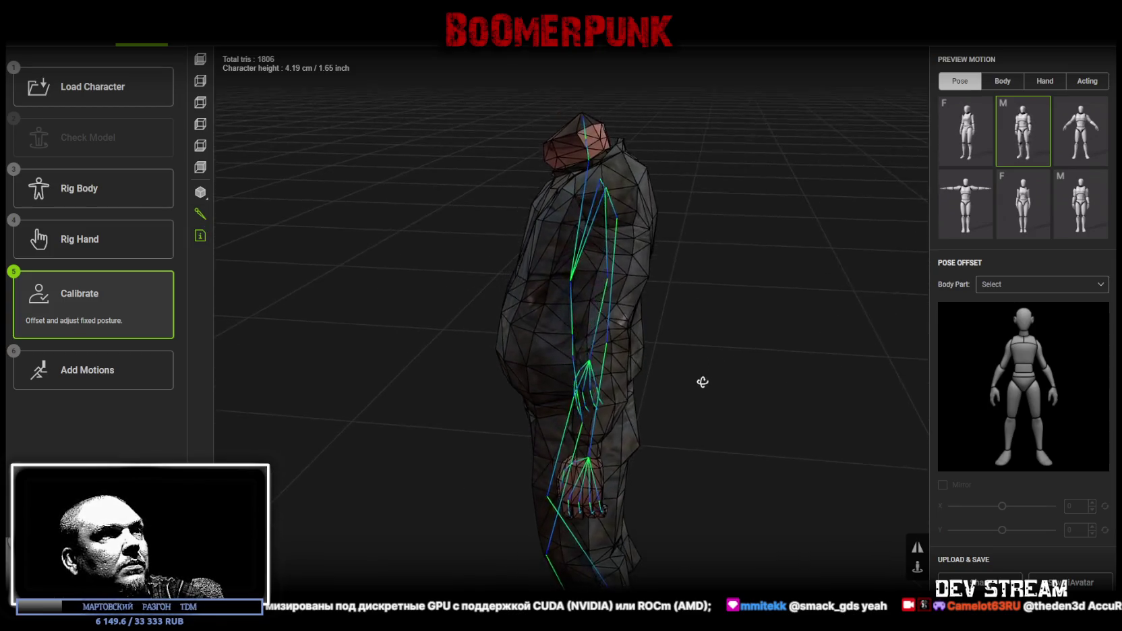
{"action": "mouse_move", "coordinate": [593, 344]}
{"action": "left_mouse_down"}
{"action": "mouse_move", "coordinate": [656, 329]}
{"action": "mouse_move", "coordinate": [690, 358]}
{"action": "left_mouse_up"}
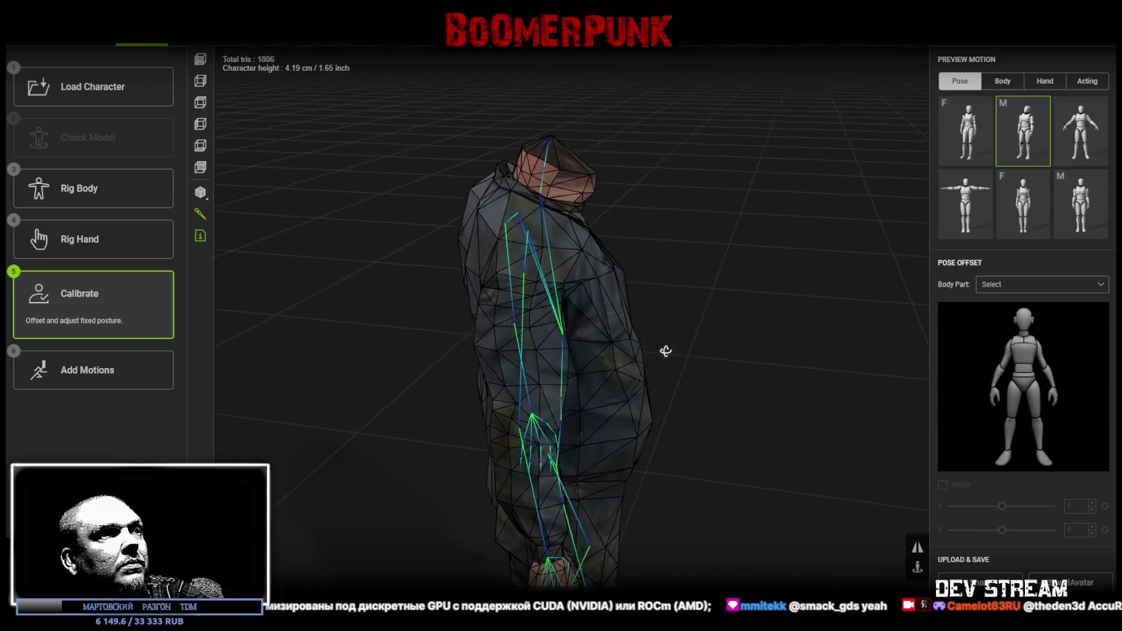
{"action": "left_click_drag", "start_coordinate": [683, 359], "coordinate": [557, 329]}
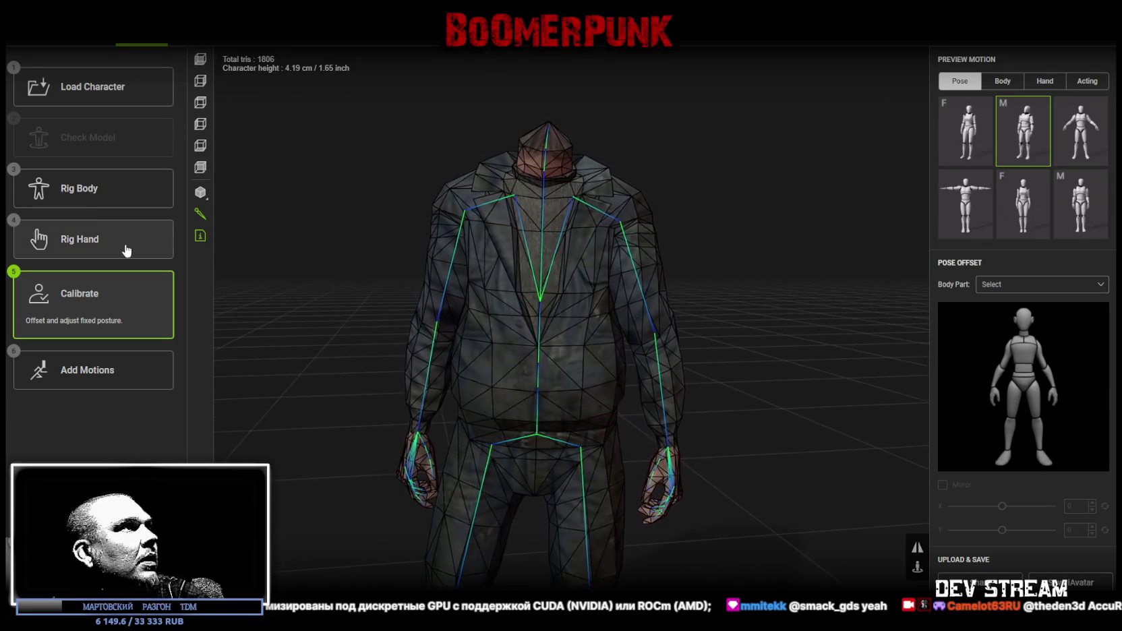
Return to Rig Body and raise the right clavicle and humerus joints
{"action": "left_click", "coordinate": [108, 202]}
{"action": "scroll", "coordinate": [743, 287], "scroll_direction": "up", "scroll_amount": 3}
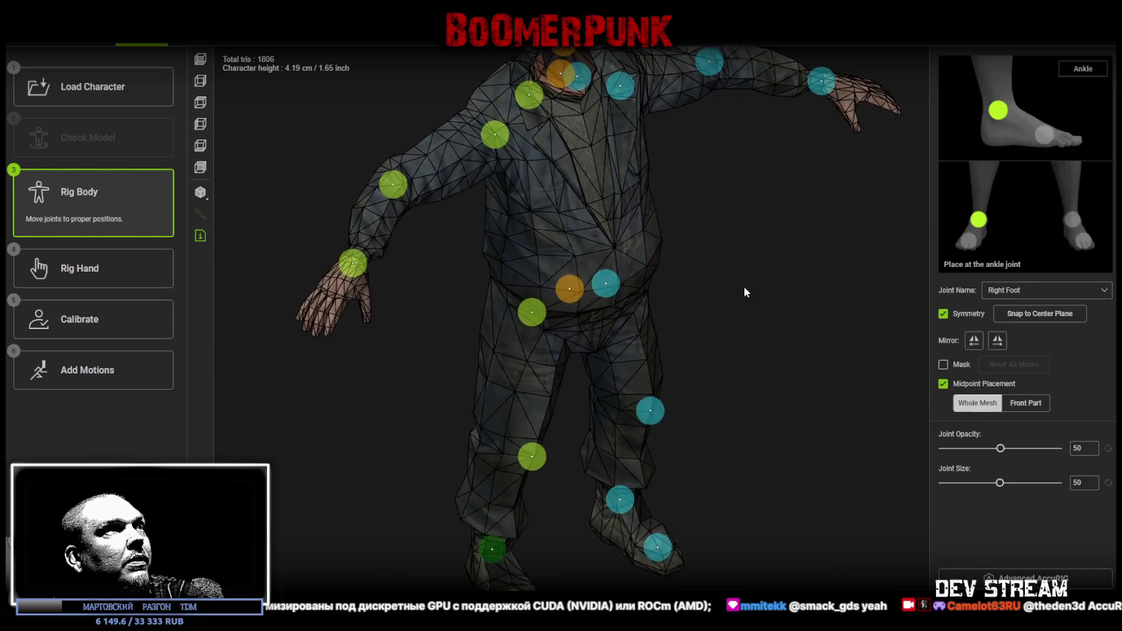
{"action": "middle_click_drag", "start_coordinate": [593, 283], "coordinate": [477, 188]}
{"action": "scroll", "coordinate": [477, 189], "scroll_direction": "down", "scroll_amount": 2}
{"action": "scroll", "coordinate": [416, 287], "scroll_direction": "down", "scroll_amount": 2}
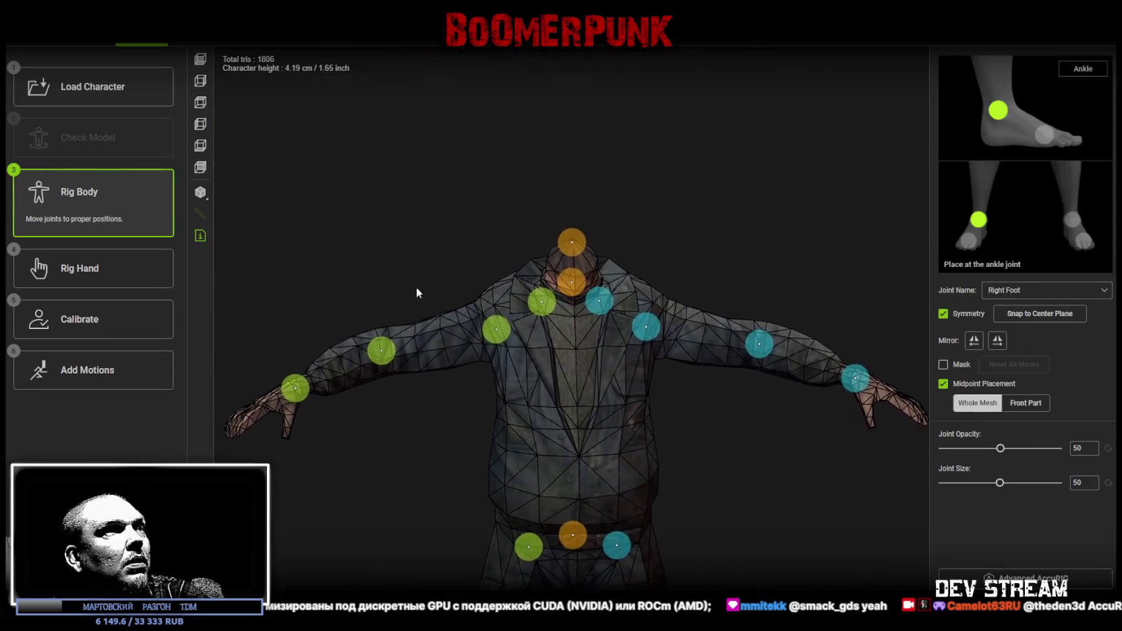
{"action": "scroll", "coordinate": [388, 245], "scroll_direction": "down", "scroll_amount": 1}
{"action": "left_click_drag", "start_coordinate": [551, 298], "coordinate": [550, 286]}
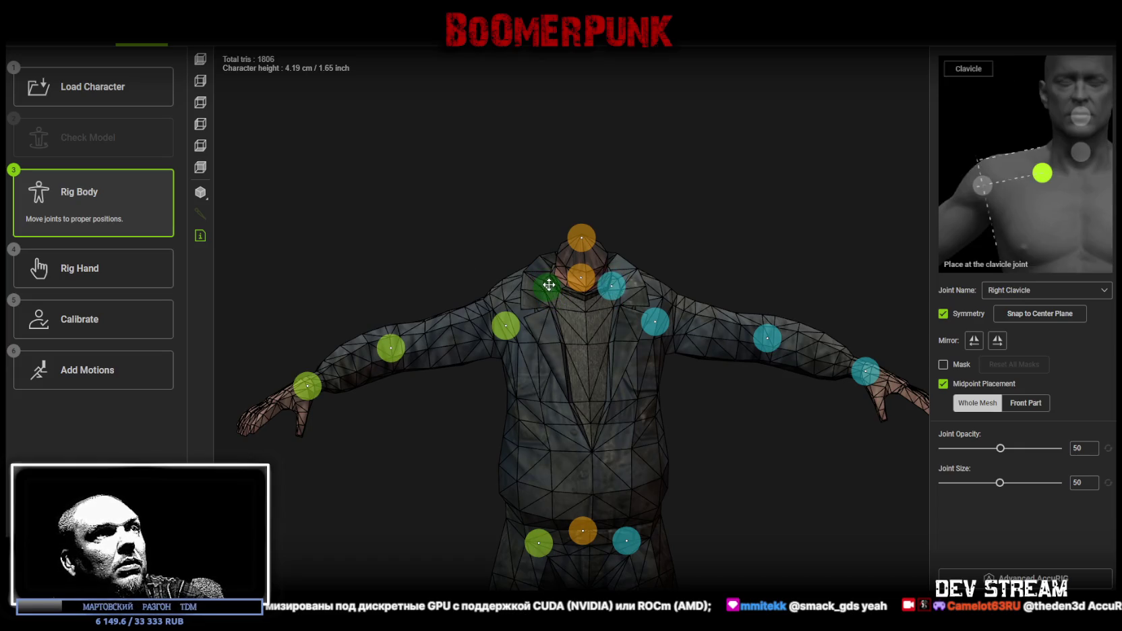
{"action": "left_click_drag", "start_coordinate": [505, 326], "coordinate": [502, 299]}
Lower the right elbow joint, recheck the body joints, and continue to the left hand
{"action": "mouse_move", "coordinate": [440, 313]}
{"action": "right_mouse_down"}
{"action": "mouse_move", "coordinate": [424, 279]}
{"action": "mouse_move", "coordinate": [414, 320]}
{"action": "right_mouse_up"}
{"action": "left_click_drag", "start_coordinate": [474, 337], "coordinate": [484, 367]}
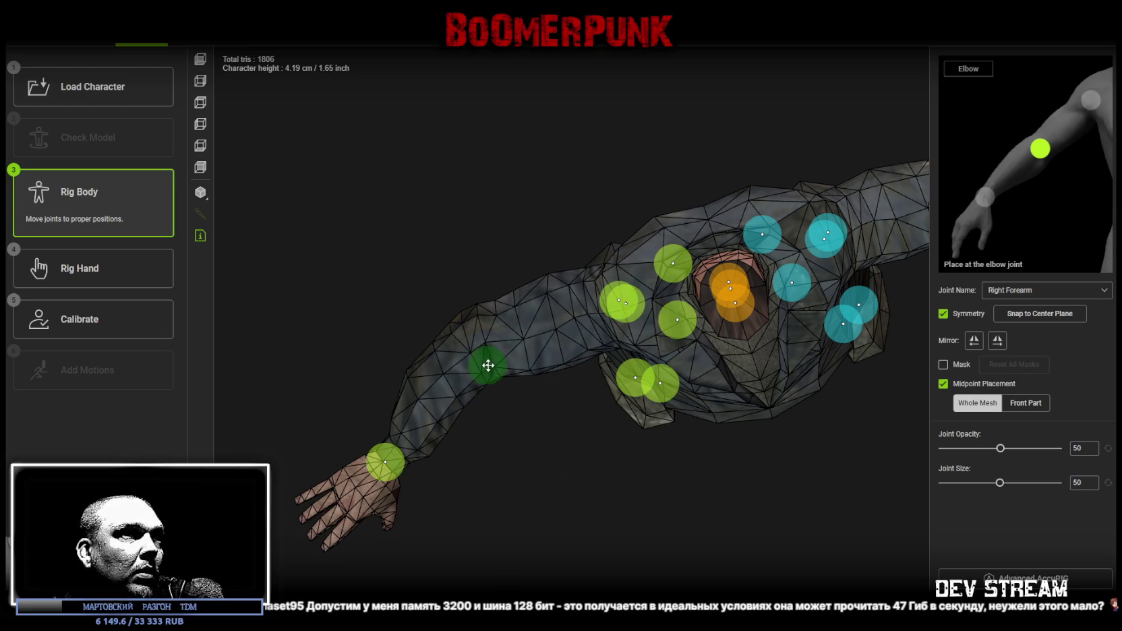
{"action": "mouse_move", "coordinate": [555, 475]}
{"action": "right_mouse_down"}
{"action": "mouse_move", "coordinate": [539, 351]}
{"action": "mouse_move", "coordinate": [580, 346]}
{"action": "right_mouse_up"}
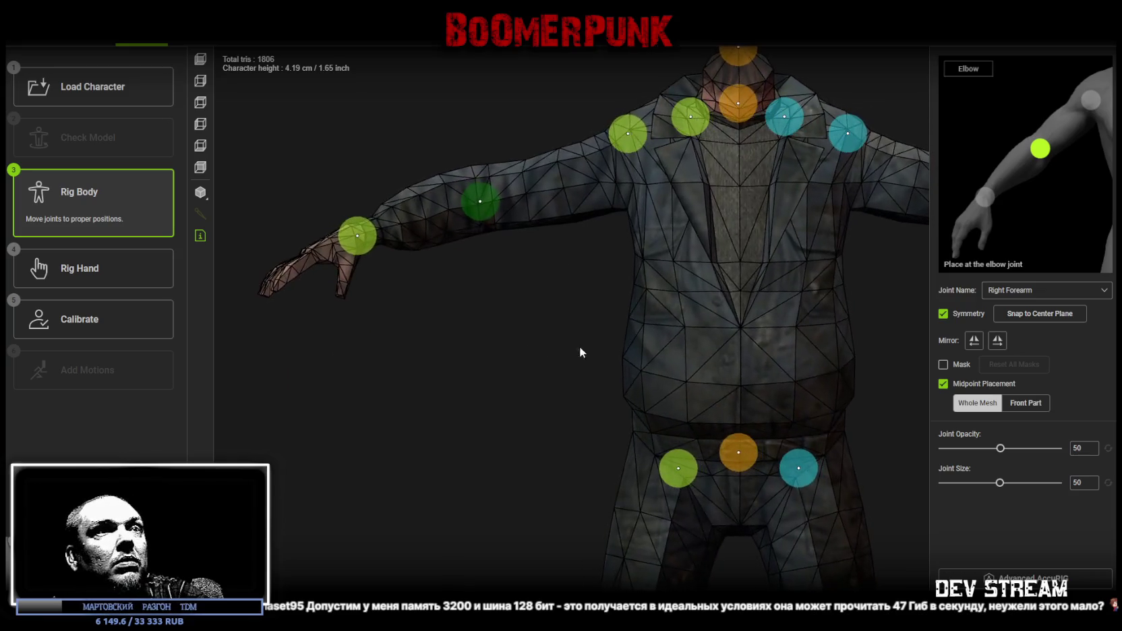
{"action": "scroll", "coordinate": [674, 391], "scroll_direction": "down", "scroll_amount": 3}
{"action": "mouse_move", "coordinate": [757, 426]}
{"action": "right_mouse_down"}
{"action": "mouse_move", "coordinate": [752, 320]}
{"action": "mouse_move", "coordinate": [774, 329]}
{"action": "right_mouse_up"}
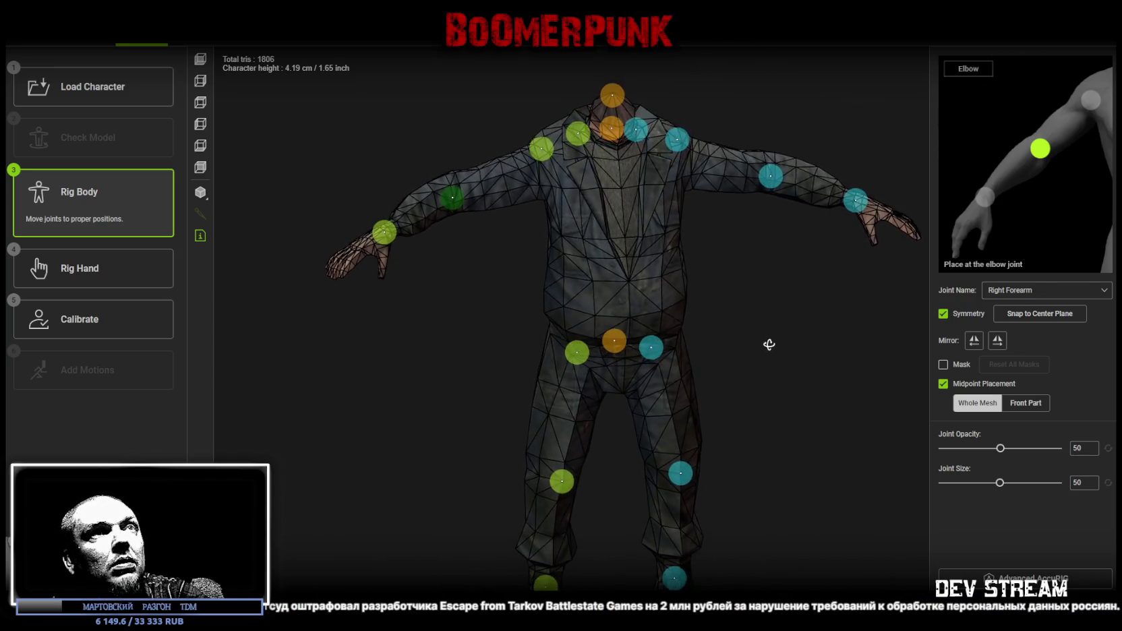
{"action": "mouse_move", "coordinate": [851, 513]}
{"action": "right_mouse_down"}
{"action": "mouse_move", "coordinate": [796, 458]}
{"action": "mouse_move", "coordinate": [806, 473]}
{"action": "right_mouse_up"}
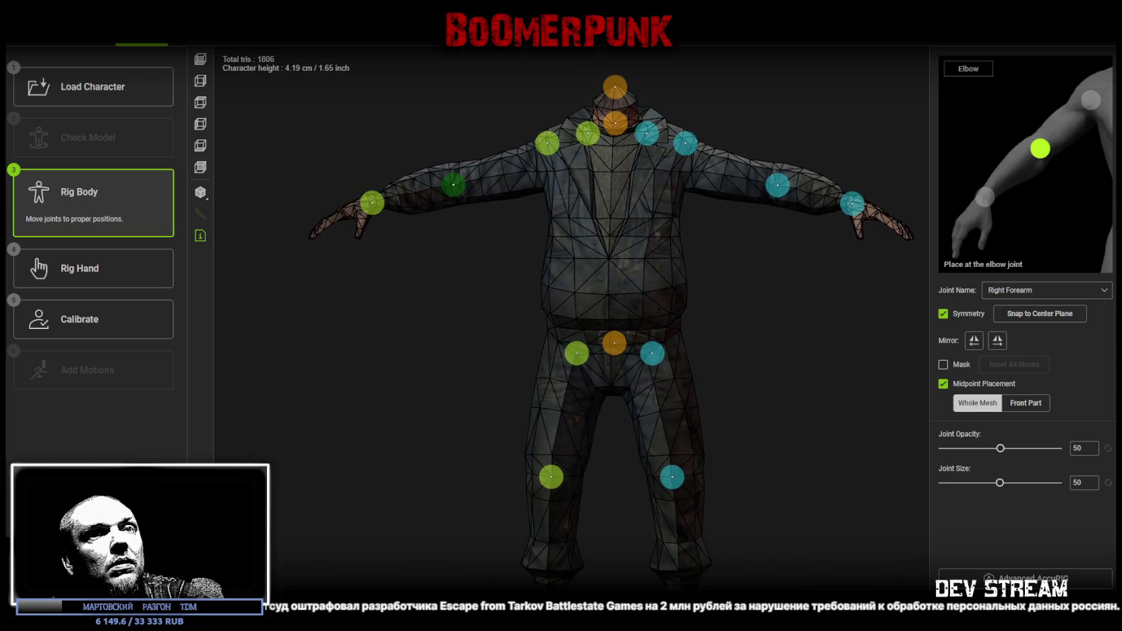
{"action": "mouse_move", "coordinate": [716, 453]}
{"action": "right_mouse_down"}
{"action": "mouse_move", "coordinate": [808, 574]}
{"action": "mouse_move", "coordinate": [783, 560]}
{"action": "right_mouse_up"}
{"action": "left_click", "coordinate": [1069, 64]}
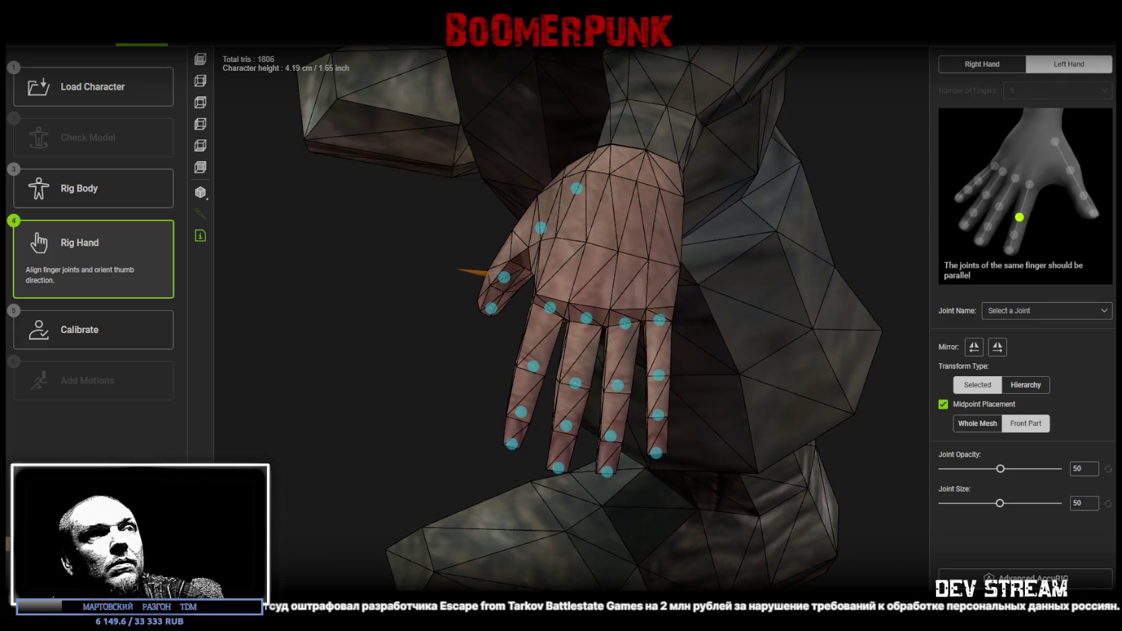
Recalibrate to regenerate the rig, view it from the side, then reopen Rig Body
{"action": "left_click", "coordinate": [79, 329]}
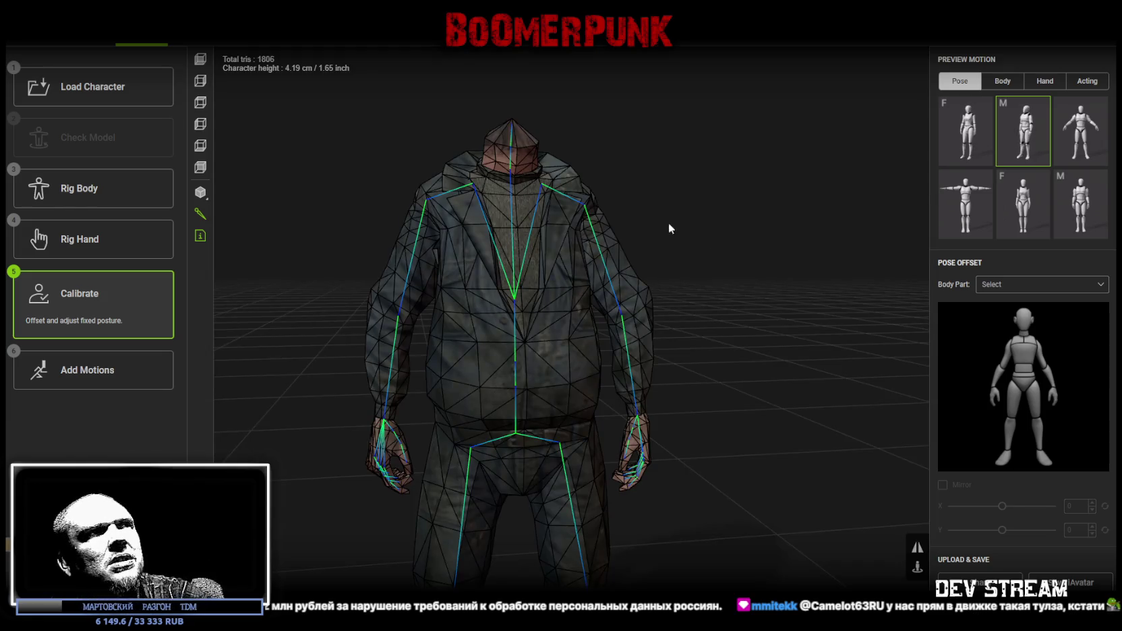
{"action": "mouse_move", "coordinate": [669, 222]}
{"action": "right_mouse_down"}
{"action": "mouse_move", "coordinate": [714, 272]}
{"action": "mouse_move", "coordinate": [614, 284]}
{"action": "mouse_move", "coordinate": [651, 199]}
{"action": "mouse_move", "coordinate": [716, 233]}
{"action": "mouse_move", "coordinate": [301, 265]}
{"action": "mouse_move", "coordinate": [400, 278]}
{"action": "mouse_move", "coordinate": [290, 292]}
{"action": "mouse_move", "coordinate": [381, 265]}
{"action": "mouse_move", "coordinate": [408, 271]}
{"action": "mouse_move", "coordinate": [411, 323]}
{"action": "mouse_move", "coordinate": [616, 377]}
{"action": "right_mouse_up"}
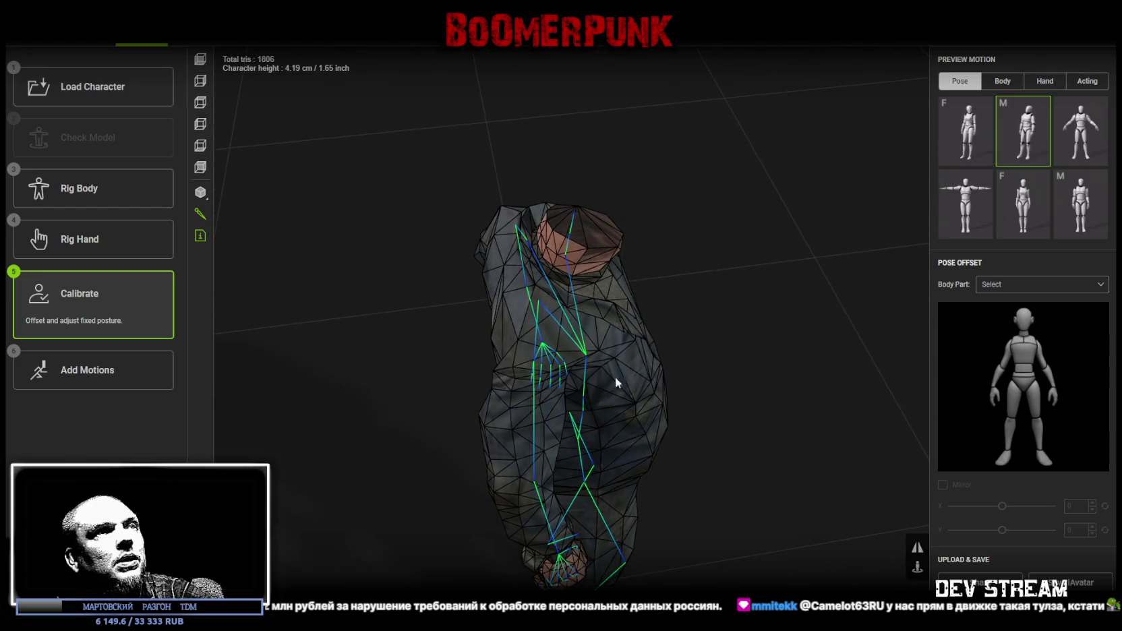
{"action": "left_click", "coordinate": [108, 202]}
{"action": "mouse_move", "coordinate": [438, 122]}
{"action": "right_mouse_down"}
{"action": "mouse_move", "coordinate": [427, 282]}
{"action": "mouse_move", "coordinate": [651, 325]}
{"action": "mouse_move", "coordinate": [745, 276]}
{"action": "mouse_move", "coordinate": [639, 241]}
{"action": "mouse_move", "coordinate": [597, 323]}
{"action": "mouse_move", "coordinate": [613, 325]}
{"action": "mouse_move", "coordinate": [638, 301]}
{"action": "right_mouse_up"}
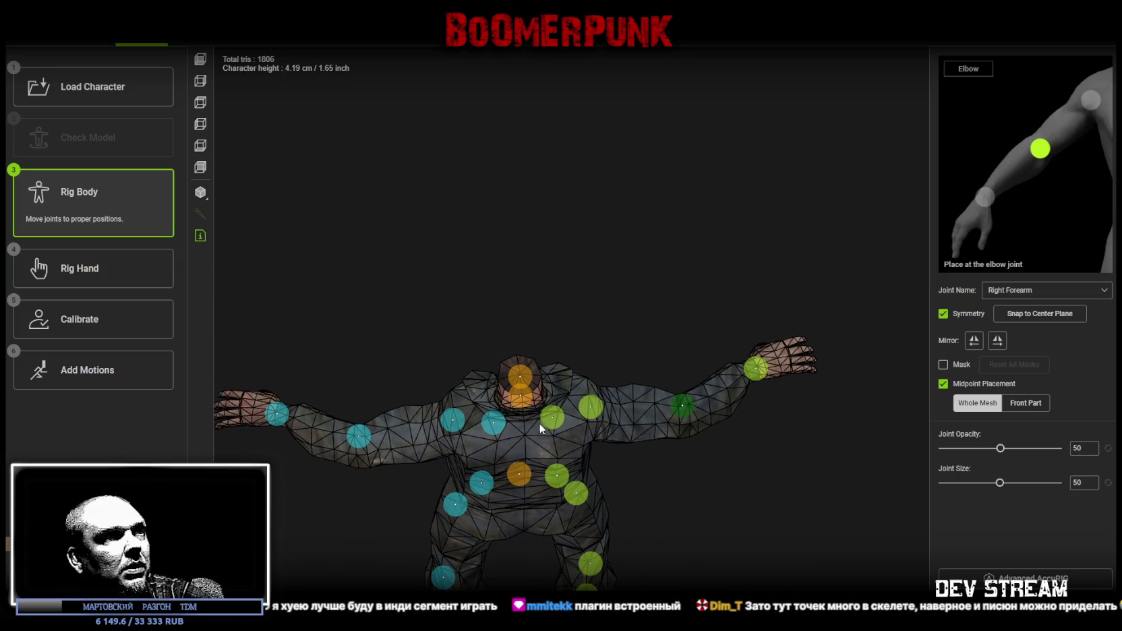
Raise the right clavicle joint, then nudge it slightly down and inward
{"action": "left_click", "coordinate": [552, 410]}
{"action": "mouse_move", "coordinate": [553, 408]}
{"action": "right_mouse_down"}
{"action": "mouse_move", "coordinate": [643, 318]}
{"action": "mouse_move", "coordinate": [611, 265]}
{"action": "mouse_move", "coordinate": [634, 276]}
{"action": "mouse_move", "coordinate": [393, 191]}
{"action": "mouse_move", "coordinate": [354, 248]}
{"action": "mouse_move", "coordinate": [517, 345]}
{"action": "right_mouse_up"}
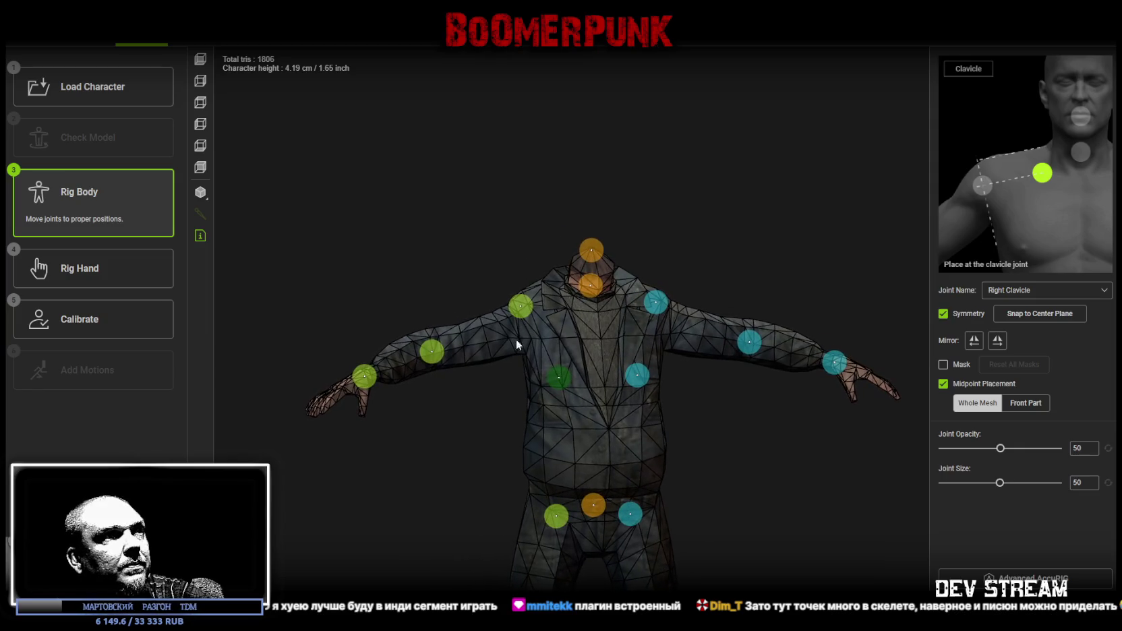
{"action": "left_click_drag", "start_coordinate": [560, 378], "coordinate": [557, 312]}
{"action": "mouse_move", "coordinate": [557, 312]}
{"action": "right_mouse_down"}
{"action": "mouse_move", "coordinate": [468, 267]}
{"action": "mouse_move", "coordinate": [542, 319]}
{"action": "mouse_move", "coordinate": [578, 309]}
{"action": "mouse_move", "coordinate": [571, 333]}
{"action": "mouse_move", "coordinate": [618, 305]}
{"action": "mouse_move", "coordinate": [534, 243]}
{"action": "mouse_move", "coordinate": [495, 257]}
{"action": "mouse_move", "coordinate": [497, 287]}
{"action": "right_mouse_up"}
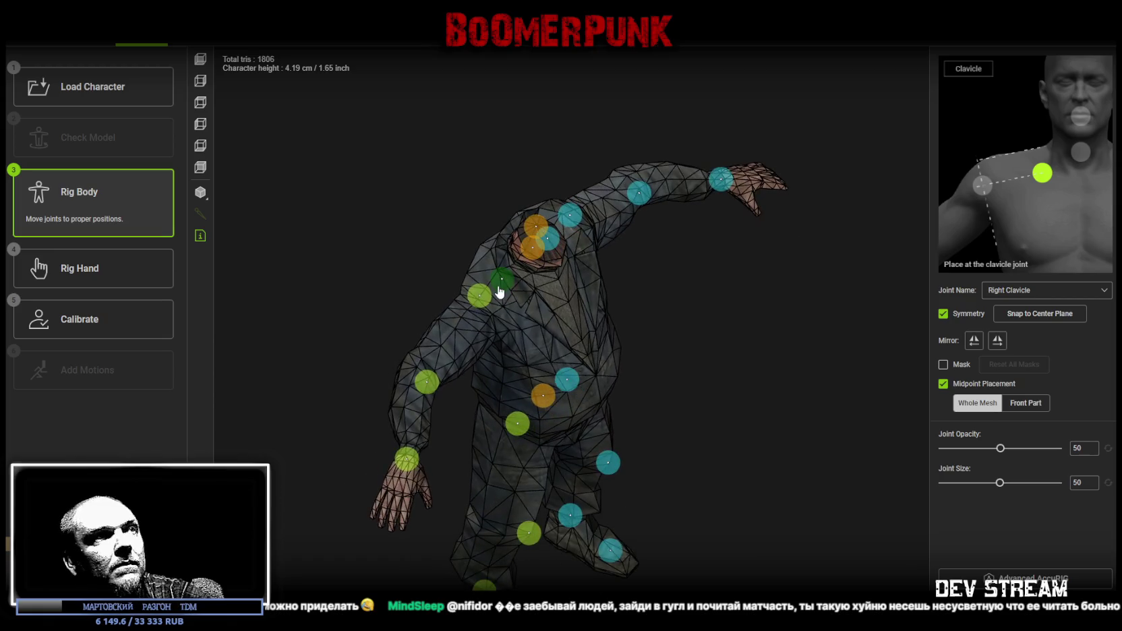
{"action": "mouse_move", "coordinate": [501, 280]}
{"action": "left_mouse_down"}
{"action": "mouse_move", "coordinate": [511, 290]}
{"action": "mouse_move", "coordinate": [480, 283]}
{"action": "left_mouse_up"}
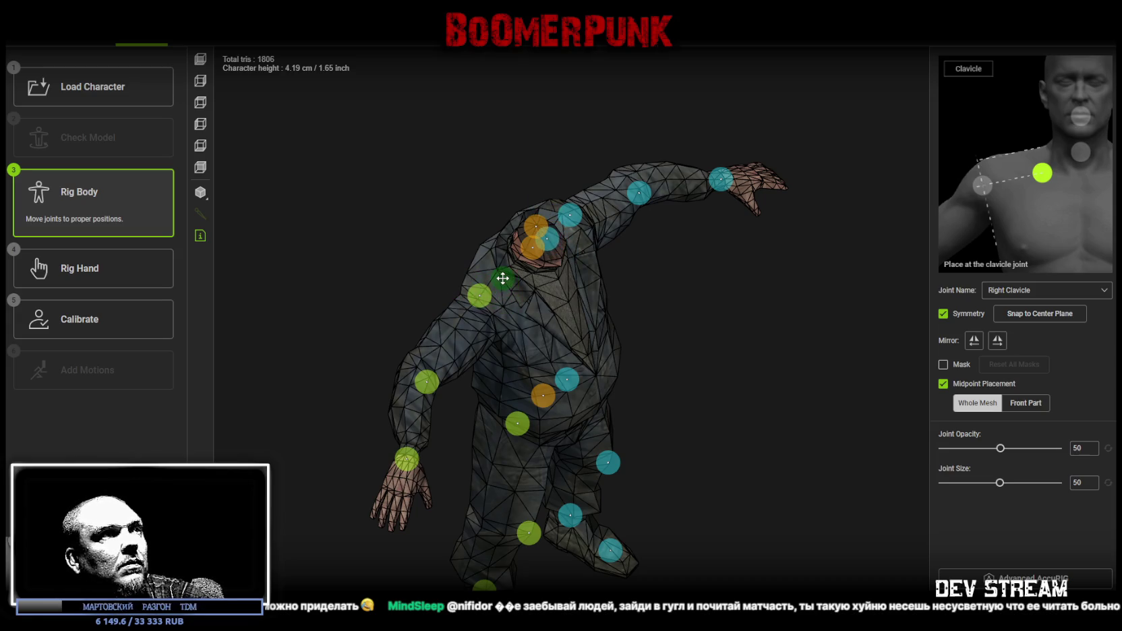
Reset to the straight front view and orbit around to check the shoulder joints
{"action": "key", "text": "f"}
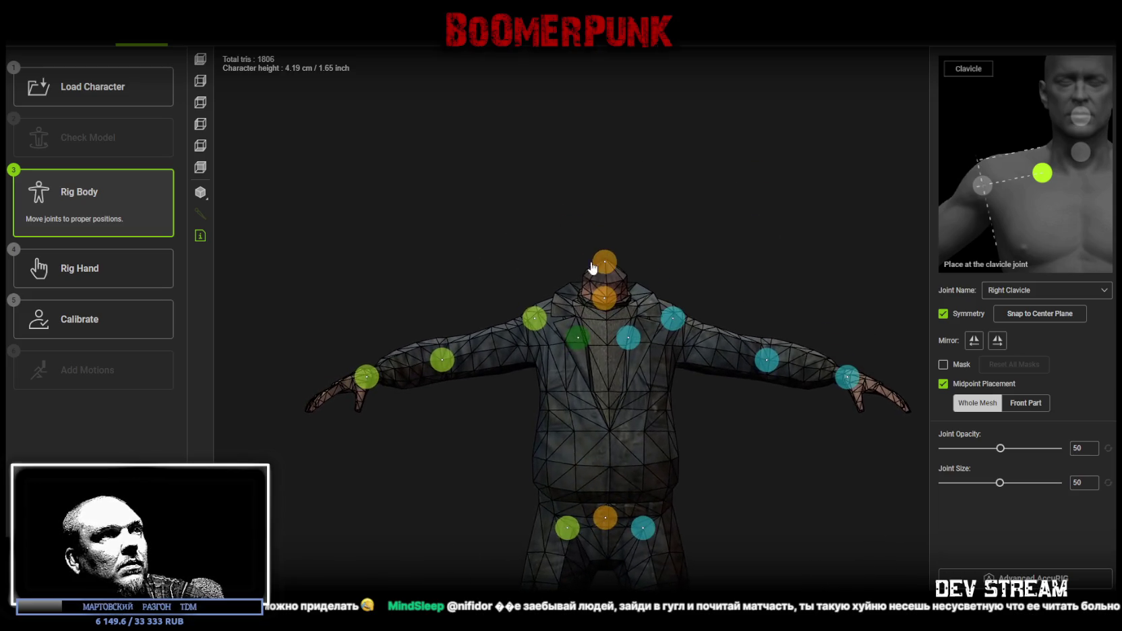
{"action": "mouse_move", "coordinate": [477, 257]}
{"action": "left_mouse_down"}
{"action": "mouse_move", "coordinate": [505, 251]}
{"action": "mouse_move", "coordinate": [480, 243]}
{"action": "left_mouse_up"}
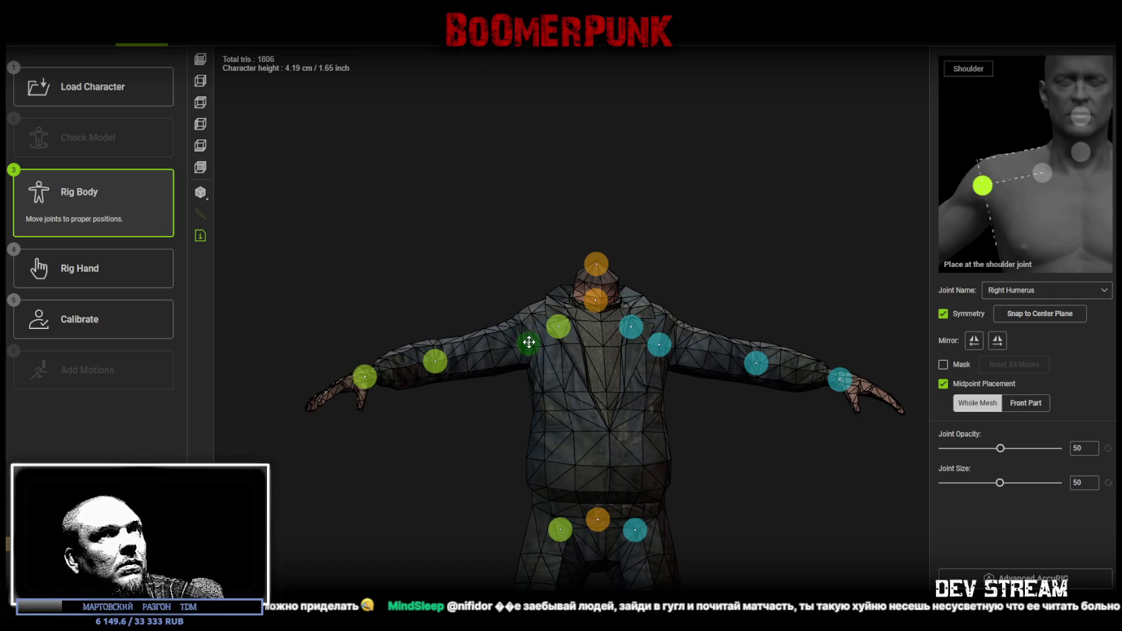
{"action": "mouse_move", "coordinate": [481, 273]}
{"action": "left_mouse_down"}
{"action": "mouse_move", "coordinate": [619, 341]}
{"action": "mouse_move", "coordinate": [636, 366]}
{"action": "mouse_move", "coordinate": [671, 336]}
{"action": "mouse_move", "coordinate": [740, 360]}
{"action": "mouse_move", "coordinate": [741, 460]}
{"action": "mouse_move", "coordinate": [706, 441]}
{"action": "mouse_move", "coordinate": [716, 453]}
{"action": "mouse_move", "coordinate": [669, 375]}
{"action": "mouse_move", "coordinate": [673, 287]}
{"action": "left_mouse_up"}
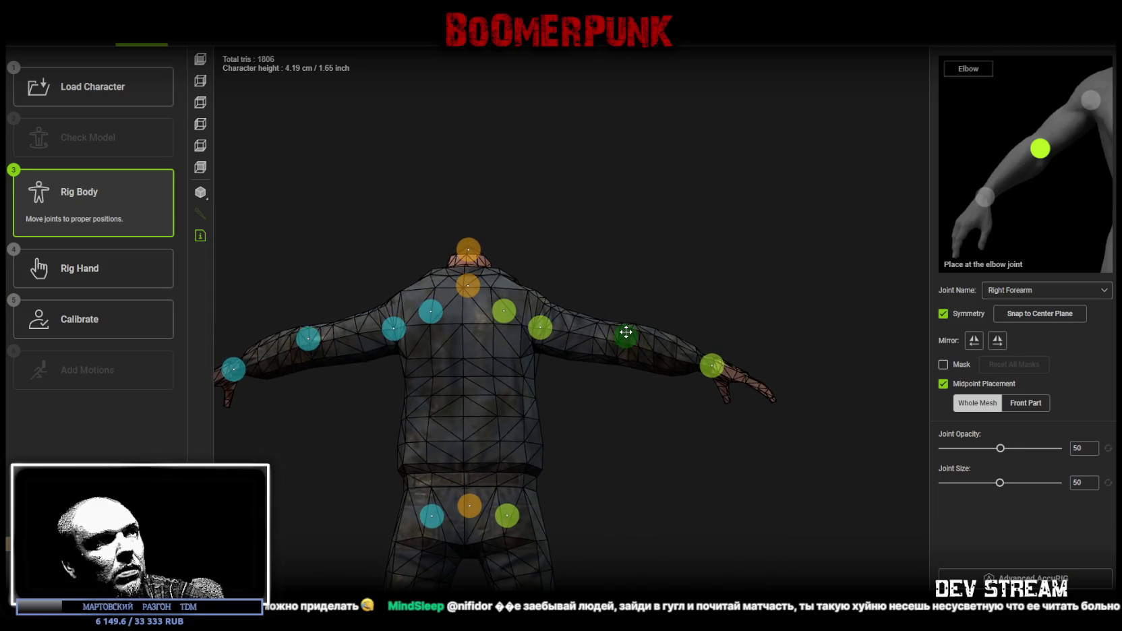
{"action": "mouse_move", "coordinate": [654, 278]}
{"action": "left_mouse_down"}
{"action": "mouse_move", "coordinate": [639, 441]}
{"action": "mouse_move", "coordinate": [438, 336]}
{"action": "mouse_move", "coordinate": [389, 296]}
{"action": "left_mouse_up"}
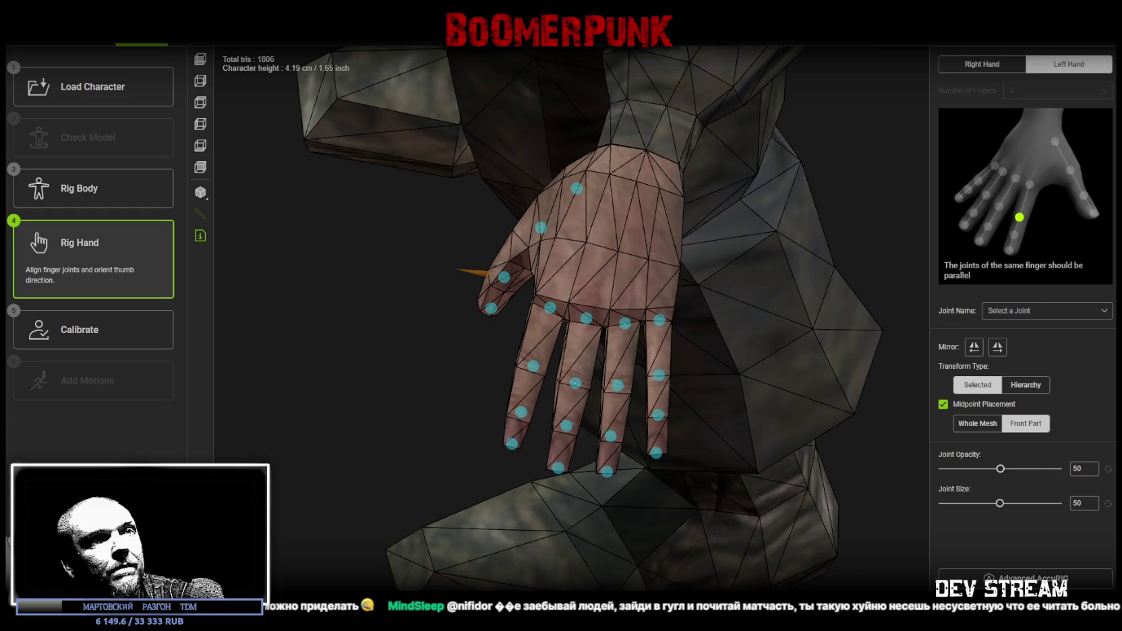
Rebuild the character with Calibrate, frame the whole skeleton, and preview the first F pose
{"action": "left_click", "coordinate": [1025, 599]}
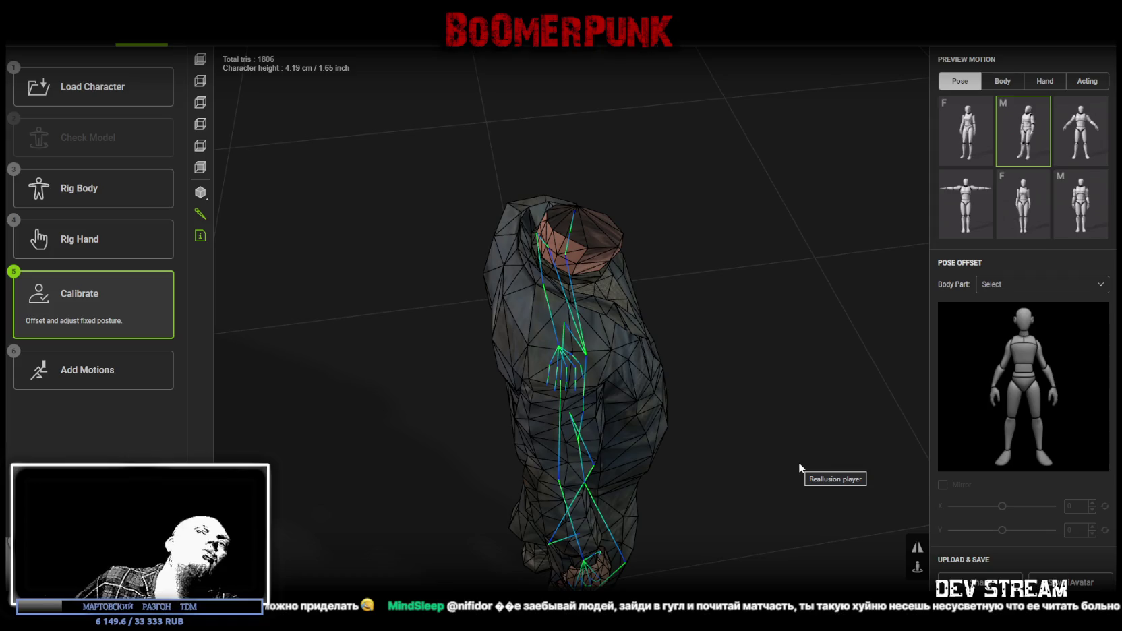
{"action": "mouse_move", "coordinate": [798, 467]}
{"action": "left_mouse_down"}
{"action": "mouse_move", "coordinate": [668, 353]}
{"action": "mouse_move", "coordinate": [477, 398]}
{"action": "left_mouse_up"}
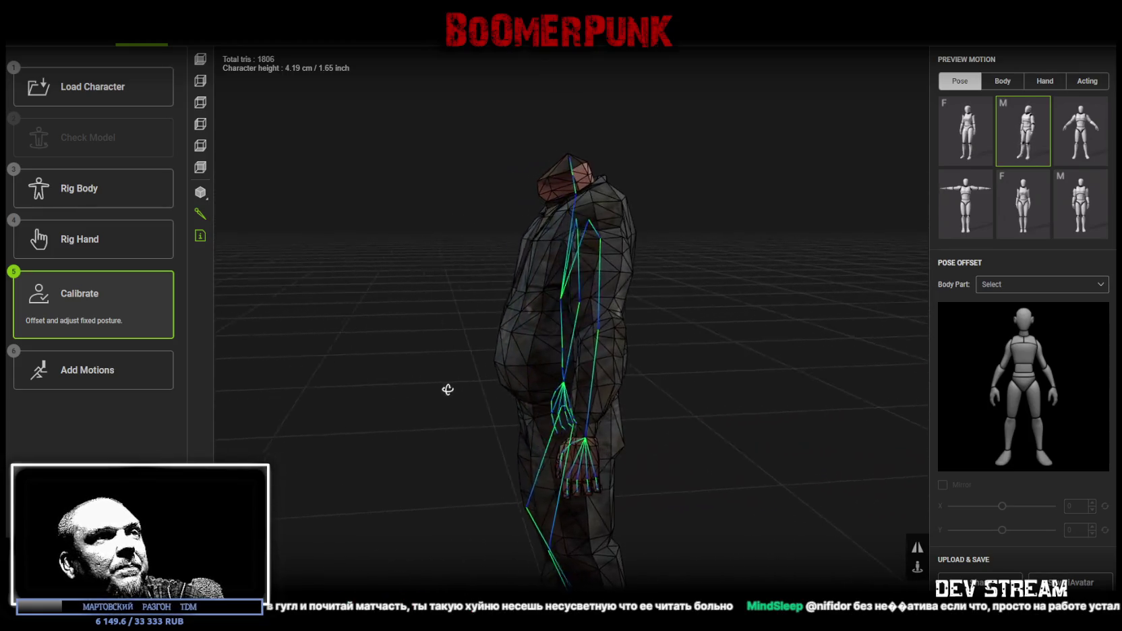
{"action": "mouse_move", "coordinate": [446, 400]}
{"action": "left_mouse_down"}
{"action": "mouse_move", "coordinate": [408, 383]}
{"action": "mouse_move", "coordinate": [301, 376]}
{"action": "left_mouse_up"}
{"action": "mouse_move", "coordinate": [623, 383]}
{"action": "middle_mouse_down"}
{"action": "mouse_move", "coordinate": [704, 486]}
{"action": "mouse_move", "coordinate": [697, 389]}
{"action": "mouse_move", "coordinate": [663, 375]}
{"action": "middle_mouse_up"}
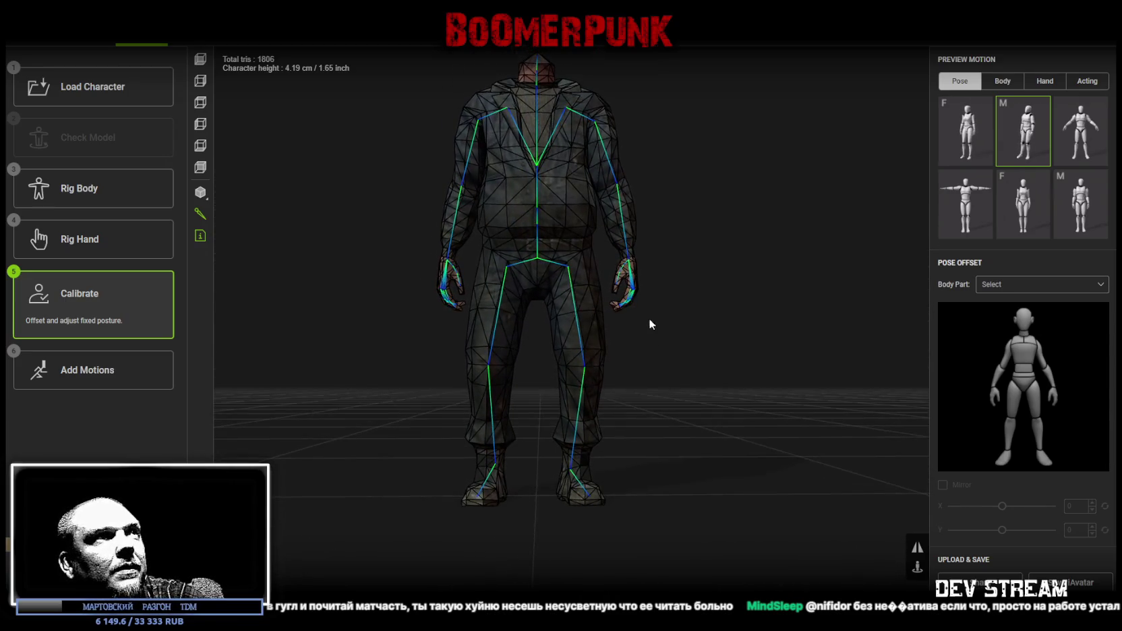
{"action": "middle_click_drag", "start_coordinate": [651, 330], "coordinate": [683, 397]}
{"action": "left_click", "coordinate": [966, 132]}
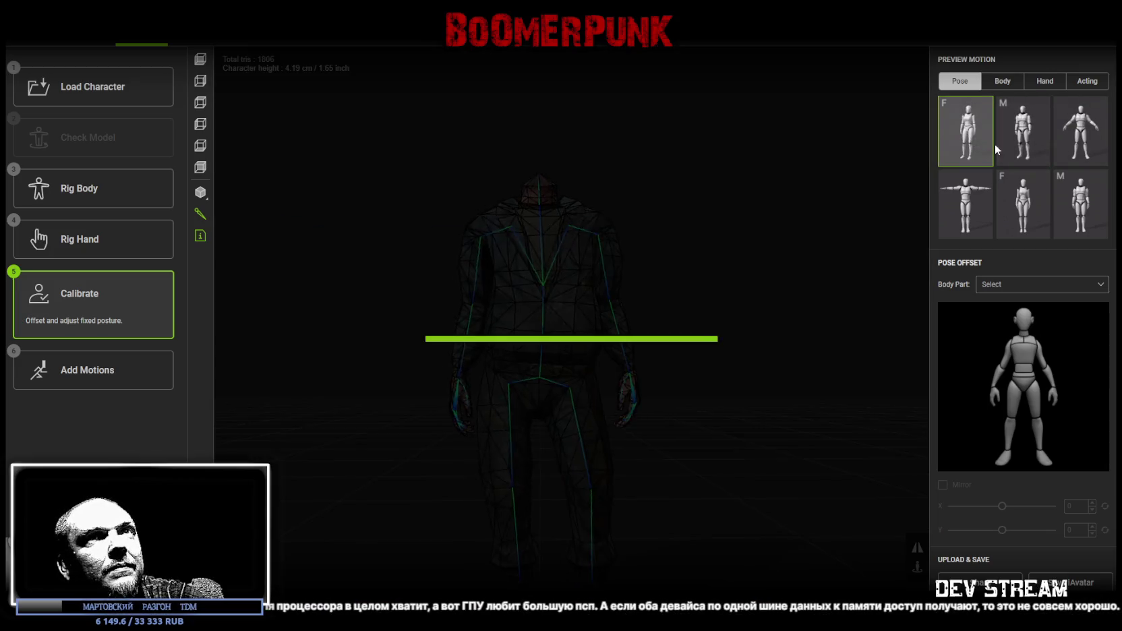
Preview the character playing a bending body motion and view it from several angles
{"action": "mouse_move", "coordinate": [754, 229]}
{"action": "right_mouse_down"}
{"action": "mouse_move", "coordinate": [732, 280]}
{"action": "mouse_move", "coordinate": [746, 310]}
{"action": "right_mouse_up"}
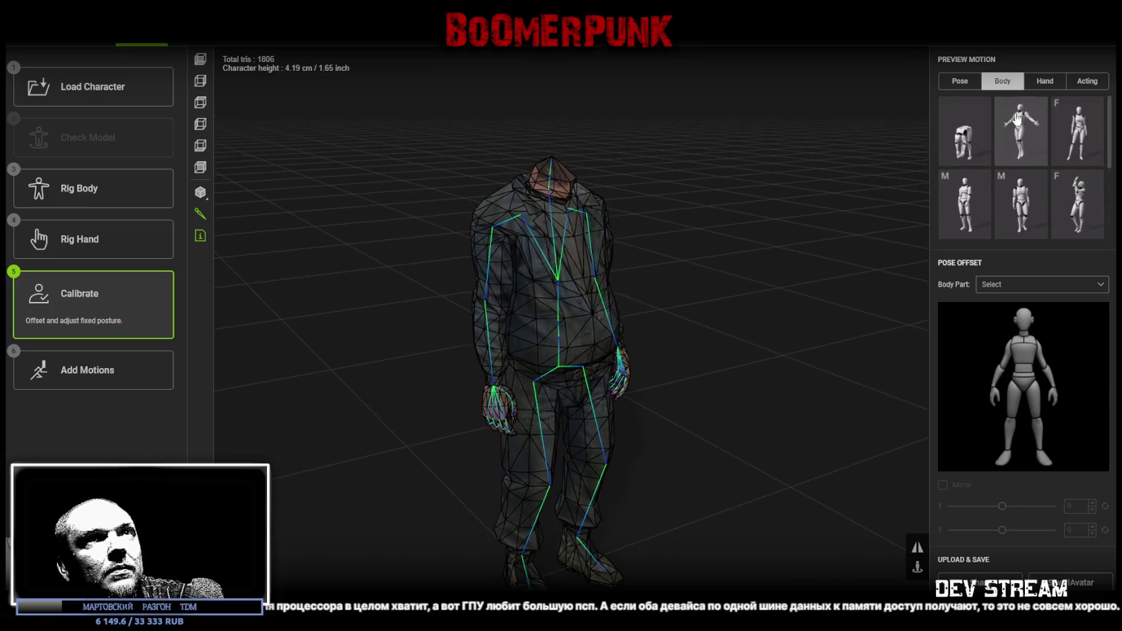
{"action": "left_click", "coordinate": [968, 134]}
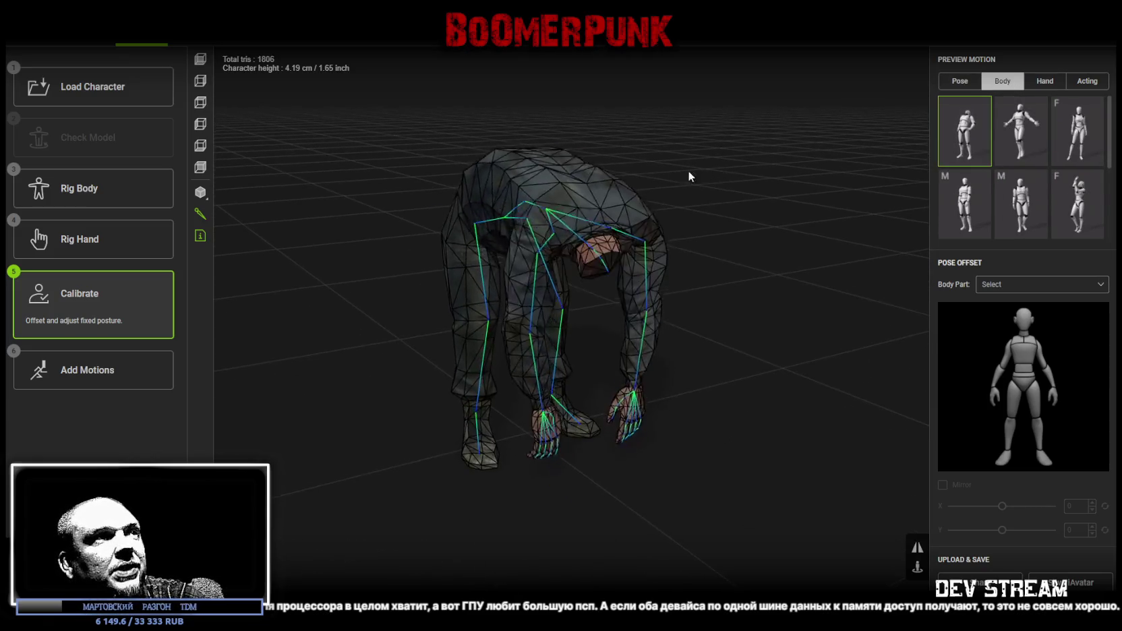
{"action": "right_click_drag", "start_coordinate": [827, 180], "coordinate": [816, 171]}
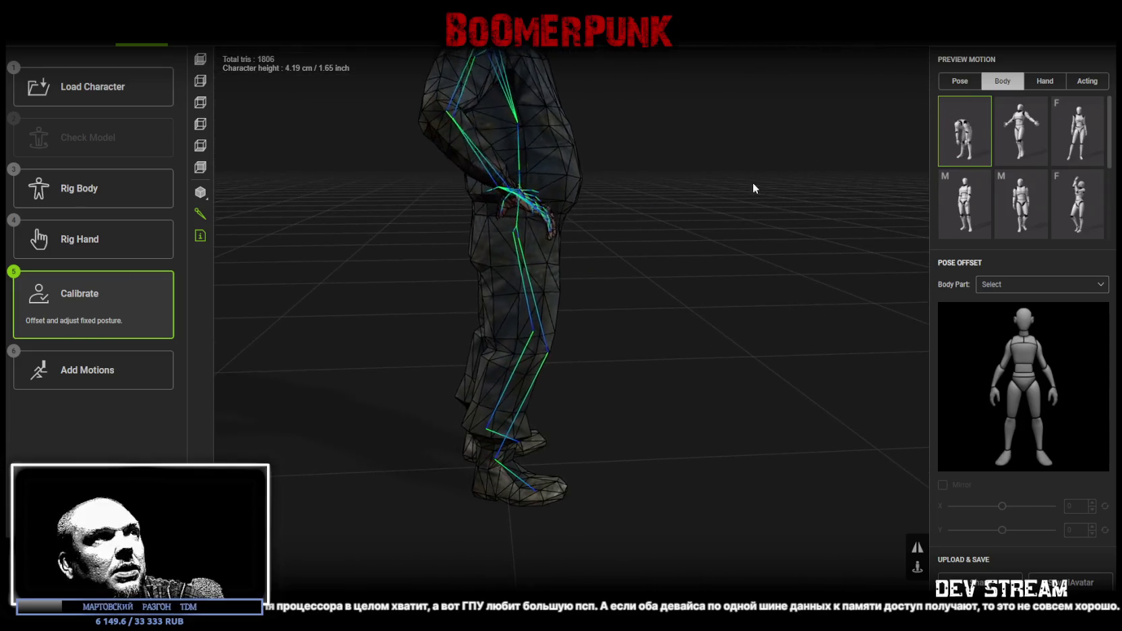
{"action": "mouse_move", "coordinate": [687, 203]}
{"action": "right_mouse_down"}
{"action": "mouse_move", "coordinate": [577, 210]}
{"action": "mouse_move", "coordinate": [698, 209]}
{"action": "right_mouse_up"}
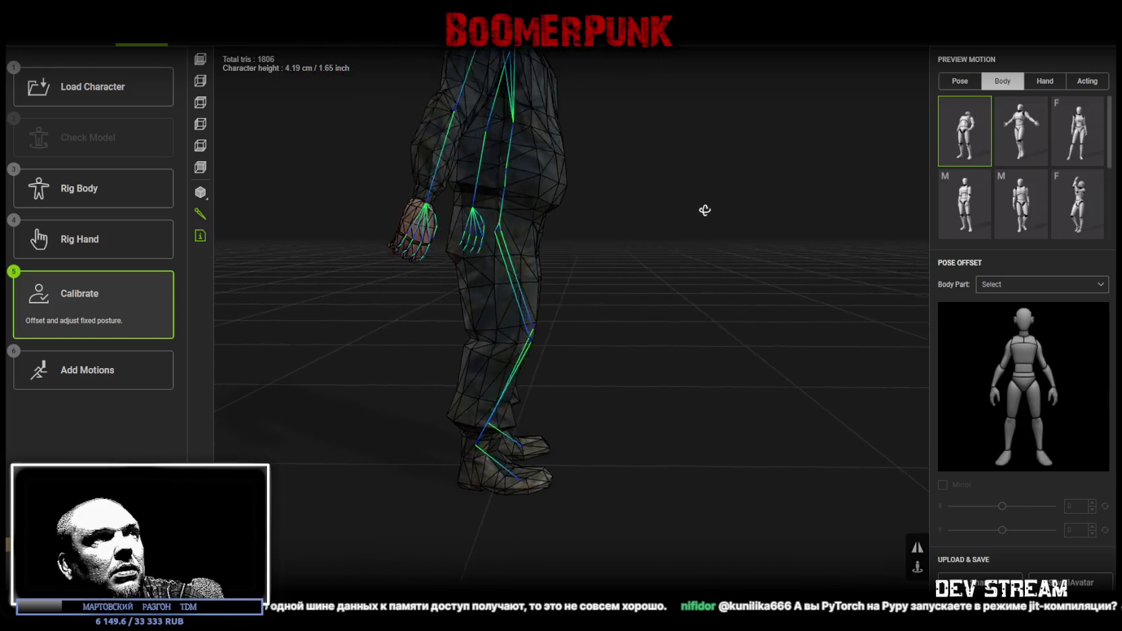
{"action": "right_click_drag", "start_coordinate": [719, 210], "coordinate": [729, 209]}
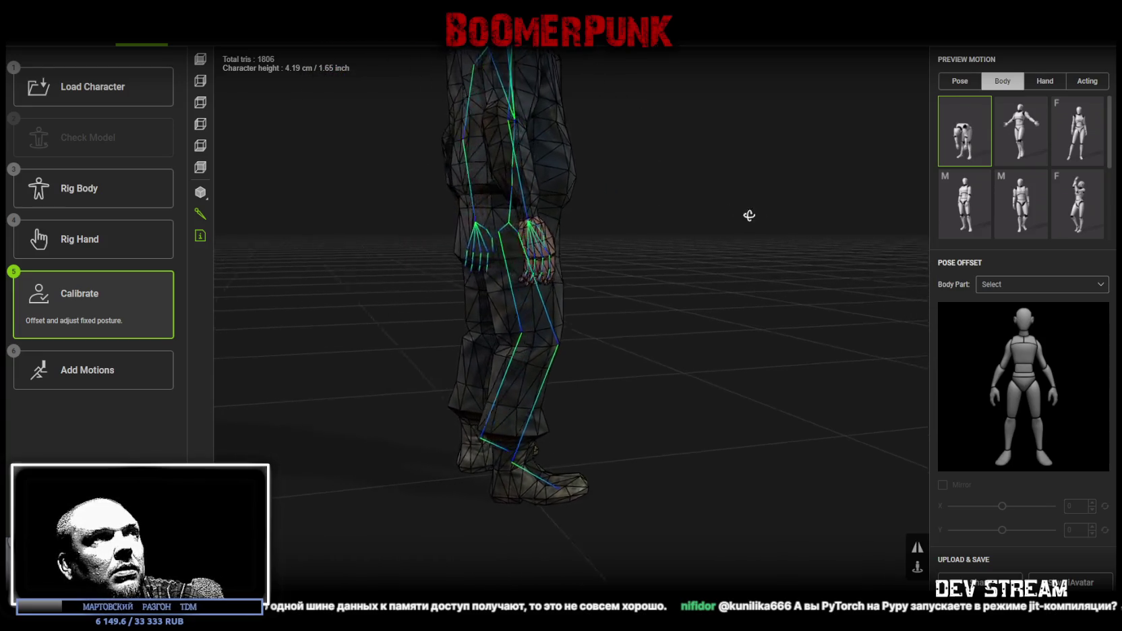
{"action": "right_click_drag", "start_coordinate": [744, 214], "coordinate": [750, 236]}
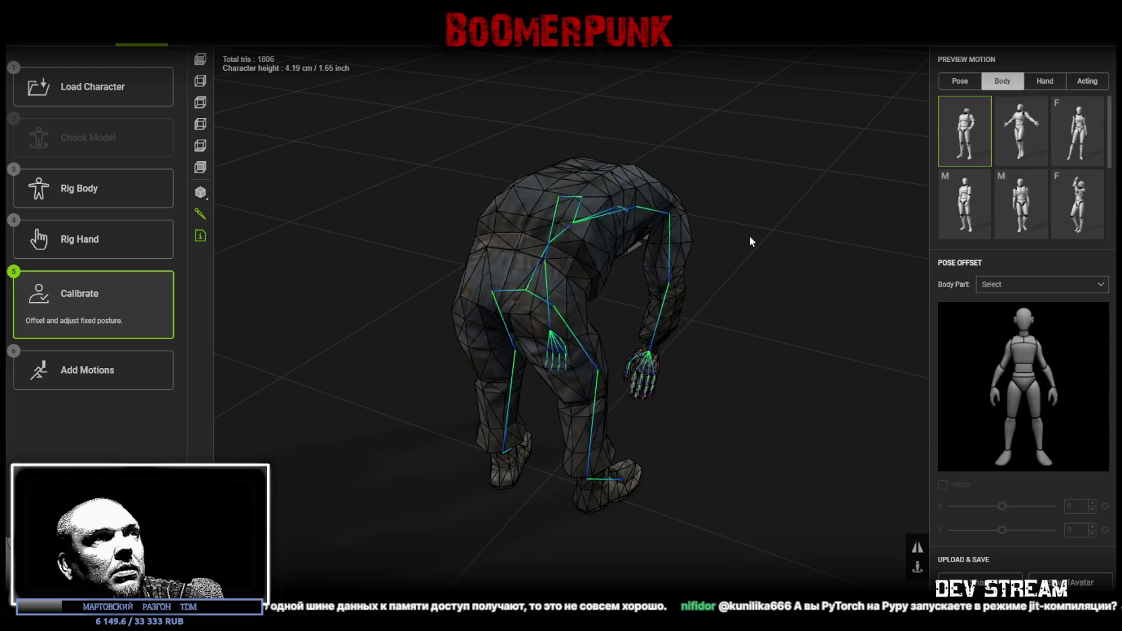
{"action": "mouse_move", "coordinate": [785, 244]}
{"action": "right_mouse_down"}
{"action": "mouse_move", "coordinate": [688, 213]}
{"action": "mouse_move", "coordinate": [605, 211]}
{"action": "right_mouse_up"}
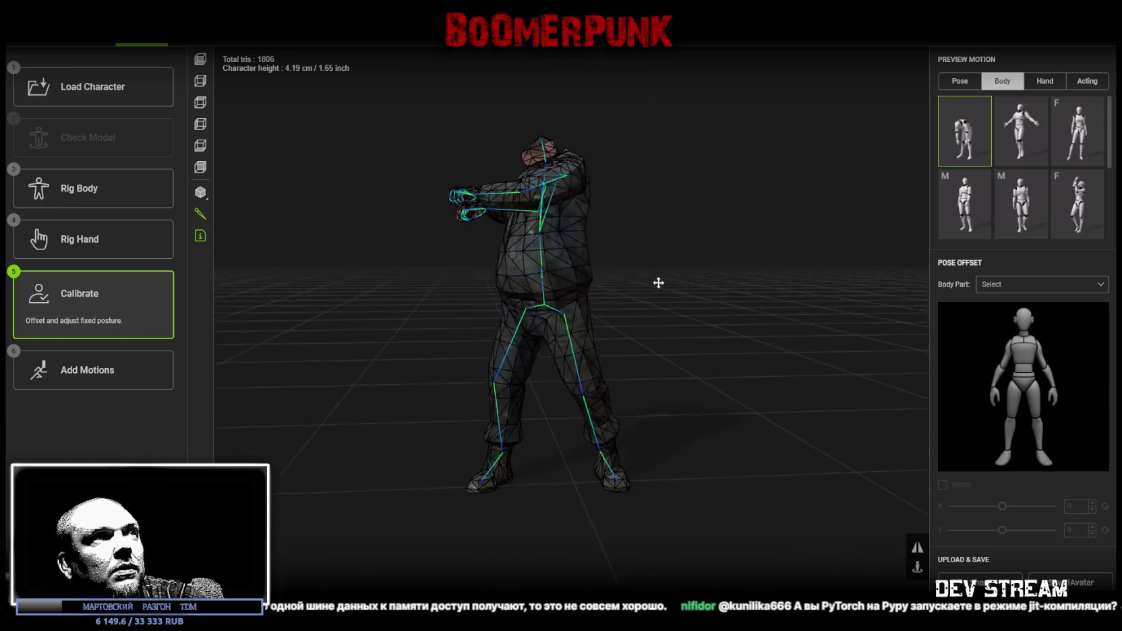
{"action": "right_click_drag", "start_coordinate": [649, 260], "coordinate": [669, 283]}
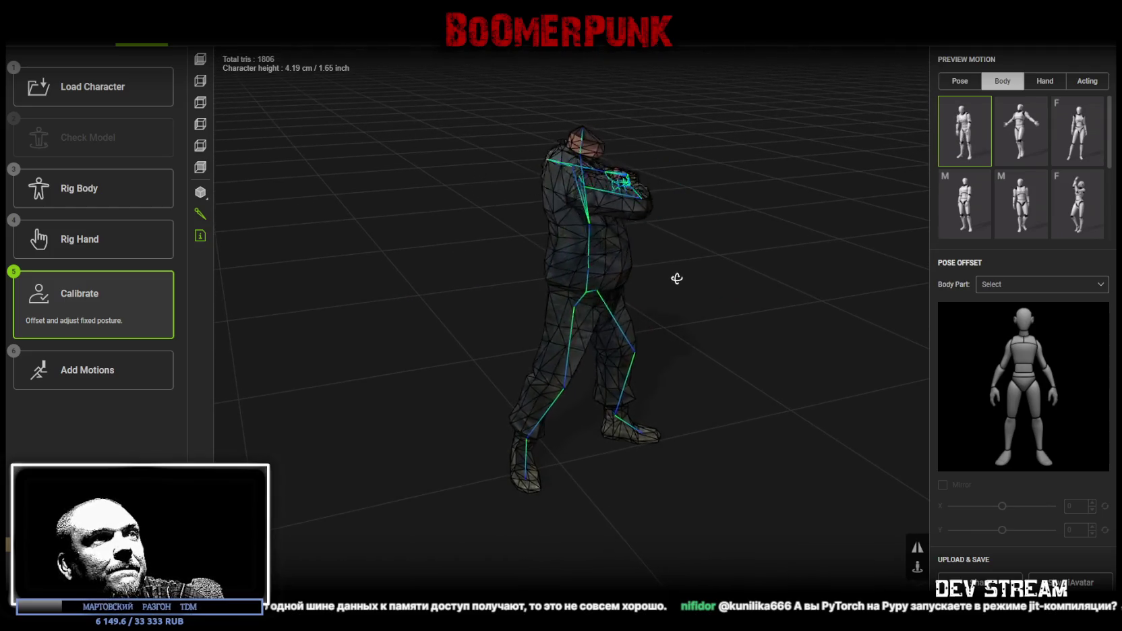
Switch the preview to the crouching body motion and check its deformation from all sides
{"action": "scroll", "coordinate": [1039, 198], "scroll_direction": "down", "scroll_amount": 3}
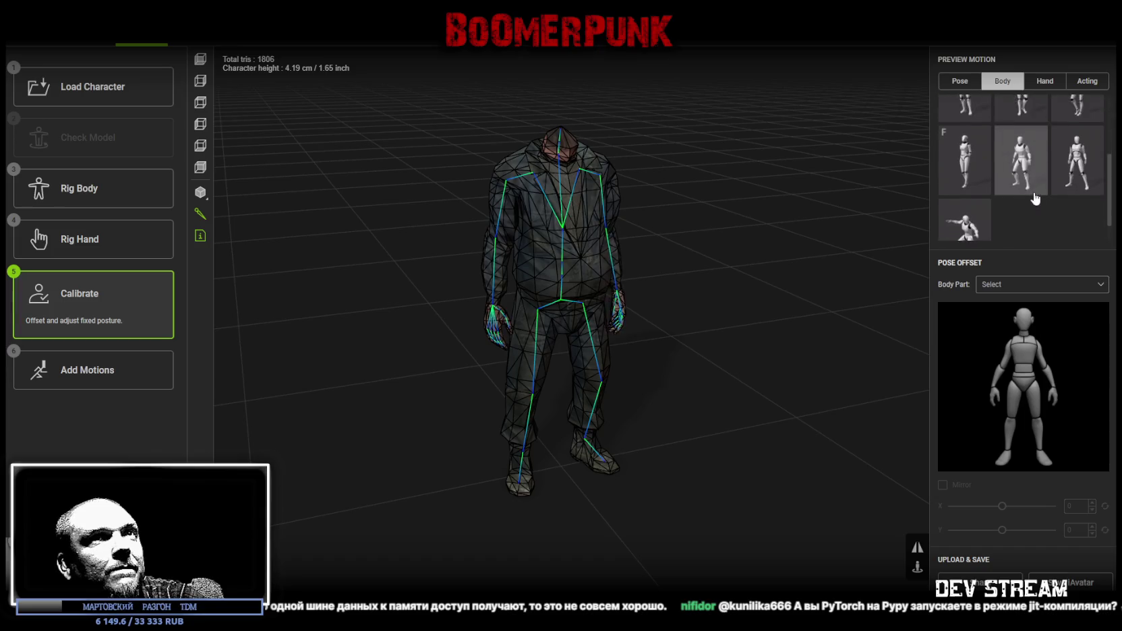
{"action": "left_click", "coordinate": [971, 202]}
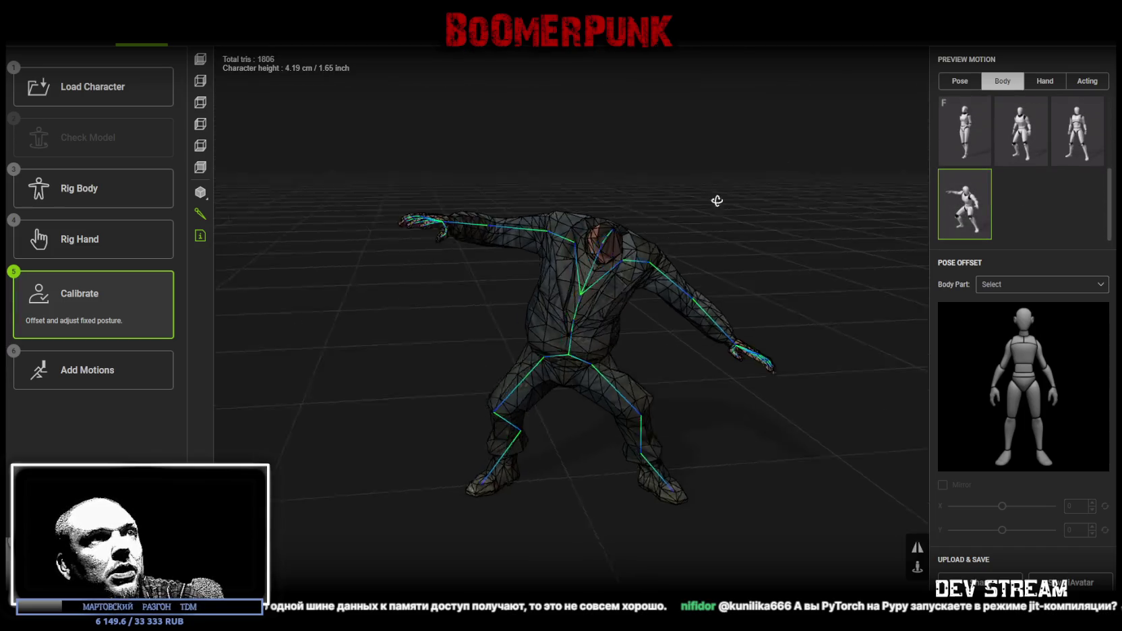
{"action": "right_click_drag", "start_coordinate": [557, 181], "coordinate": [532, 151]}
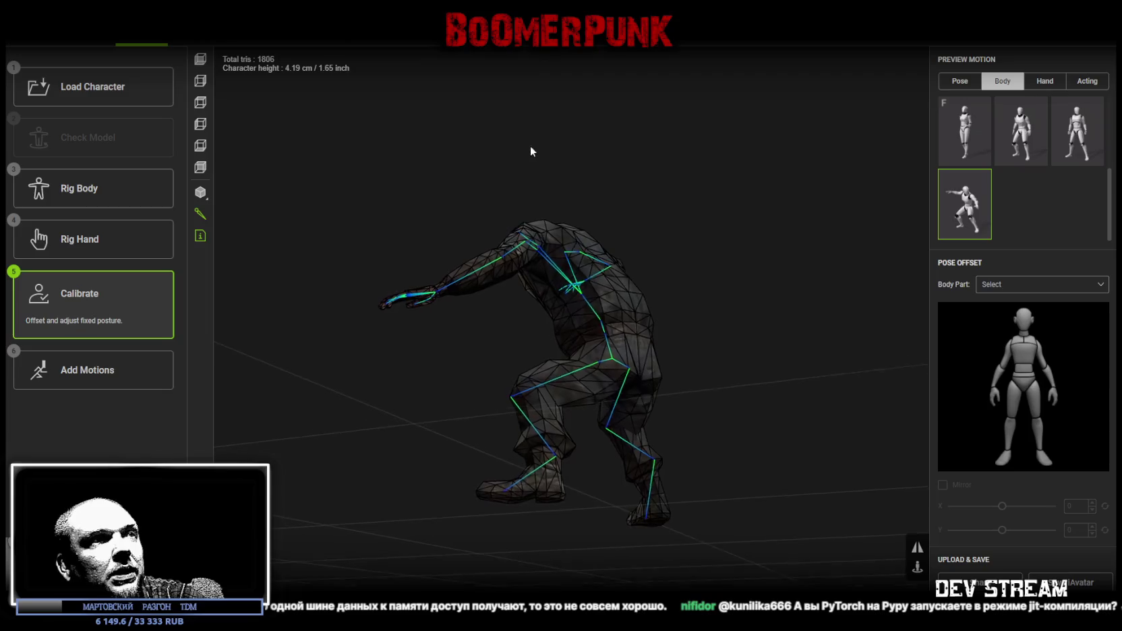
{"action": "mouse_move", "coordinate": [719, 356]}
{"action": "right_mouse_down"}
{"action": "mouse_move", "coordinate": [679, 323]}
{"action": "mouse_move", "coordinate": [502, 395]}
{"action": "right_mouse_up"}
{"action": "mouse_move", "coordinate": [397, 384]}
{"action": "right_mouse_down"}
{"action": "mouse_move", "coordinate": [294, 380]}
{"action": "mouse_move", "coordinate": [346, 394]}
{"action": "right_mouse_up"}
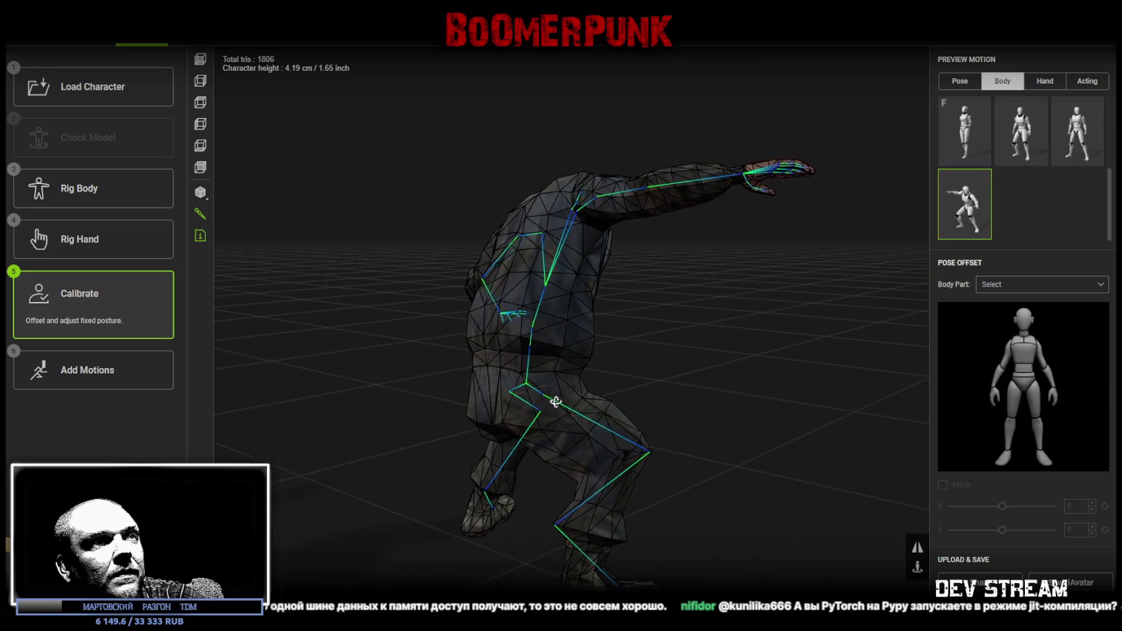
{"action": "mouse_move", "coordinate": [566, 402]}
{"action": "right_mouse_down"}
{"action": "mouse_move", "coordinate": [677, 420]}
{"action": "mouse_move", "coordinate": [907, 406]}
{"action": "right_mouse_up"}
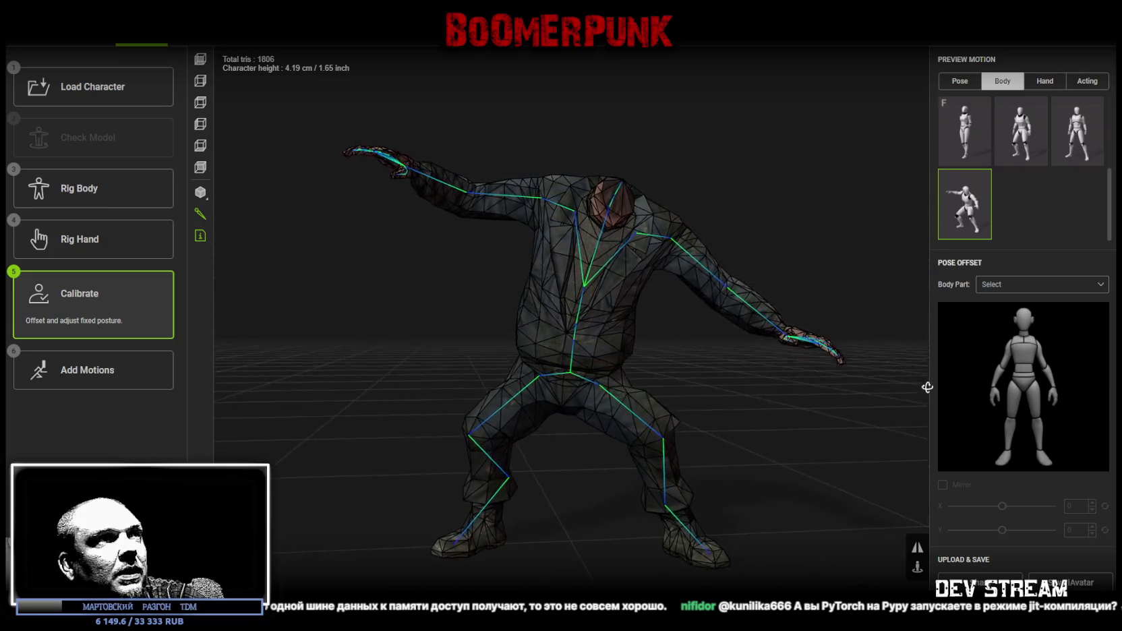
{"action": "mouse_move", "coordinate": [724, 391]}
{"action": "right_mouse_down"}
{"action": "mouse_move", "coordinate": [782, 392]}
{"action": "mouse_move", "coordinate": [654, 453]}
{"action": "mouse_move", "coordinate": [716, 401]}
{"action": "right_mouse_up"}
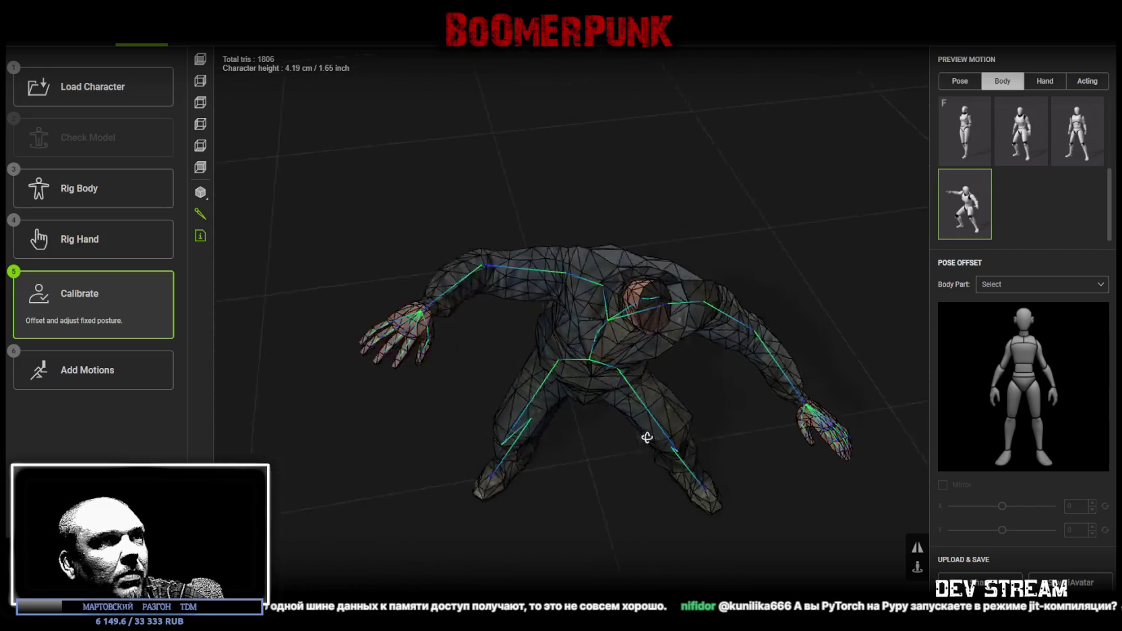
{"action": "left_click", "coordinate": [1045, 81]}
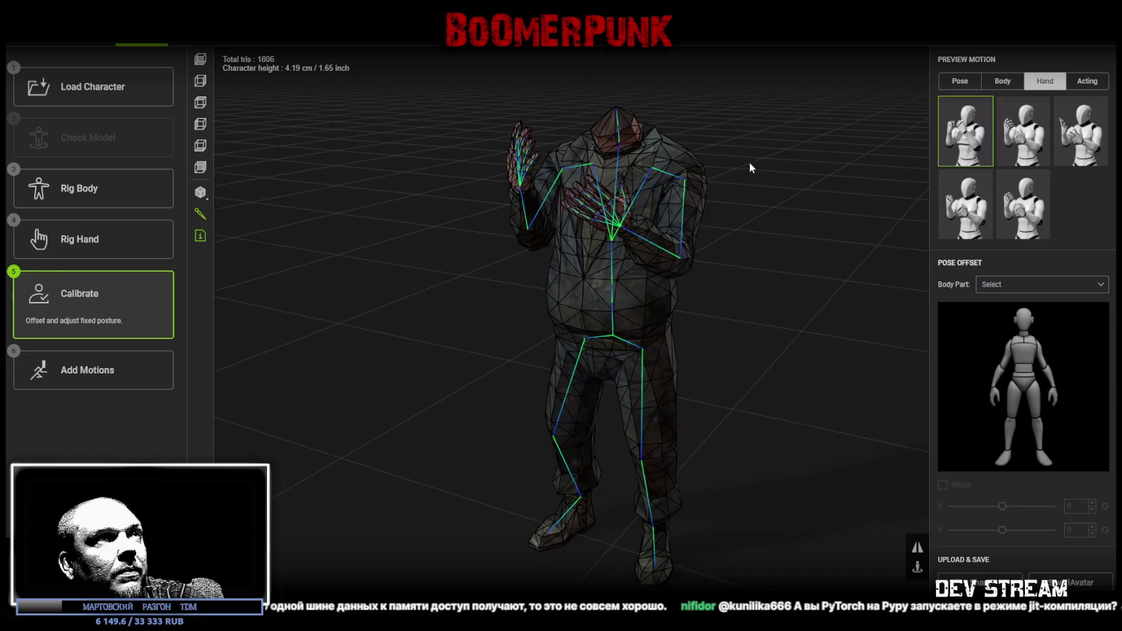
Zoom in on the hands and orbit over and behind the character to check finger movement
{"action": "mouse_move", "coordinate": [674, 128]}
{"action": "right_mouse_down"}
{"action": "mouse_move", "coordinate": [687, 255]}
{"action": "mouse_move", "coordinate": [602, 235]}
{"action": "right_mouse_up"}
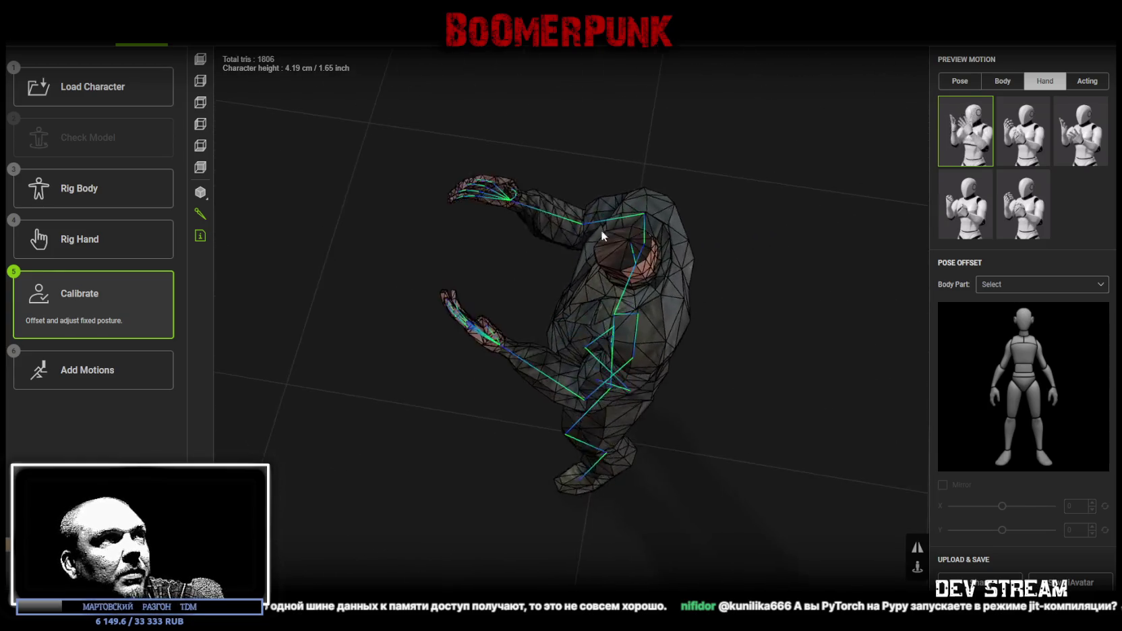
{"action": "right_click_drag", "start_coordinate": [498, 253], "coordinate": [532, 317]}
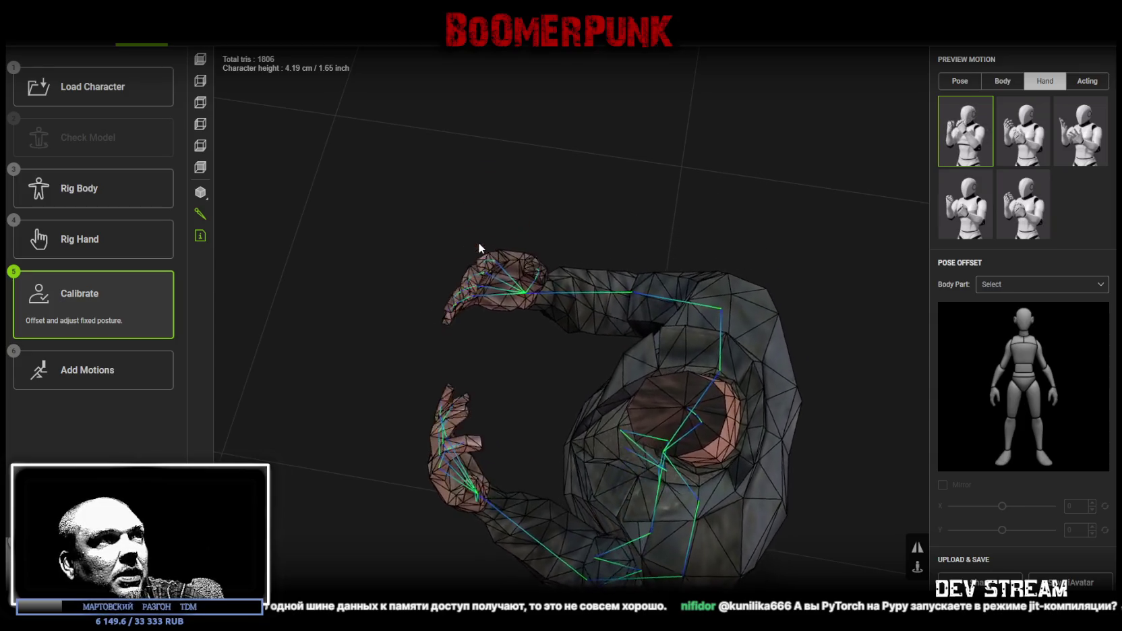
{"action": "mouse_move", "coordinate": [458, 248]}
{"action": "right_mouse_down"}
{"action": "mouse_move", "coordinate": [634, 243]}
{"action": "mouse_move", "coordinate": [744, 301]}
{"action": "mouse_move", "coordinate": [792, 248]}
{"action": "right_mouse_up"}
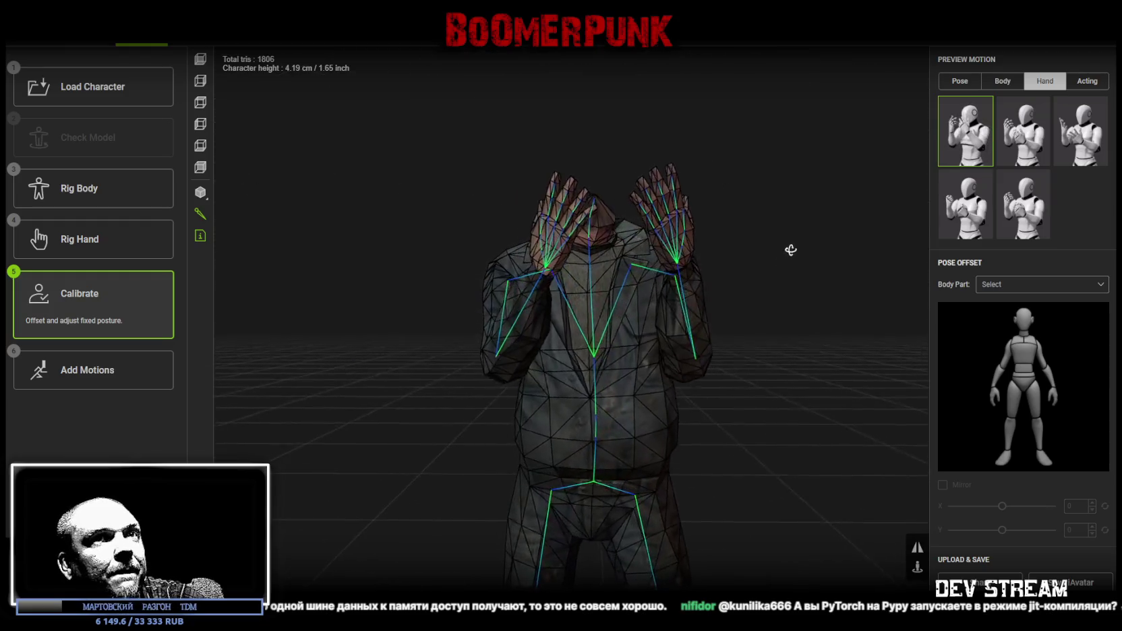
{"action": "scroll", "coordinate": [715, 384], "scroll_direction": "down", "scroll_amount": 3}
{"action": "scroll", "coordinate": [698, 304], "scroll_direction": "down", "scroll_amount": 2}
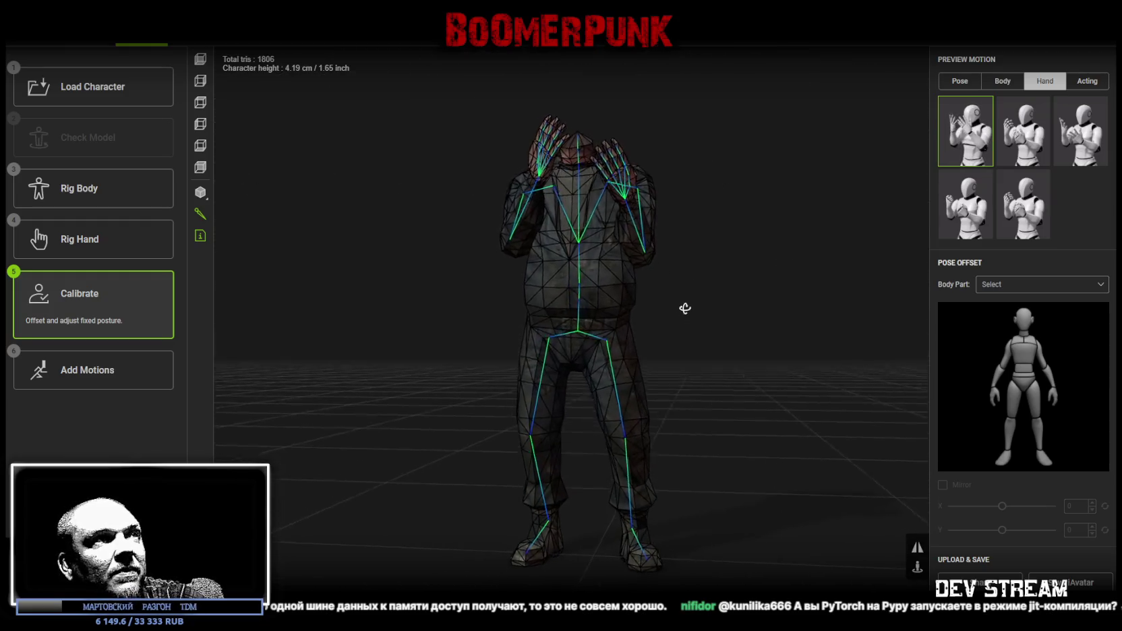
{"action": "mouse_move", "coordinate": [684, 309]}
{"action": "right_mouse_down"}
{"action": "mouse_move", "coordinate": [661, 336]}
{"action": "mouse_move", "coordinate": [642, 324]}
{"action": "mouse_move", "coordinate": [676, 351]}
{"action": "mouse_move", "coordinate": [522, 344]}
{"action": "mouse_move", "coordinate": [484, 295]}
{"action": "mouse_move", "coordinate": [523, 164]}
{"action": "right_mouse_up"}
{"action": "scroll", "coordinate": [651, 315], "scroll_direction": "up", "scroll_amount": 2}
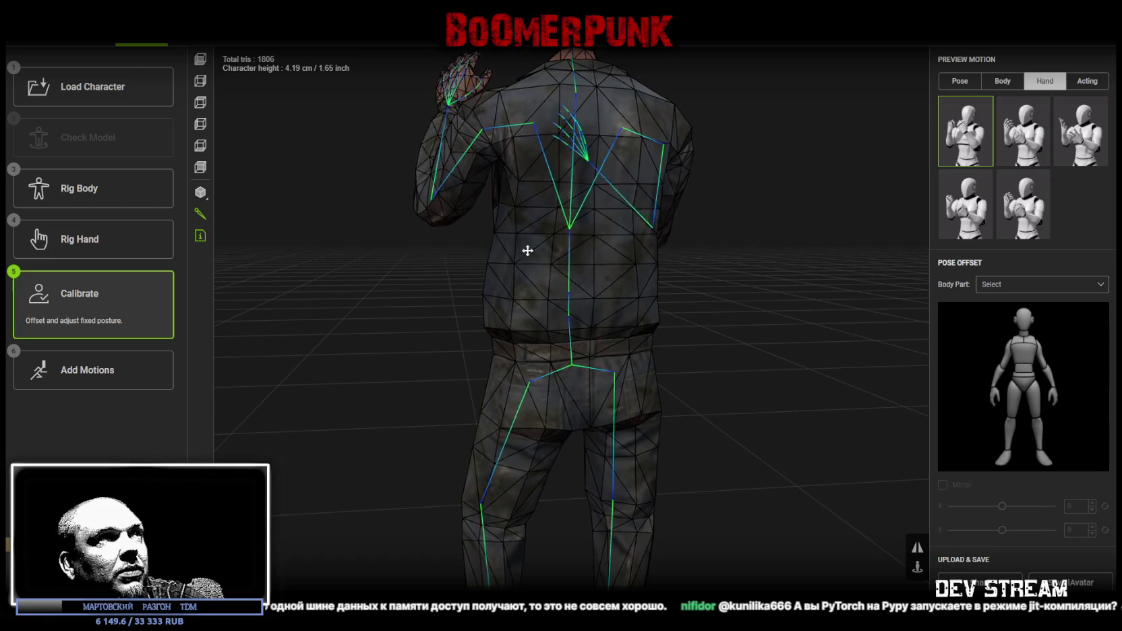
{"action": "middle_click_drag", "start_coordinate": [521, 235], "coordinate": [606, 406]}
{"action": "right_click_drag", "start_coordinate": [606, 406], "coordinate": [619, 257]}
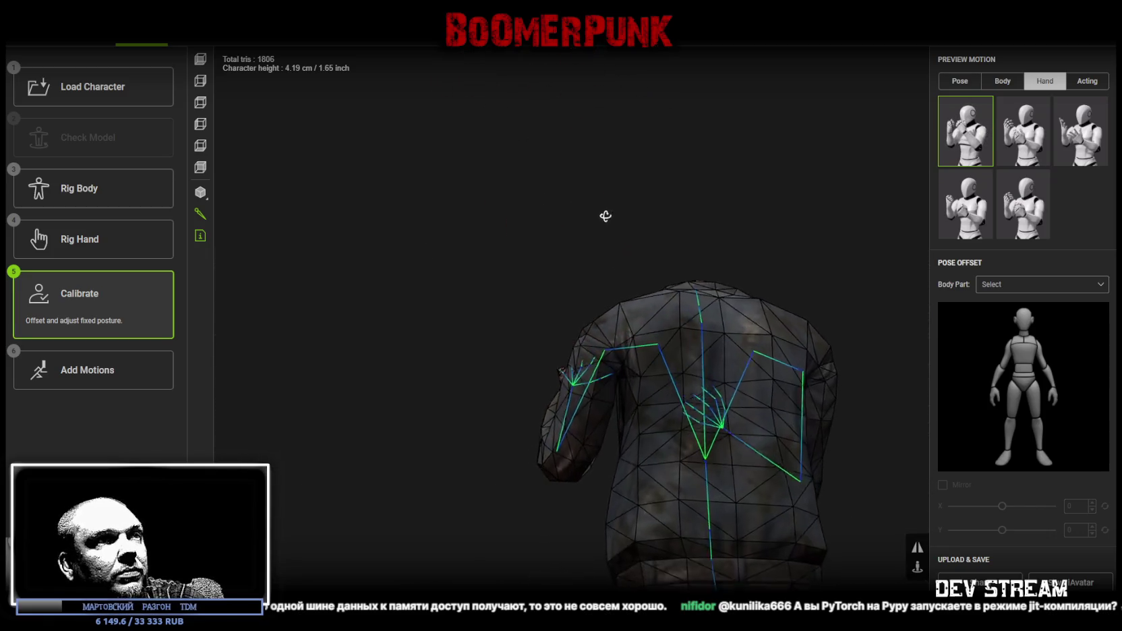
{"action": "scroll", "coordinate": [706, 400], "scroll_direction": "up", "scroll_amount": 3}
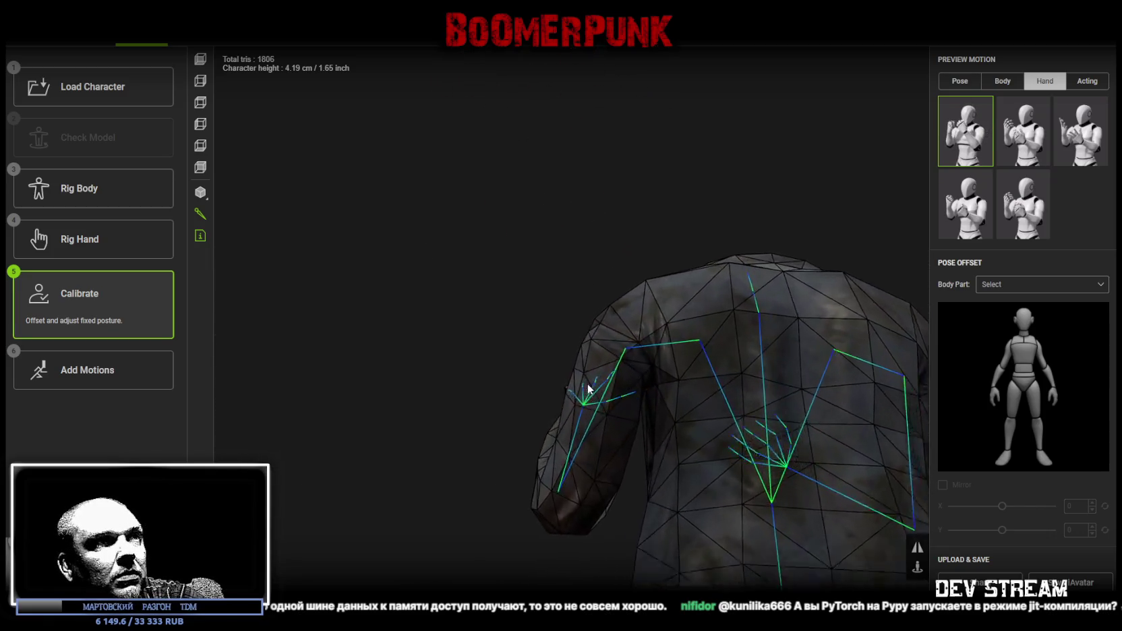
{"action": "right_click_drag", "start_coordinate": [703, 412], "coordinate": [713, 213]}
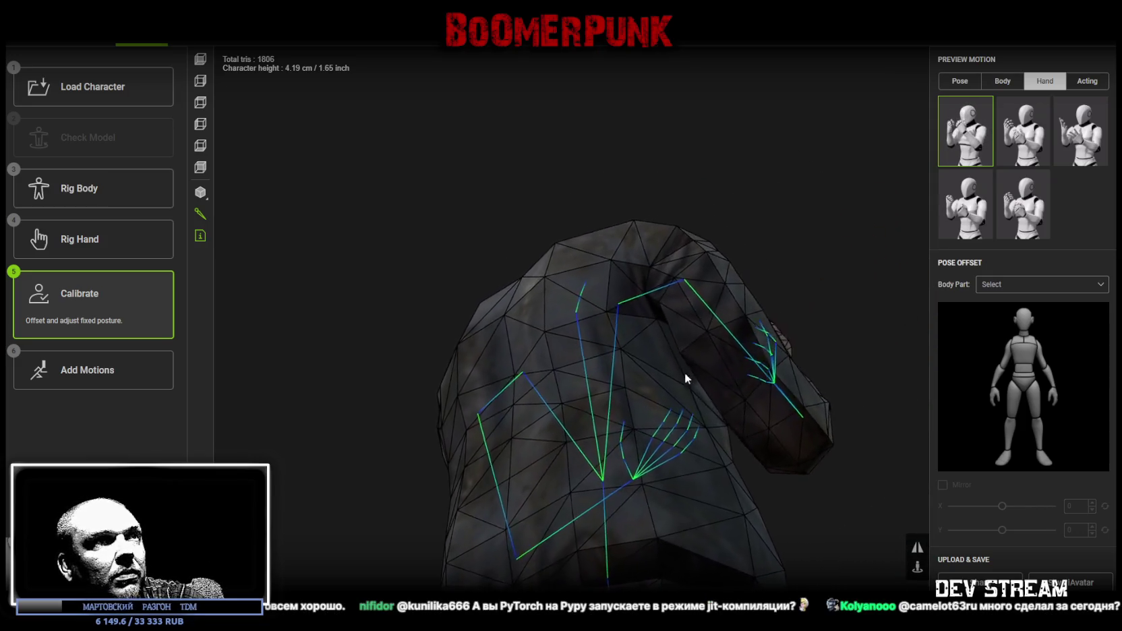
Inspect both hands from the front and sides, then pull back to see the whole character
{"action": "scroll", "coordinate": [782, 228], "scroll_direction": "down", "scroll_amount": 5}
{"action": "mouse_move", "coordinate": [688, 323]}
{"action": "right_mouse_down"}
{"action": "mouse_move", "coordinate": [706, 397]}
{"action": "mouse_move", "coordinate": [728, 403]}
{"action": "right_mouse_up"}
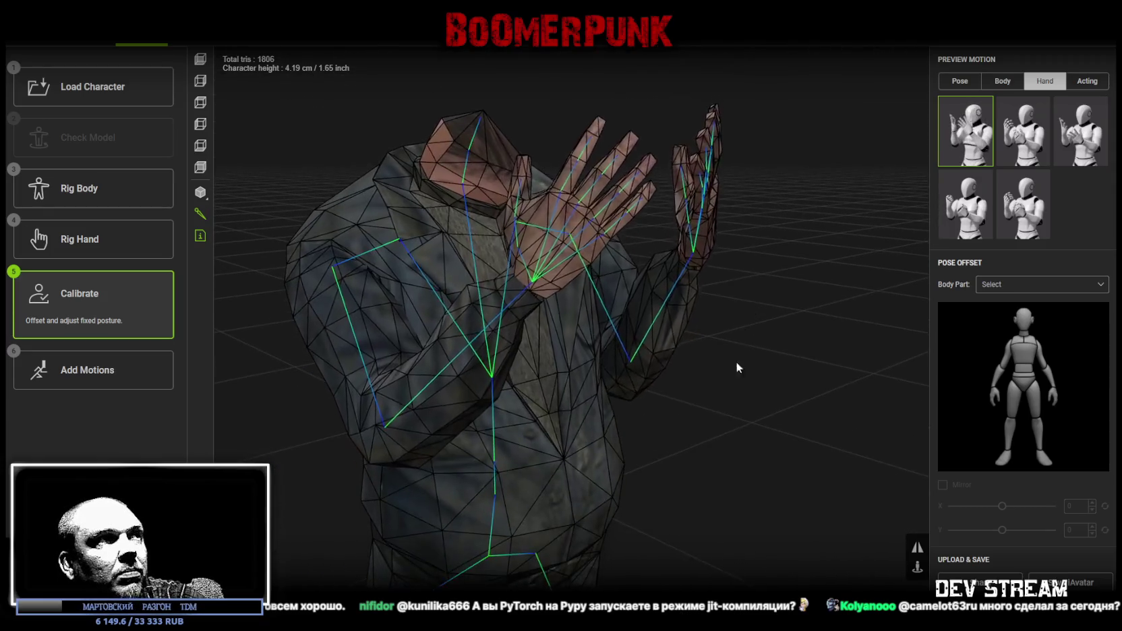
{"action": "right_click_drag", "start_coordinate": [728, 403], "coordinate": [618, 418]}
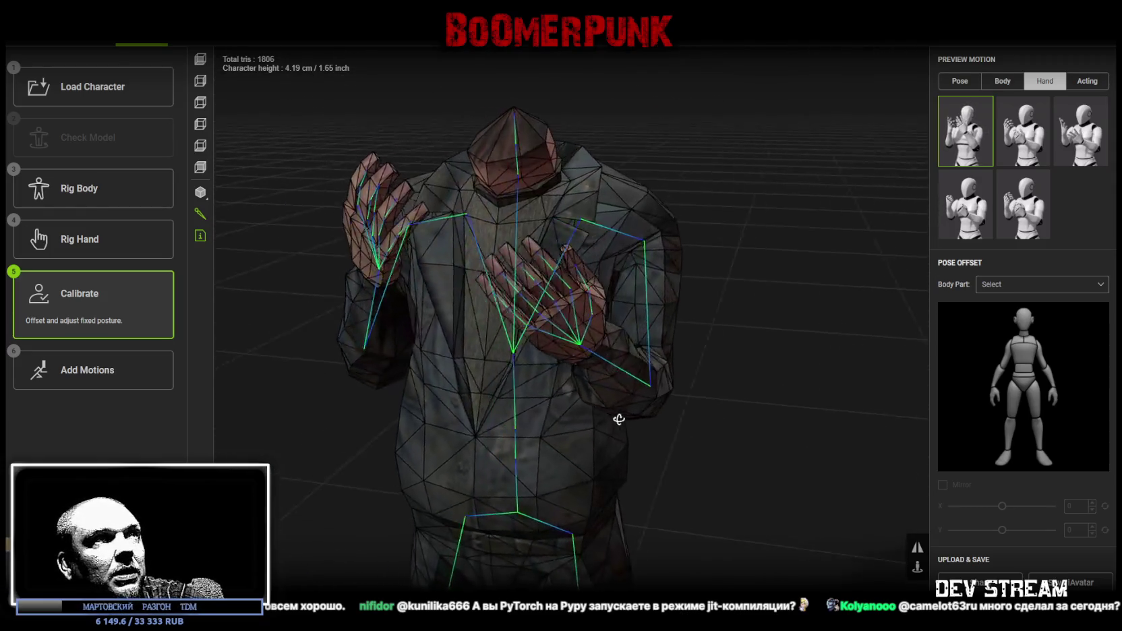
{"action": "mouse_move", "coordinate": [731, 280]}
{"action": "right_mouse_down"}
{"action": "mouse_move", "coordinate": [664, 300]}
{"action": "mouse_move", "coordinate": [633, 293]}
{"action": "mouse_move", "coordinate": [554, 343]}
{"action": "right_mouse_up"}
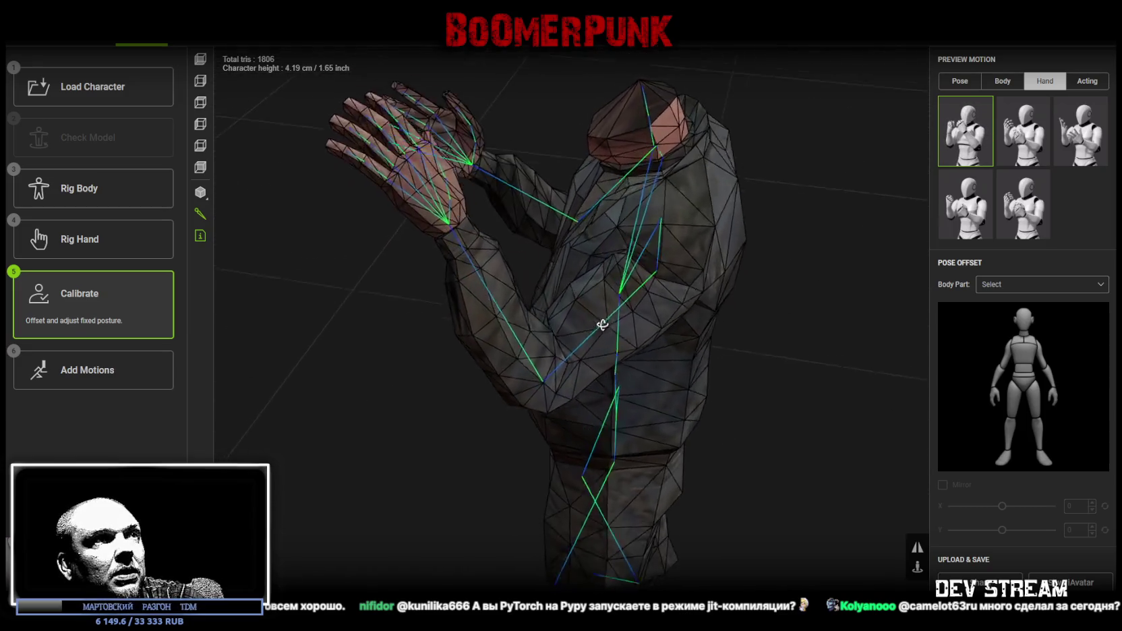
{"action": "mouse_move", "coordinate": [501, 92]}
{"action": "right_mouse_down"}
{"action": "mouse_move", "coordinate": [671, 106]}
{"action": "mouse_move", "coordinate": [776, 80]}
{"action": "right_mouse_up"}
{"action": "mouse_move", "coordinate": [733, 383]}
{"action": "right_mouse_down"}
{"action": "mouse_move", "coordinate": [656, 390]}
{"action": "mouse_move", "coordinate": [534, 370]}
{"action": "mouse_move", "coordinate": [712, 388]}
{"action": "right_mouse_up"}
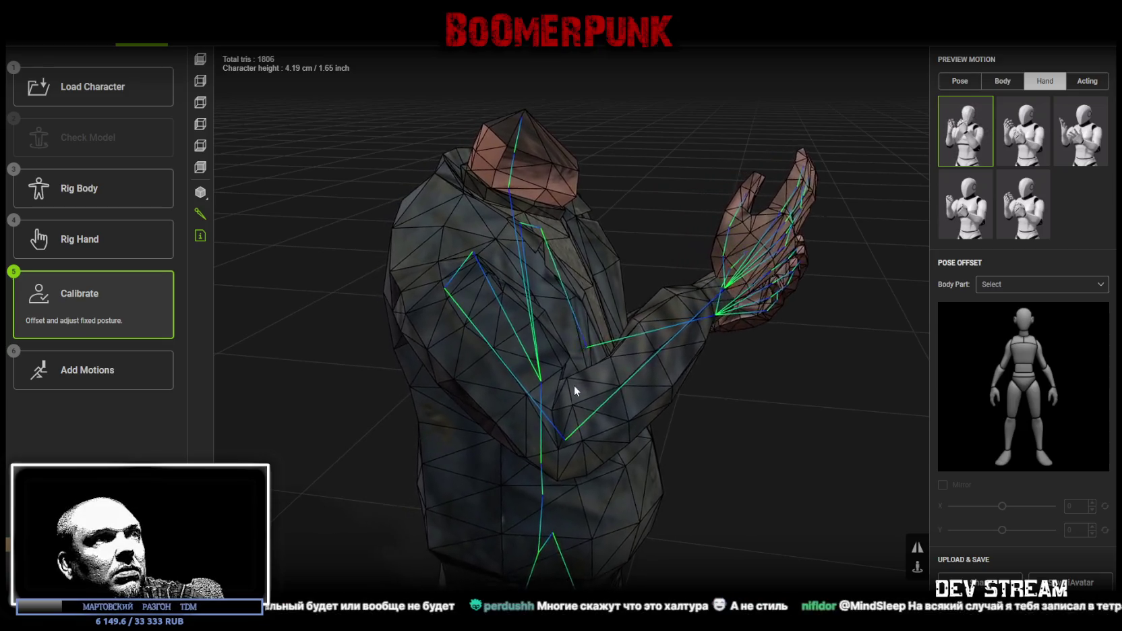
{"action": "mouse_move", "coordinate": [581, 397]}
{"action": "right_mouse_down"}
{"action": "mouse_move", "coordinate": [683, 414]}
{"action": "mouse_move", "coordinate": [631, 438]}
{"action": "mouse_move", "coordinate": [657, 412]}
{"action": "right_mouse_up"}
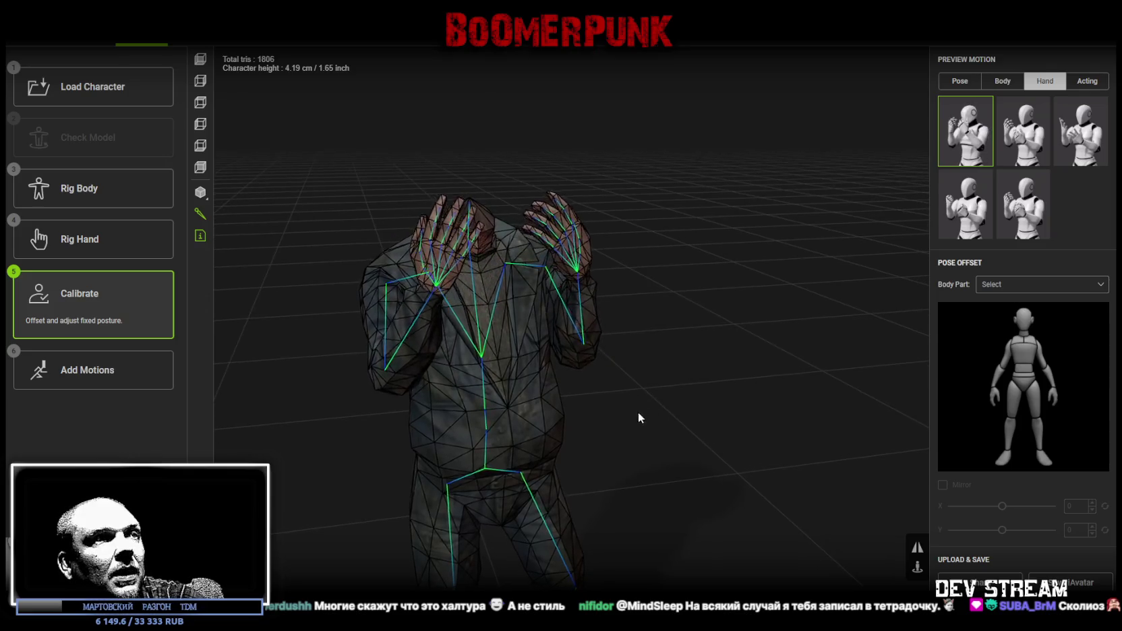
{"action": "mouse_move", "coordinate": [626, 406]}
{"action": "right_mouse_down"}
{"action": "mouse_move", "coordinate": [634, 365]}
{"action": "mouse_move", "coordinate": [616, 328]}
{"action": "mouse_move", "coordinate": [641, 335]}
{"action": "mouse_move", "coordinate": [637, 364]}
{"action": "right_mouse_up"}
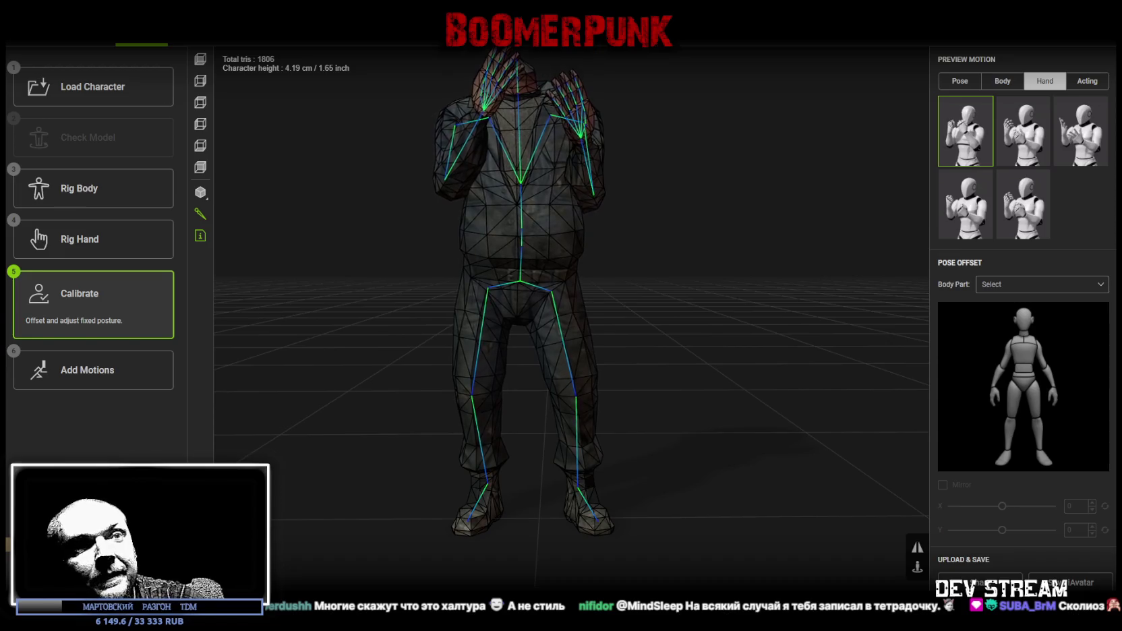
{"action": "left_click", "coordinate": [228, 30]}
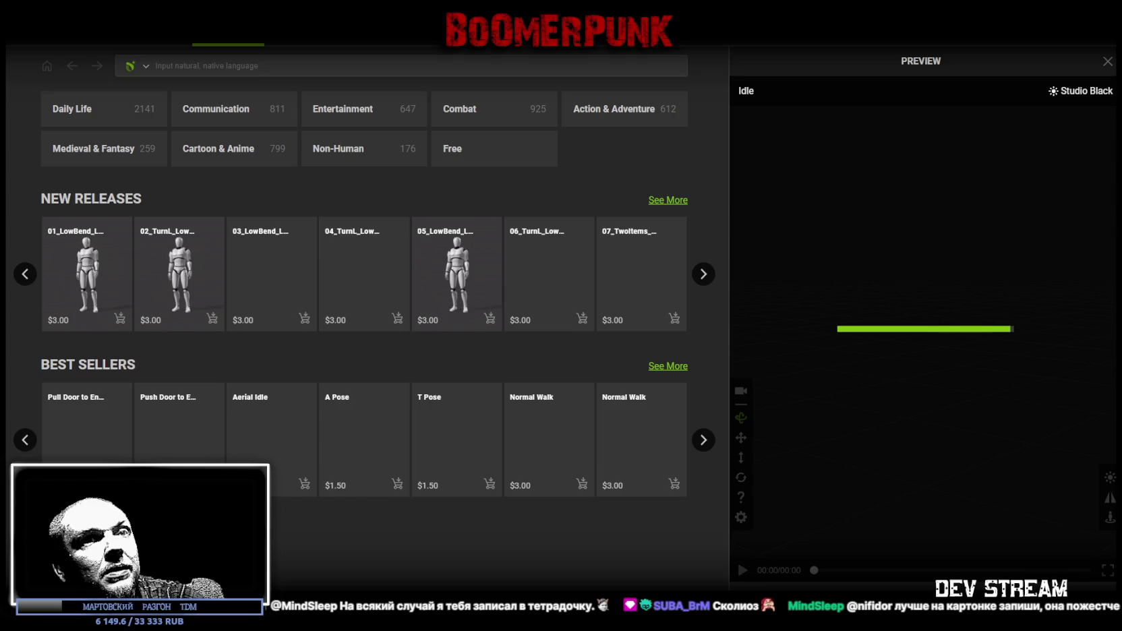
Export the character only, without motion, as FBX with Unity as the target application
{"action": "left_click", "coordinate": [1110, 517]}
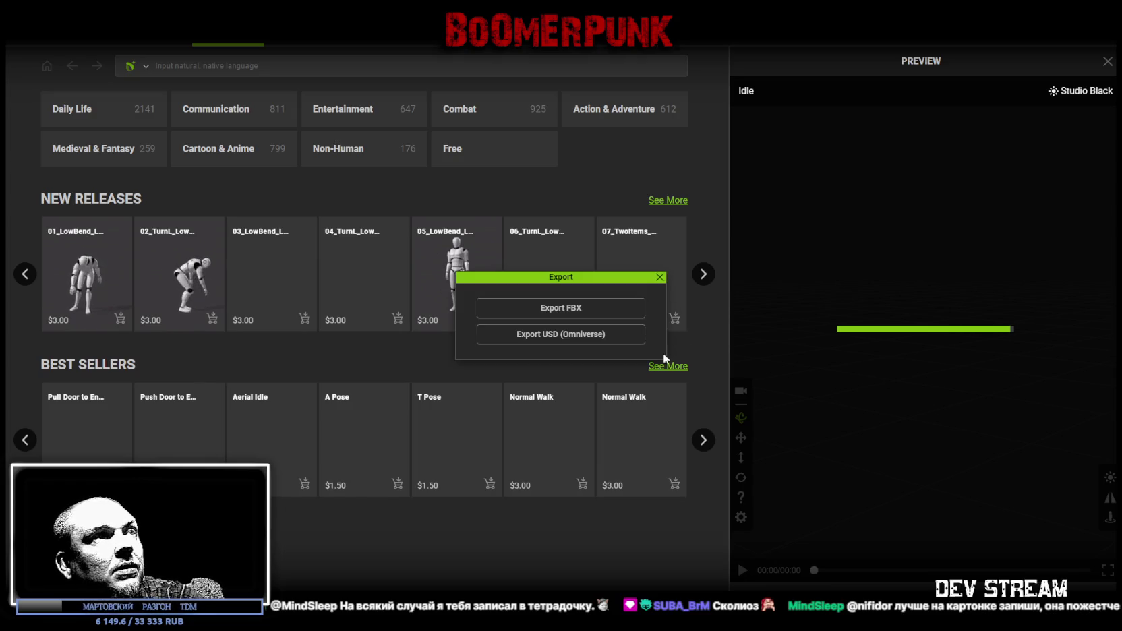
{"action": "left_click", "coordinate": [575, 311]}
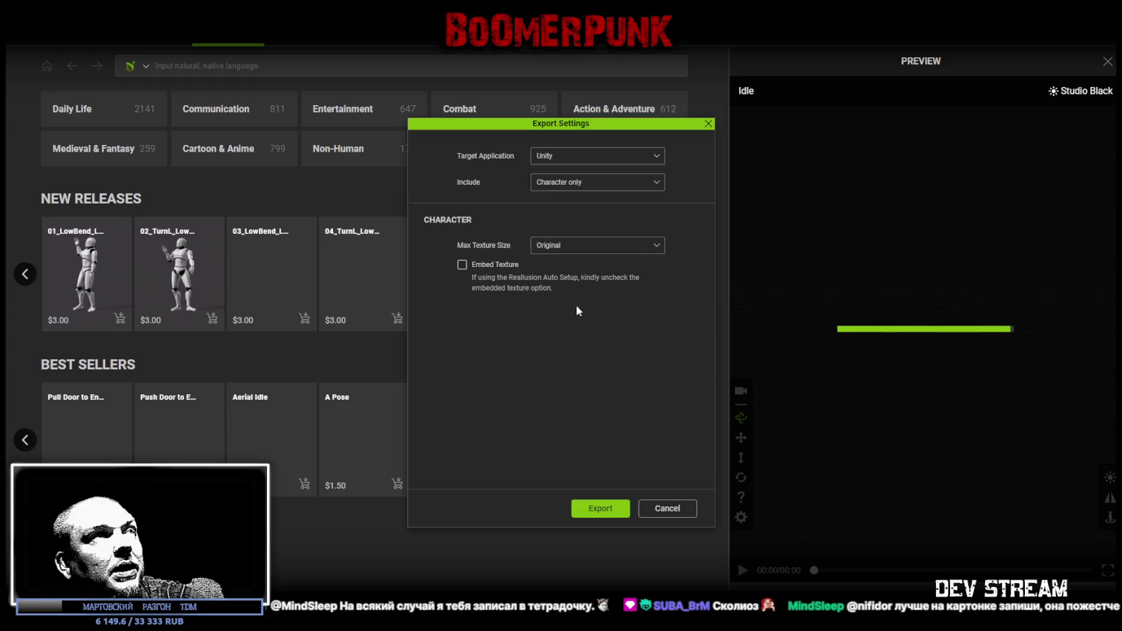
{"action": "left_click", "coordinate": [593, 162]}
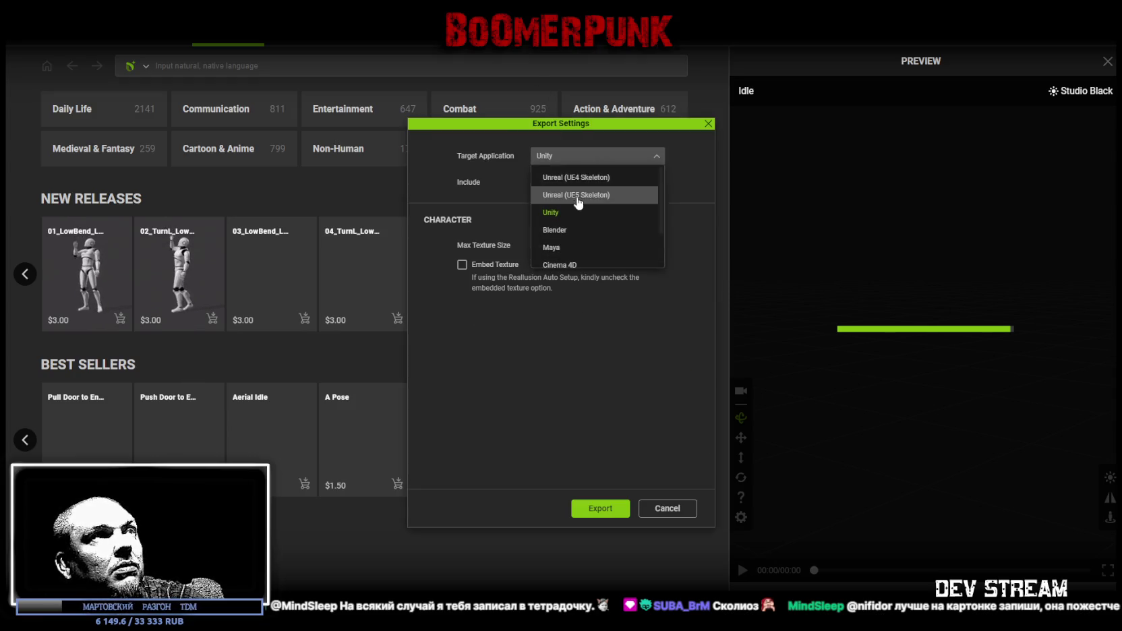
{"action": "left_click", "coordinate": [570, 213]}
{"action": "left_click", "coordinate": [570, 187]}
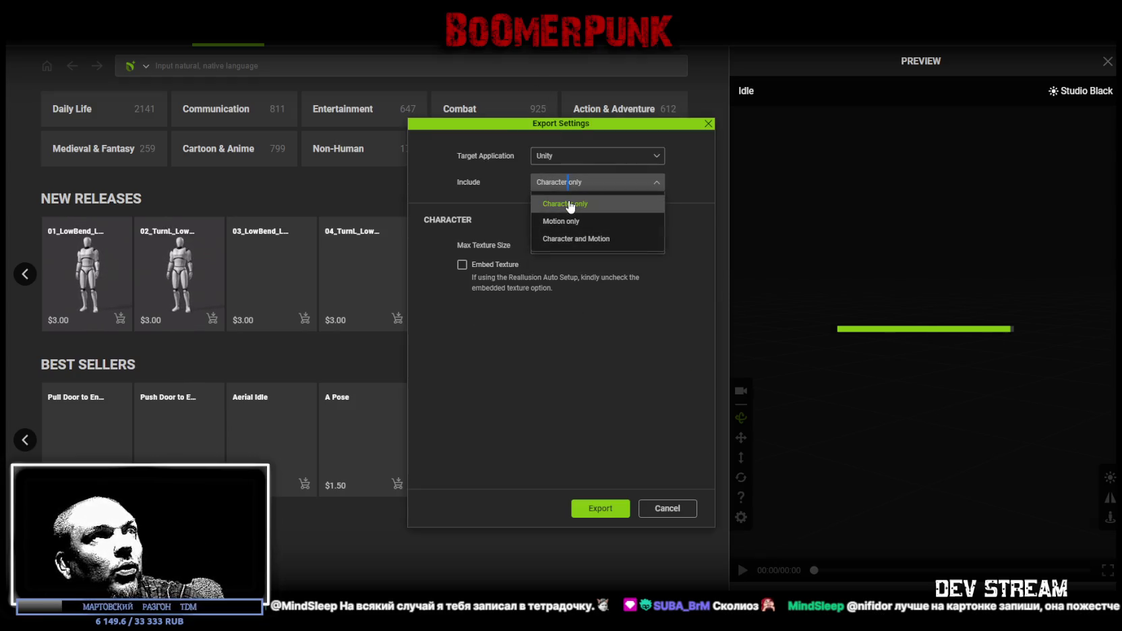
{"action": "left_click", "coordinate": [570, 205]}
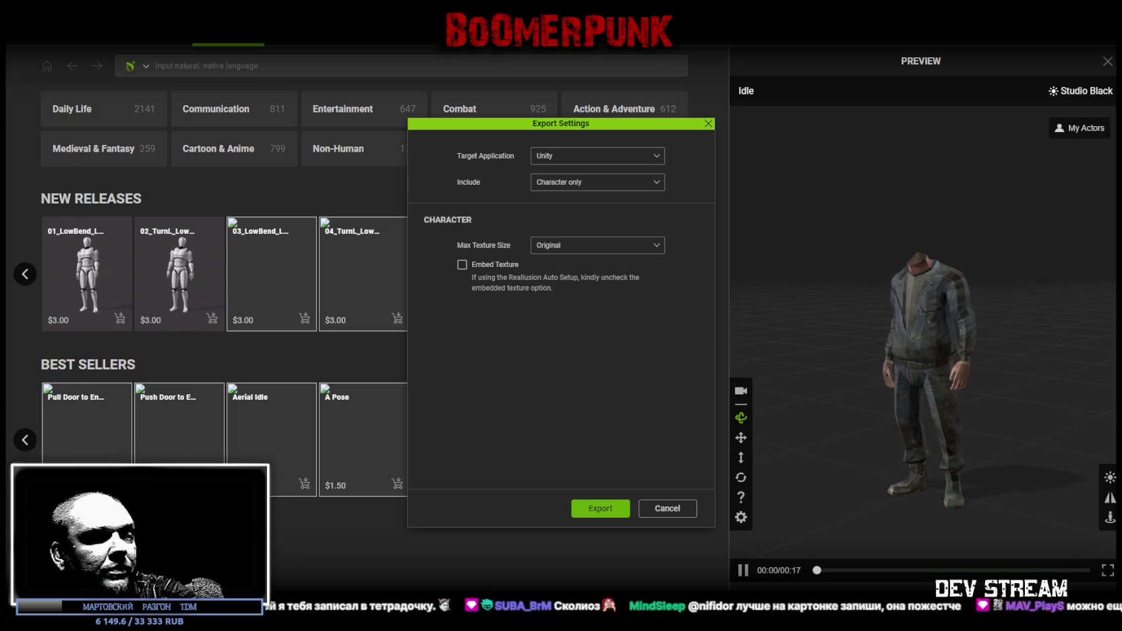
{"action": "key", "text": "Return"}
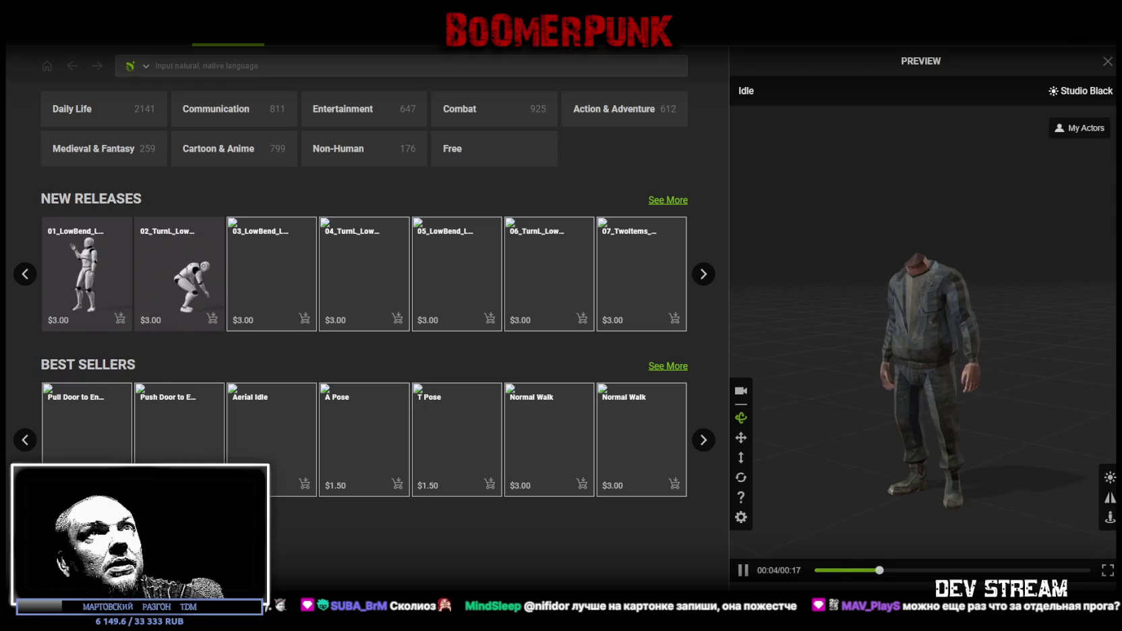
{"action": "key", "text": "alt+Tab"}
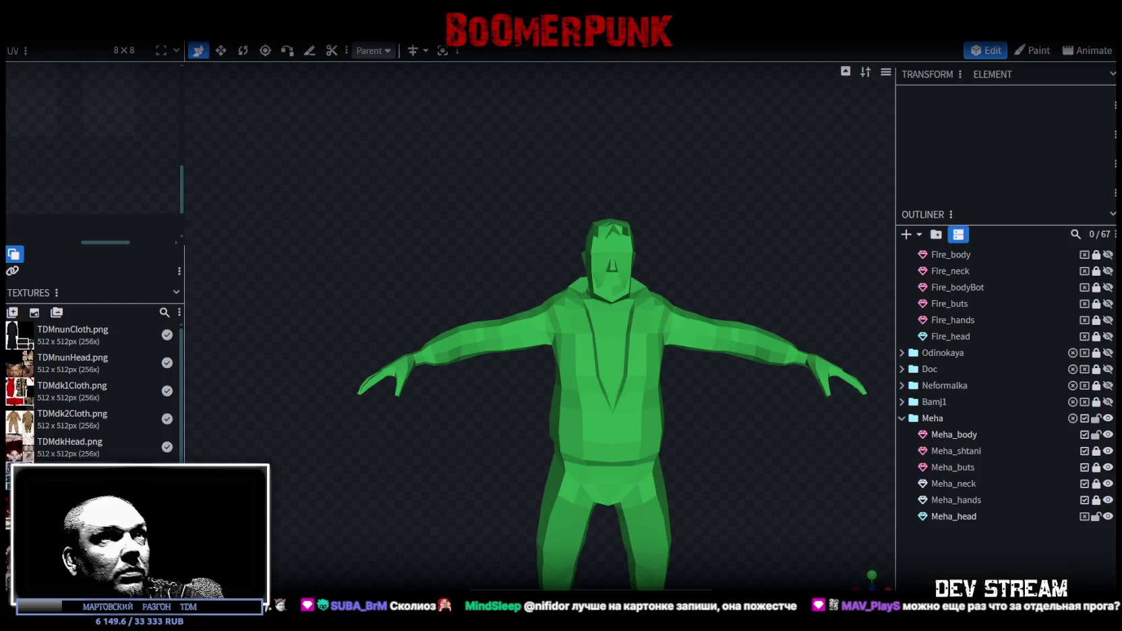
Export the Meha model from Blockbench as TDMmehaMDL.fbx in ASCII with export scale 16
{"action": "key", "text": "alt+Tab"}
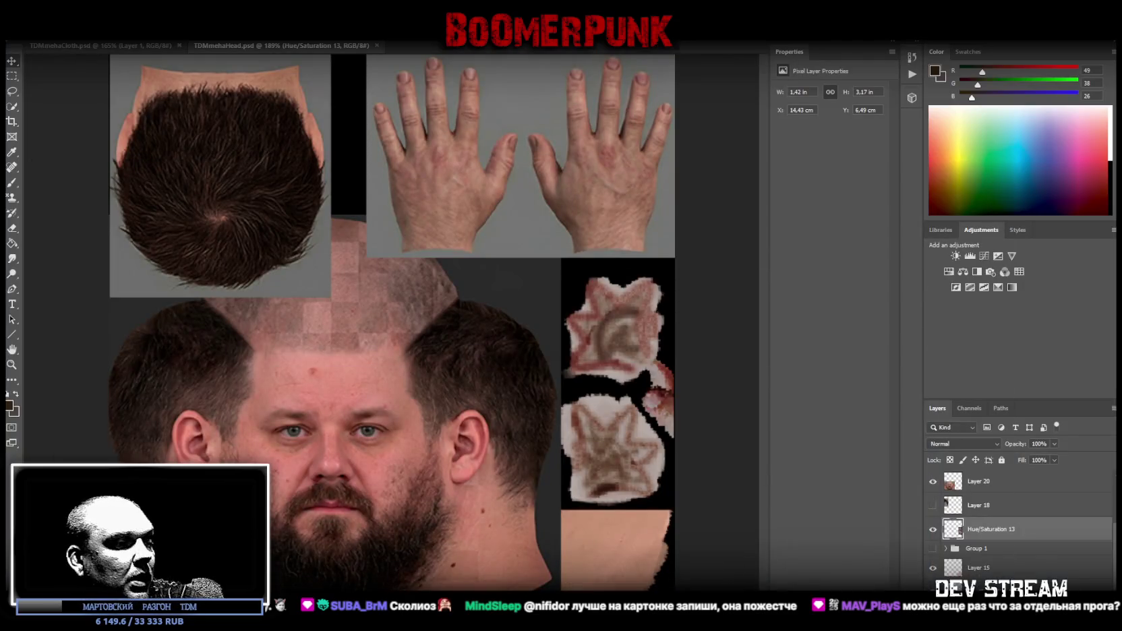
{"action": "key", "text": "alt+Tab"}
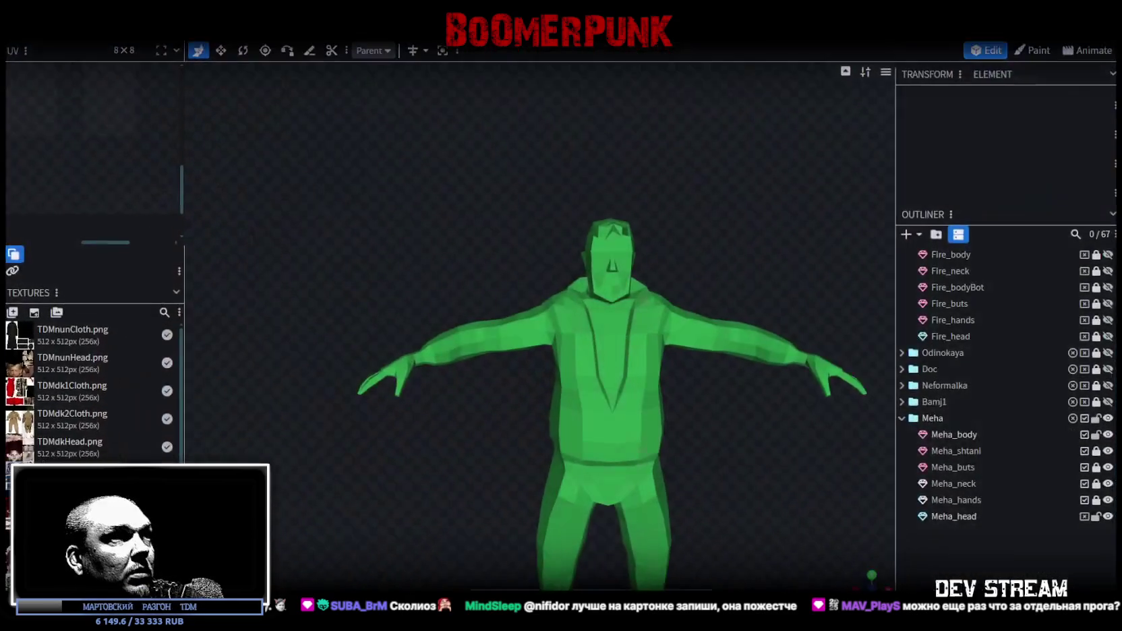
{"action": "left_click", "coordinate": [101, 30]}
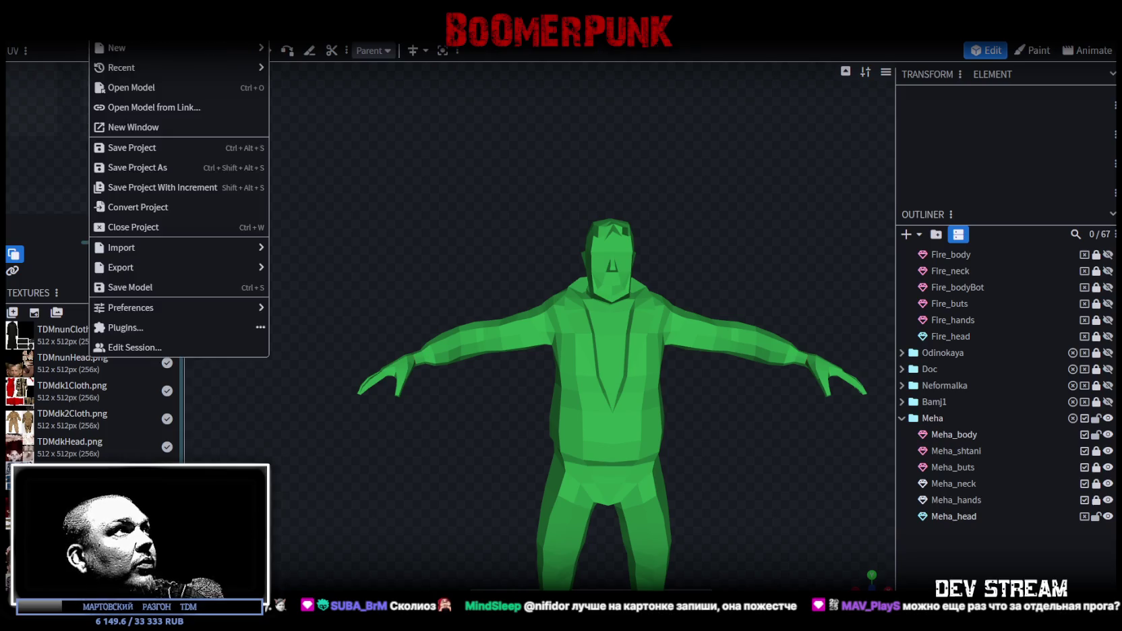
{"action": "mouse_move", "coordinate": [179, 267]}
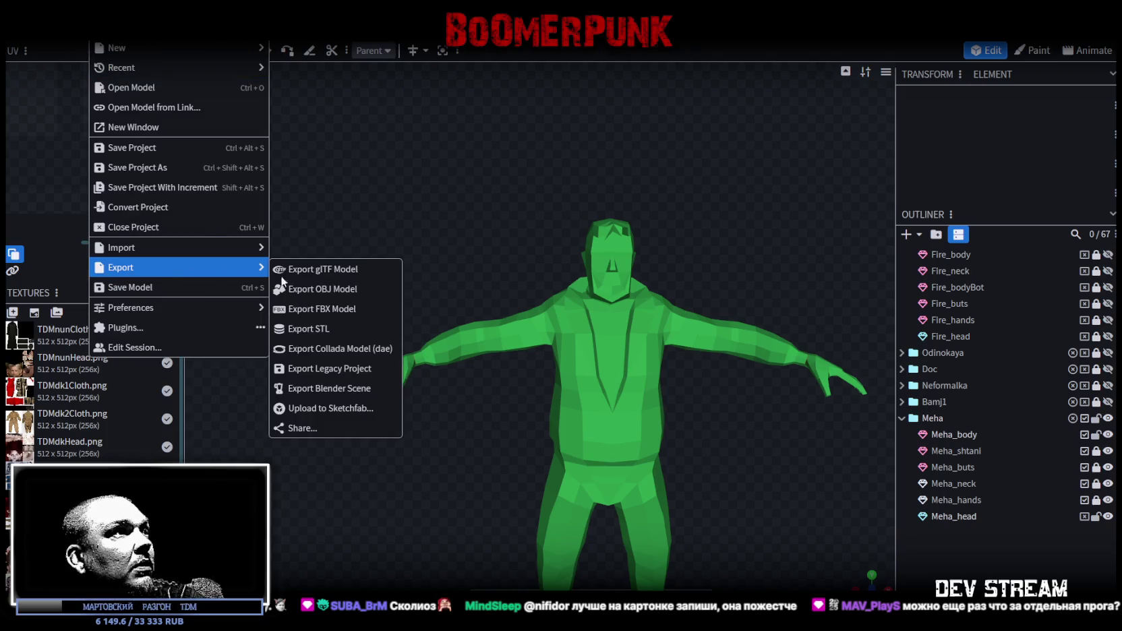
{"action": "left_click", "coordinate": [317, 306]}
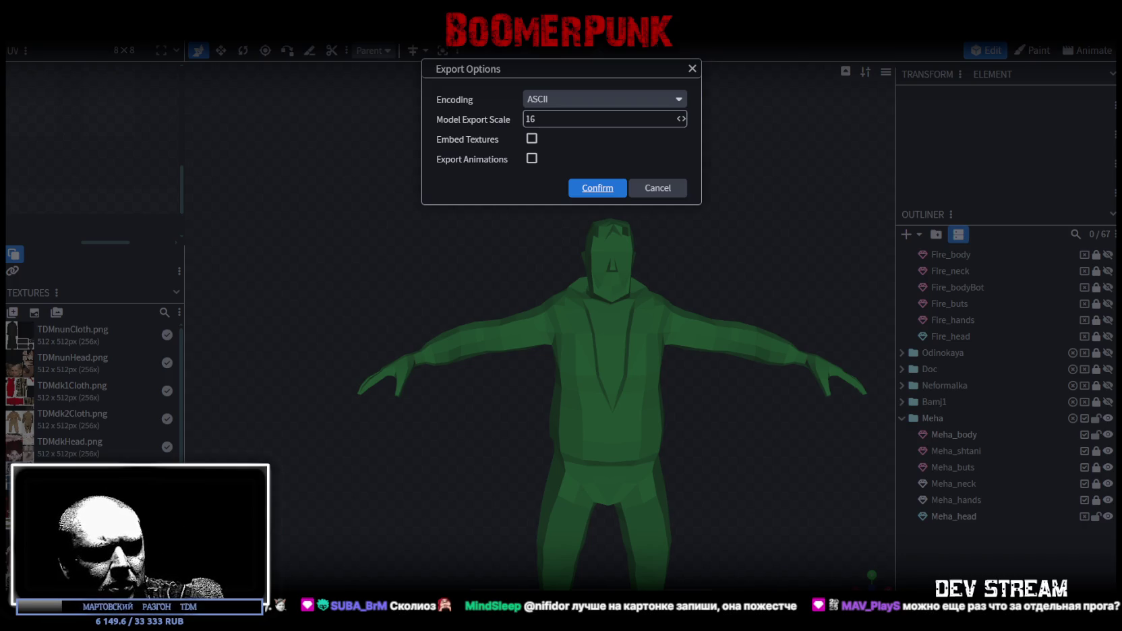
{"action": "key", "text": "Return"}
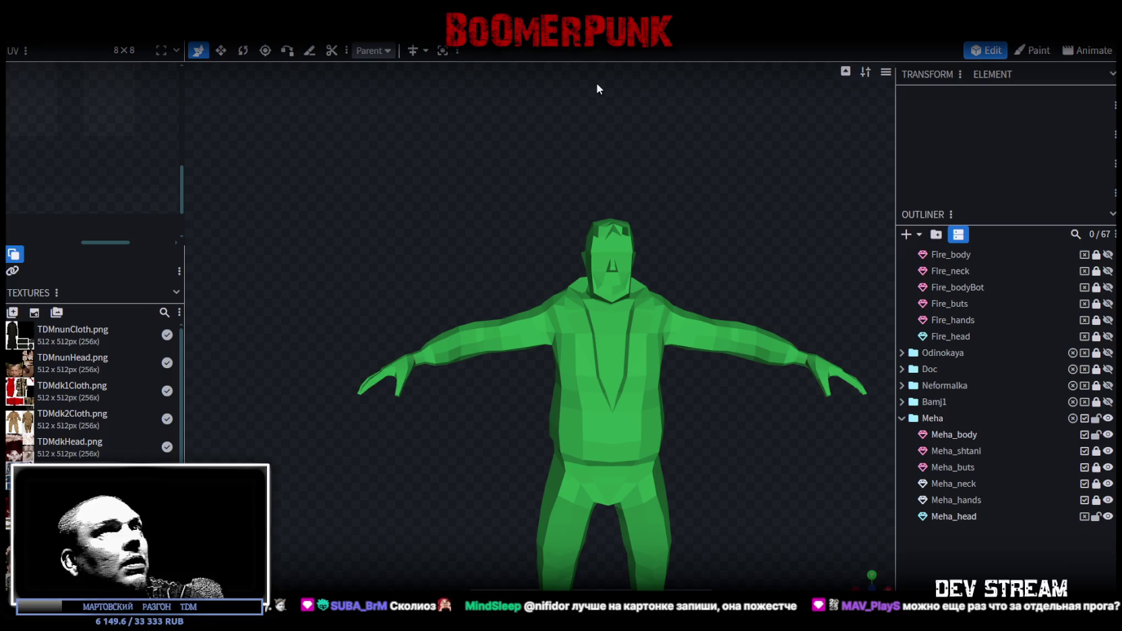
{"action": "key", "text": "alt+Tab"}
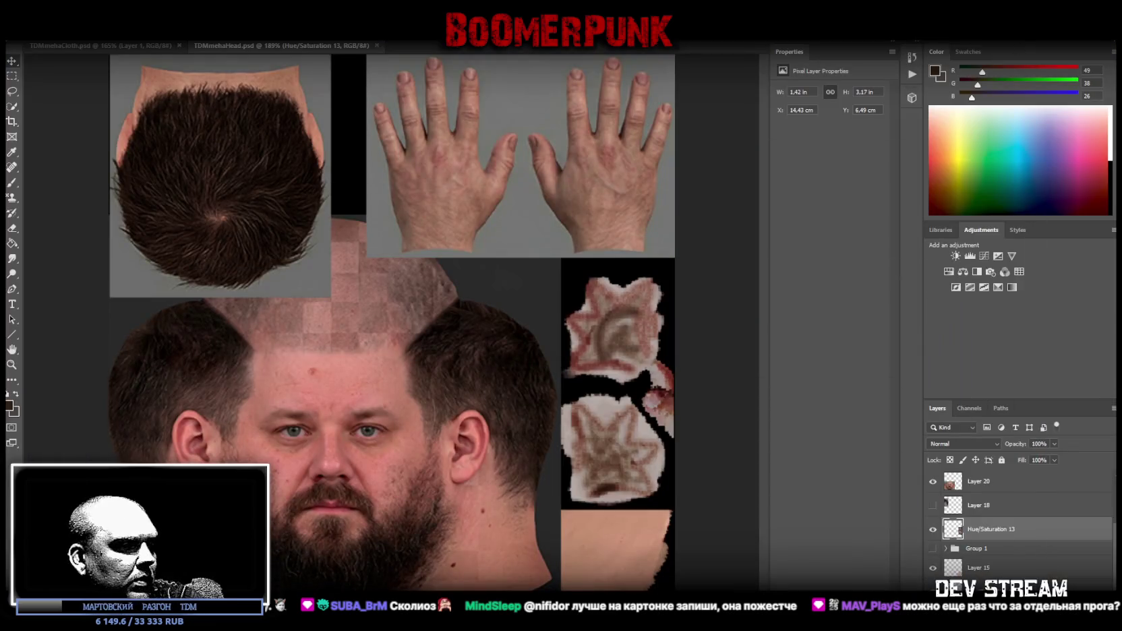
{"action": "key", "text": "alt+Tab"}
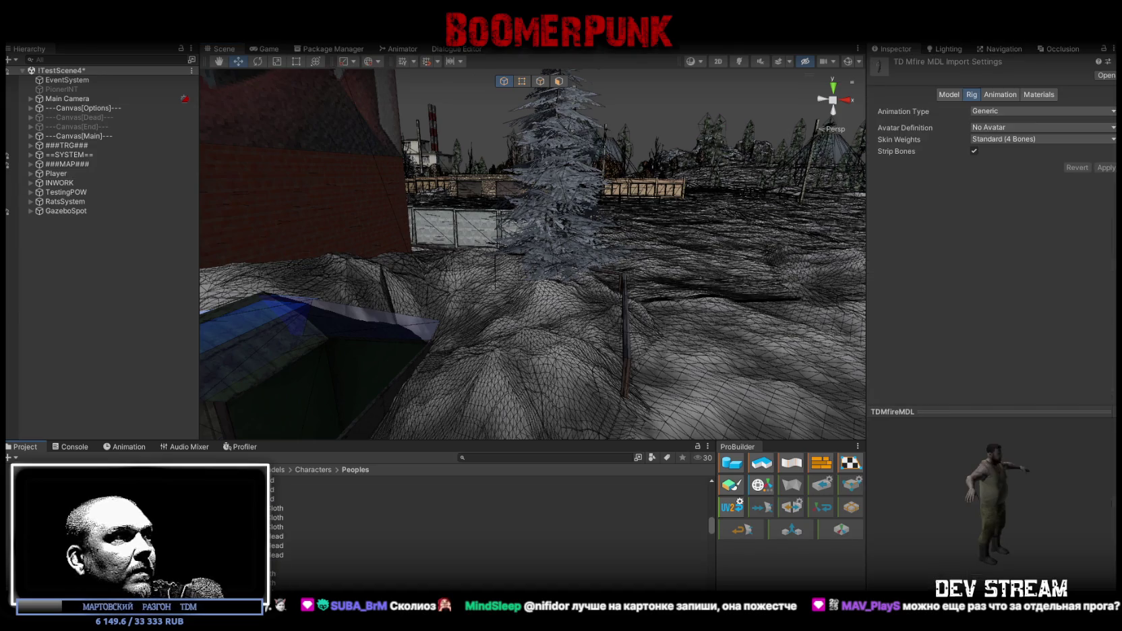
Drag the Meha textures into the Albedo slots of the TD Mmeha Head and Cloth materials
{"action": "scroll", "coordinate": [271, 573], "scroll_direction": "down", "scroll_amount": 5}
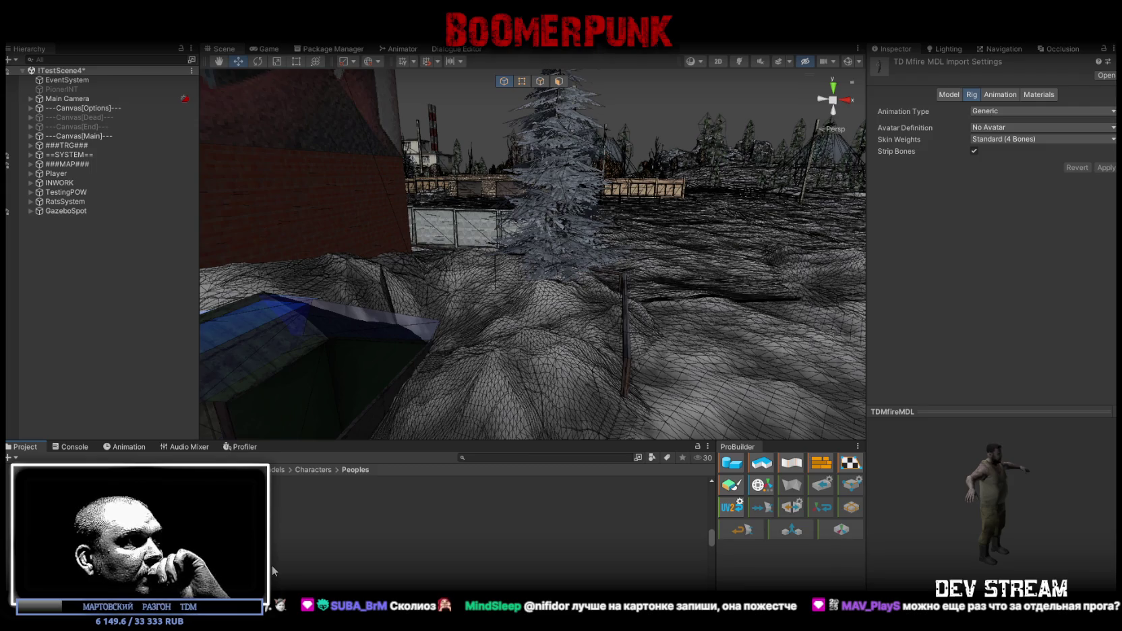
{"action": "left_click", "coordinate": [338, 505]}
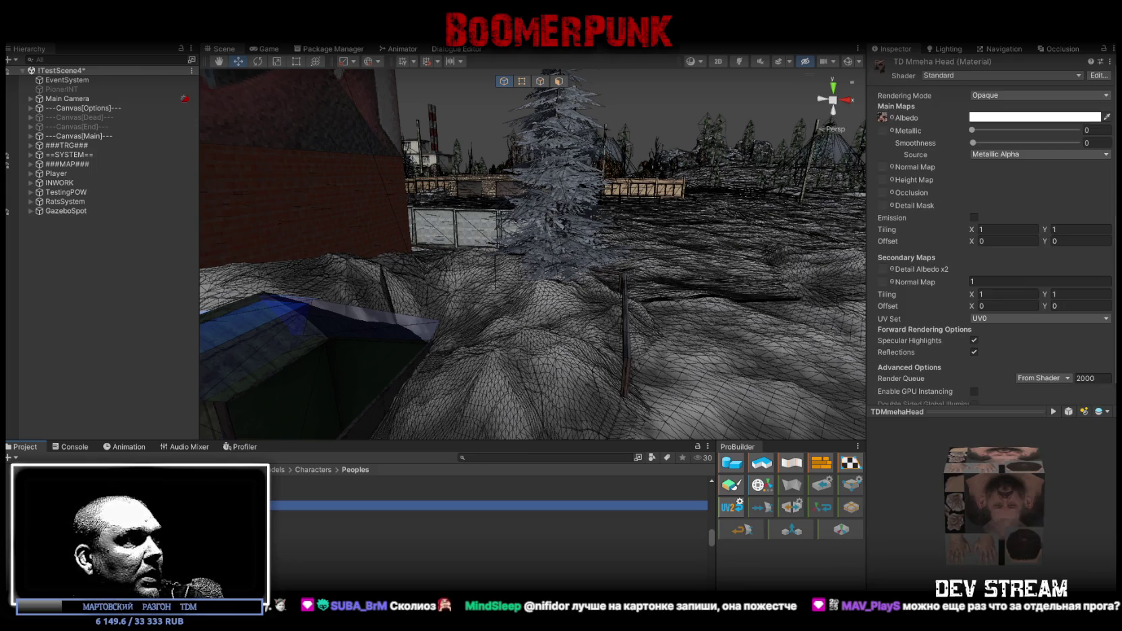
{"action": "left_click_drag", "start_coordinate": [337, 505], "coordinate": [1032, 190]}
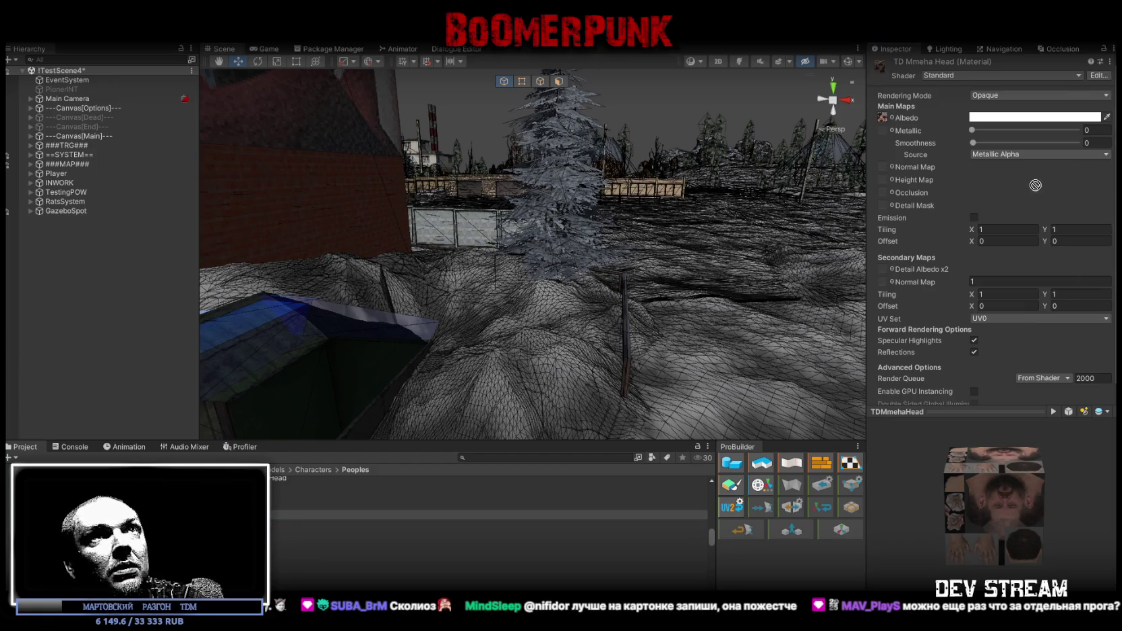
{"action": "left_click_drag", "start_coordinate": [1031, 190], "coordinate": [899, 477]}
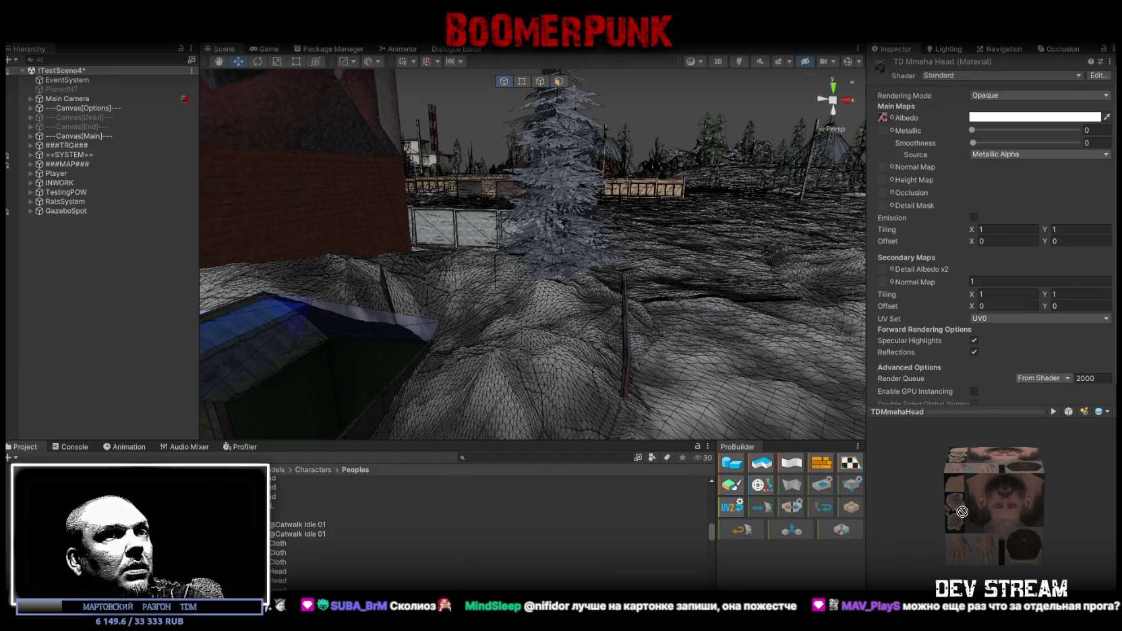
{"action": "scroll", "coordinate": [470, 580], "scroll_direction": "down", "scroll_amount": 3}
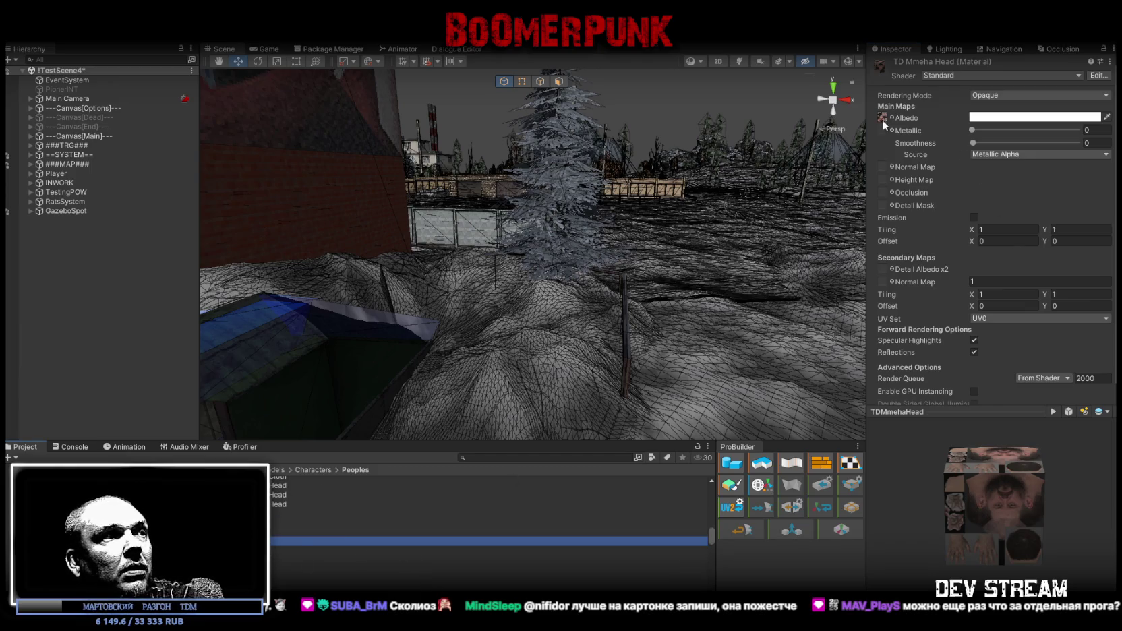
{"action": "left_click_drag", "start_coordinate": [288, 559], "coordinate": [884, 122]}
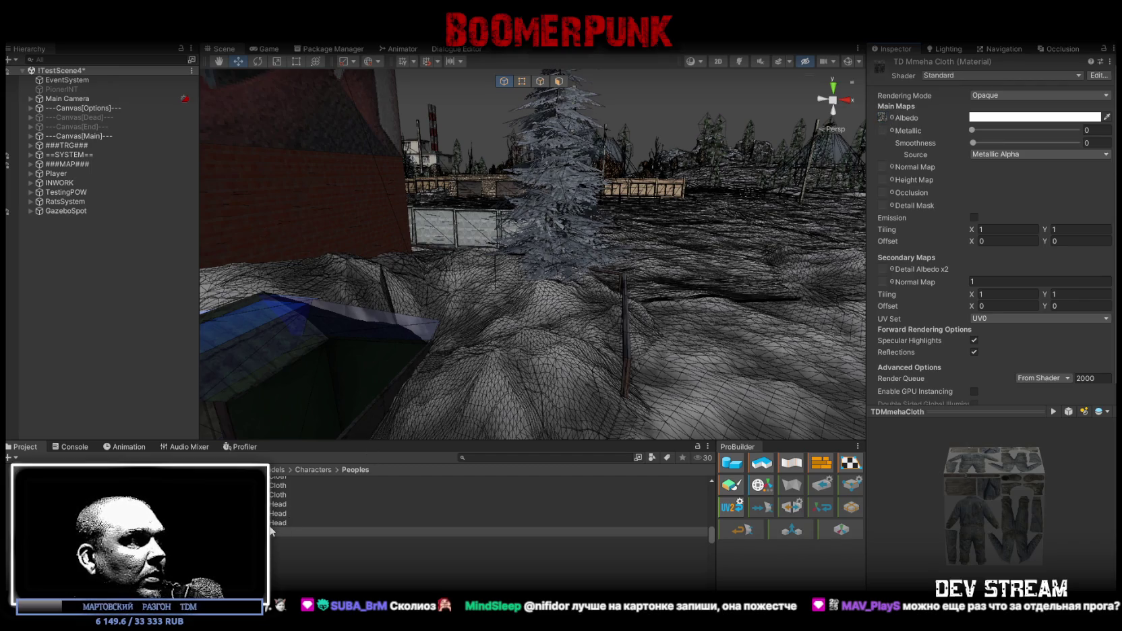
{"action": "left_click", "coordinate": [278, 587]}
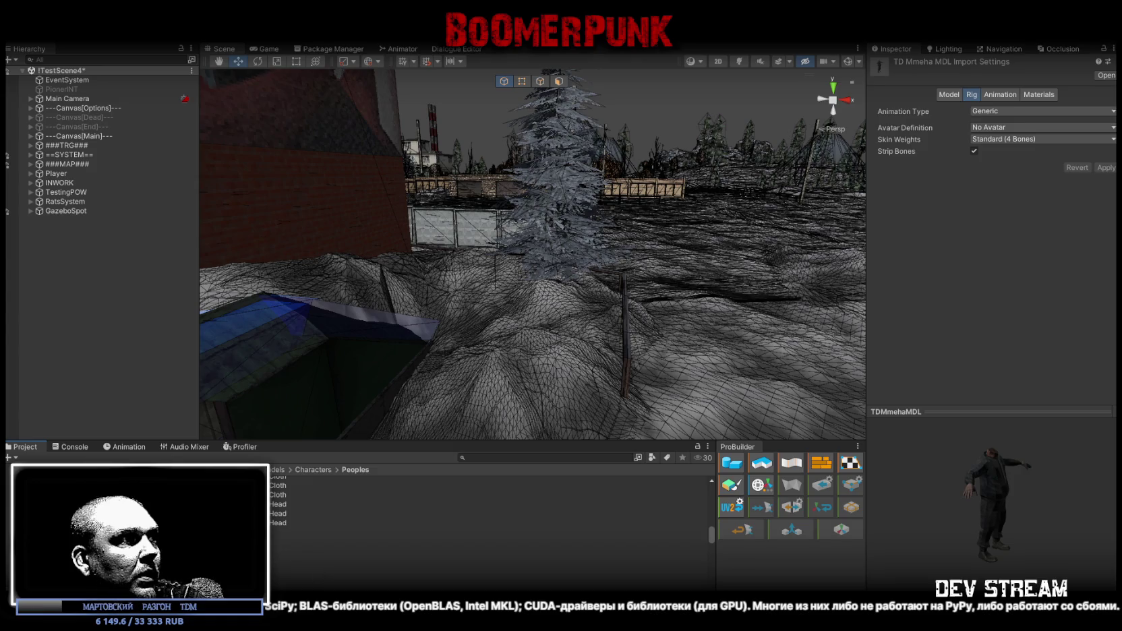
Set the TDMmeha model's Scale Factor to 0.42, enable Read/Write, calculate normals, and apply
{"action": "left_click", "coordinate": [485, 531]}
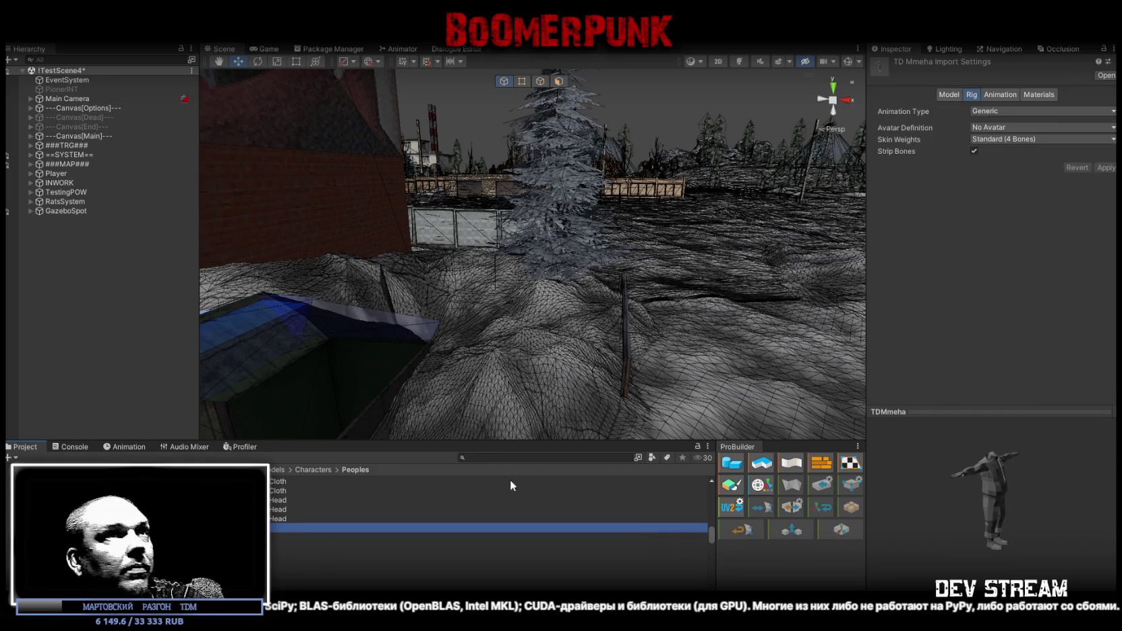
{"action": "left_click", "coordinate": [947, 94]}
{"action": "left_click", "coordinate": [976, 119]}
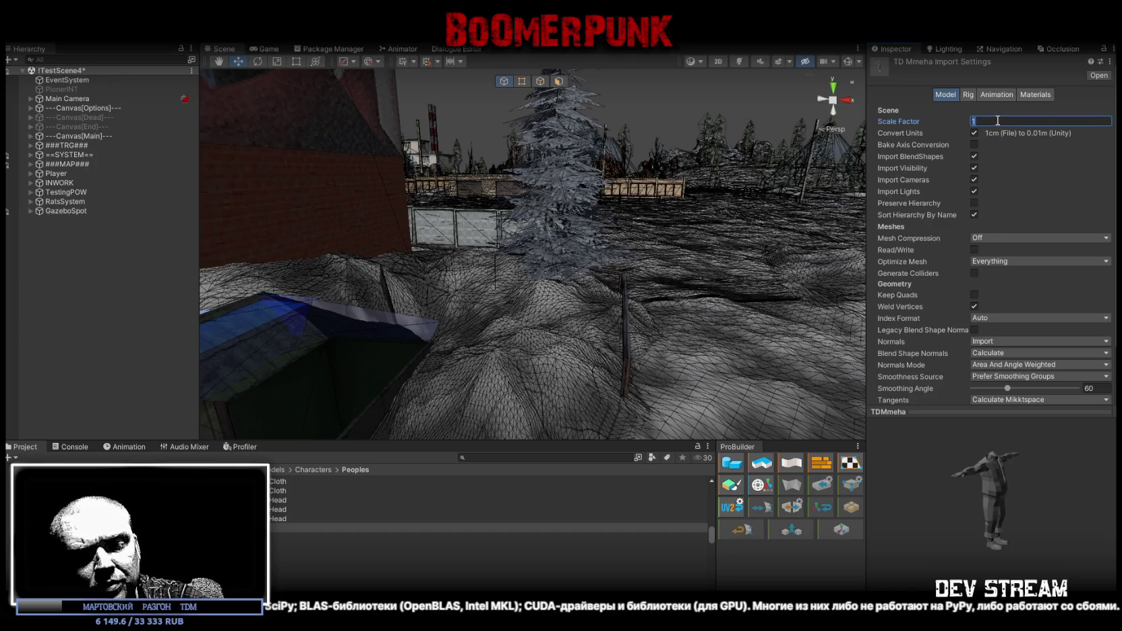
{"action": "type", "text": "42"}
{"action": "left_click_drag", "start_coordinate": [993, 121], "coordinate": [956, 122]}
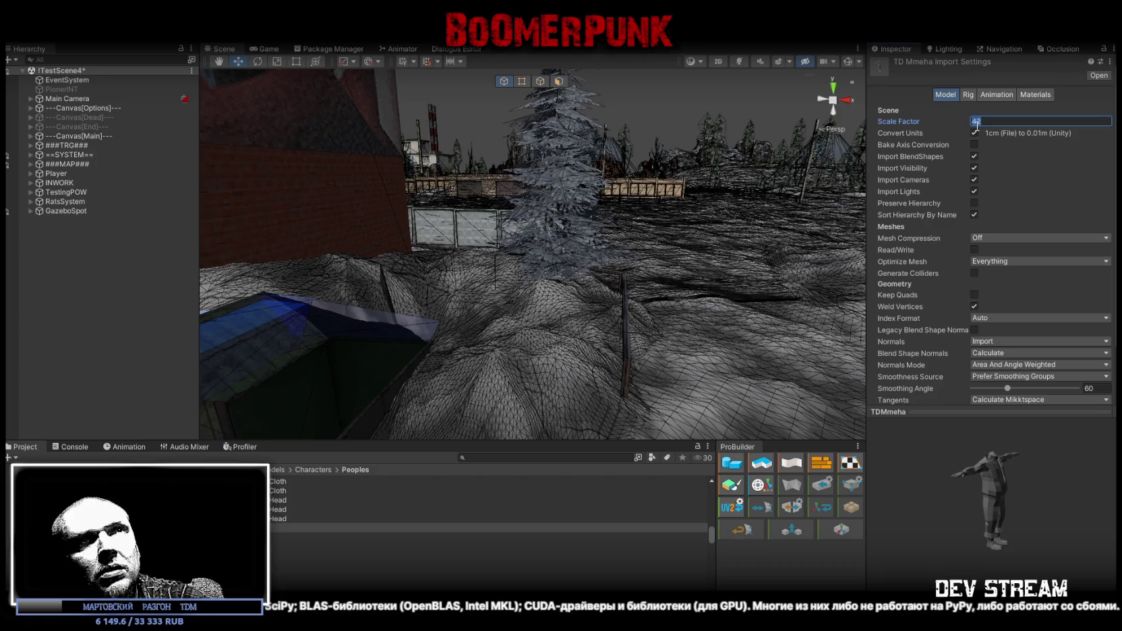
{"action": "key", "text": "Return"}
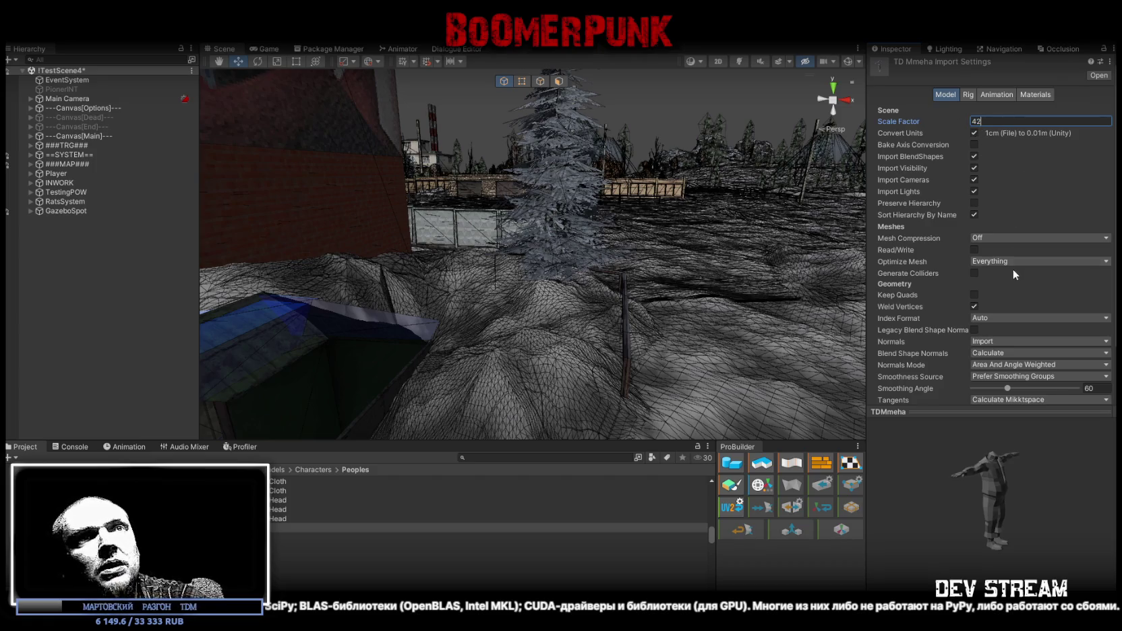
{"action": "scroll", "coordinate": [996, 267], "scroll_direction": "down", "scroll_amount": 2}
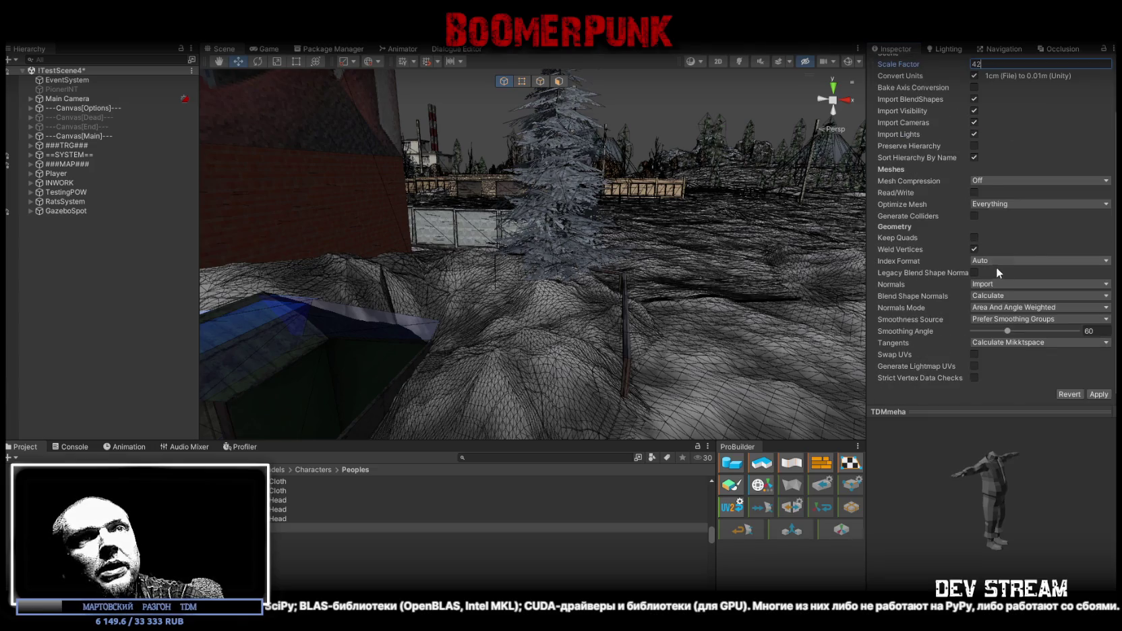
{"action": "left_click", "coordinate": [974, 193]}
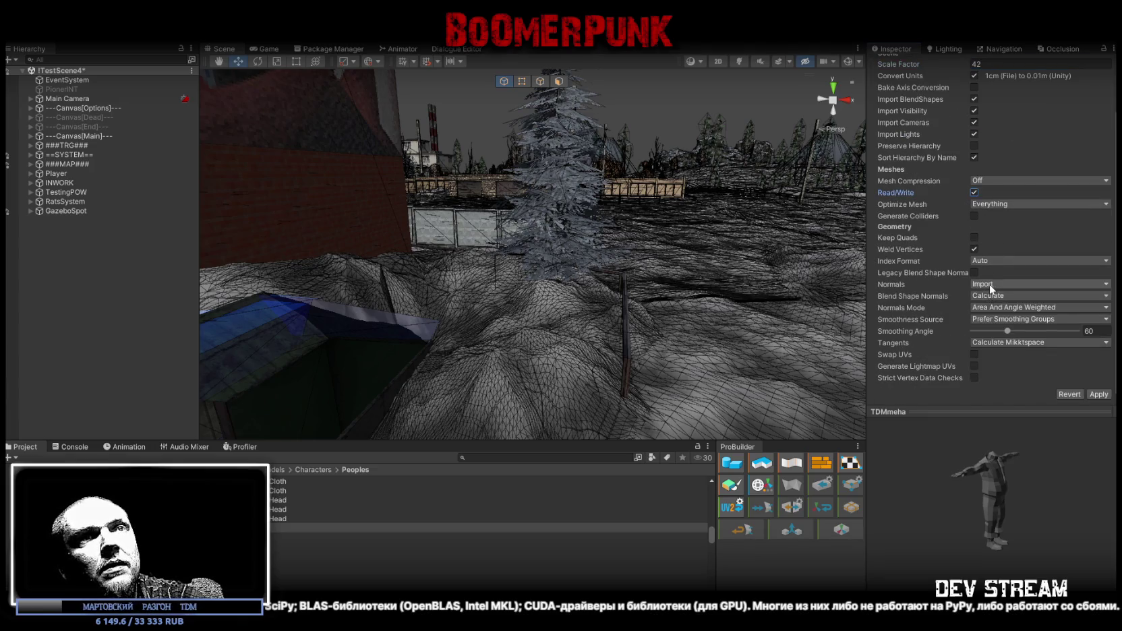
{"action": "left_click", "coordinate": [990, 289]}
{"action": "left_click", "coordinate": [994, 310]}
{"action": "left_click", "coordinate": [1097, 395]}
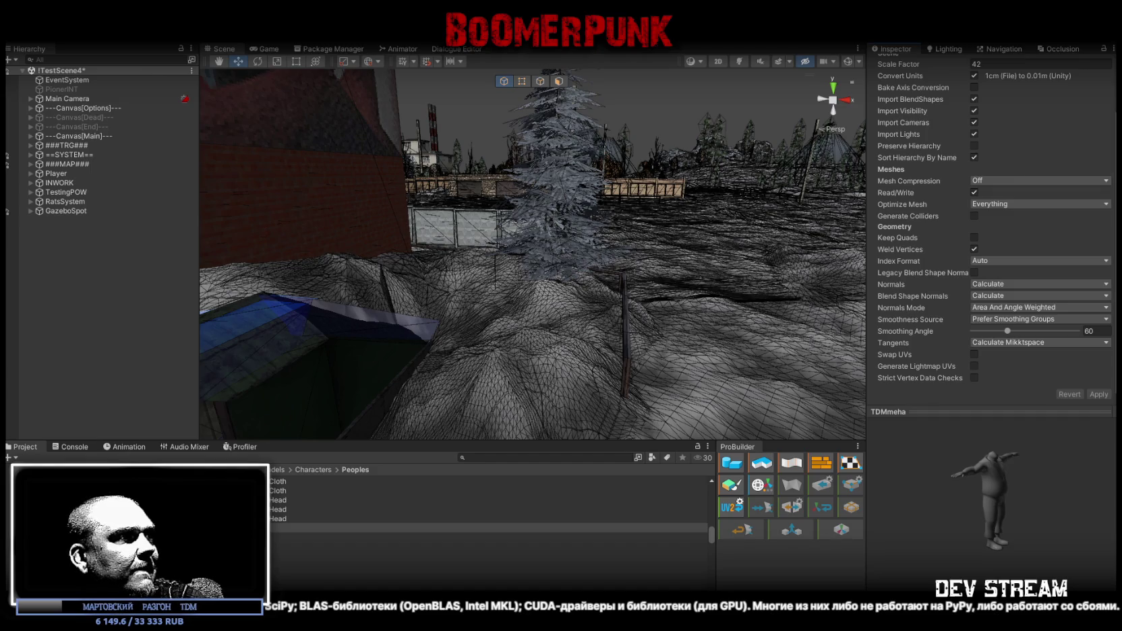
Give TDMmehaMDL a 0.42 Scale Factor, Read/Write enabled and calculated normals
{"action": "left_click", "coordinate": [324, 594]}
{"action": "scroll", "coordinate": [986, 104], "scroll_direction": "up", "scroll_amount": 2}
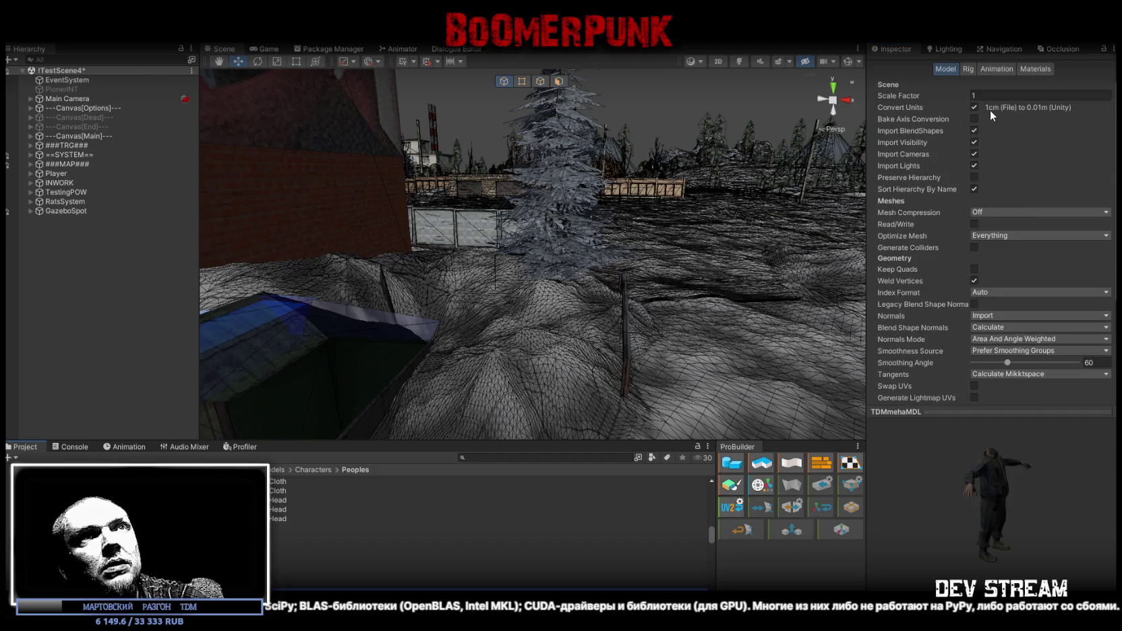
{"action": "left_click", "coordinate": [142, 528]}
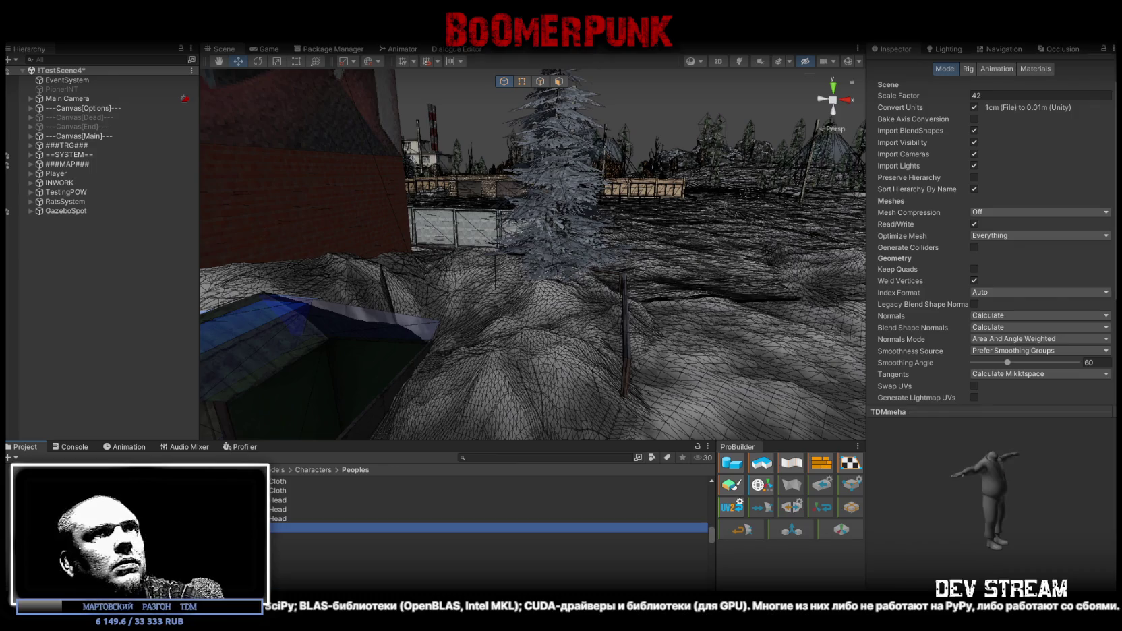
{"action": "key", "text": "ctrl+z"}
{"action": "left_click", "coordinate": [894, 93]}
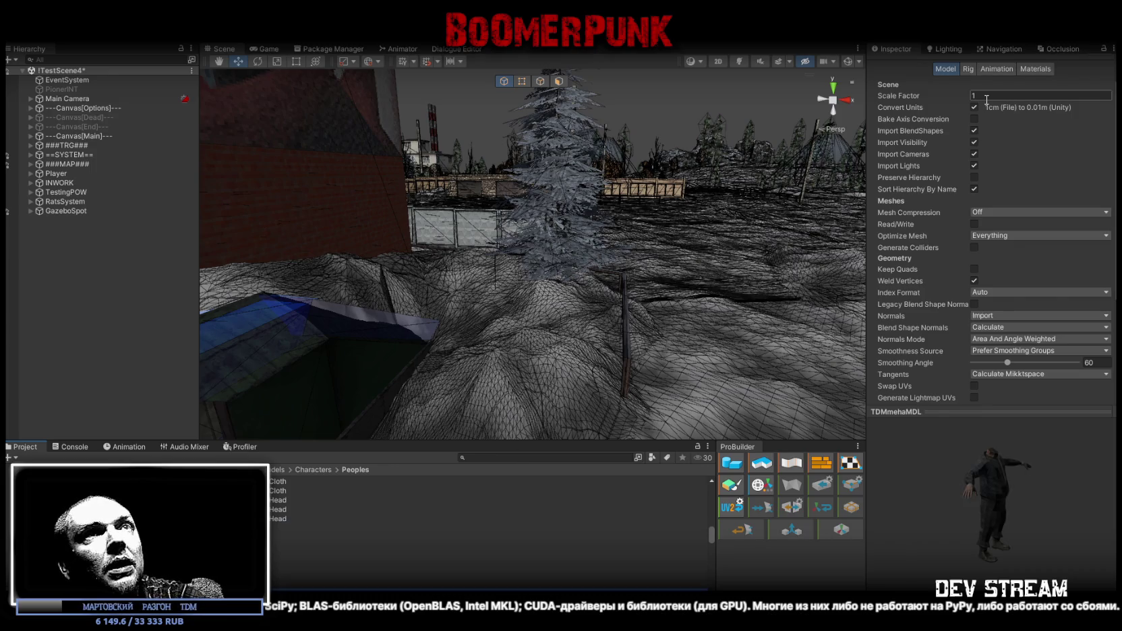
{"action": "type", "text": ".42"}
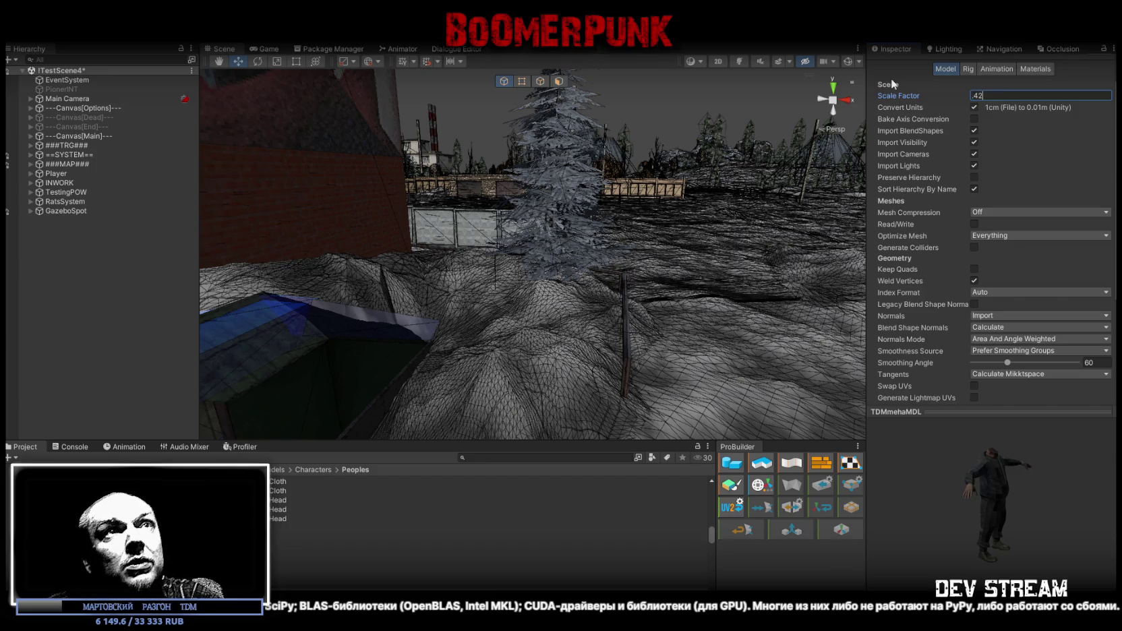
{"action": "left_click", "coordinate": [974, 224]}
{"action": "left_click", "coordinate": [1008, 316]}
{"action": "left_click", "coordinate": [1010, 342]}
{"action": "scroll", "coordinate": [1009, 342], "scroll_direction": "down", "scroll_amount": 5}
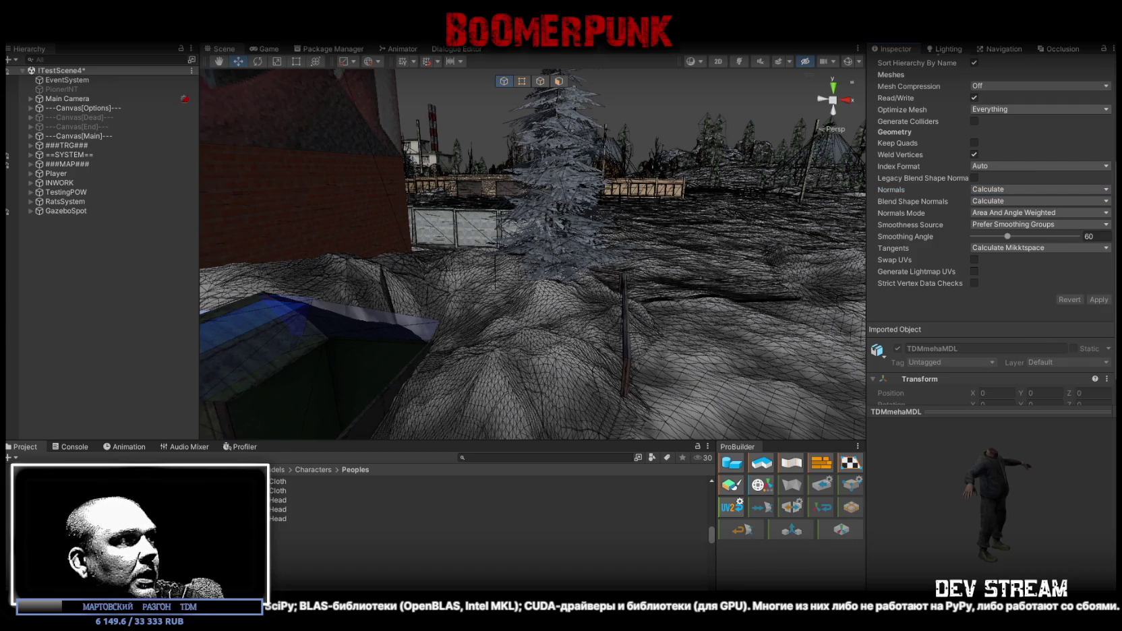
{"action": "scroll", "coordinate": [1026, 190], "scroll_direction": "up", "scroll_amount": 5}
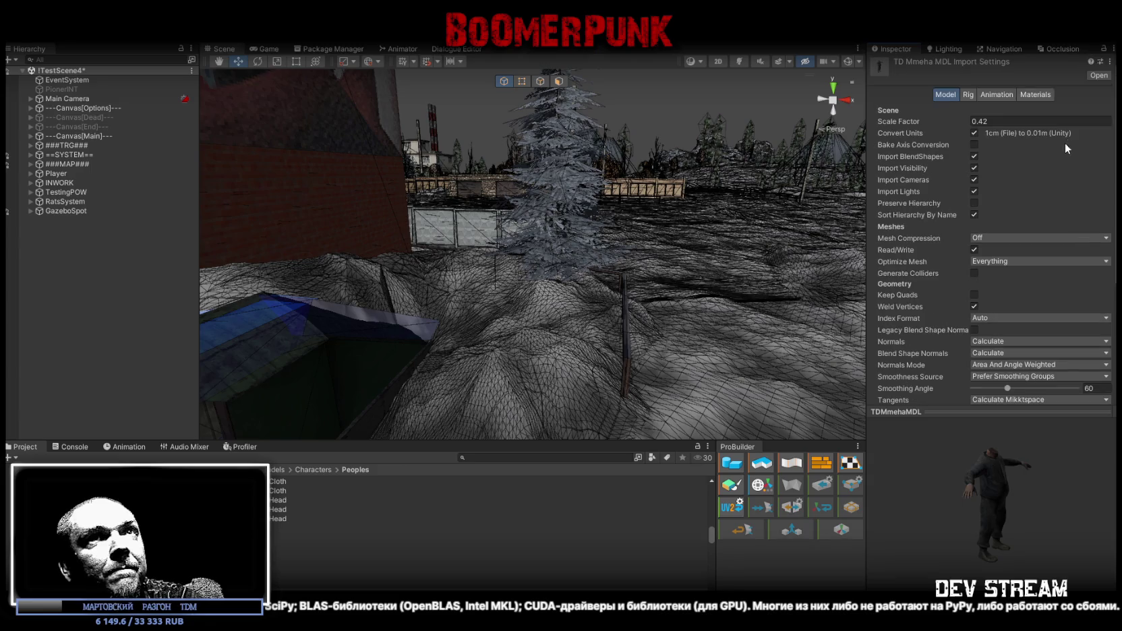
{"action": "left_click", "coordinate": [1036, 95]}
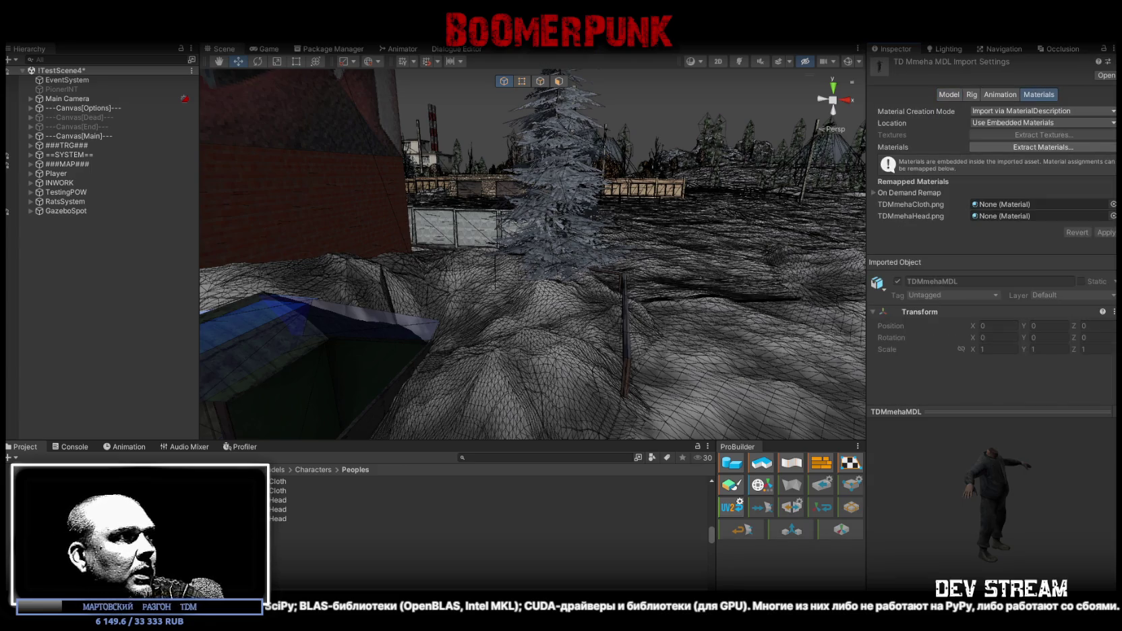
Remap TDMmehaCloth and TDMmehaHead into the material slots of both Meha model imports and apply
{"action": "left_click_drag", "start_coordinate": [277, 491], "coordinate": [1008, 204]}
{"action": "left_click_drag", "start_coordinate": [278, 519], "coordinate": [1008, 216]}
{"action": "left_click", "coordinate": [1107, 235]}
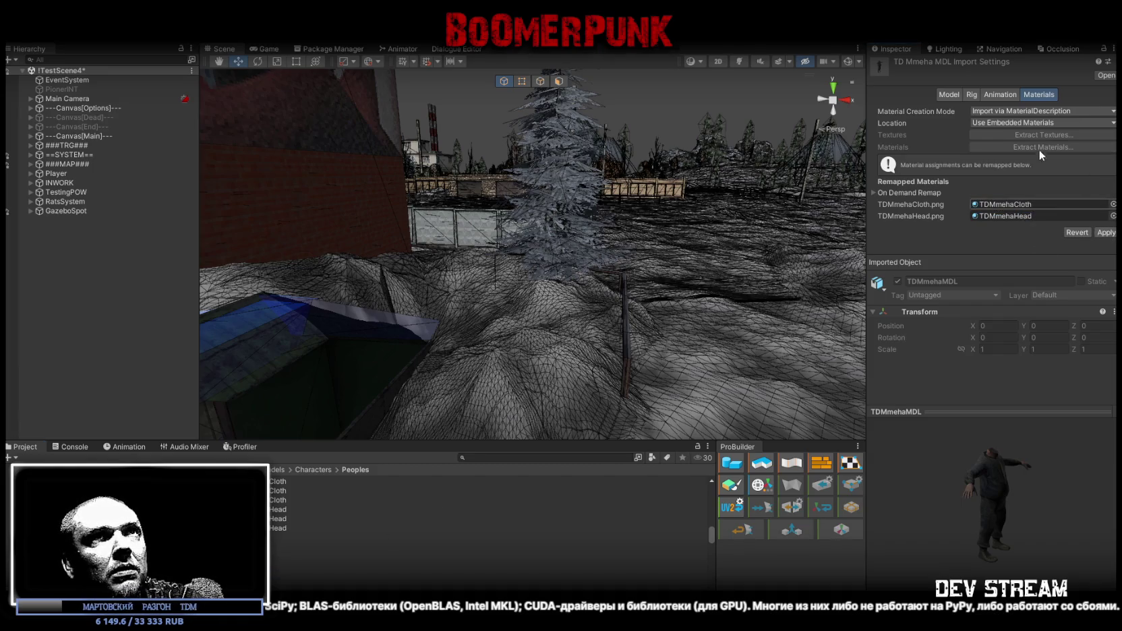
{"action": "left_click", "coordinate": [1107, 233]}
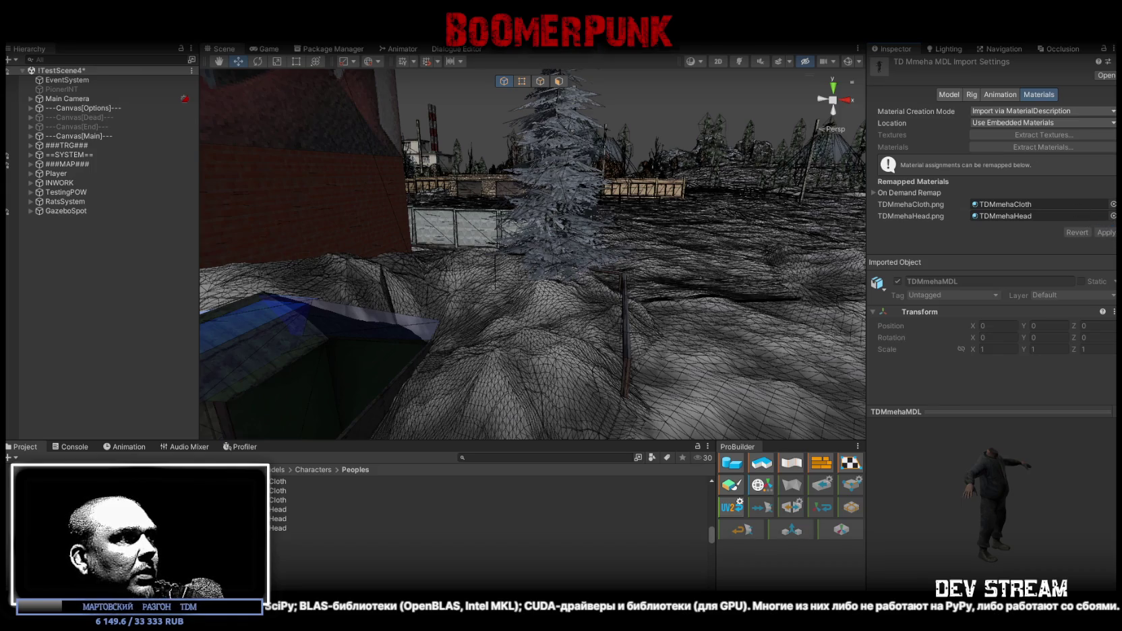
{"action": "left_click", "coordinate": [472, 537]}
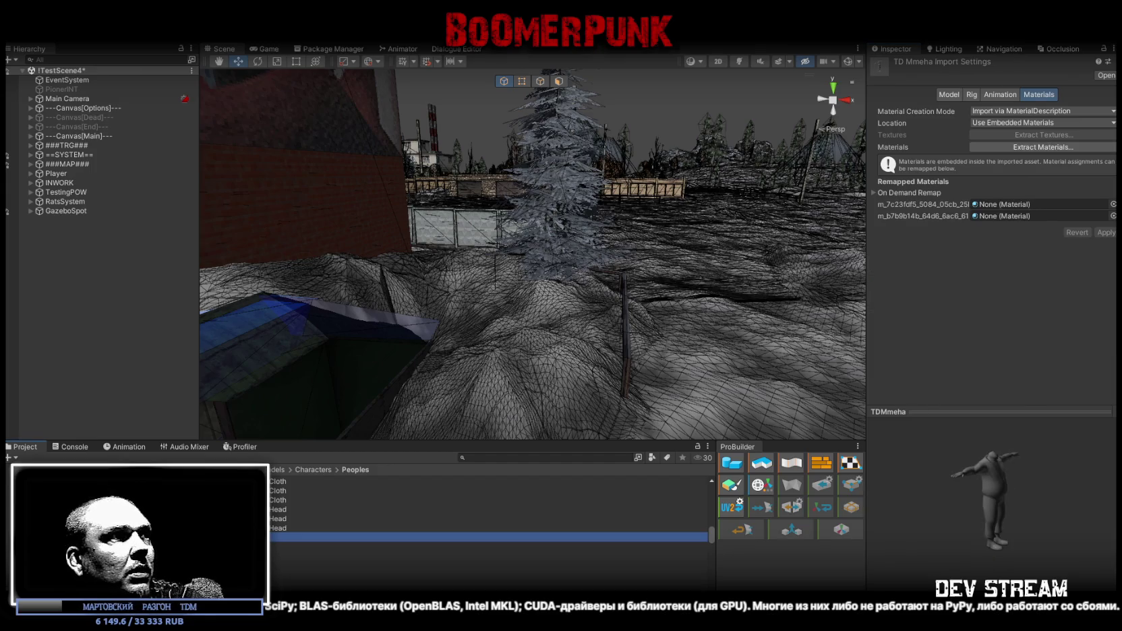
{"action": "left_click_drag", "start_coordinate": [472, 536], "coordinate": [1004, 204]}
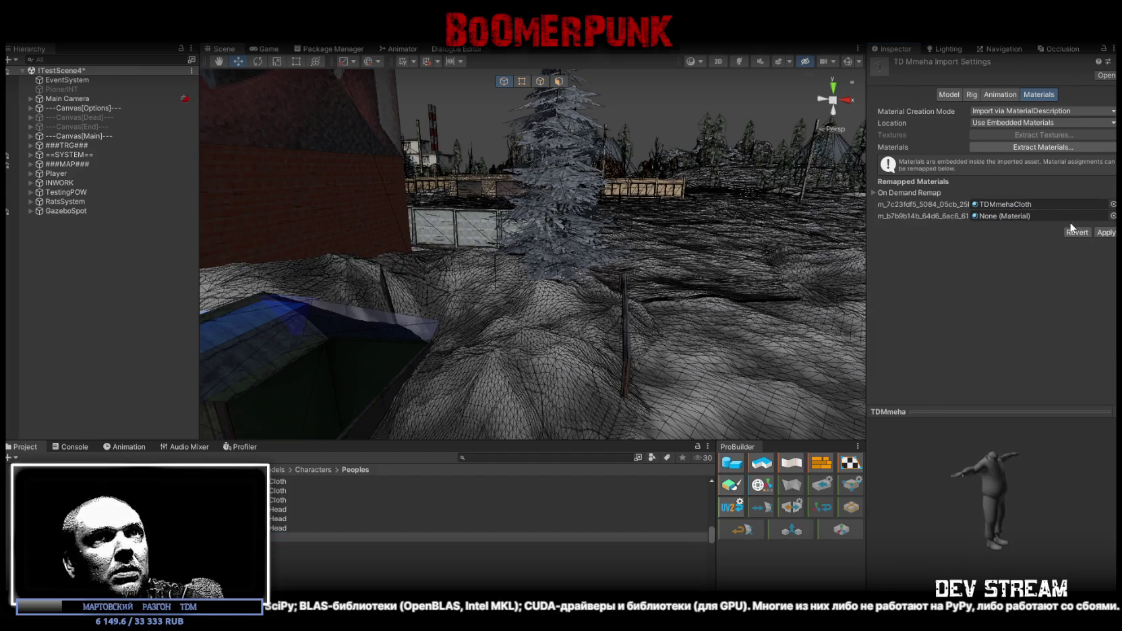
{"action": "left_click", "coordinate": [1108, 233]}
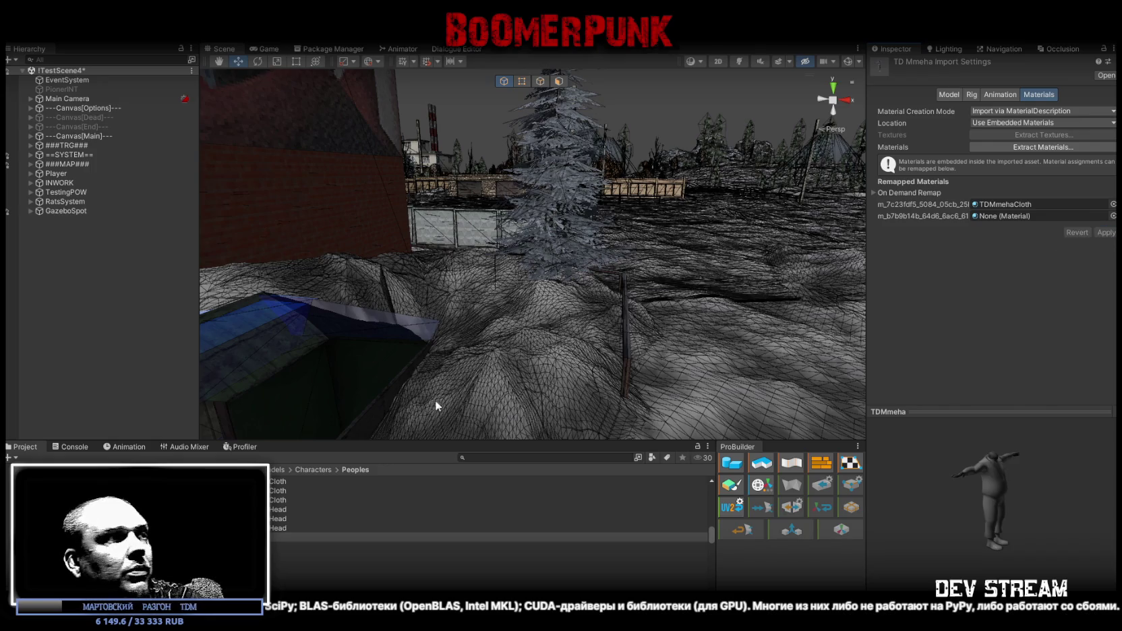
{"action": "left_click_drag", "start_coordinate": [960, 308], "coordinate": [1038, 216]}
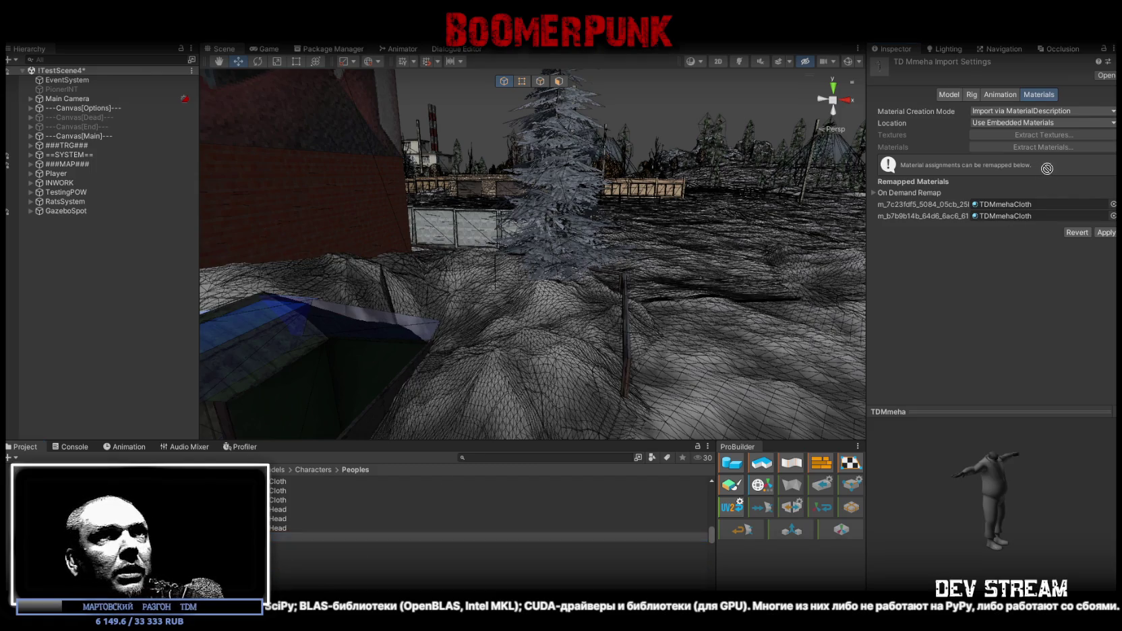
{"action": "left_click_drag", "start_coordinate": [799, 302], "coordinate": [1005, 204]}
{"action": "left_click", "coordinate": [1107, 233]}
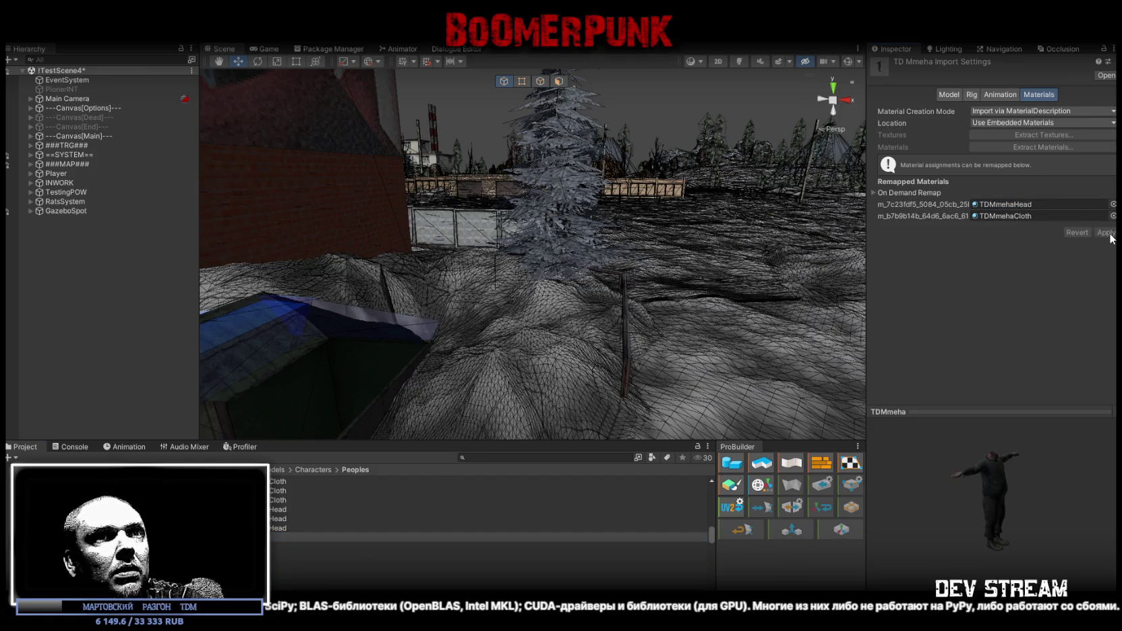
Set the TDMmeha rig's Animation Type to Humanoid and apply it
{"action": "left_click", "coordinate": [974, 95]}
{"action": "left_click", "coordinate": [989, 112]}
{"action": "left_click", "coordinate": [1025, 164]}
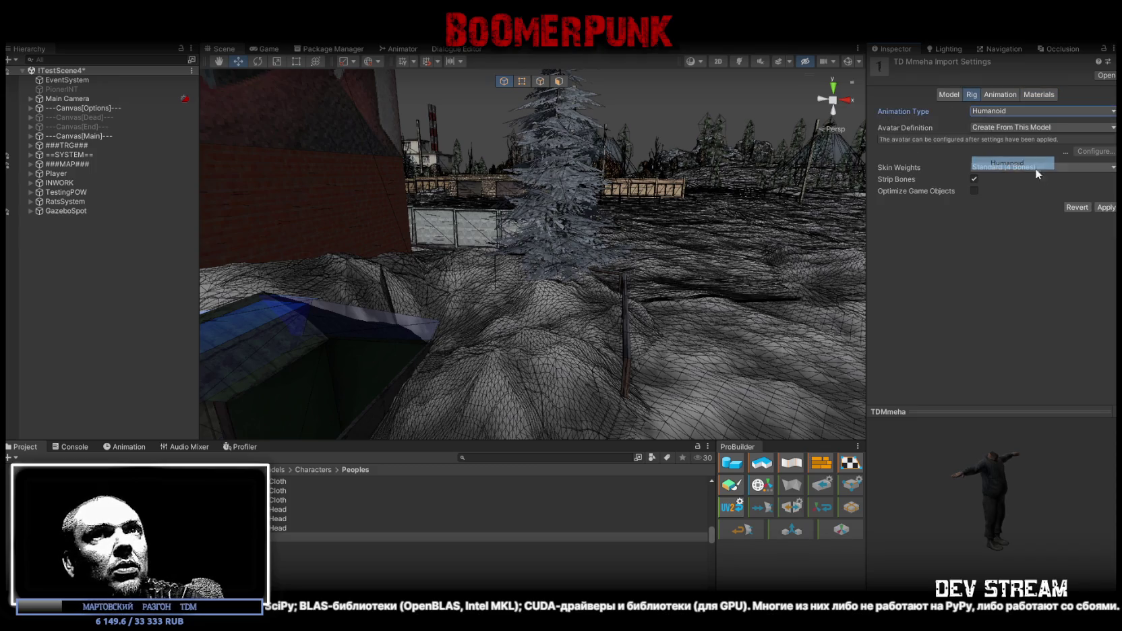
{"action": "left_click", "coordinate": [1106, 207]}
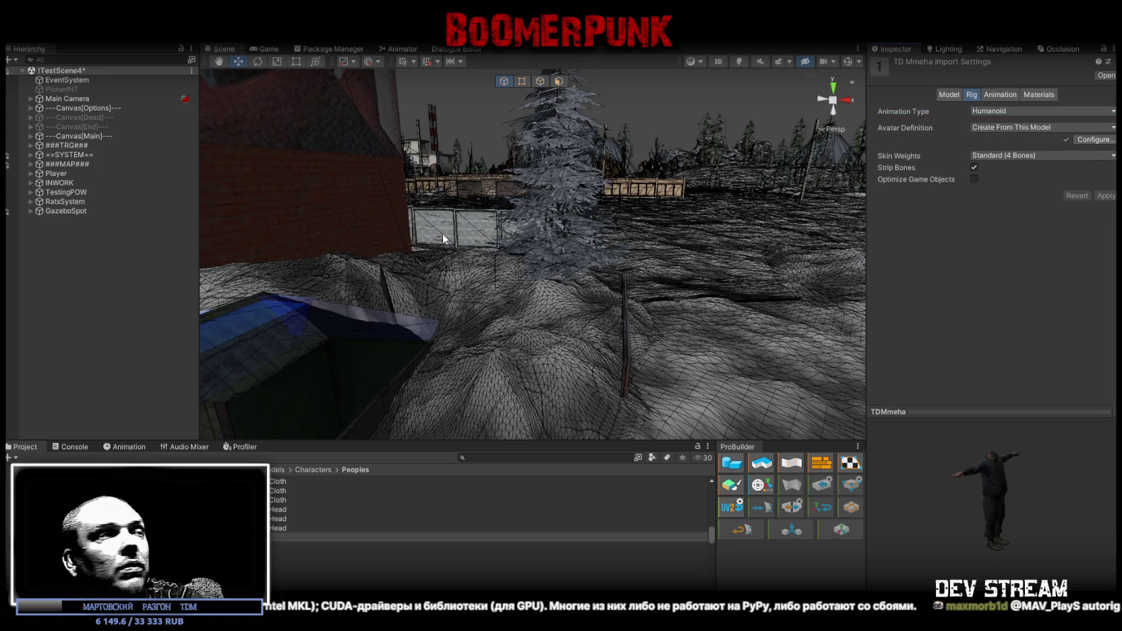
{"action": "right_click_drag", "start_coordinate": [472, 303], "coordinate": [448, 318]}
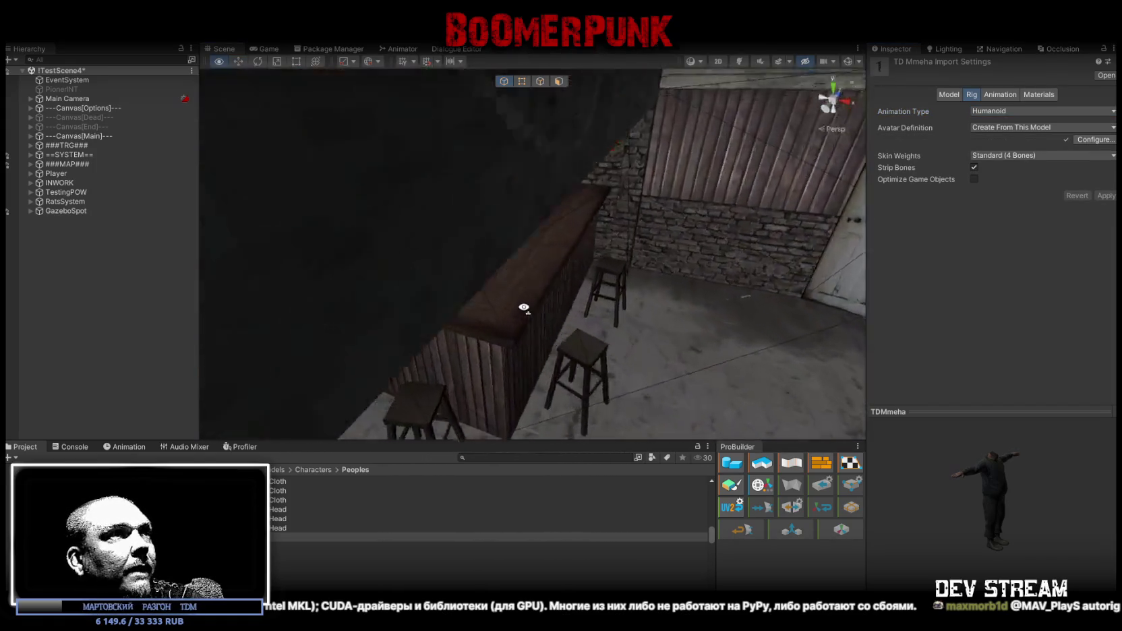
{"action": "right_click_drag", "start_coordinate": [449, 318], "coordinate": [480, 262]}
Duplicate the TDMbarman object behind the bar and move the copy aside
{"action": "left_click", "coordinate": [480, 267]}
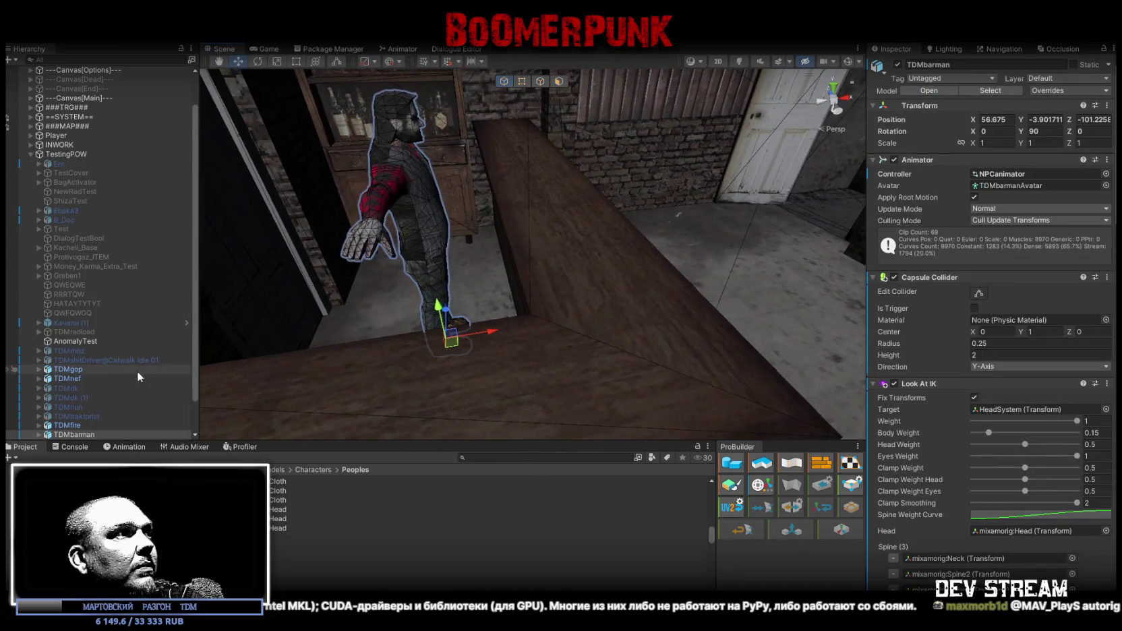
{"action": "left_click", "coordinate": [72, 389]}
{"action": "left_click", "coordinate": [73, 397]}
{"action": "key", "text": "ctrl+d"}
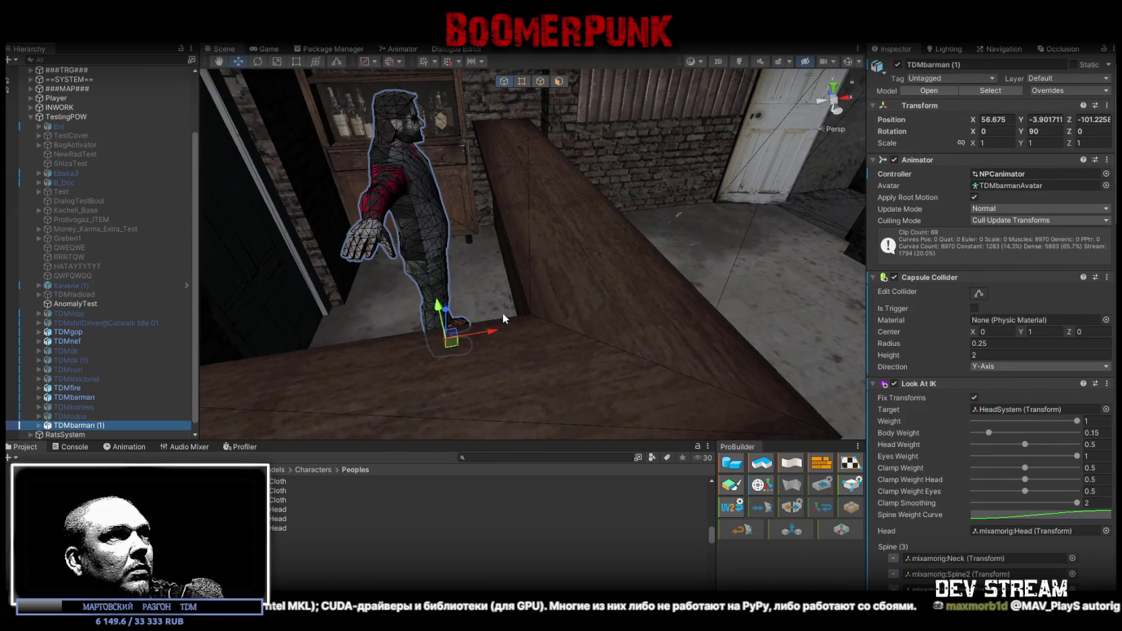
{"action": "left_click_drag", "start_coordinate": [456, 340], "coordinate": [726, 344]}
{"action": "mouse_move", "coordinate": [726, 345]}
{"action": "right_mouse_down"}
{"action": "mouse_move", "coordinate": [636, 203]}
{"action": "mouse_move", "coordinate": [654, 331]}
{"action": "mouse_move", "coordinate": [407, 310]}
{"action": "mouse_move", "coordinate": [378, 338]}
{"action": "right_mouse_up"}
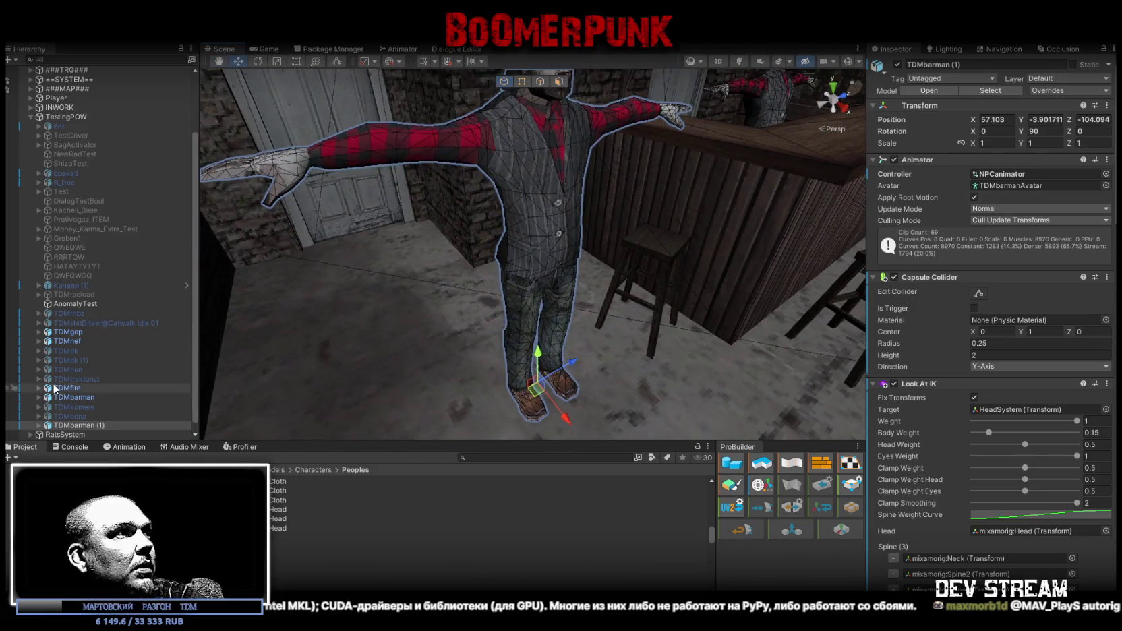
Place TDMmeha inside TDMbarman (1) and nest TDMmehaMDL under TDMmeha
{"action": "left_click", "coordinate": [88, 425]}
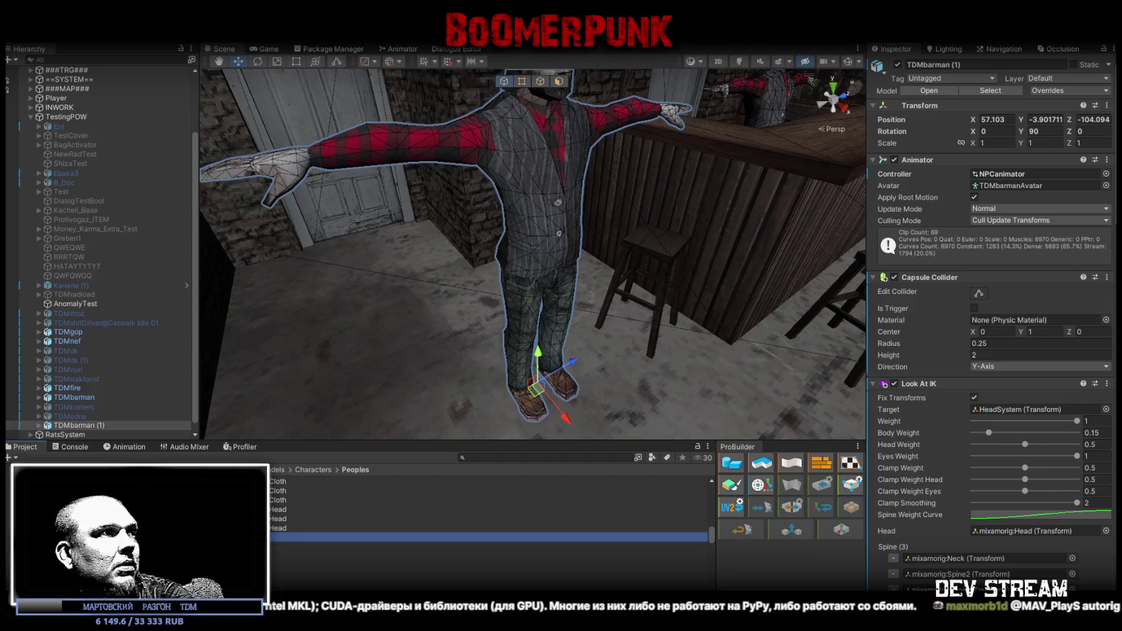
{"action": "mouse_move", "coordinate": [283, 536]}
{"action": "left_mouse_down"}
{"action": "mouse_move", "coordinate": [74, 421]}
{"action": "mouse_move", "coordinate": [74, 406]}
{"action": "left_mouse_up"}
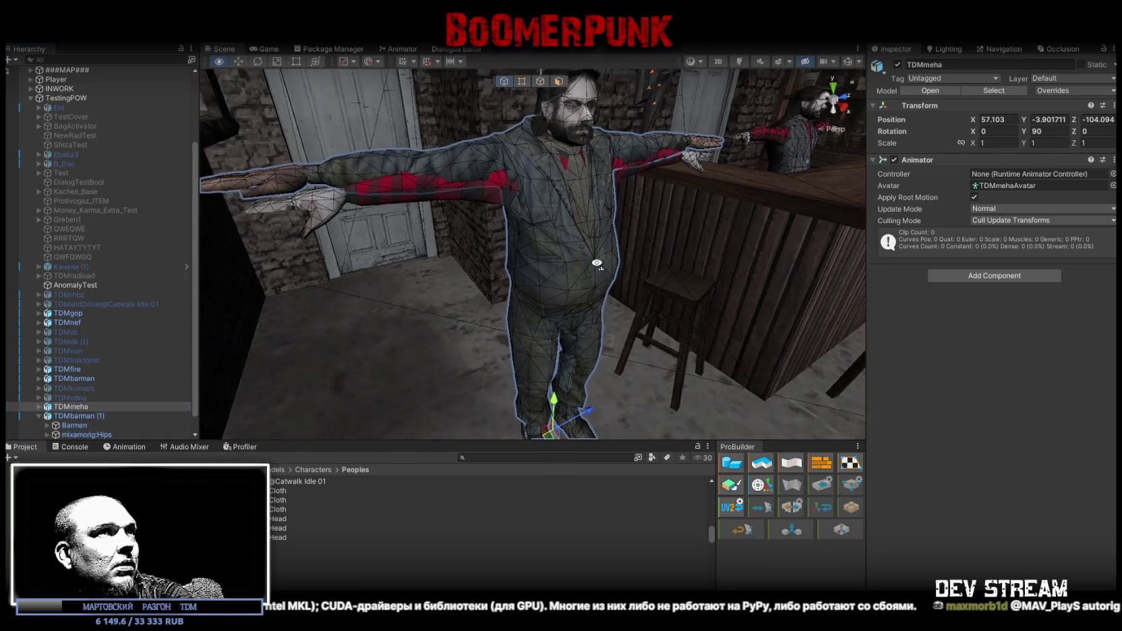
{"action": "right_click_drag", "start_coordinate": [282, 362], "coordinate": [283, 324]}
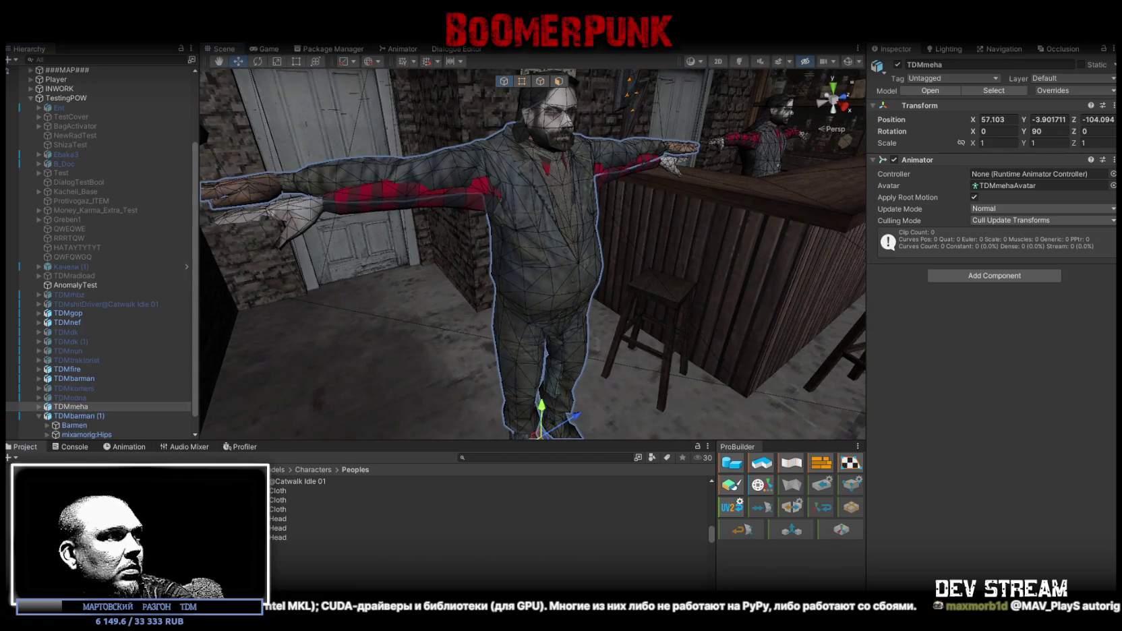
{"action": "scroll", "coordinate": [485, 499], "scroll_direction": "down", "scroll_amount": 2}
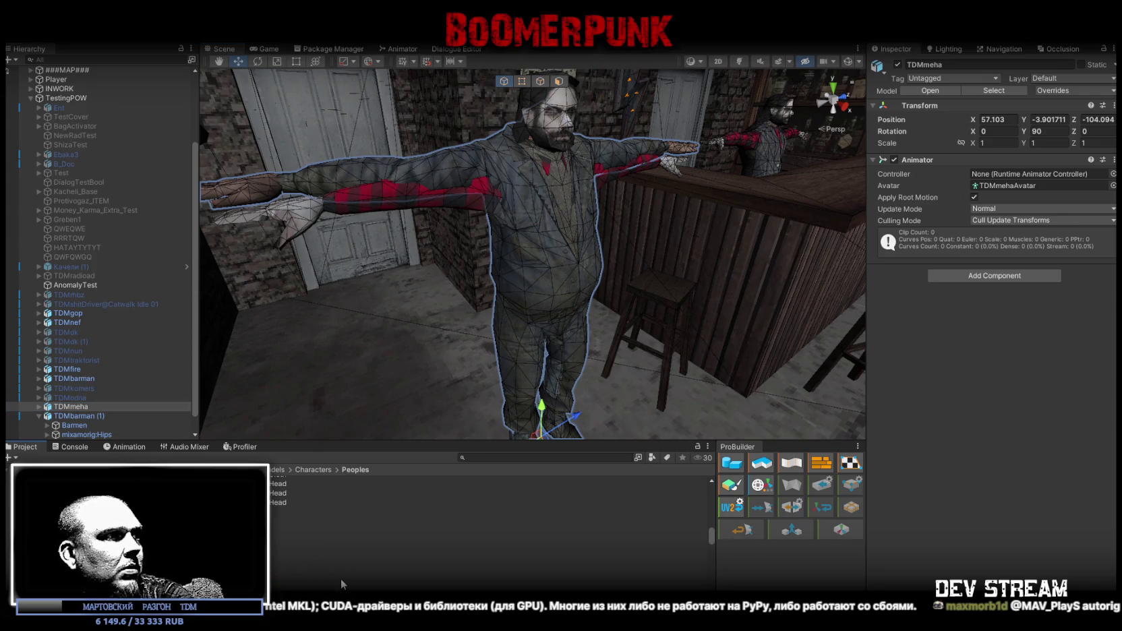
{"action": "left_click_drag", "start_coordinate": [283, 582], "coordinate": [79, 408]}
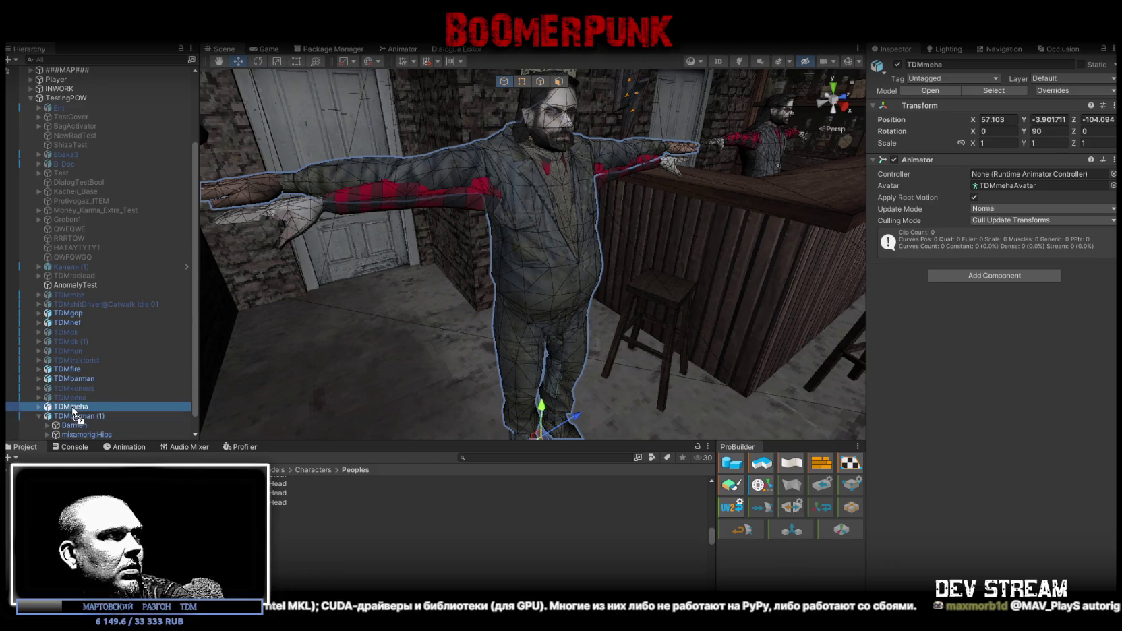
Delete the TDMbarman (1) copy and expand TDMmehaMDL to show its body parts
{"action": "scroll", "coordinate": [144, 369], "scroll_direction": "down", "scroll_amount": 2}
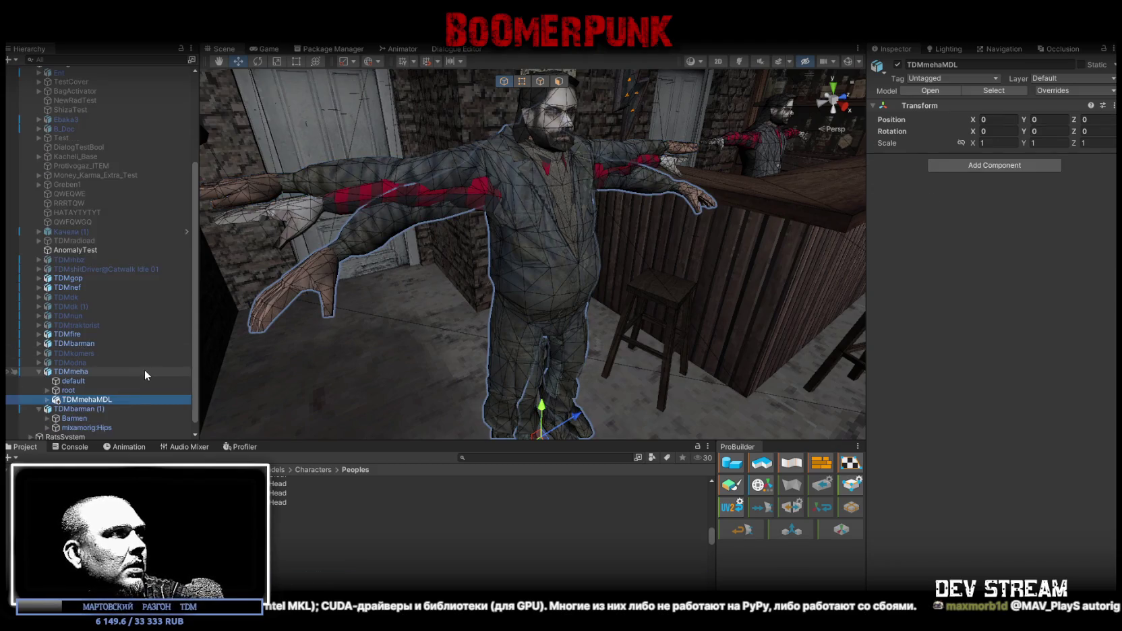
{"action": "left_click", "coordinate": [81, 407]}
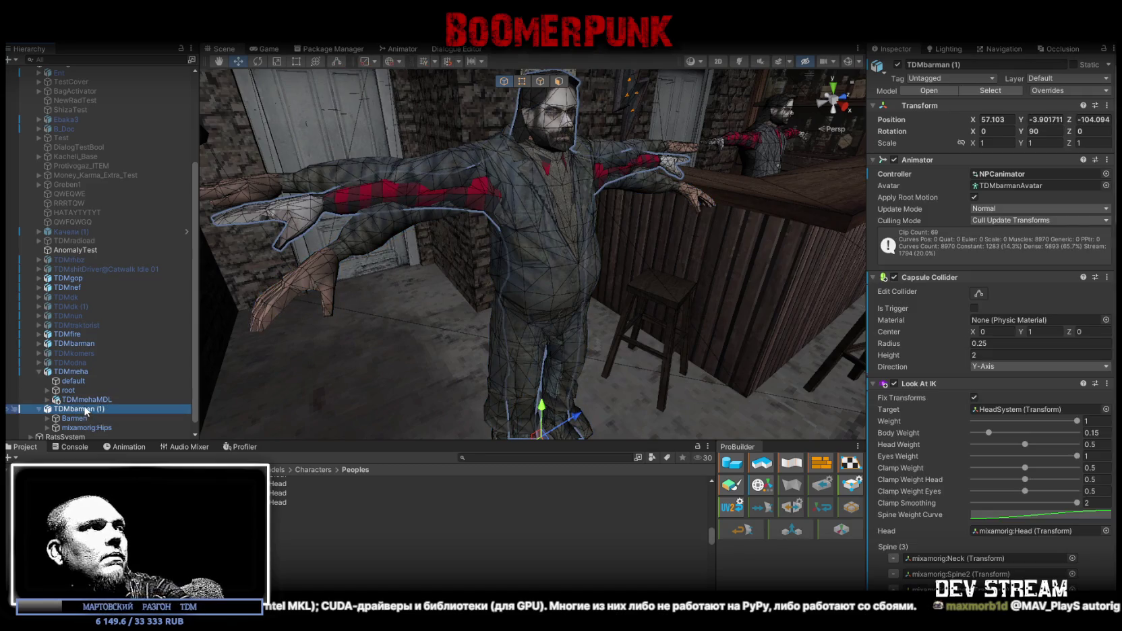
{"action": "key", "text": "Delete"}
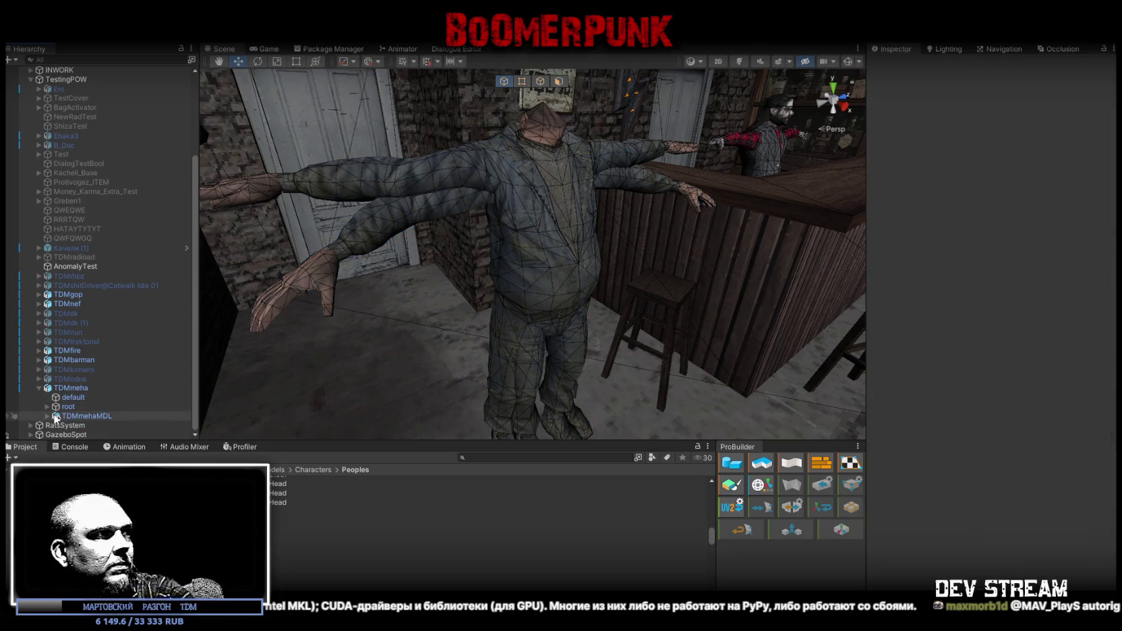
{"action": "left_click", "coordinate": [47, 416]}
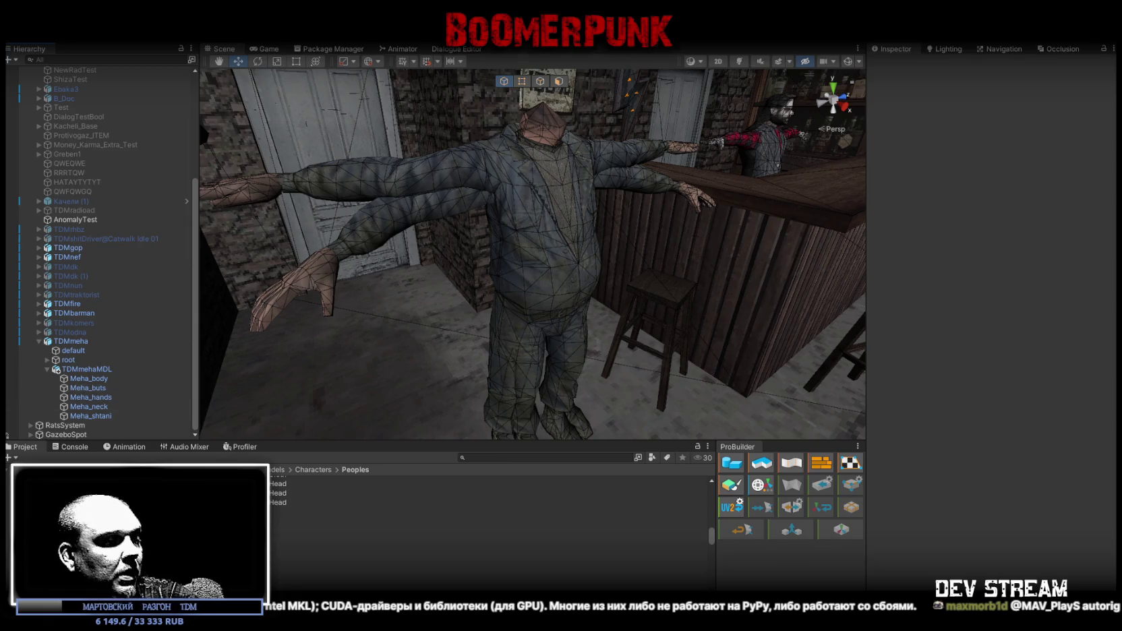
{"action": "key", "text": "alt+Tab"}
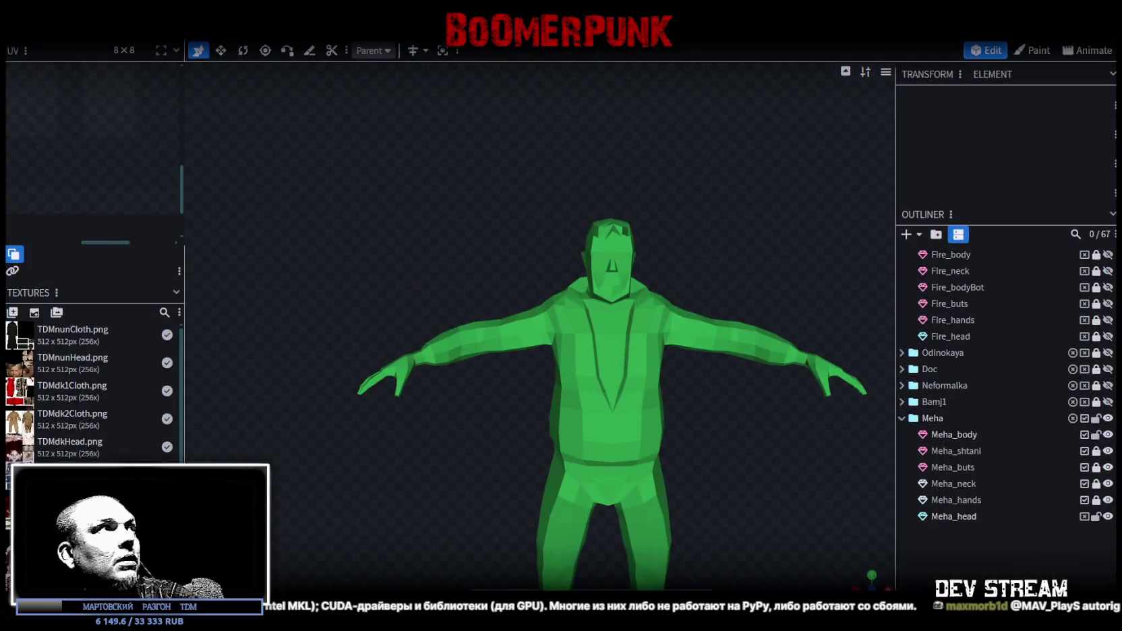